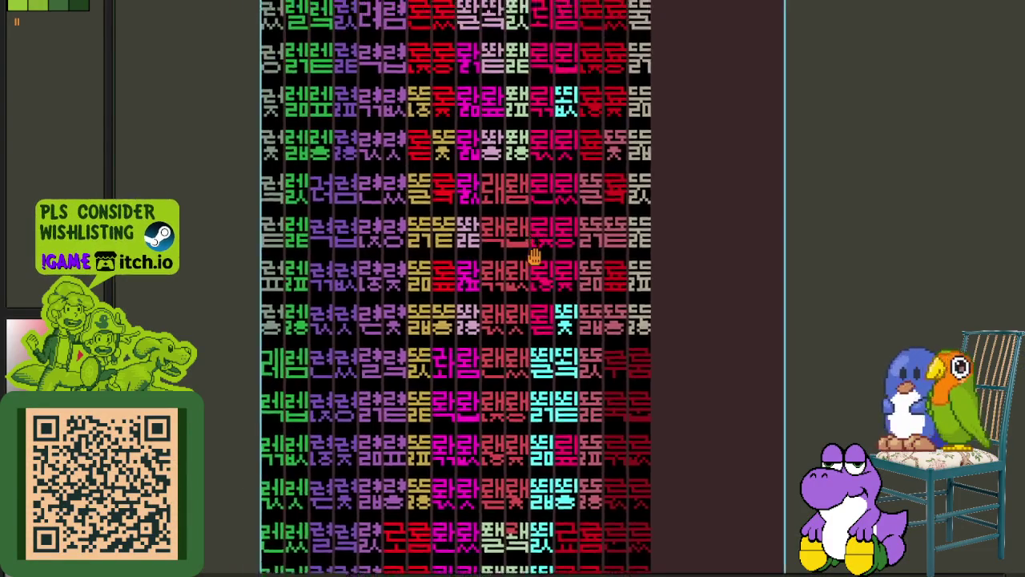
- Zoom in and erase the cyan glyph's top rows and middle bar, keeping its lower strokes
{"action": "scroll", "coordinate": [491, 241], "scroll_direction": "up", "scroll_amount": 2}
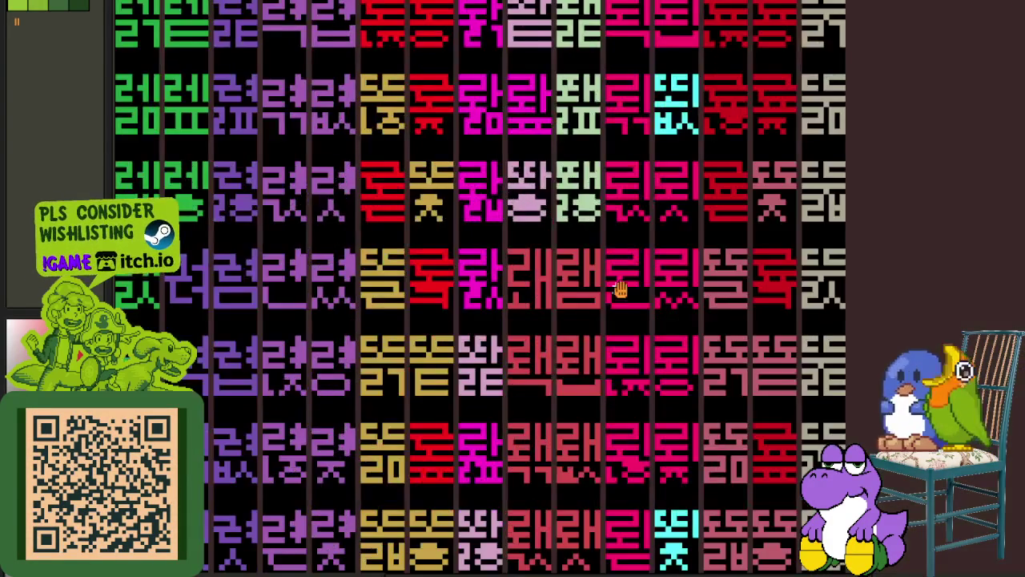
{"action": "scroll", "coordinate": [600, 327], "scroll_direction": "up", "scroll_amount": 1}
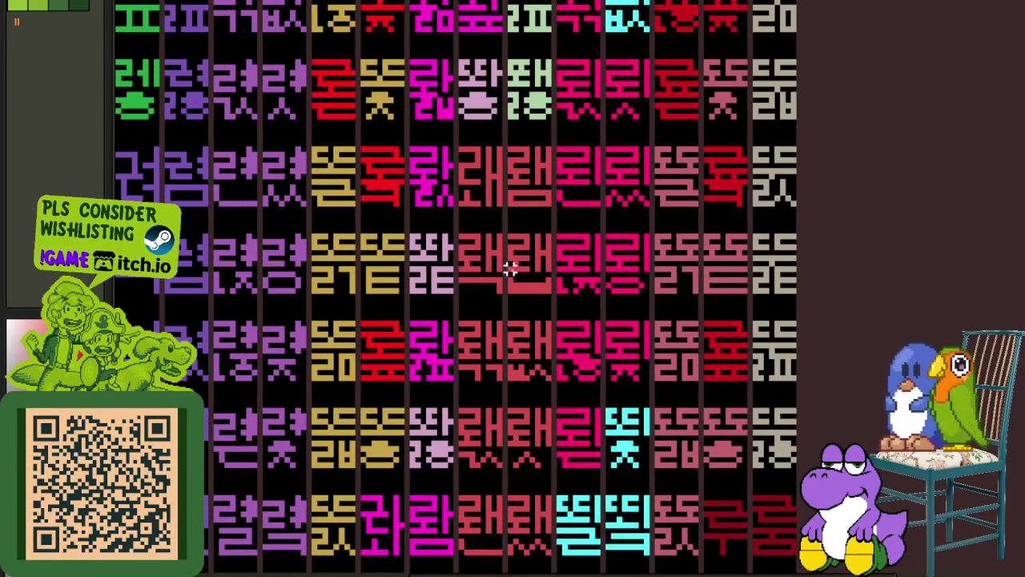
{"action": "scroll", "coordinate": [527, 141], "scroll_direction": "up", "scroll_amount": 3}
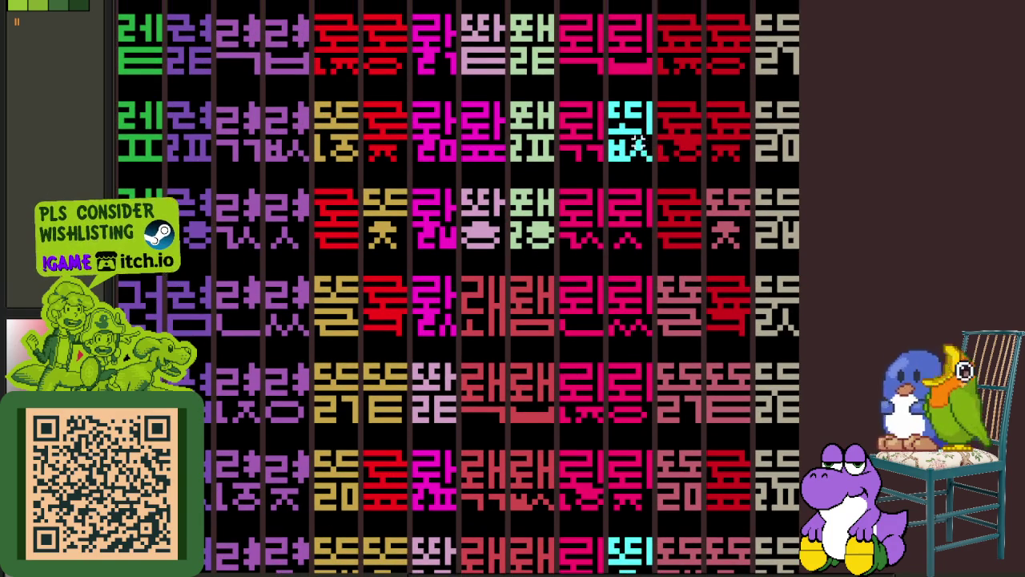
{"action": "scroll", "coordinate": [637, 142], "scroll_direction": "up", "scroll_amount": 2}
{"action": "scroll", "coordinate": [632, 142], "scroll_direction": "up", "scroll_amount": 2}
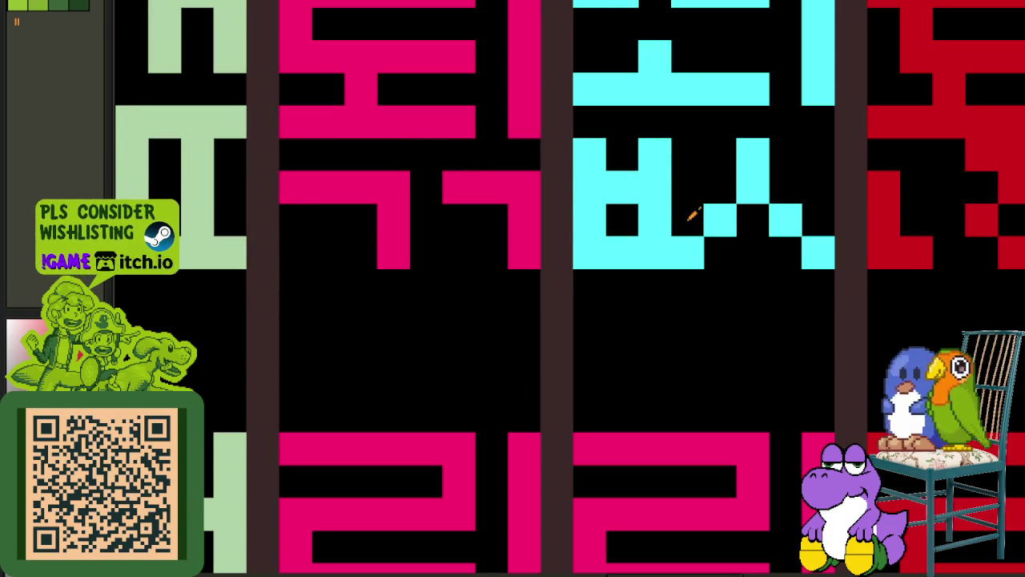
{"action": "left_click", "coordinate": [620, 194]}
{"action": "mouse_move", "coordinate": [610, 168]}
{"action": "left_mouse_down"}
{"action": "mouse_move", "coordinate": [641, 155]}
{"action": "mouse_move", "coordinate": [654, 188]}
{"action": "left_mouse_up"}
{"action": "left_click", "coordinate": [656, 189]}
{"action": "left_click", "coordinate": [618, 216]}
- Copy the neighbouring pink glyph over the cyan glyph's top, undoing a stray pink fill
{"action": "scroll", "coordinate": [614, 214], "scroll_direction": "down", "scroll_amount": 1}
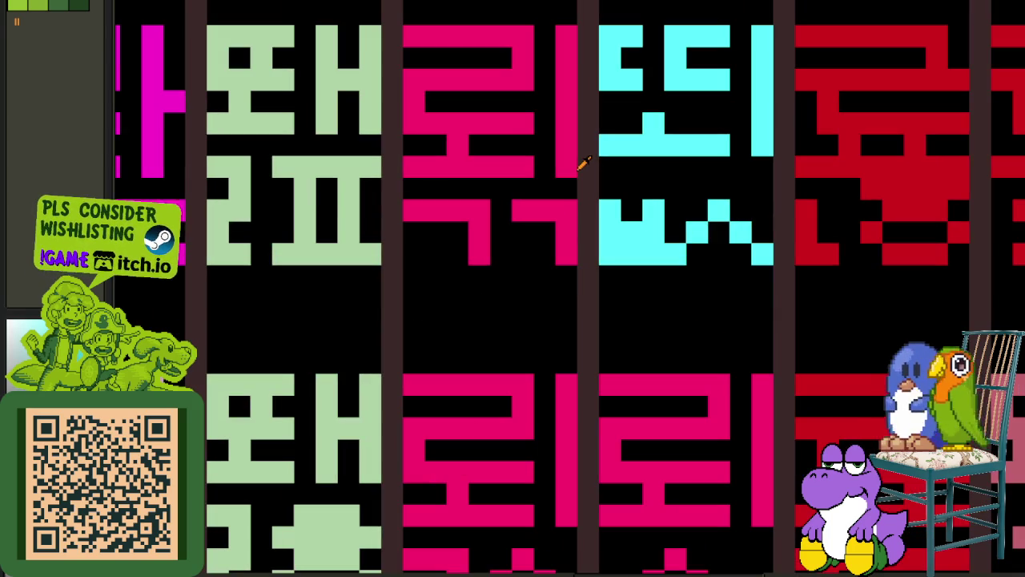
{"action": "mouse_move", "coordinate": [567, 192]}
{"action": "left_mouse_down"}
{"action": "mouse_move", "coordinate": [446, 69]}
{"action": "mouse_move", "coordinate": [405, 45]}
{"action": "mouse_move", "coordinate": [402, 24]}
{"action": "left_mouse_up"}
{"action": "left_click_drag", "start_coordinate": [448, 83], "coordinate": [666, 115]}
{"action": "left_click", "coordinate": [633, 250]}
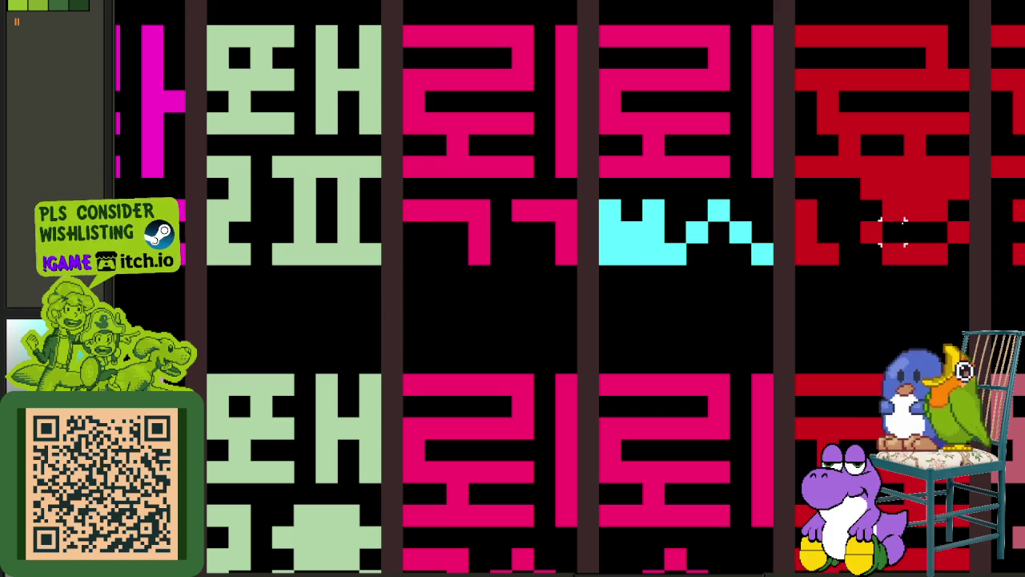
{"action": "left_click_drag", "start_coordinate": [632, 233], "coordinate": [758, 241]}
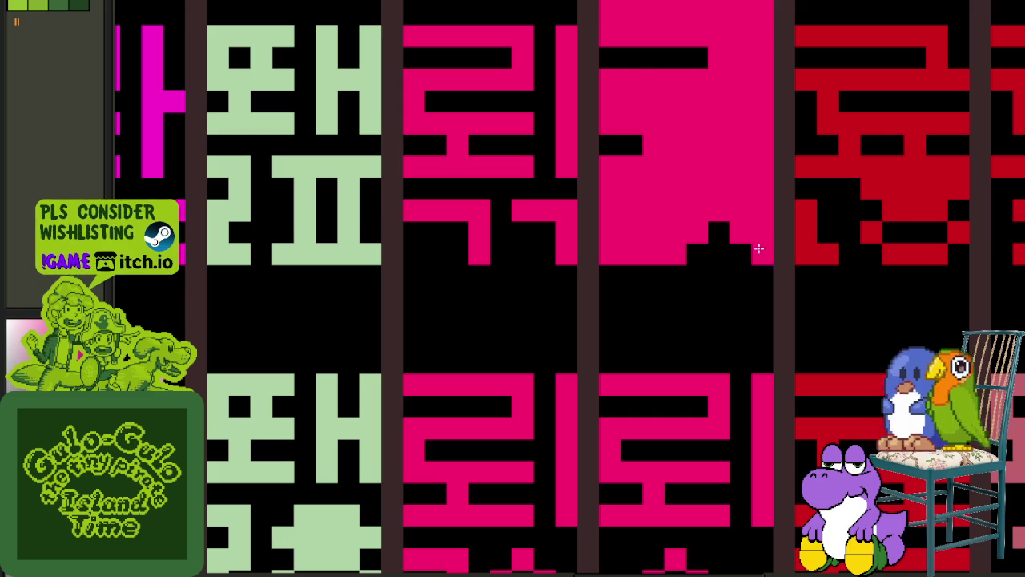
{"action": "key", "text": "ctrl+z"}
{"action": "scroll", "coordinate": [755, 240], "scroll_direction": "down", "scroll_amount": 5}
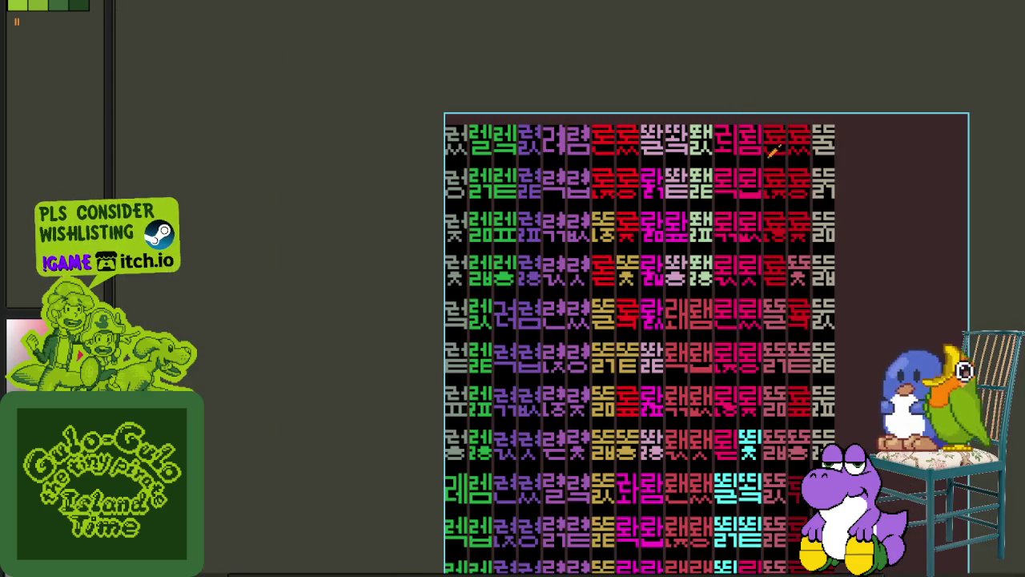
- Scroll and pan around the colour-coded glyph sheet to inspect its top rows
{"action": "scroll", "coordinate": [773, 151], "scroll_direction": "up", "scroll_amount": 3}
{"action": "scroll", "coordinate": [683, 155], "scroll_direction": "up", "scroll_amount": 2}
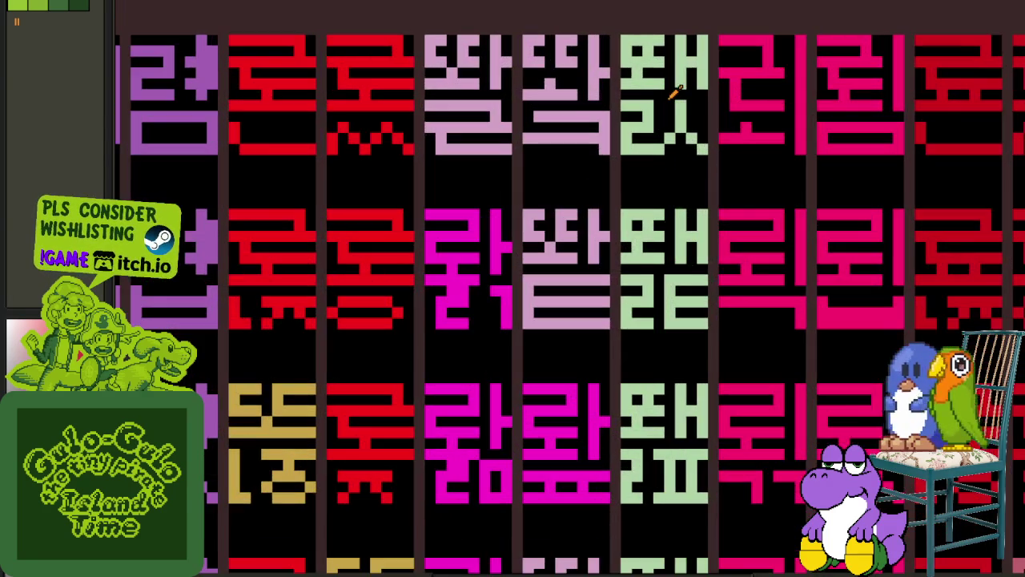
{"action": "scroll", "coordinate": [677, 104], "scroll_direction": "down", "scroll_amount": 2}
{"action": "left_click_drag", "start_coordinate": [652, 153], "coordinate": [655, 207]}
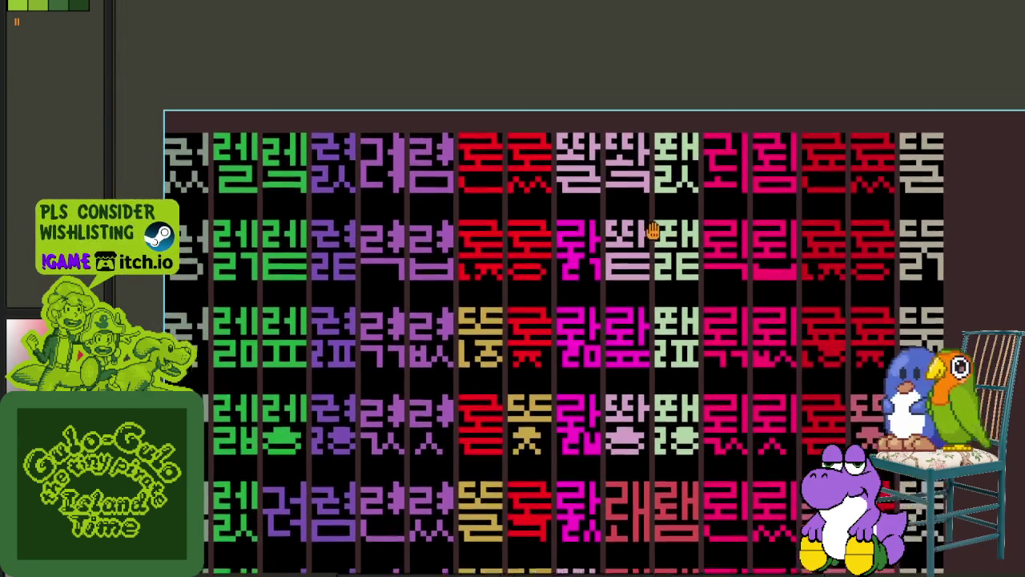
{"action": "scroll", "coordinate": [655, 207], "scroll_direction": "down", "scroll_amount": 3}
{"action": "scroll", "coordinate": [693, 433], "scroll_direction": "down", "scroll_amount": 3}
{"action": "scroll", "coordinate": [681, 377], "scroll_direction": "down", "scroll_amount": 3}
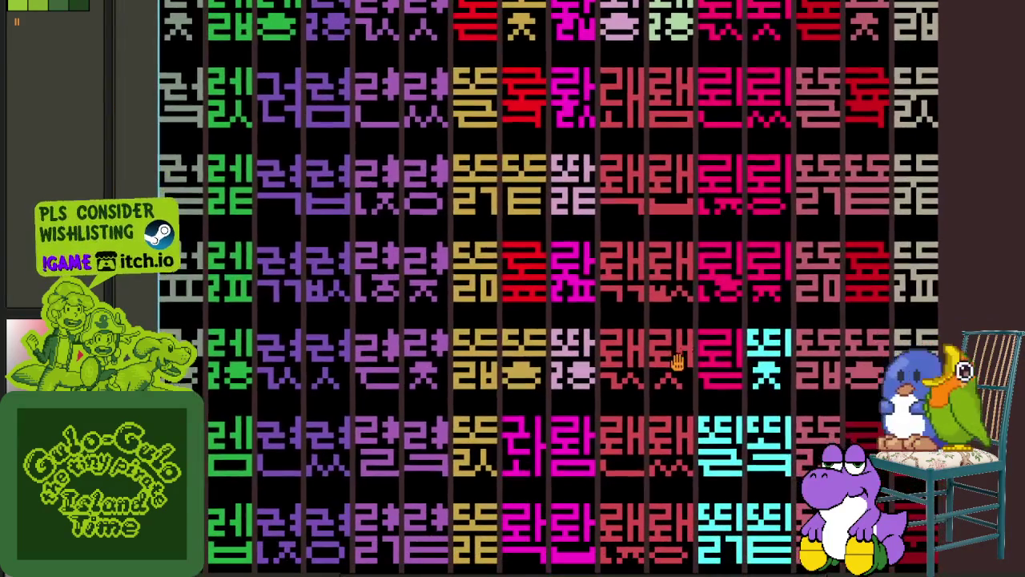
{"action": "scroll", "coordinate": [731, 358], "scroll_direction": "down", "scroll_amount": 1}
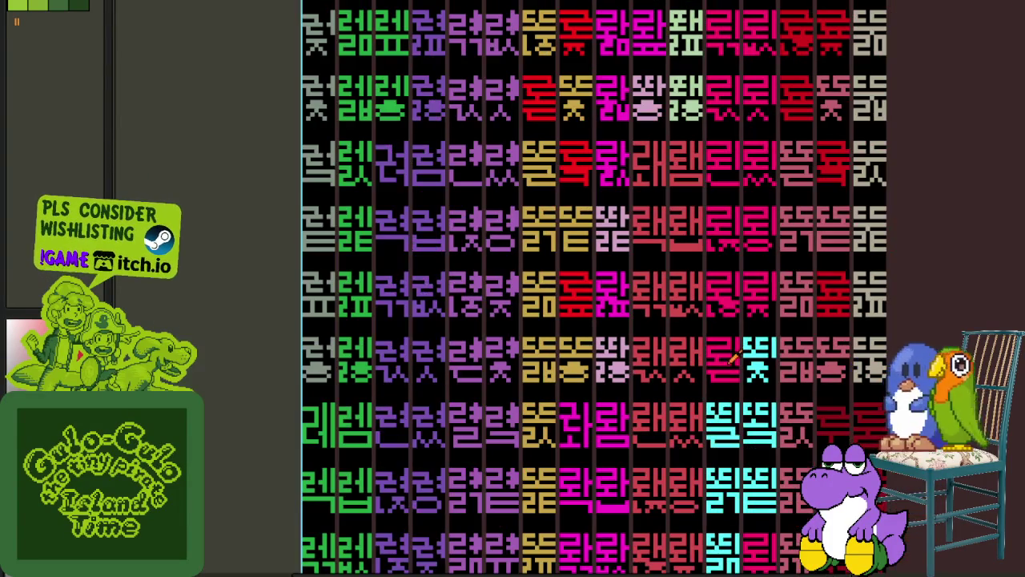
{"action": "scroll", "coordinate": [831, 318], "scroll_direction": "up", "scroll_amount": 1}
{"action": "scroll", "coordinate": [830, 318], "scroll_direction": "up", "scroll_amount": 1}
{"action": "scroll", "coordinate": [609, 345], "scroll_direction": "down", "scroll_amount": 1}
{"action": "scroll", "coordinate": [641, 337], "scroll_direction": "up", "scroll_amount": 1}
{"action": "scroll", "coordinate": [657, 349], "scroll_direction": "down", "scroll_amount": 1}
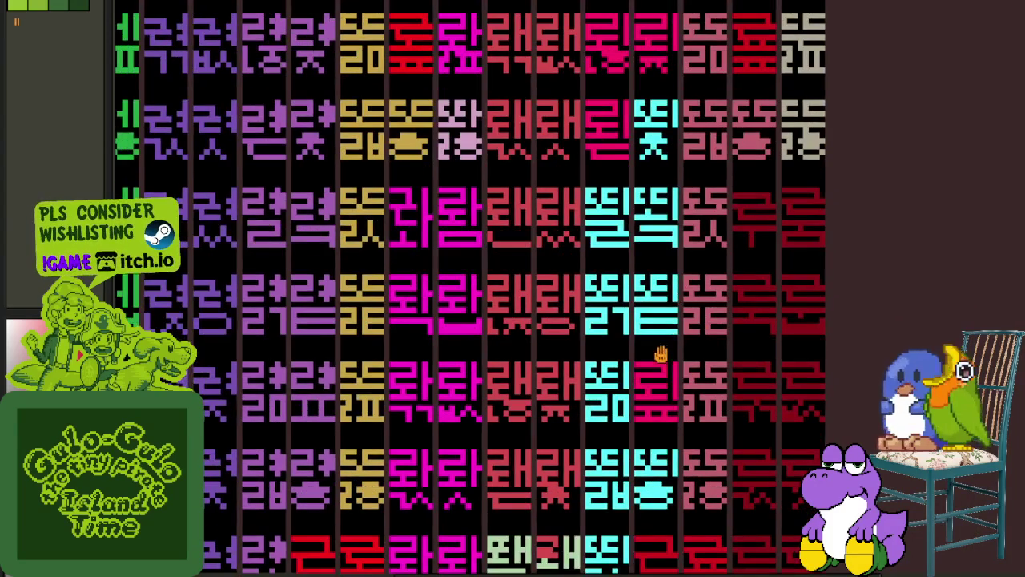
{"action": "scroll", "coordinate": [652, 344], "scroll_direction": "up", "scroll_amount": 1}
{"action": "scroll", "coordinate": [661, 375], "scroll_direction": "up", "scroll_amount": 1}
{"action": "scroll", "coordinate": [662, 375], "scroll_direction": "down", "scroll_amount": 1}
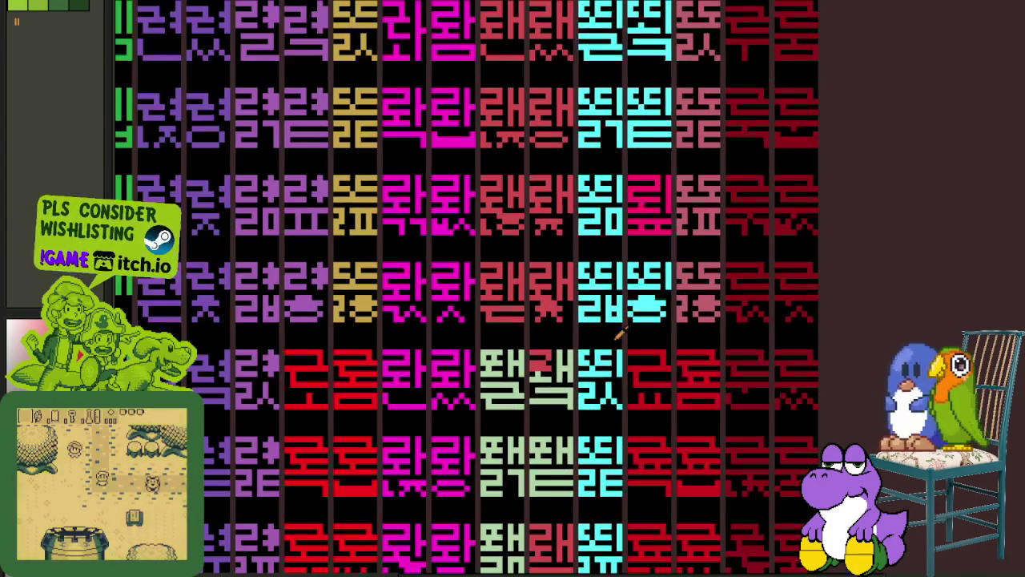
{"action": "scroll", "coordinate": [633, 352], "scroll_direction": "up", "scroll_amount": 1}
{"action": "scroll", "coordinate": [630, 350], "scroll_direction": "down", "scroll_amount": 1}
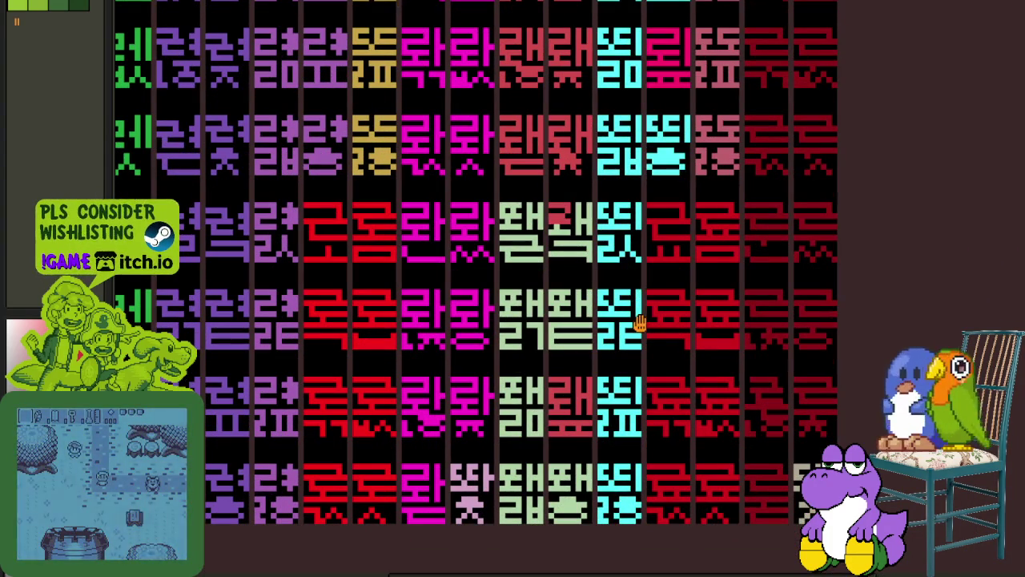
- Nudge and zoom the view, ending on the black-on-white Hangul glyph sheet
{"action": "left_click_drag", "start_coordinate": [624, 411], "coordinate": [630, 406]}
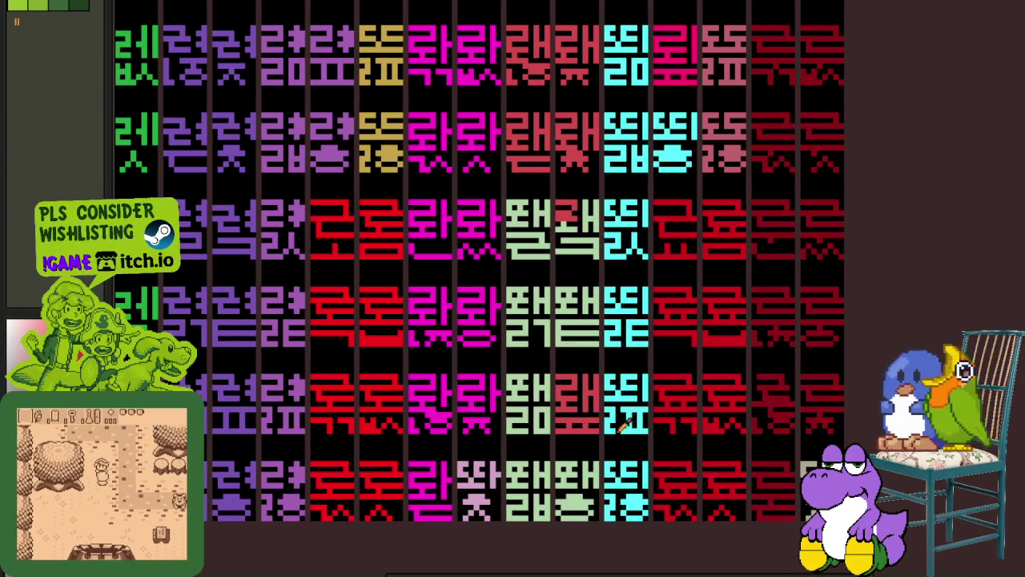
{"action": "scroll", "coordinate": [555, 410], "scroll_direction": "up", "scroll_amount": 2}
{"action": "scroll", "coordinate": [561, 446], "scroll_direction": "up", "scroll_amount": 1}
{"action": "scroll", "coordinate": [561, 446], "scroll_direction": "up", "scroll_amount": 1}
{"action": "scroll", "coordinate": [522, 393], "scroll_direction": "up", "scroll_amount": 1}
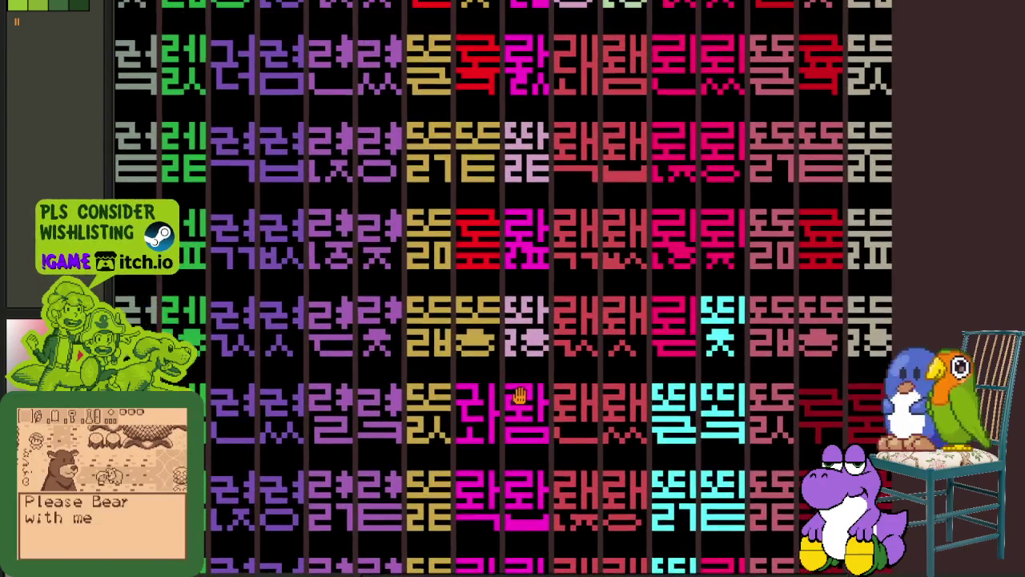
{"action": "scroll", "coordinate": [521, 393], "scroll_direction": "up", "scroll_amount": 1}
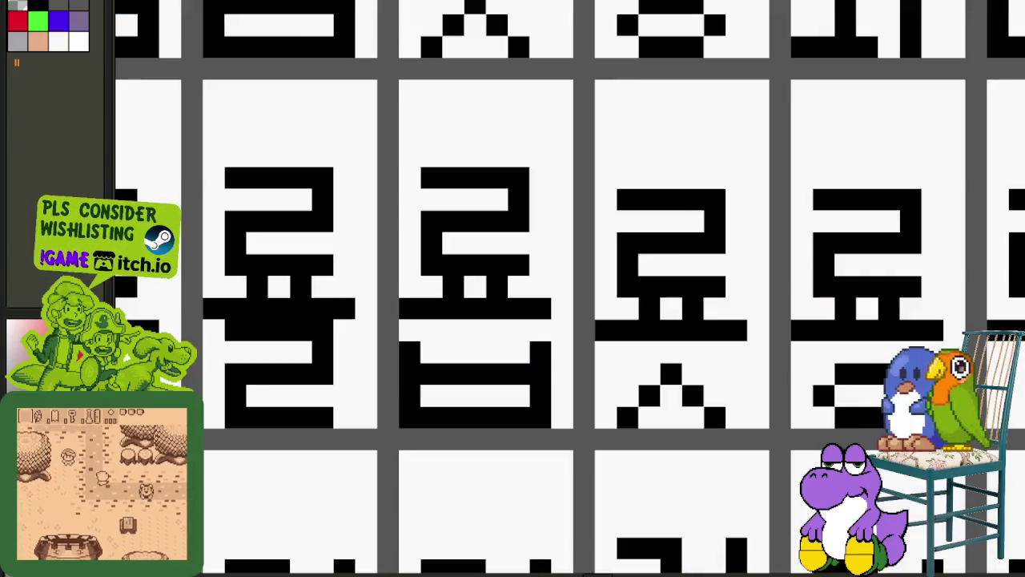
{"action": "scroll", "coordinate": [572, 190], "scroll_direction": "down", "scroll_amount": 2}
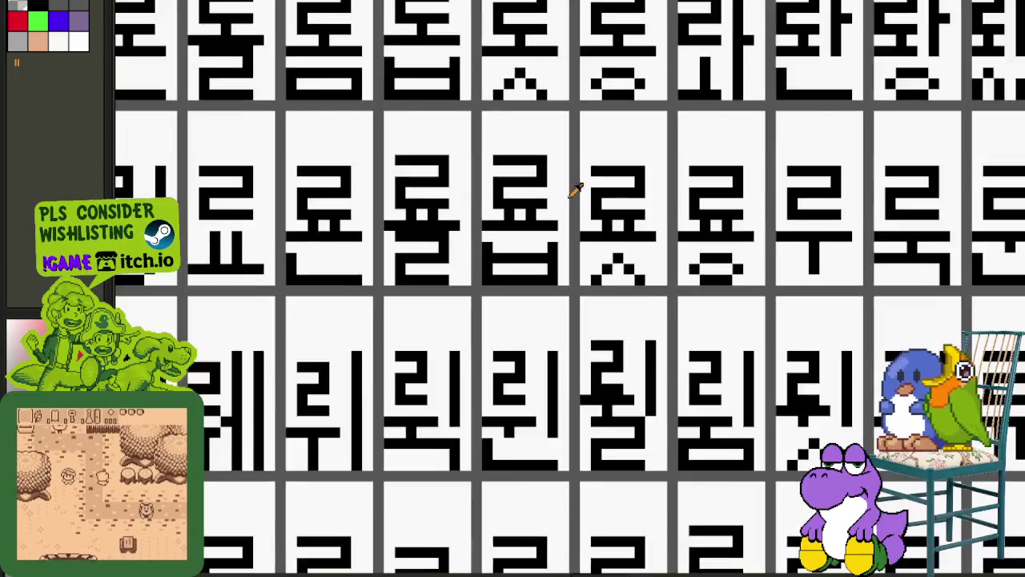
- Zoom into the second glyph sheet and drop a new glyph into the empty third-row cell
{"action": "scroll", "coordinate": [765, 238], "scroll_direction": "down", "scroll_amount": 1}
{"action": "scroll", "coordinate": [353, 153], "scroll_direction": "up", "scroll_amount": 1}
{"action": "scroll", "coordinate": [353, 153], "scroll_direction": "down", "scroll_amount": 1}
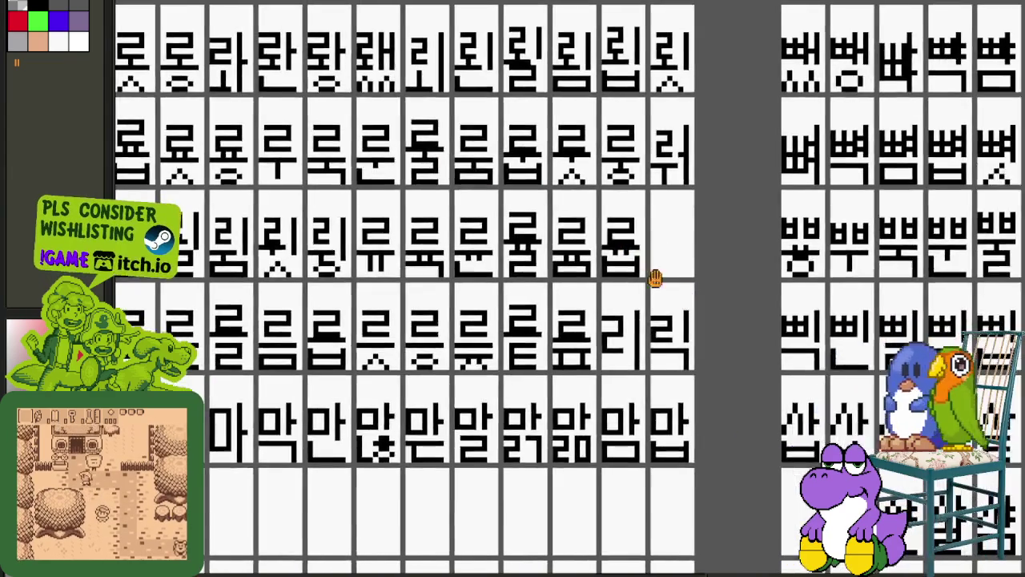
{"action": "scroll", "coordinate": [657, 277], "scroll_direction": "up", "scroll_amount": 3}
{"action": "scroll", "coordinate": [583, 232], "scroll_direction": "up", "scroll_amount": 1}
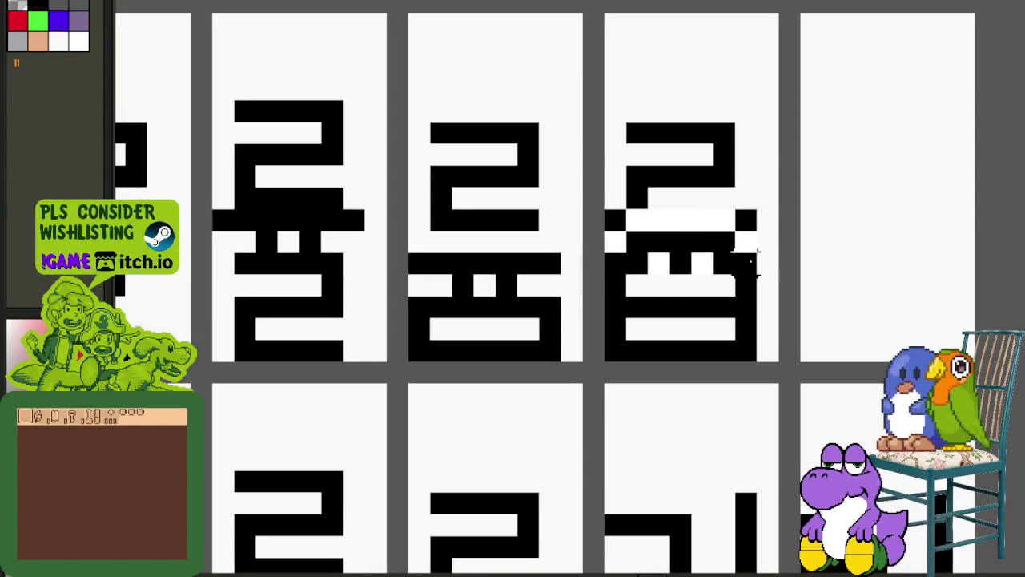
{"action": "scroll", "coordinate": [751, 256], "scroll_direction": "down", "scroll_amount": 2}
{"action": "scroll", "coordinate": [915, 257], "scroll_direction": "down", "scroll_amount": 1}
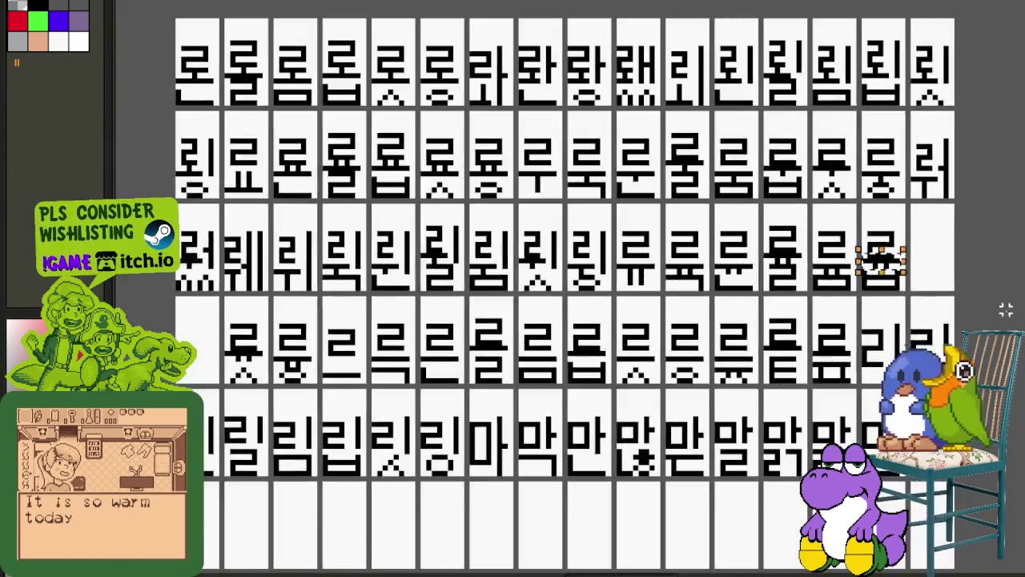
{"action": "left_click_drag", "start_coordinate": [1001, 305], "coordinate": [689, 260]}
{"action": "scroll", "coordinate": [735, 150], "scroll_direction": "up", "scroll_amount": 1}
{"action": "scroll", "coordinate": [646, 251], "scroll_direction": "up", "scroll_amount": 1}
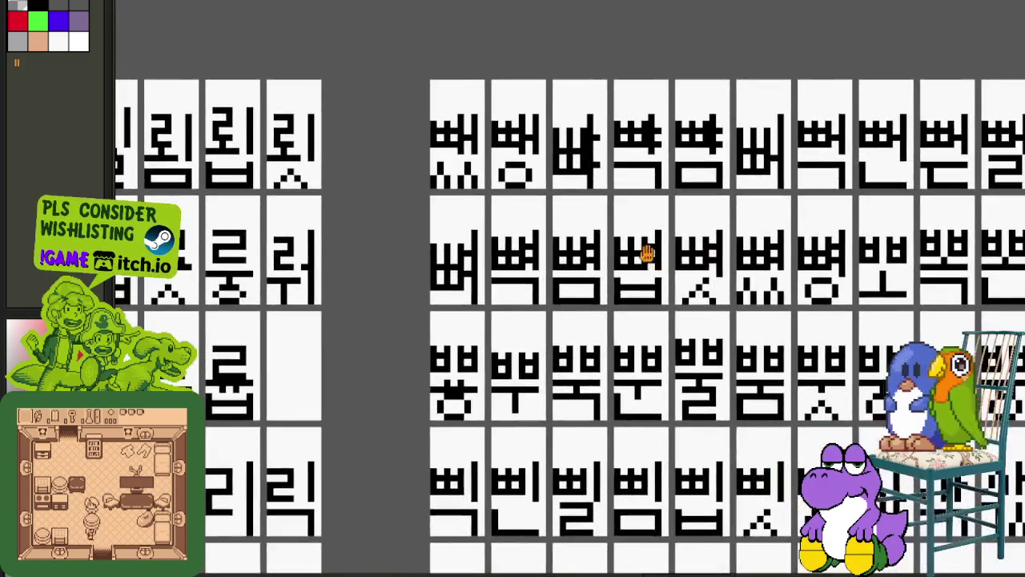
{"action": "scroll", "coordinate": [645, 252], "scroll_direction": "up", "scroll_amount": 2}
{"action": "left_click_drag", "start_coordinate": [577, 96], "coordinate": [665, 217]}
{"action": "left_click_drag", "start_coordinate": [702, 61], "coordinate": [839, 279]}
- Marquee-select neighbouring glyph cells, then clear the selection
{"action": "mouse_move", "coordinate": [886, 96]}
{"action": "left_mouse_down"}
{"action": "mouse_move", "coordinate": [968, 276]}
{"action": "mouse_move", "coordinate": [549, 297]}
{"action": "left_mouse_up"}
{"action": "scroll", "coordinate": [528, 196], "scroll_direction": "down", "scroll_amount": 1}
{"action": "scroll", "coordinate": [528, 197], "scroll_direction": "down", "scroll_amount": 1}
{"action": "left_click_drag", "start_coordinate": [789, 279], "coordinate": [566, 244]}
{"action": "scroll", "coordinate": [566, 245], "scroll_direction": "down", "scroll_amount": 1}
{"action": "scroll", "coordinate": [595, 240], "scroll_direction": "up", "scroll_amount": 2}
{"action": "left_click_drag", "start_coordinate": [556, 194], "coordinate": [745, 393]}
{"action": "left_click", "coordinate": [827, 336]}
- Return to the upper glyph rows and marquee-select a large block of glyphs
{"action": "scroll", "coordinate": [827, 337], "scroll_direction": "down", "scroll_amount": 2}
{"action": "left_click_drag", "start_coordinate": [723, 441], "coordinate": [723, 236]}
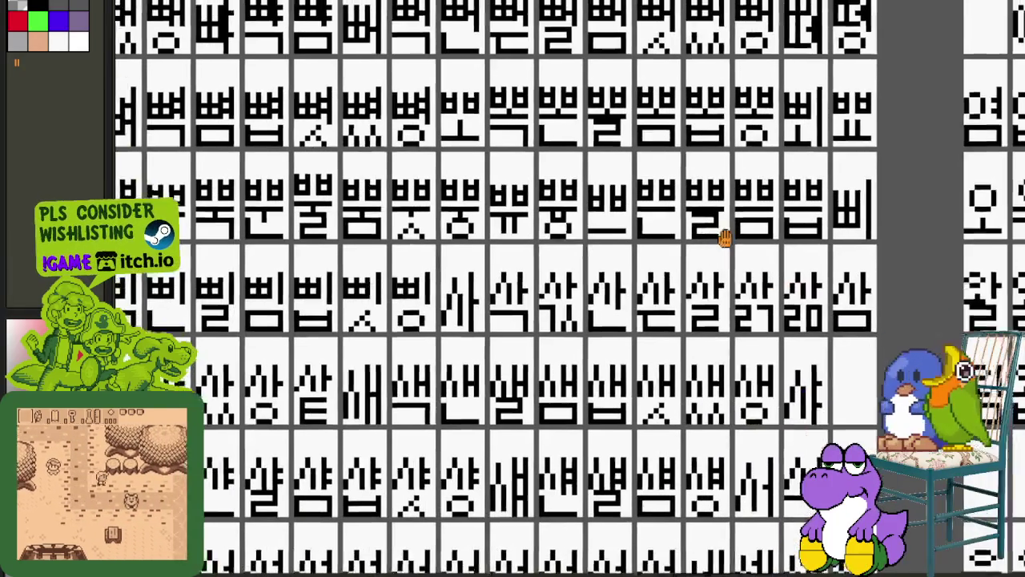
{"action": "mouse_move", "coordinate": [753, 387]}
{"action": "left_mouse_down"}
{"action": "mouse_move", "coordinate": [754, 455]}
{"action": "mouse_move", "coordinate": [737, 360]}
{"action": "left_mouse_up"}
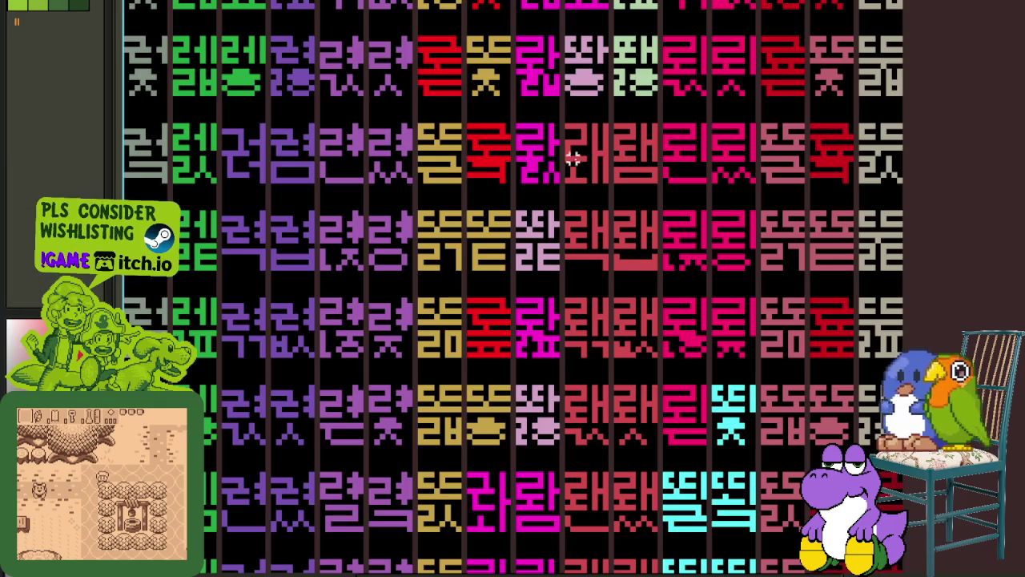
{"action": "left_click_drag", "start_coordinate": [572, 157], "coordinate": [612, 238]}
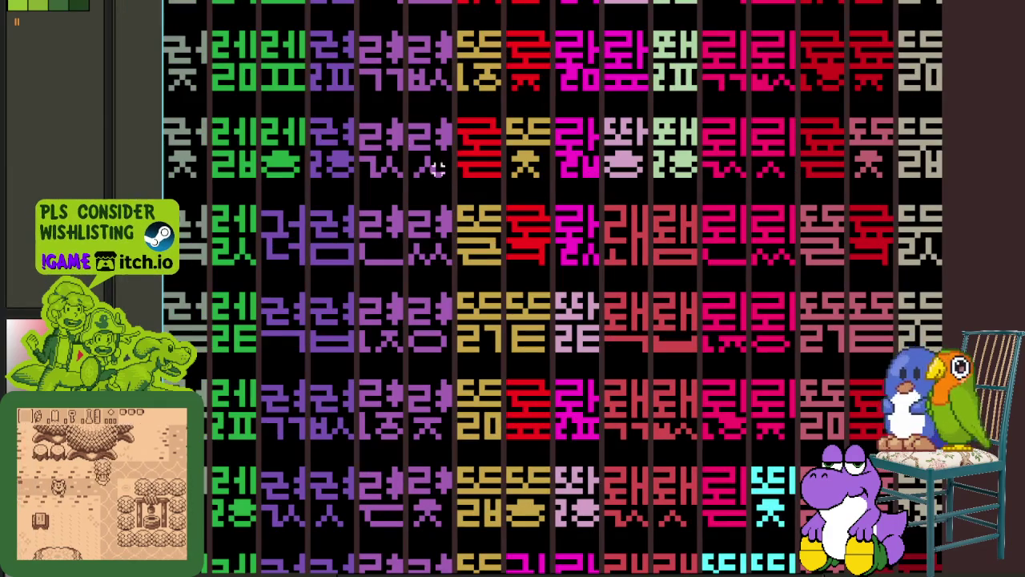
{"action": "mouse_move", "coordinate": [333, 72]}
{"action": "left_mouse_down"}
{"action": "mouse_move", "coordinate": [998, 568]}
{"action": "mouse_move", "coordinate": [984, 568]}
{"action": "left_mouse_up"}
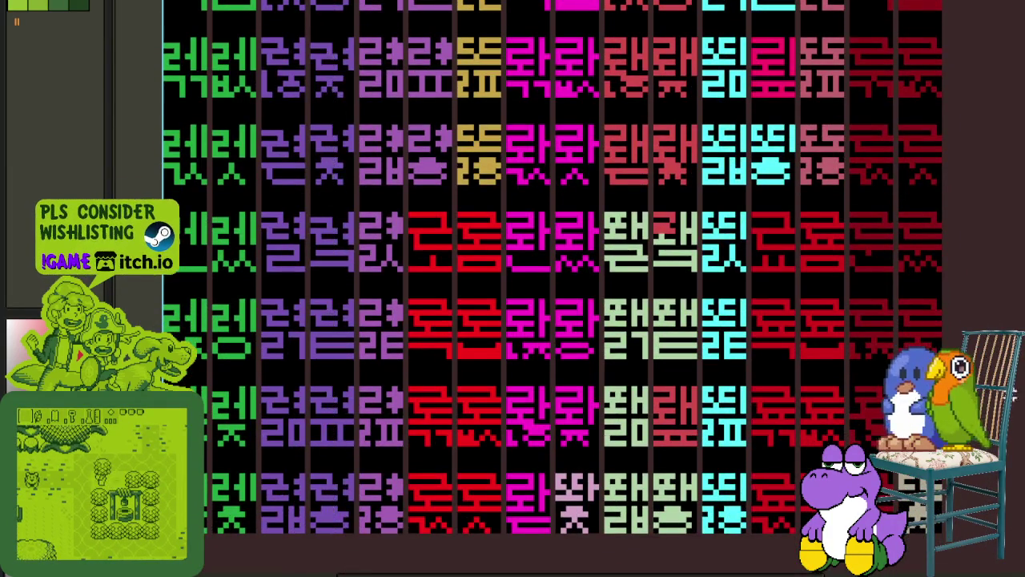
{"action": "left_click_drag", "start_coordinate": [984, 568], "coordinate": [983, 569]}
{"action": "scroll", "coordinate": [899, 271], "scroll_direction": "down", "scroll_amount": 2}
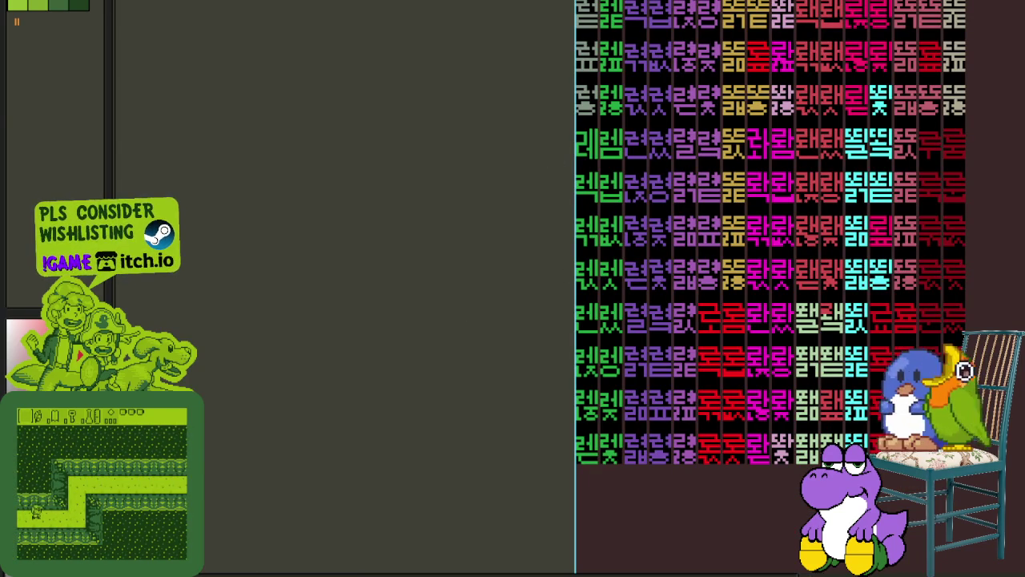
{"action": "scroll", "coordinate": [528, 160], "scroll_direction": "up", "scroll_amount": 1}
{"action": "scroll", "coordinate": [513, 160], "scroll_direction": "up", "scroll_amount": 1}
{"action": "scroll", "coordinate": [499, 161], "scroll_direction": "up", "scroll_amount": 2}
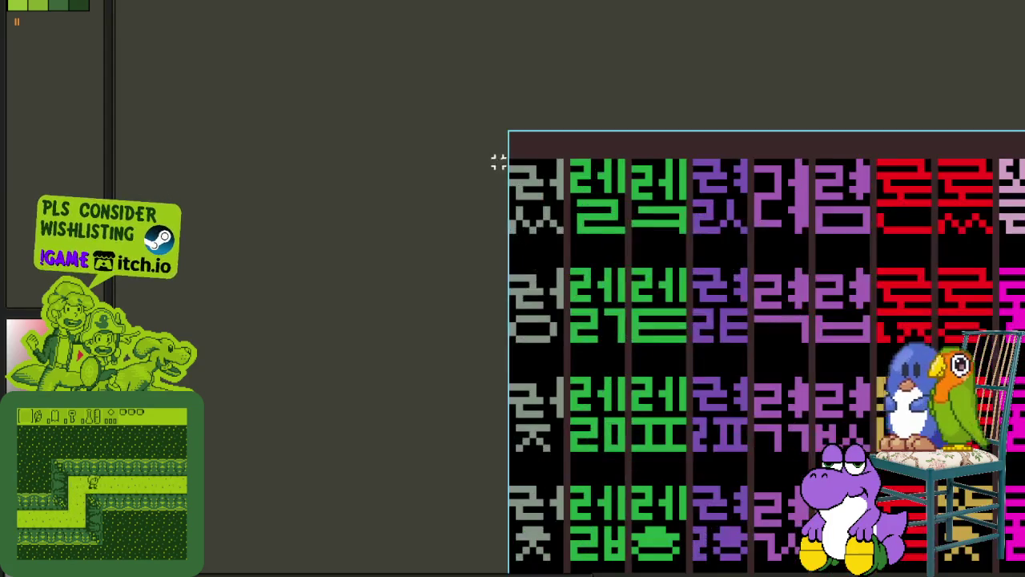
{"action": "scroll", "coordinate": [564, 200], "scroll_direction": "down", "scroll_amount": 2}
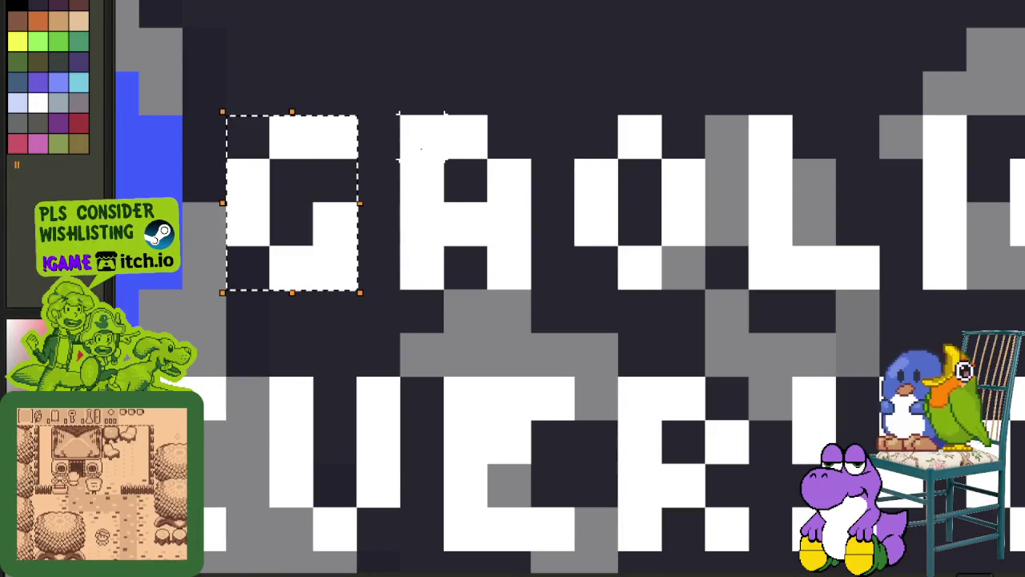
{"action": "left_click_drag", "start_coordinate": [399, 115], "coordinate": [534, 291]}
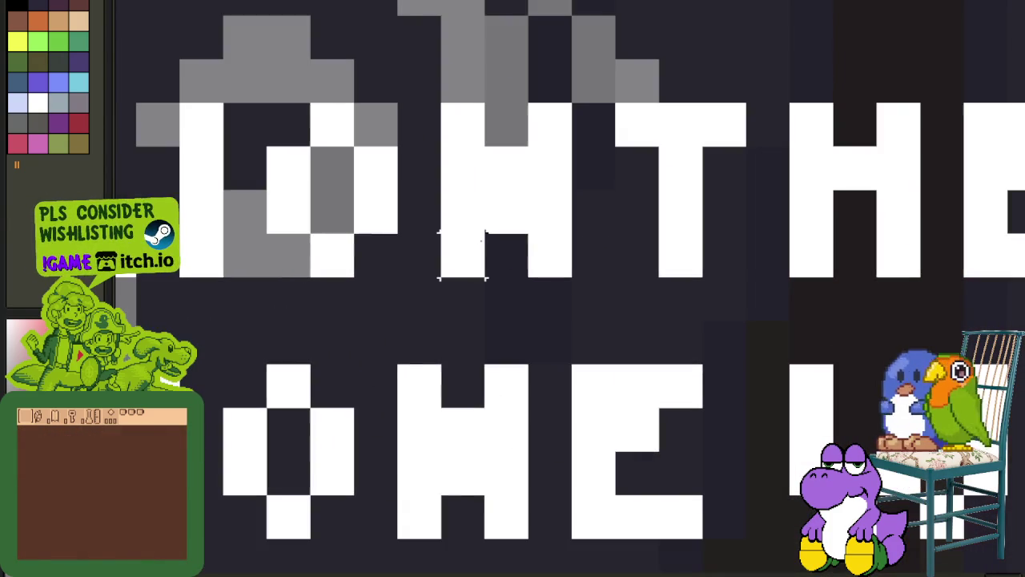
{"action": "left_click_drag", "start_coordinate": [463, 272], "coordinate": [463, 148]}
{"action": "left_click_drag", "start_coordinate": [551, 268], "coordinate": [553, 128]}
{"action": "key", "text": "ctrl+z"}
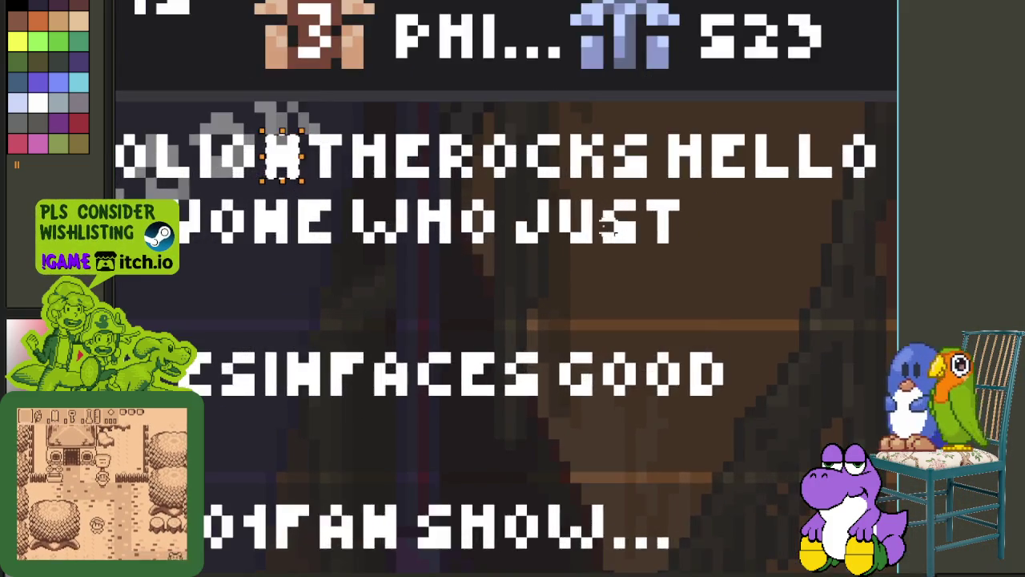
{"action": "scroll", "coordinate": [606, 228], "scroll_direction": "up", "scroll_amount": 2}
{"action": "scroll", "coordinate": [607, 228], "scroll_direction": "up", "scroll_amount": 1}
{"action": "left_click_drag", "start_coordinate": [671, 273], "coordinate": [773, 138]}
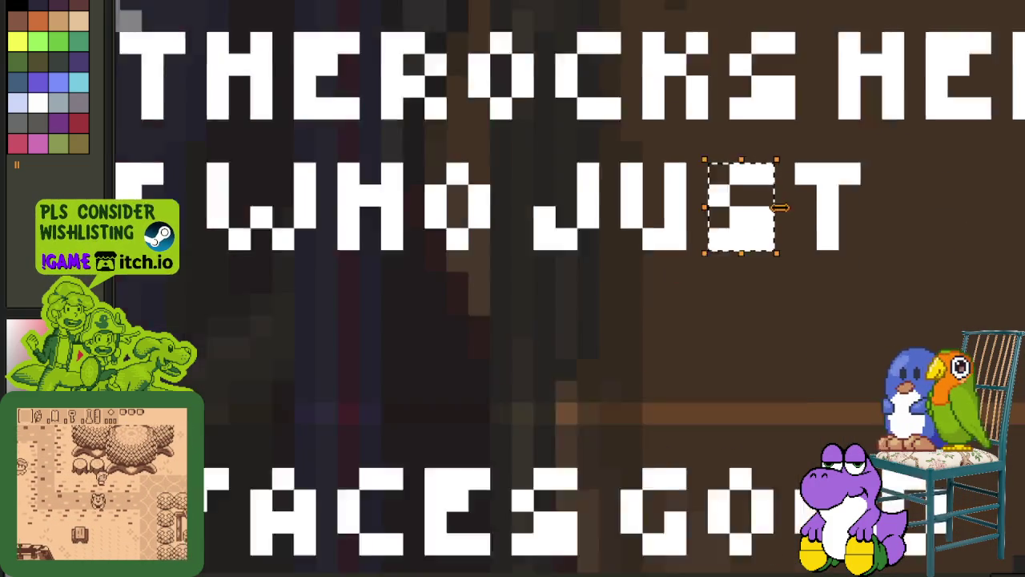
{"action": "scroll", "coordinate": [619, 224], "scroll_direction": "down", "scroll_amount": 2}
{"action": "scroll", "coordinate": [619, 224], "scroll_direction": "down", "scroll_amount": 1}
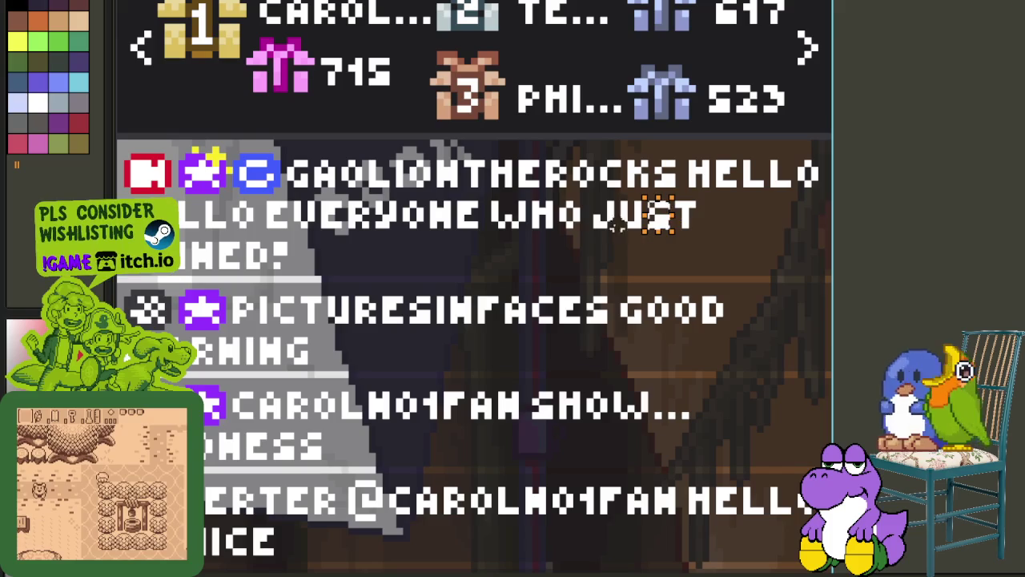
{"action": "scroll", "coordinate": [582, 238], "scroll_direction": "up", "scroll_amount": 2}
{"action": "left_click_drag", "start_coordinate": [538, 164], "coordinate": [595, 234]}
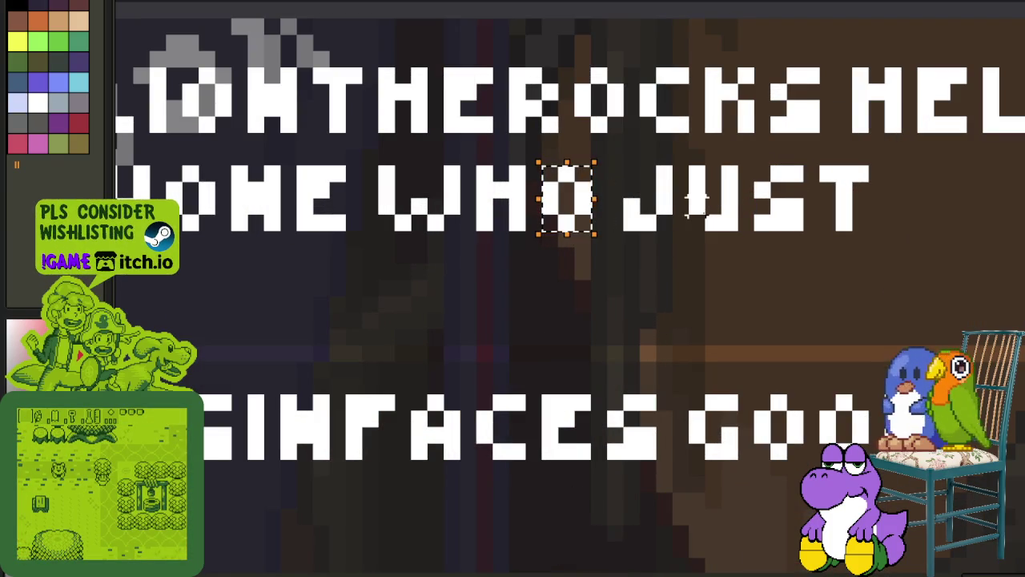
{"action": "scroll", "coordinate": [690, 202], "scroll_direction": "down", "scroll_amount": 3}
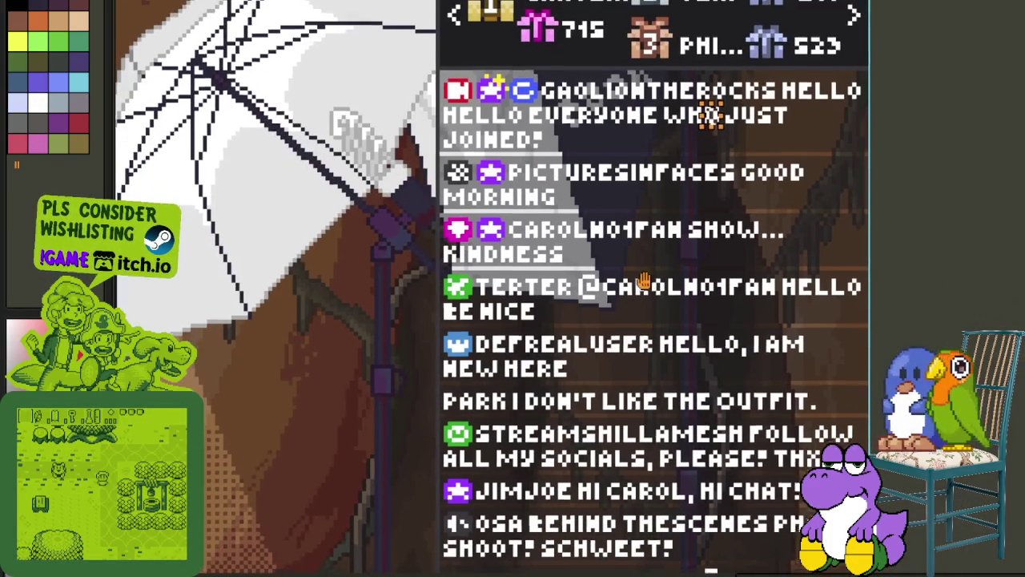
{"action": "left_click_drag", "start_coordinate": [613, 376], "coordinate": [613, 258]}
{"action": "scroll", "coordinate": [612, 258], "scroll_direction": "down", "scroll_amount": 2}
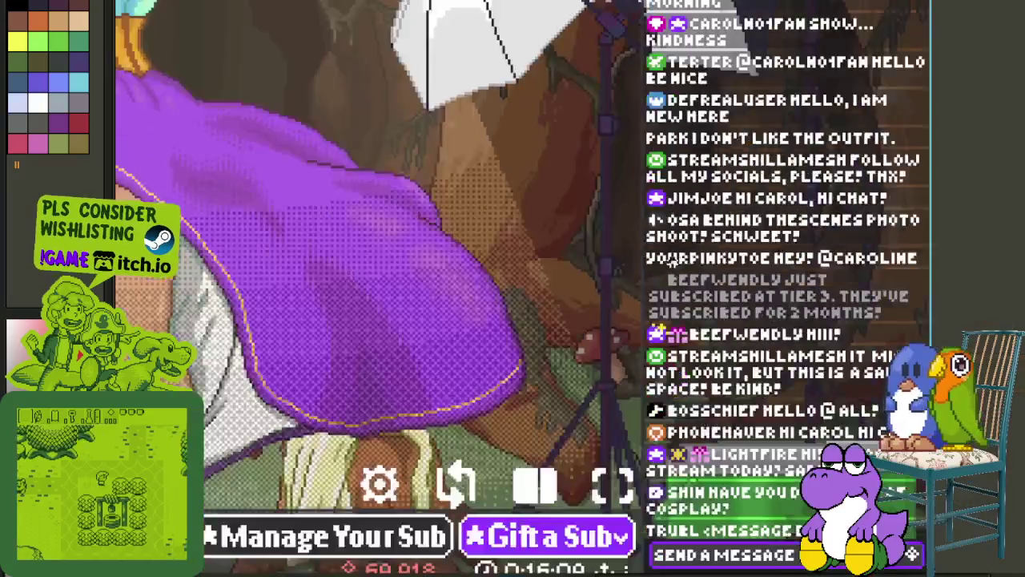
{"action": "scroll", "coordinate": [612, 258], "scroll_direction": "down", "scroll_amount": 2}
{"action": "scroll", "coordinate": [537, 306], "scroll_direction": "up", "scroll_amount": 2}
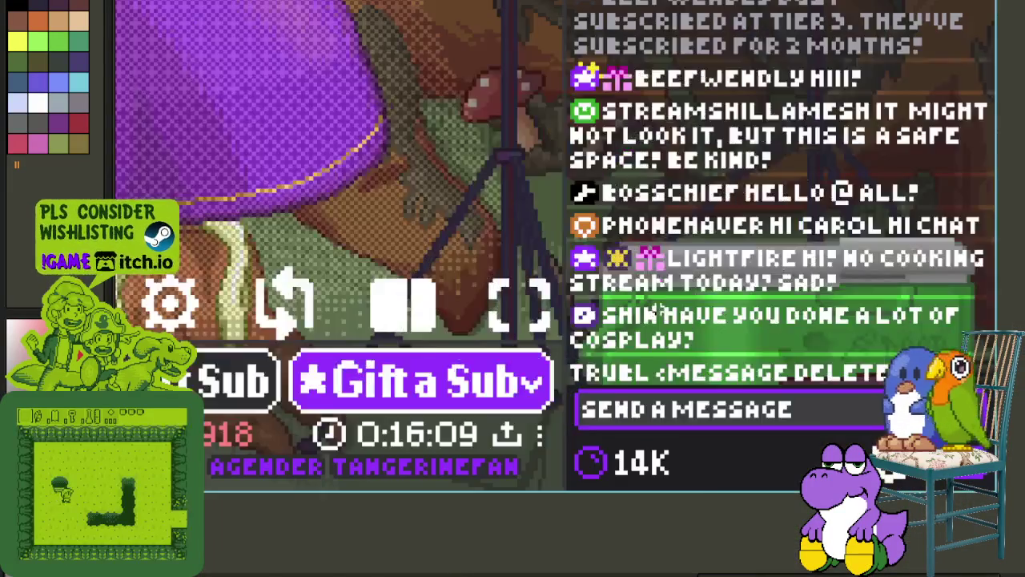
{"action": "scroll", "coordinate": [537, 306], "scroll_direction": "up", "scroll_amount": 2}
{"action": "scroll", "coordinate": [537, 306], "scroll_direction": "up", "scroll_amount": 1}
{"action": "left_click_drag", "start_coordinate": [533, 302], "coordinate": [1021, 383]}
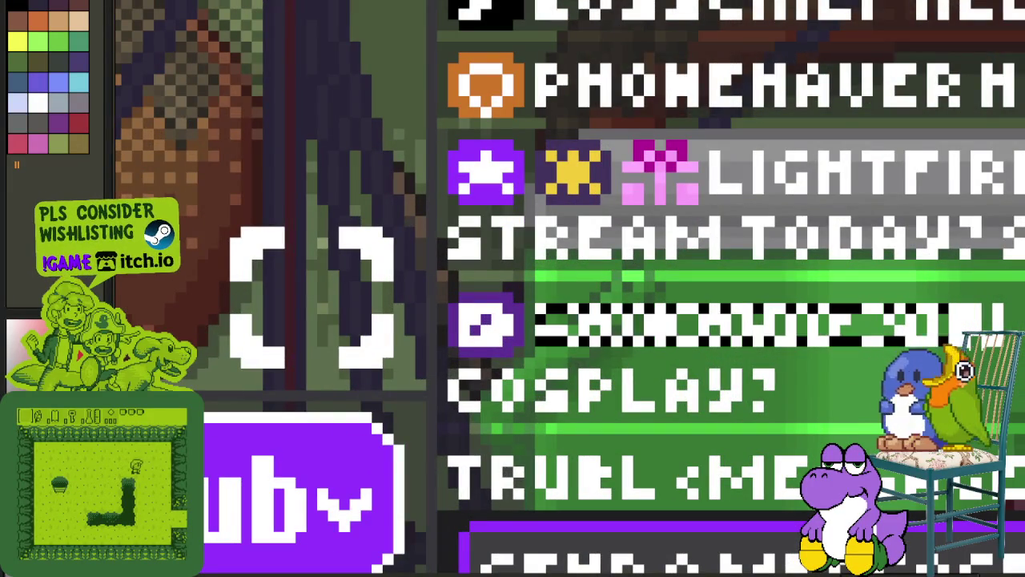
{"action": "scroll", "coordinate": [809, 385], "scroll_direction": "down", "scroll_amount": 2}
{"action": "scroll", "coordinate": [809, 385], "scroll_direction": "down", "scroll_amount": 1}
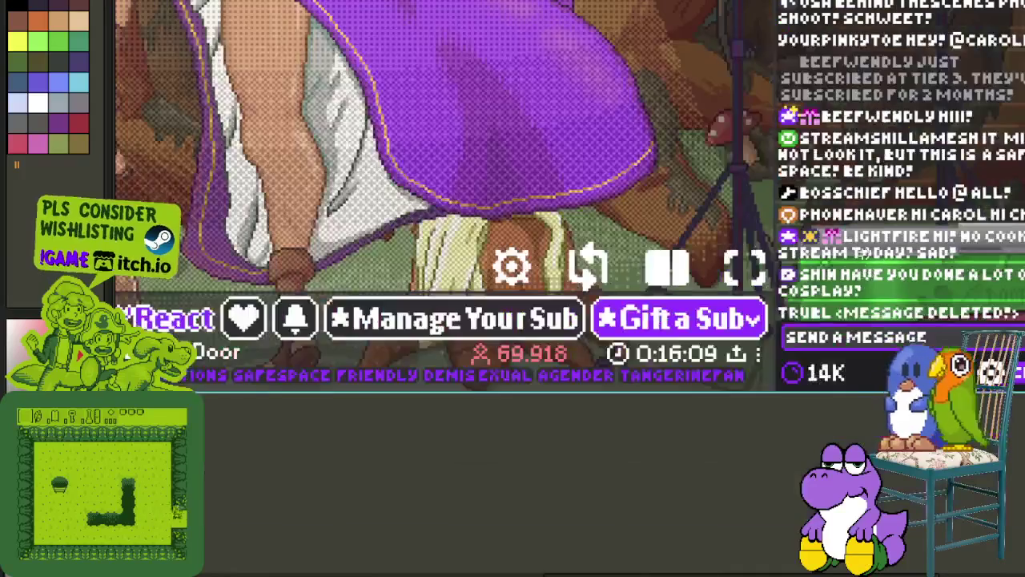
{"action": "scroll", "coordinate": [809, 384], "scroll_direction": "down", "scroll_amount": 1}
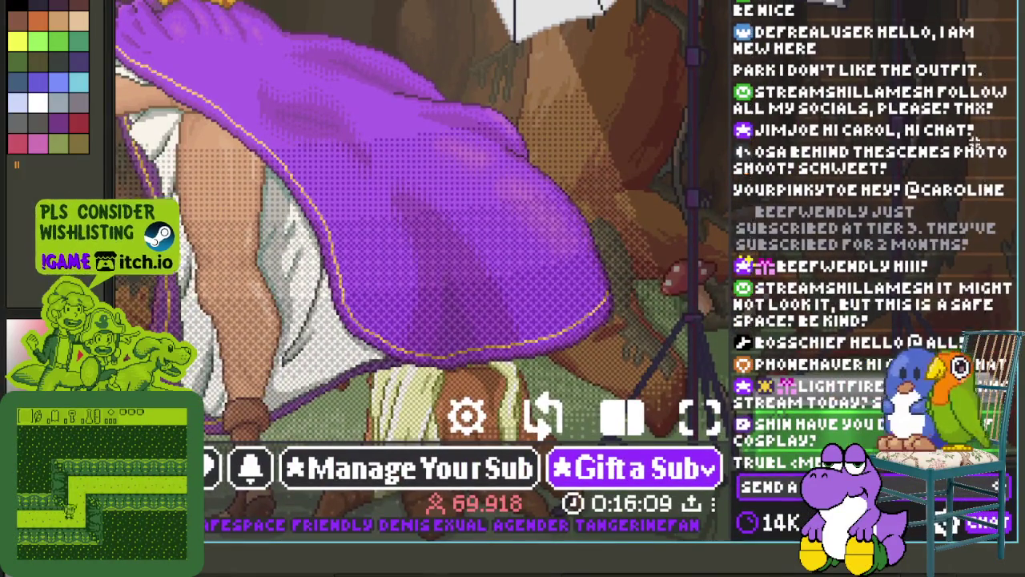
- Return to the colour-coded Hangul sheet and select the first glyph tile
{"action": "key", "text": "Escape"}
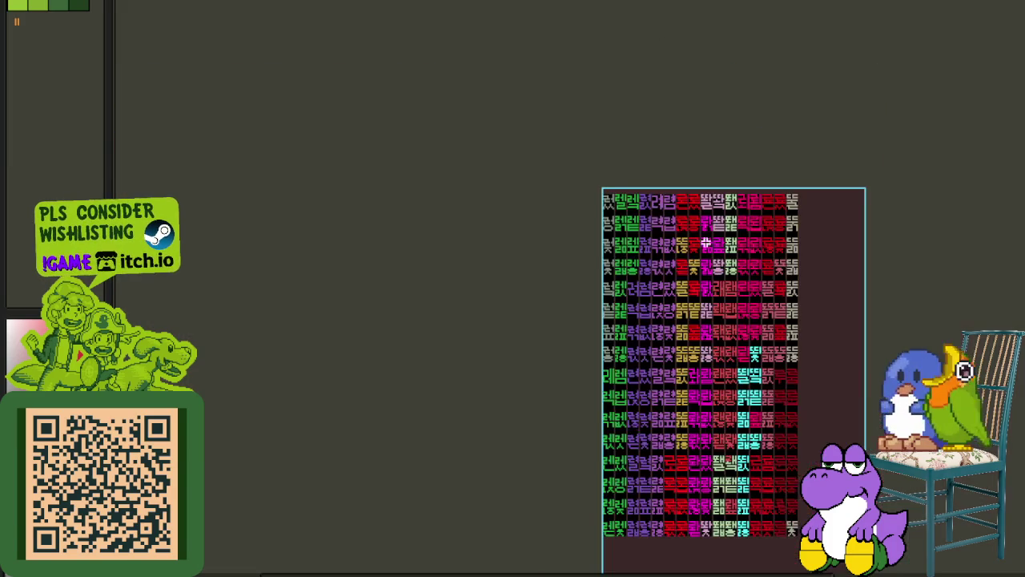
{"action": "scroll", "coordinate": [417, 159], "scroll_direction": "up", "scroll_amount": 2}
{"action": "scroll", "coordinate": [449, 140], "scroll_direction": "up", "scroll_amount": 2}
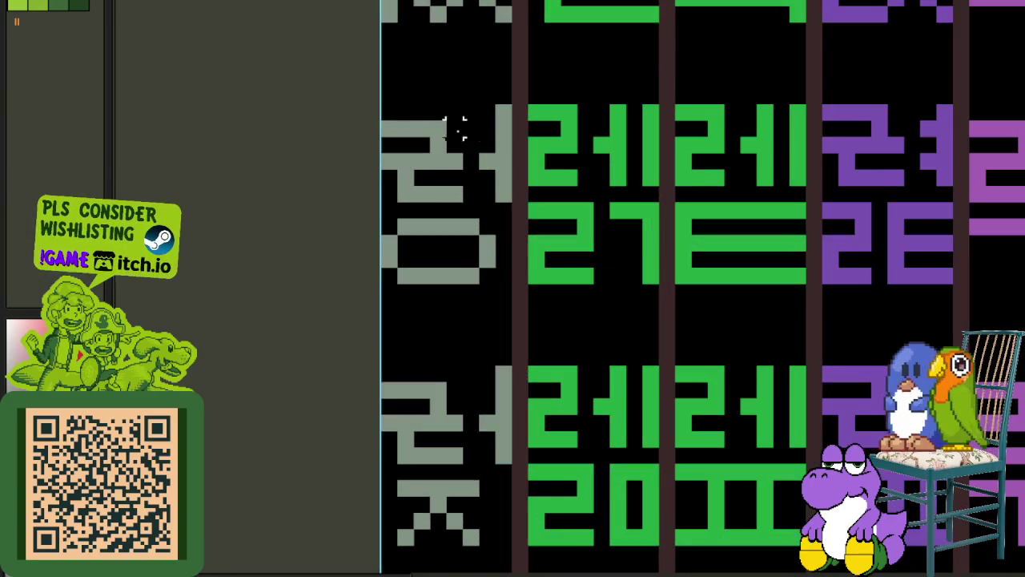
{"action": "left_click_drag", "start_coordinate": [503, 113], "coordinate": [392, 275]}
{"action": "scroll", "coordinate": [664, 180], "scroll_direction": "down", "scroll_amount": 1}
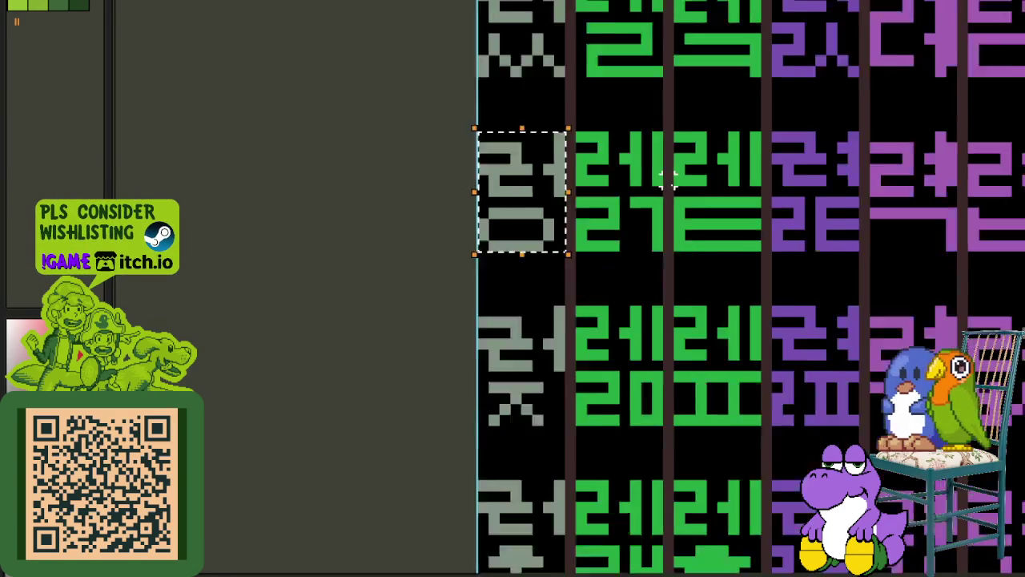
{"action": "scroll", "coordinate": [664, 180], "scroll_direction": "down", "scroll_amount": 2}
{"action": "scroll", "coordinate": [626, 171], "scroll_direction": "up", "scroll_amount": 2}
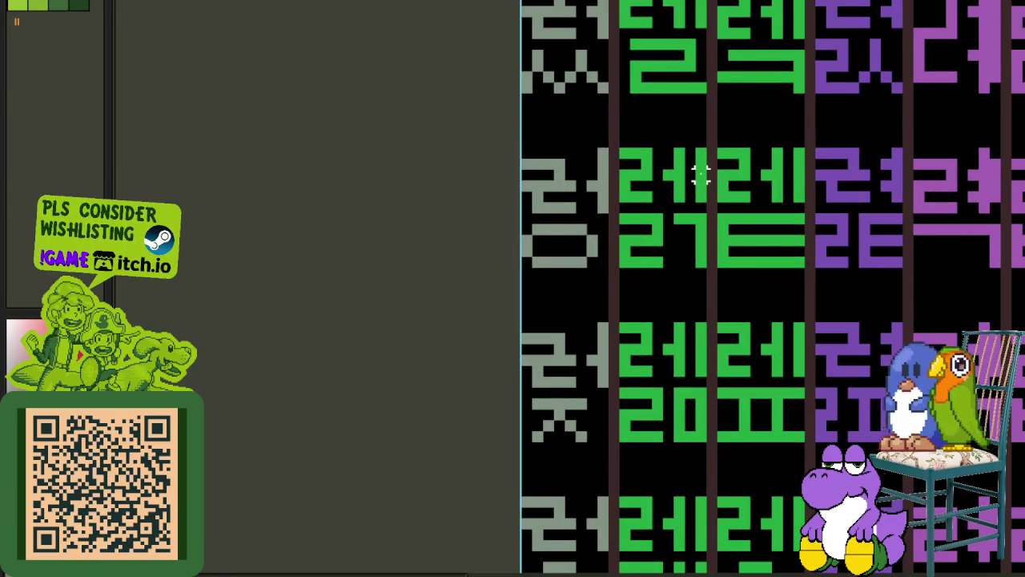
{"action": "scroll", "coordinate": [702, 174], "scroll_direction": "down", "scroll_amount": 3}
{"action": "scroll", "coordinate": [561, 172], "scroll_direction": "up", "scroll_amount": 1}
{"action": "scroll", "coordinate": [529, 173], "scroll_direction": "up", "scroll_amount": 1}
{"action": "scroll", "coordinate": [521, 172], "scroll_direction": "up", "scroll_amount": 3}
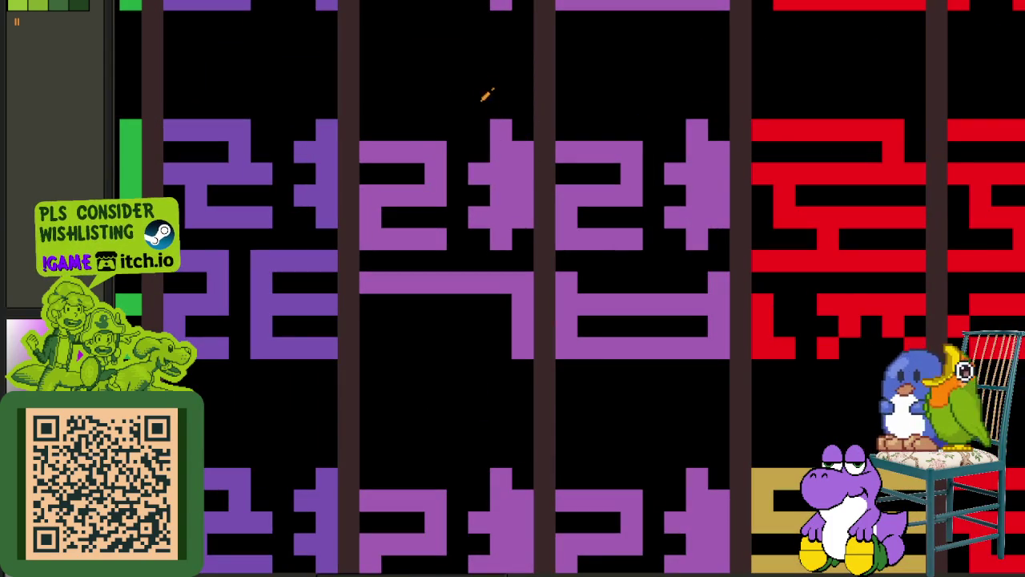
{"action": "scroll", "coordinate": [496, 166], "scroll_direction": "up", "scroll_amount": 1}
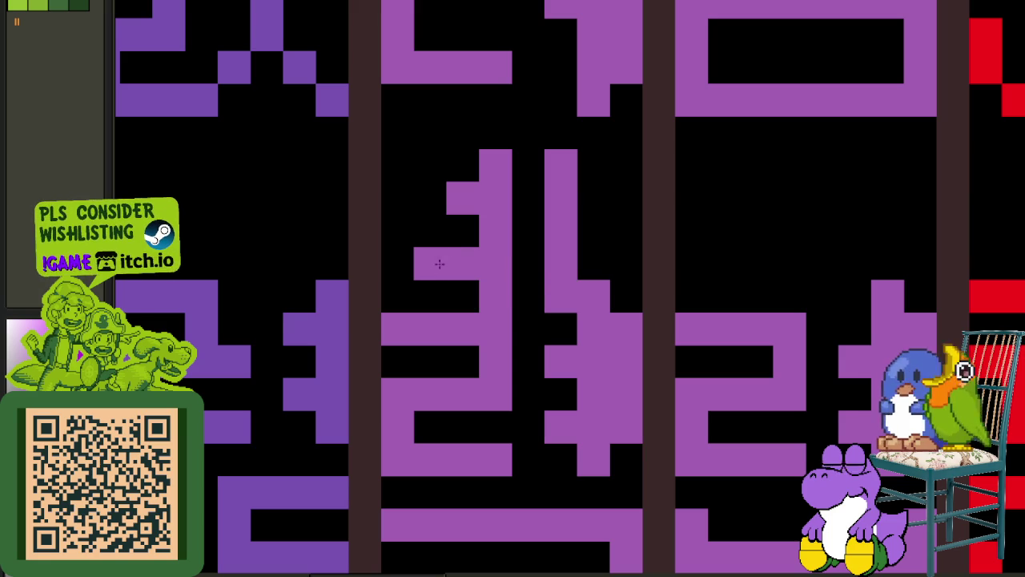
- Trial-move the purple glyph stroke, revert it, and reselect the purple glyph
{"action": "left_click_drag", "start_coordinate": [446, 314], "coordinate": [583, 144]}
{"action": "mouse_move", "coordinate": [557, 210]}
{"action": "left_mouse_down"}
{"action": "mouse_move", "coordinate": [497, 184]}
{"action": "mouse_move", "coordinate": [622, 343]}
{"action": "mouse_move", "coordinate": [579, 222]}
{"action": "mouse_move", "coordinate": [561, 203]}
{"action": "left_mouse_up"}
{"action": "key", "text": "Escape"}
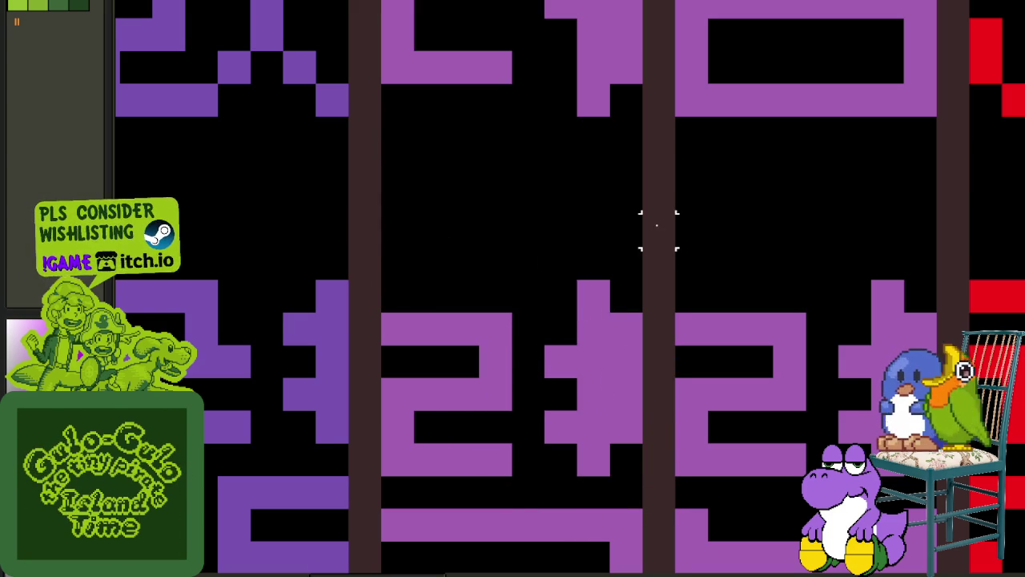
{"action": "left_click_drag", "start_coordinate": [544, 281], "coordinate": [659, 470]}
{"action": "scroll", "coordinate": [727, 294], "scroll_direction": "down", "scroll_amount": 2}
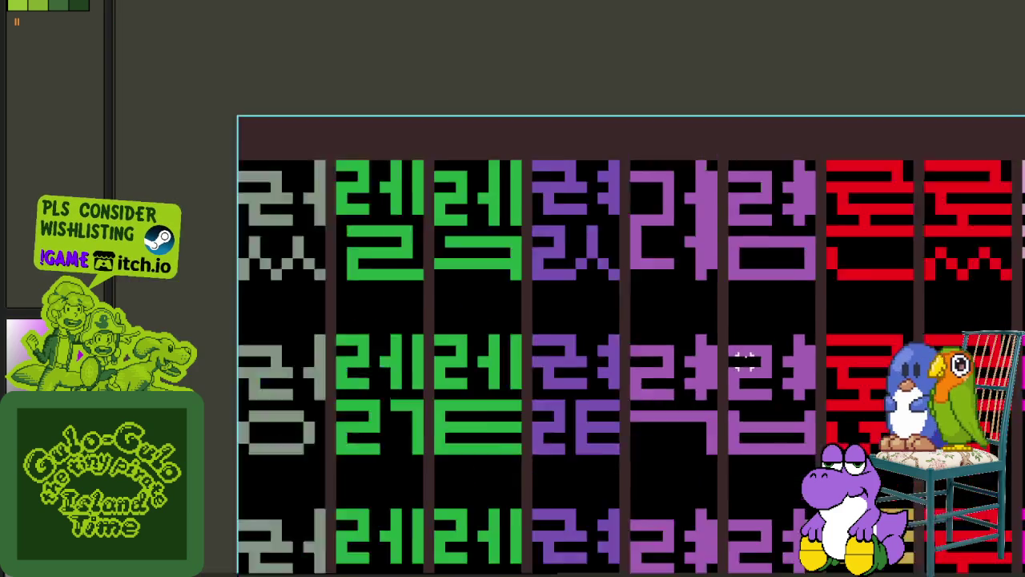
{"action": "scroll", "coordinate": [726, 294], "scroll_direction": "down", "scroll_amount": 1}
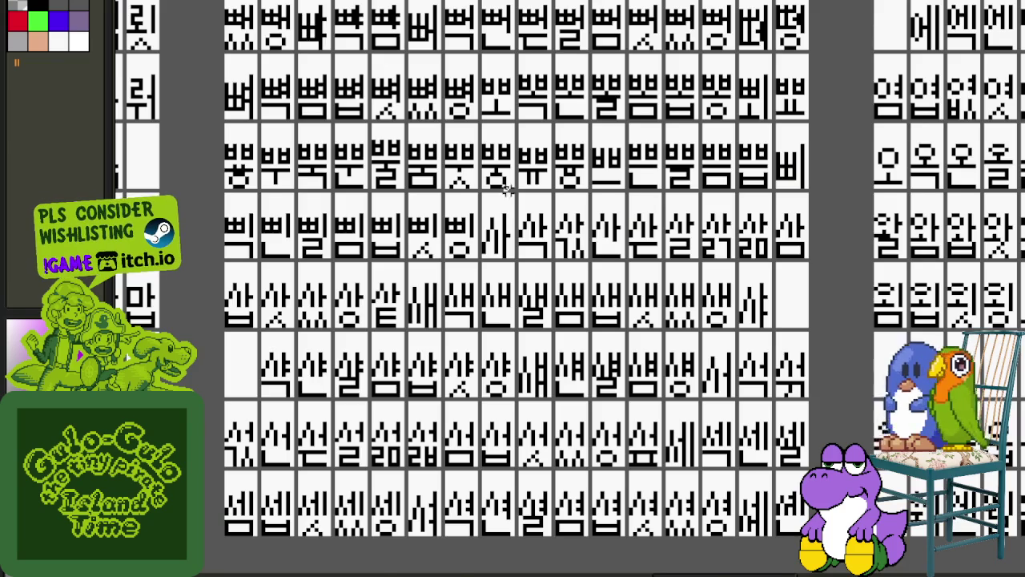
- Pan across the black-and-white reference sheet to the needed glyph columns and rows
{"action": "scroll", "coordinate": [293, 211], "scroll_direction": "down", "scroll_amount": 1}
{"action": "left_click_drag", "start_coordinate": [293, 211], "coordinate": [575, 279]}
{"action": "scroll", "coordinate": [575, 279], "scroll_direction": "left", "scroll_amount": 2}
{"action": "scroll", "coordinate": [716, 270], "scroll_direction": "left", "scroll_amount": 3}
{"action": "scroll", "coordinate": [549, 259], "scroll_direction": "left", "scroll_amount": 4}
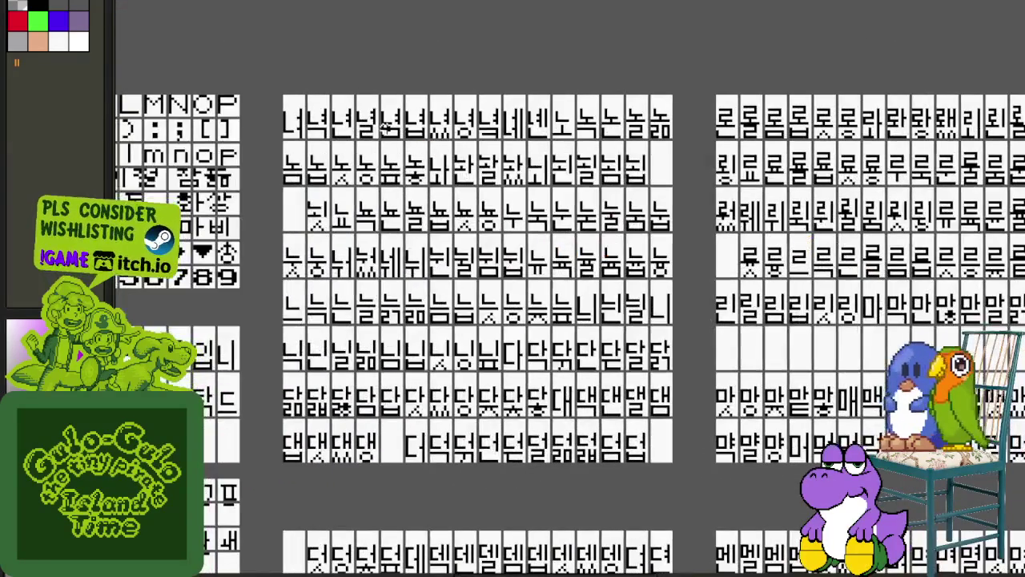
{"action": "left_click_drag", "start_coordinate": [544, 425], "coordinate": [508, 108]}
{"action": "mouse_move", "coordinate": [426, 370]}
{"action": "left_mouse_down"}
{"action": "mouse_move", "coordinate": [739, 210]}
{"action": "mouse_move", "coordinate": [719, 229]}
{"action": "mouse_move", "coordinate": [709, 195]}
{"action": "left_mouse_up"}
{"action": "scroll", "coordinate": [680, 209], "scroll_direction": "down", "scroll_amount": 5}
{"action": "scroll", "coordinate": [728, 200], "scroll_direction": "down", "scroll_amount": 2}
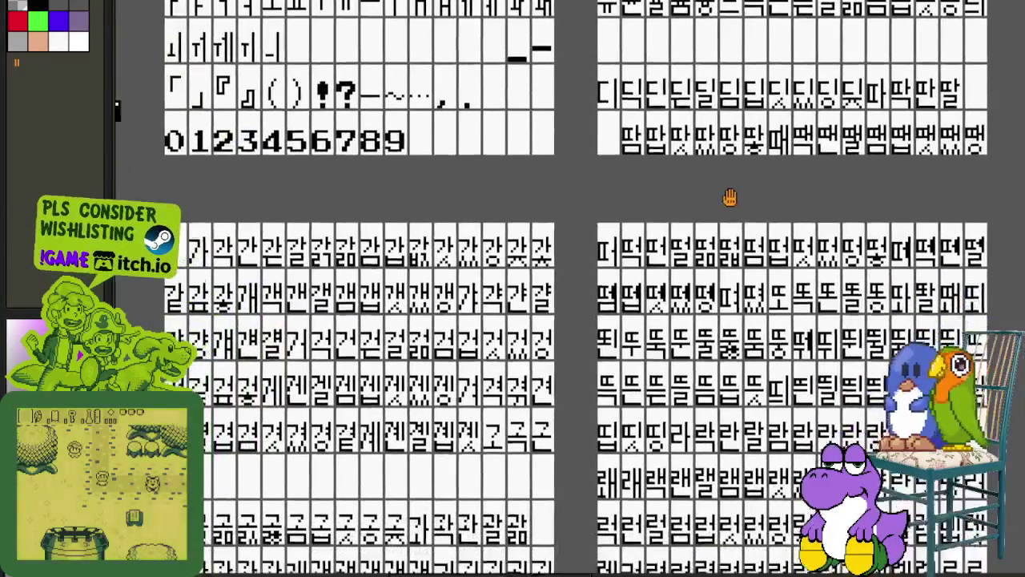
{"action": "scroll", "coordinate": [728, 149], "scroll_direction": "down", "scroll_amount": 1}
{"action": "scroll", "coordinate": [597, 241], "scroll_direction": "up", "scroll_amount": 2}
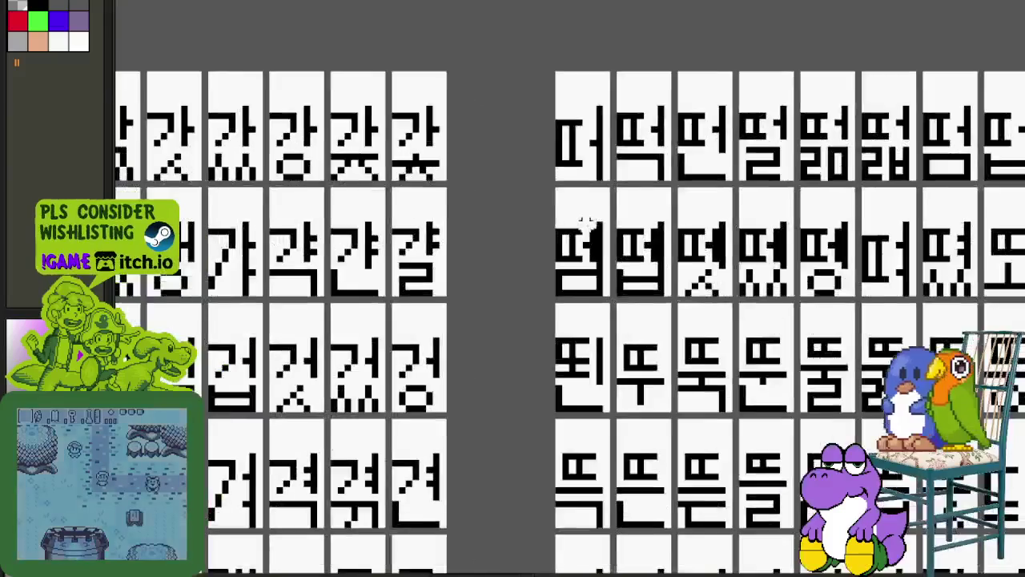
{"action": "scroll", "coordinate": [561, 264], "scroll_direction": "up", "scroll_amount": 3}
{"action": "scroll", "coordinate": [469, 297], "scroll_direction": "up", "scroll_amount": 1}
- Marquee-select the vertical vowel stroke, then the whole second glyph, for copying
{"action": "left_click_drag", "start_coordinate": [446, 319], "coordinate": [490, 56]}
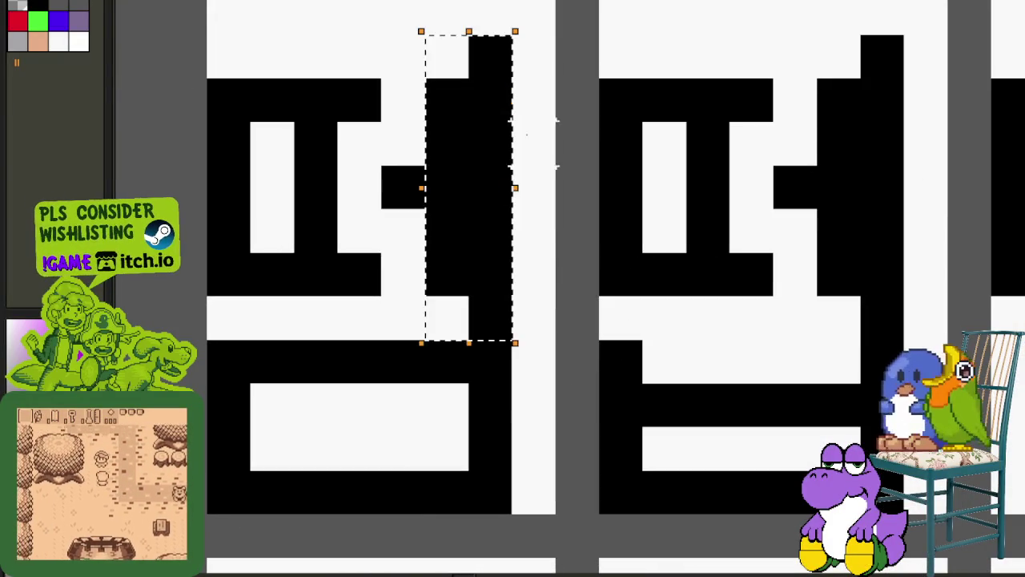
{"action": "scroll", "coordinate": [621, 144], "scroll_direction": "down", "scroll_amount": 3}
{"action": "scroll", "coordinate": [593, 184], "scroll_direction": "down", "scroll_amount": 2}
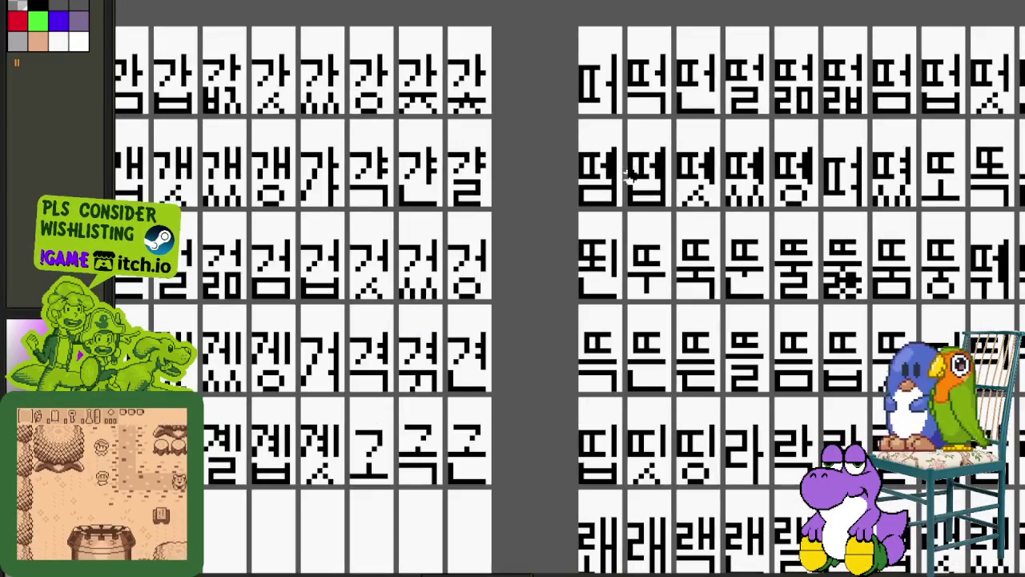
{"action": "scroll", "coordinate": [561, 227], "scroll_direction": "up", "scroll_amount": 1}
{"action": "scroll", "coordinate": [561, 226], "scroll_direction": "up", "scroll_amount": 1}
{"action": "scroll", "coordinate": [561, 227], "scroll_direction": "down", "scroll_amount": 1}
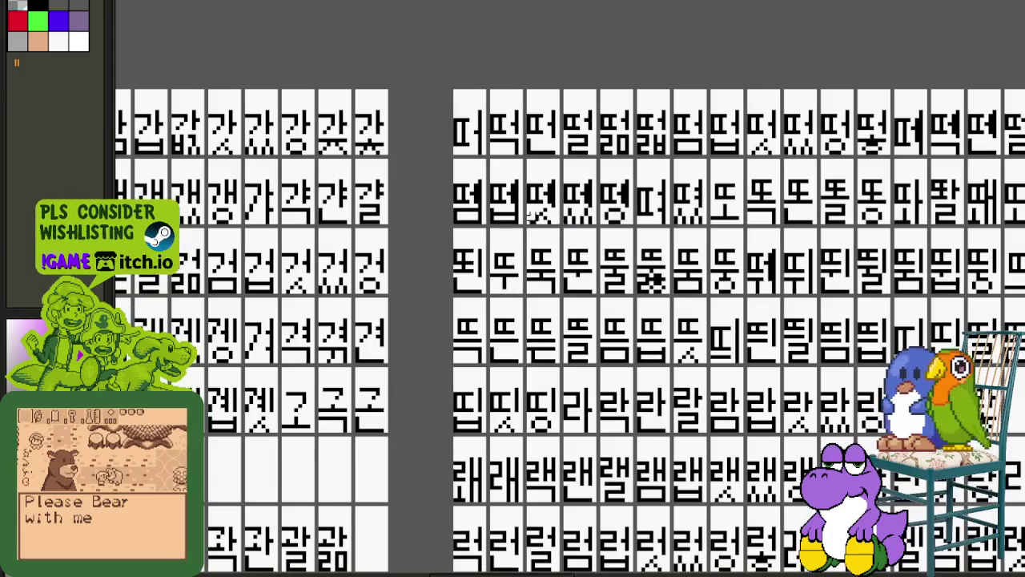
{"action": "scroll", "coordinate": [457, 221], "scroll_direction": "up", "scroll_amount": 3}
{"action": "left_click_drag", "start_coordinate": [437, 234], "coordinate": [590, 117]}
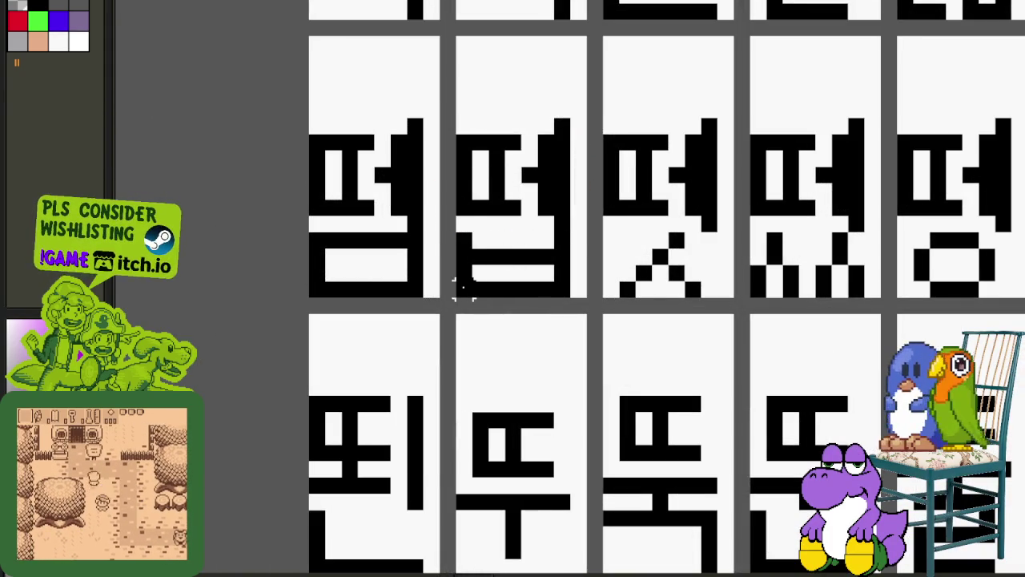
{"action": "left_click_drag", "start_coordinate": [453, 299], "coordinate": [573, 117]}
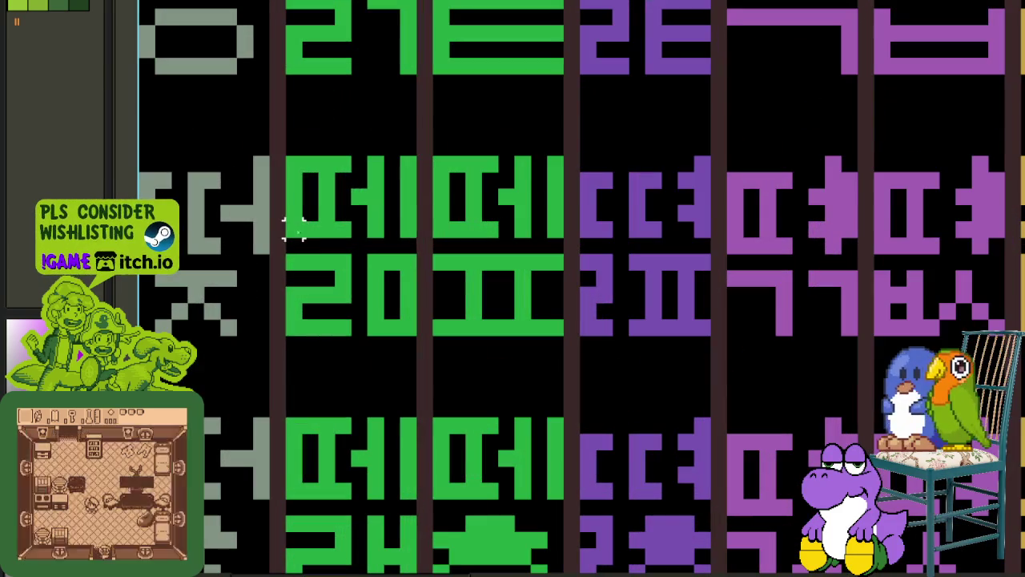
{"action": "key", "text": "ctrl+v"}
{"action": "scroll", "coordinate": [292, 177], "scroll_direction": "up", "scroll_amount": 2}
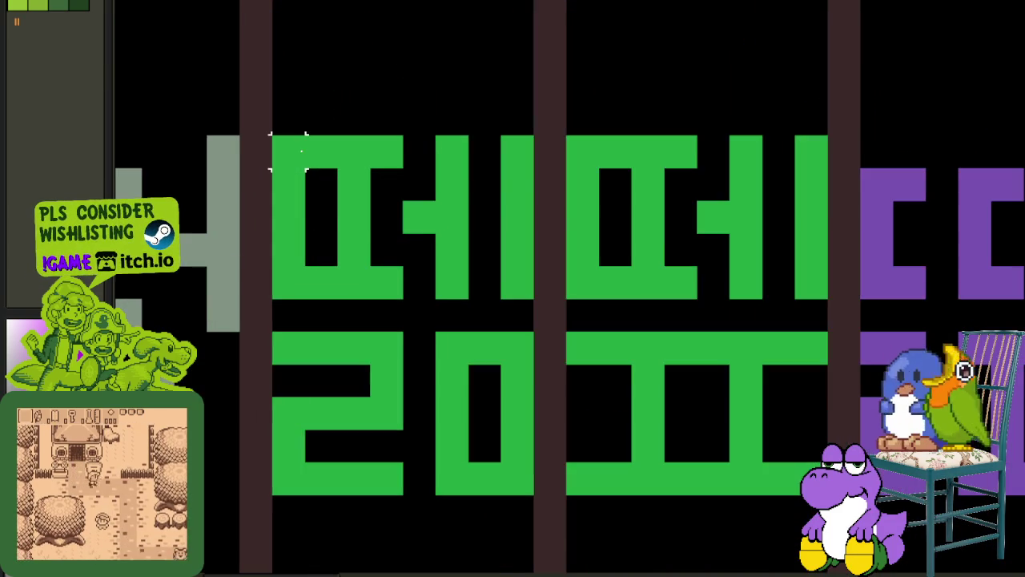
{"action": "scroll", "coordinate": [299, 155], "scroll_direction": "down", "scroll_amount": 3}
{"action": "scroll", "coordinate": [212, 163], "scroll_direction": "up", "scroll_amount": 3}
{"action": "key", "text": "ctrl+v"}
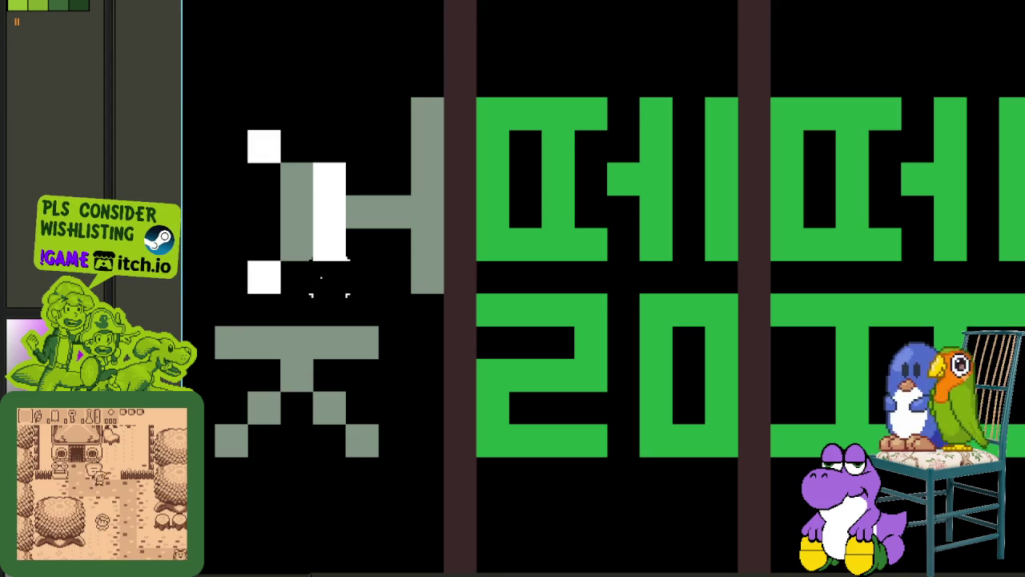
{"action": "left_click_drag", "start_coordinate": [474, 96], "coordinate": [609, 261]}
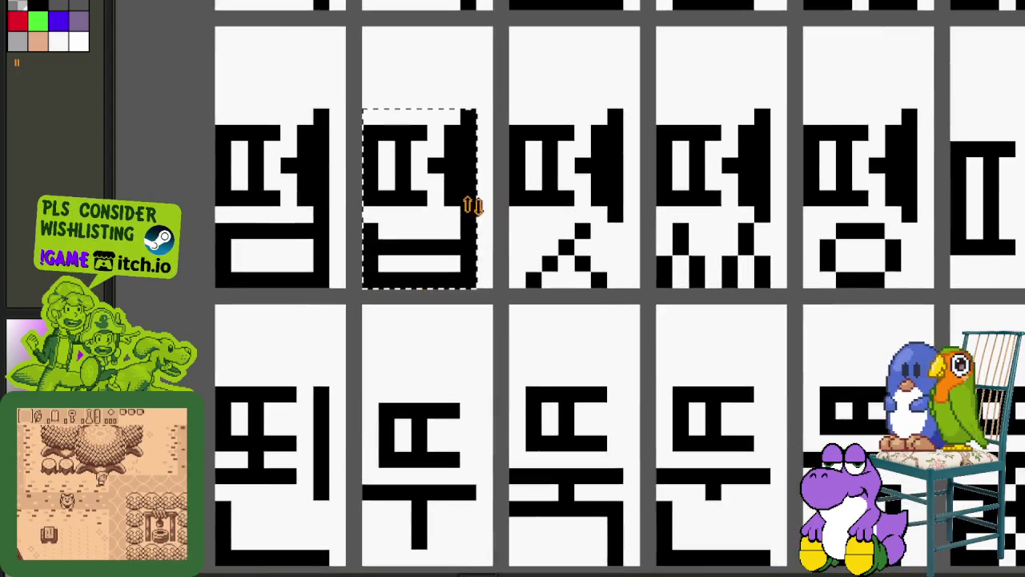
{"action": "scroll", "coordinate": [461, 196], "scroll_direction": "up", "scroll_amount": 3}
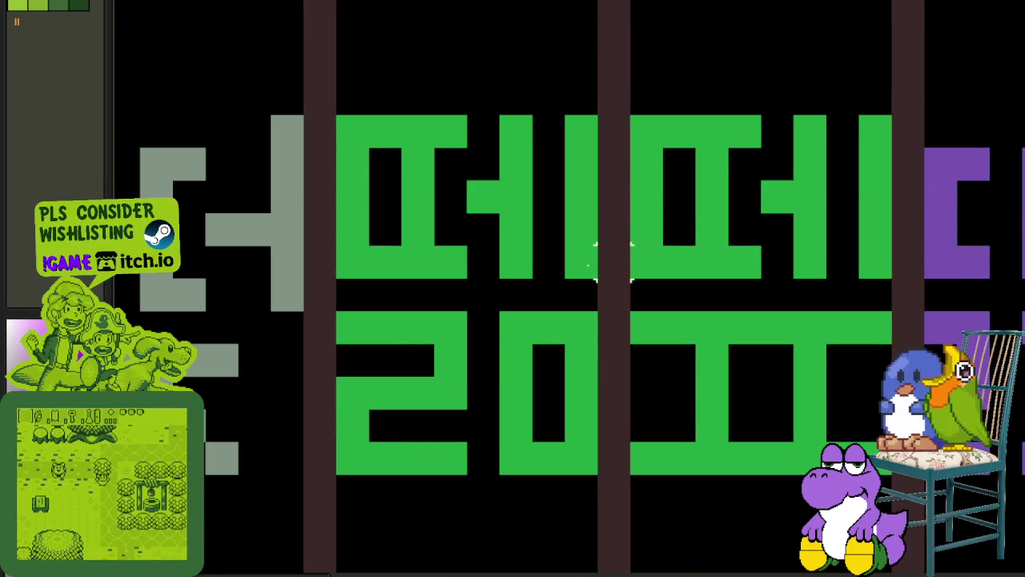
{"action": "left_click_drag", "start_coordinate": [370, 440], "coordinate": [601, 113]}
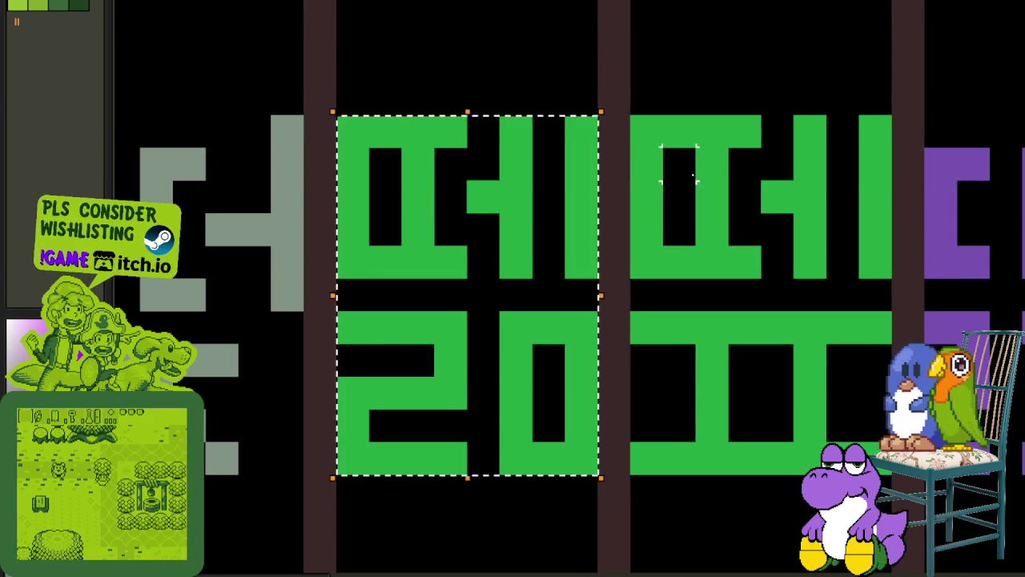
{"action": "scroll", "coordinate": [595, 206], "scroll_direction": "down", "scroll_amount": 2}
{"action": "left_click", "coordinate": [488, 348]}
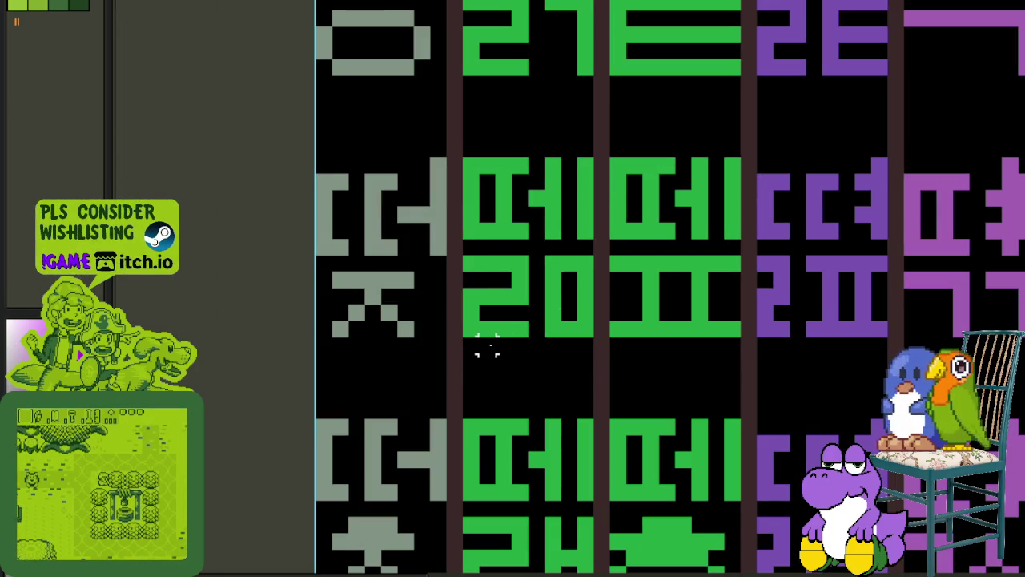
{"action": "left_click_drag", "start_coordinate": [471, 329], "coordinate": [599, 328]}
{"action": "left_click", "coordinate": [664, 293]}
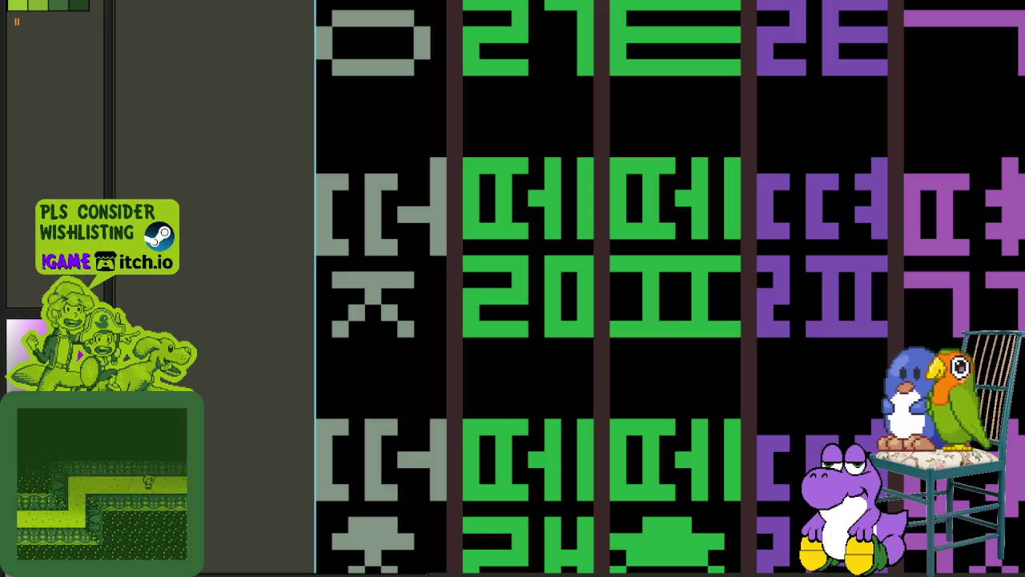
{"action": "scroll", "coordinate": [568, 264], "scroll_direction": "down", "scroll_amount": 3}
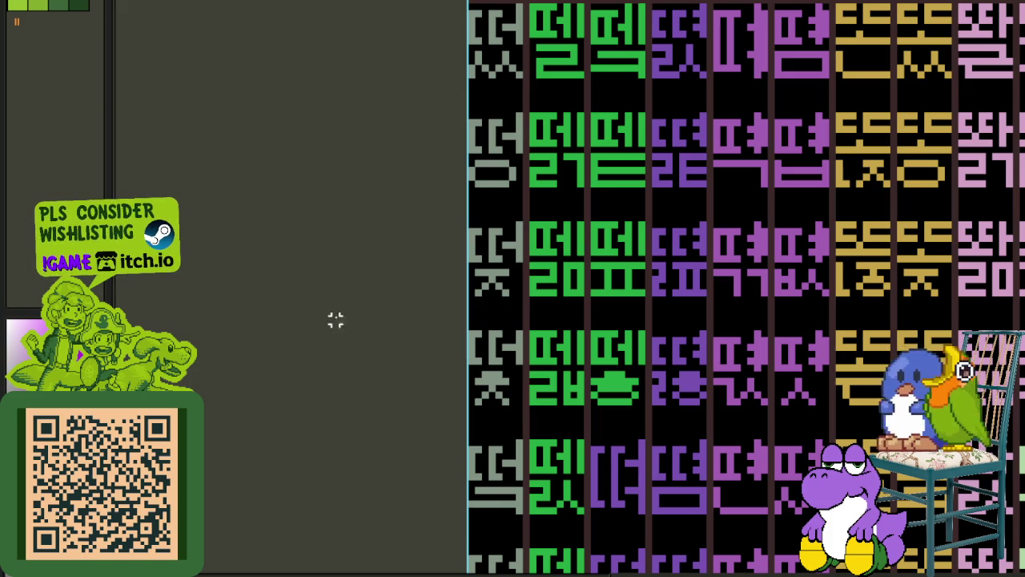
- Pan and zoom the glyph sheet, then marquee a strip across the purple glyphs
{"action": "scroll", "coordinate": [496, 381], "scroll_direction": "right", "scroll_amount": 5}
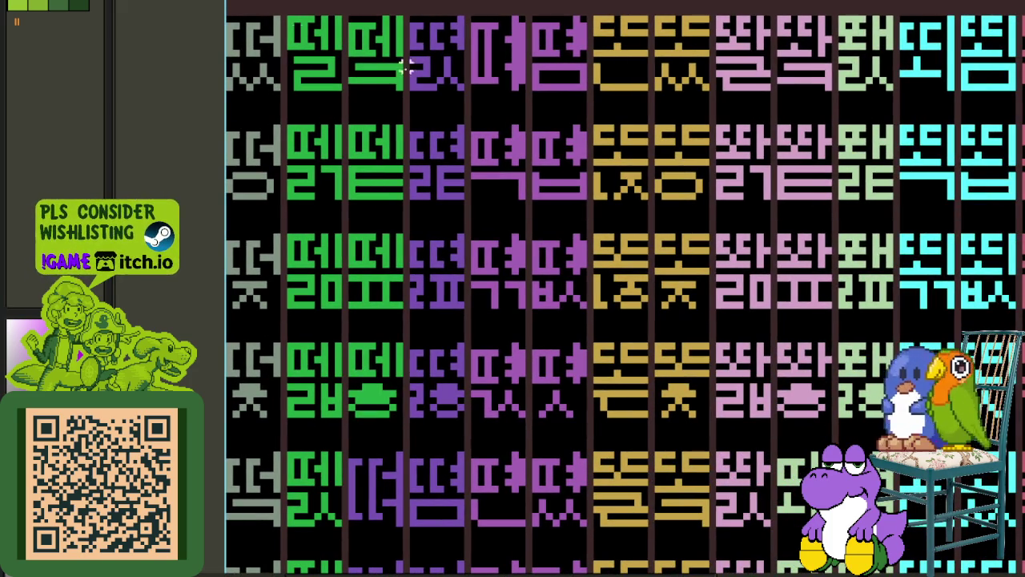
{"action": "scroll", "coordinate": [416, 171], "scroll_direction": "down", "scroll_amount": 2}
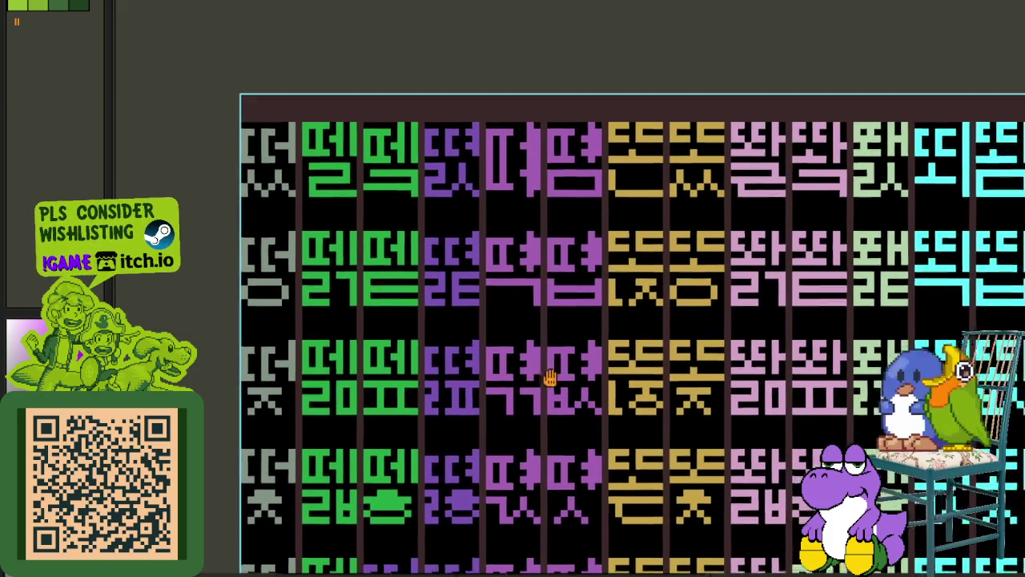
{"action": "scroll", "coordinate": [502, 256], "scroll_direction": "up", "scroll_amount": 4}
{"action": "scroll", "coordinate": [502, 256], "scroll_direction": "up", "scroll_amount": 2}
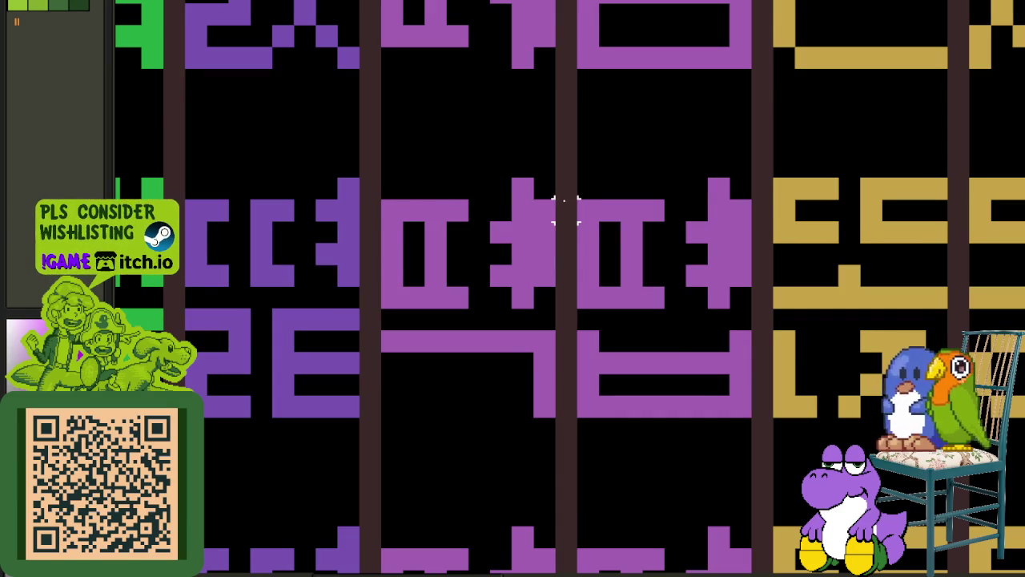
{"action": "left_click", "coordinate": [563, 293]}
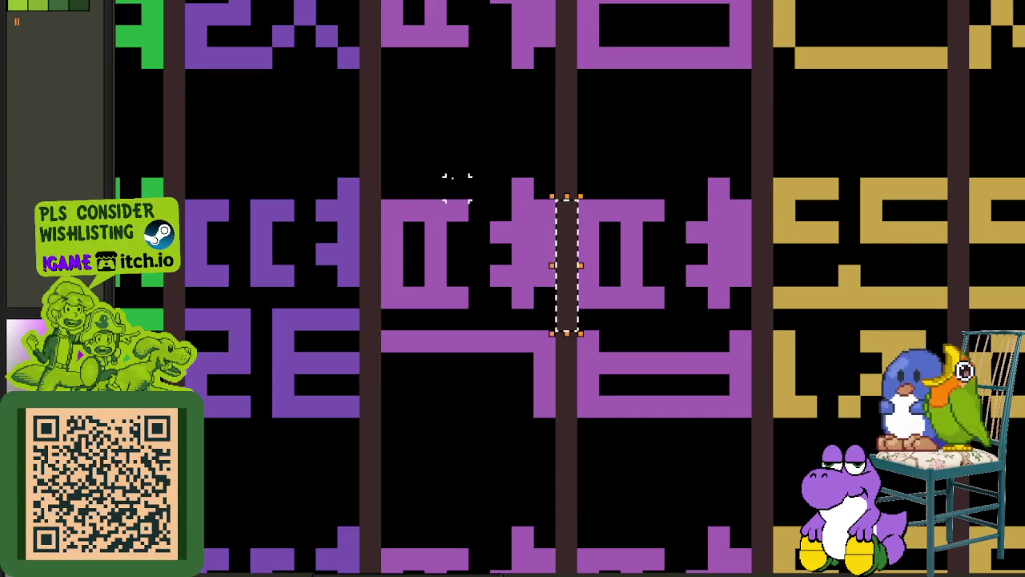
{"action": "left_click_drag", "start_coordinate": [414, 167], "coordinate": [591, 168]}
- Move to another part of the sheet and marquee a rectangle around a green glyph
{"action": "scroll", "coordinate": [718, 164], "scroll_direction": "down", "scroll_amount": 3}
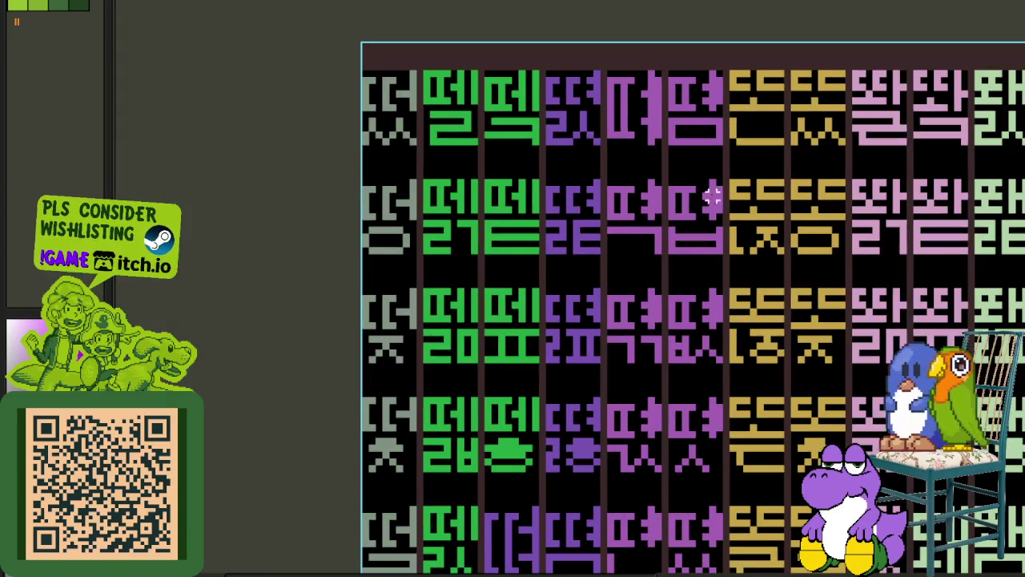
{"action": "left_click_drag", "start_coordinate": [751, 243], "coordinate": [648, 209]}
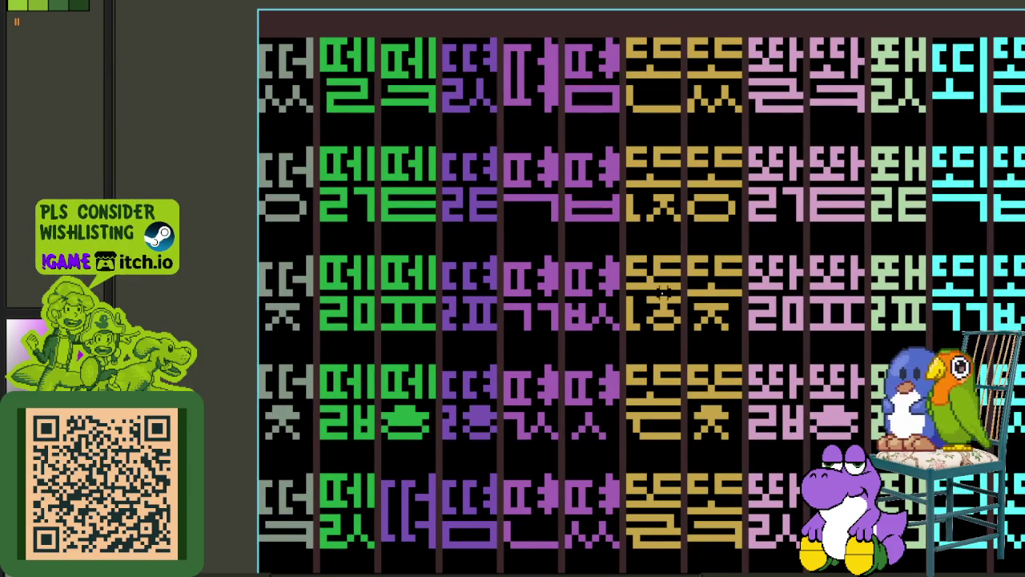
{"action": "scroll", "coordinate": [388, 256], "scroll_direction": "down", "scroll_amount": 3}
{"action": "scroll", "coordinate": [668, 261], "scroll_direction": "up", "scroll_amount": 2}
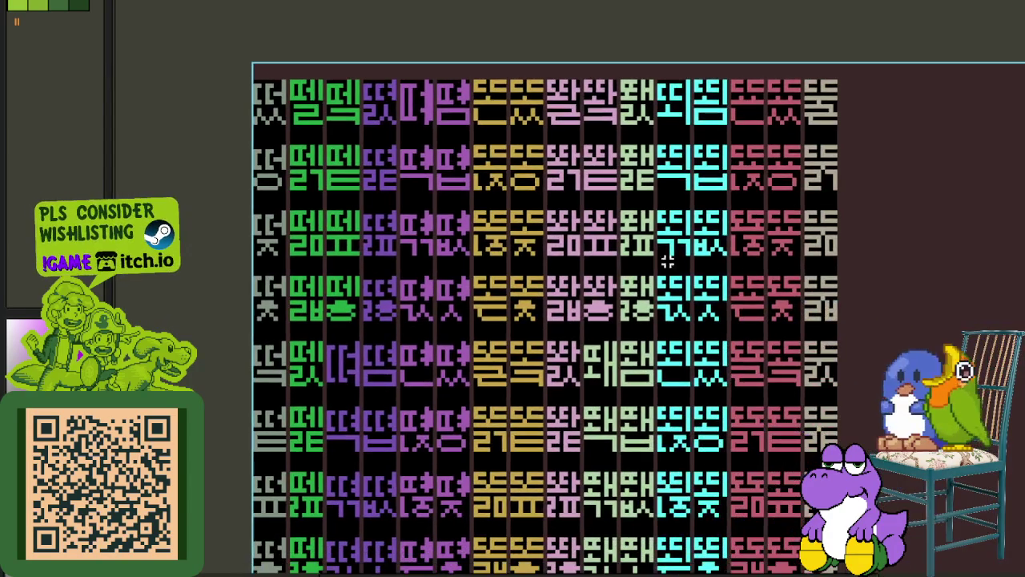
{"action": "scroll", "coordinate": [801, 258], "scroll_direction": "up", "scroll_amount": 1}
{"action": "scroll", "coordinate": [878, 262], "scroll_direction": "up", "scroll_amount": 1}
{"action": "scroll", "coordinate": [850, 232], "scroll_direction": "up", "scroll_amount": 1}
{"action": "scroll", "coordinate": [847, 241], "scroll_direction": "up", "scroll_amount": 2}
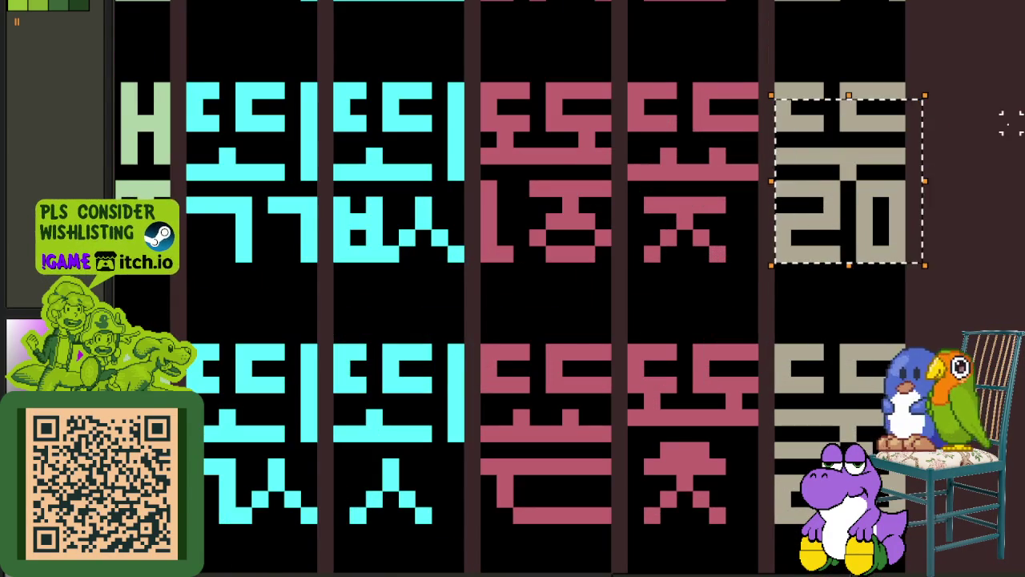
{"action": "scroll", "coordinate": [895, 112], "scroll_direction": "down", "scroll_amount": 3}
{"action": "scroll", "coordinate": [721, 185], "scroll_direction": "down", "scroll_amount": 2}
{"action": "scroll", "coordinate": [560, 185], "scroll_direction": "up", "scroll_amount": 1}
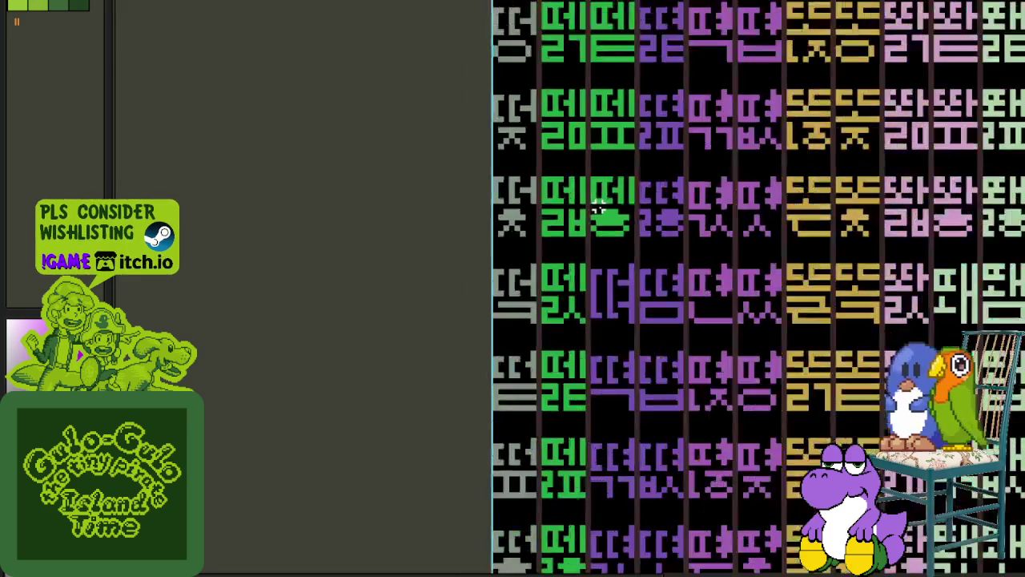
{"action": "scroll", "coordinate": [599, 207], "scroll_direction": "up", "scroll_amount": 1}
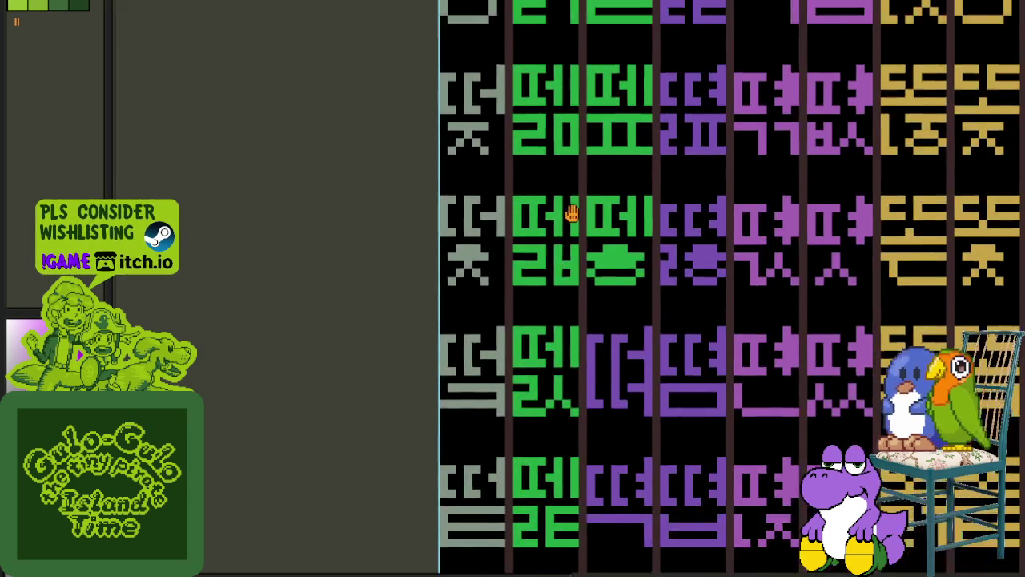
{"action": "scroll", "coordinate": [572, 213], "scroll_direction": "up", "scroll_amount": 1}
{"action": "scroll", "coordinate": [585, 203], "scroll_direction": "up", "scroll_amount": 2}
{"action": "left_click_drag", "start_coordinate": [578, 218], "coordinate": [418, 445]}
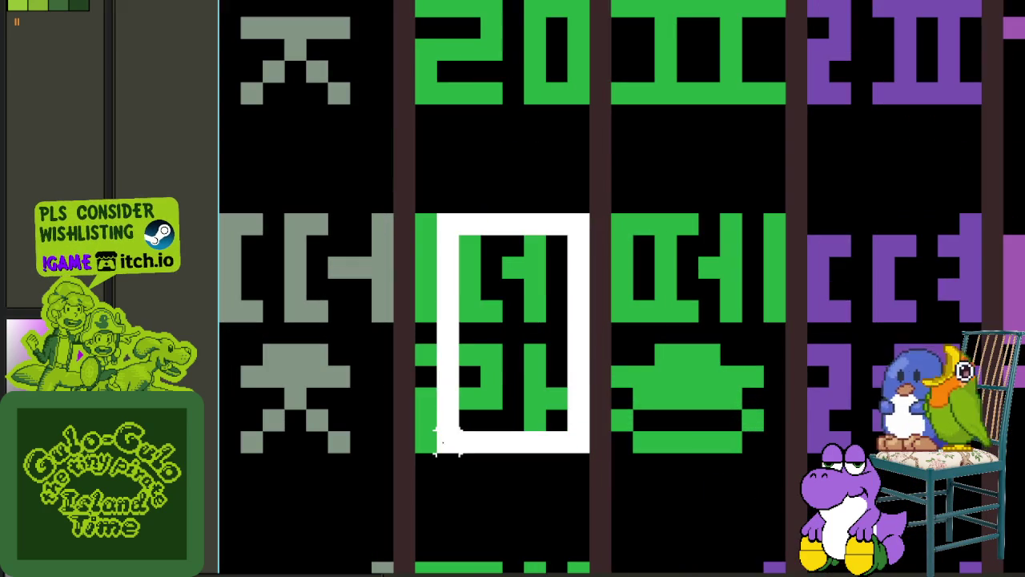
- Show the timeline listing the hangeul syllable layers
{"action": "scroll", "coordinate": [560, 336], "scroll_direction": "down", "scroll_amount": 1}
{"action": "scroll", "coordinate": [787, 273], "scroll_direction": "down", "scroll_amount": 2}
{"action": "scroll", "coordinate": [787, 272], "scroll_direction": "down", "scroll_amount": 1}
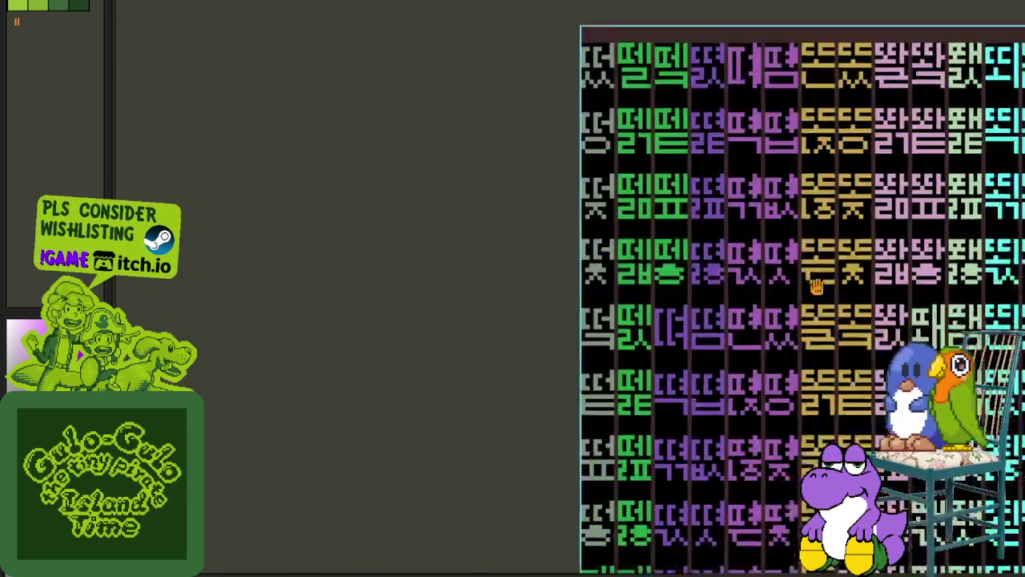
{"action": "scroll", "coordinate": [672, 231], "scroll_direction": "down", "scroll_amount": 1}
{"action": "scroll", "coordinate": [699, 314], "scroll_direction": "up", "scroll_amount": 1}
{"action": "key", "text": "Tab"}
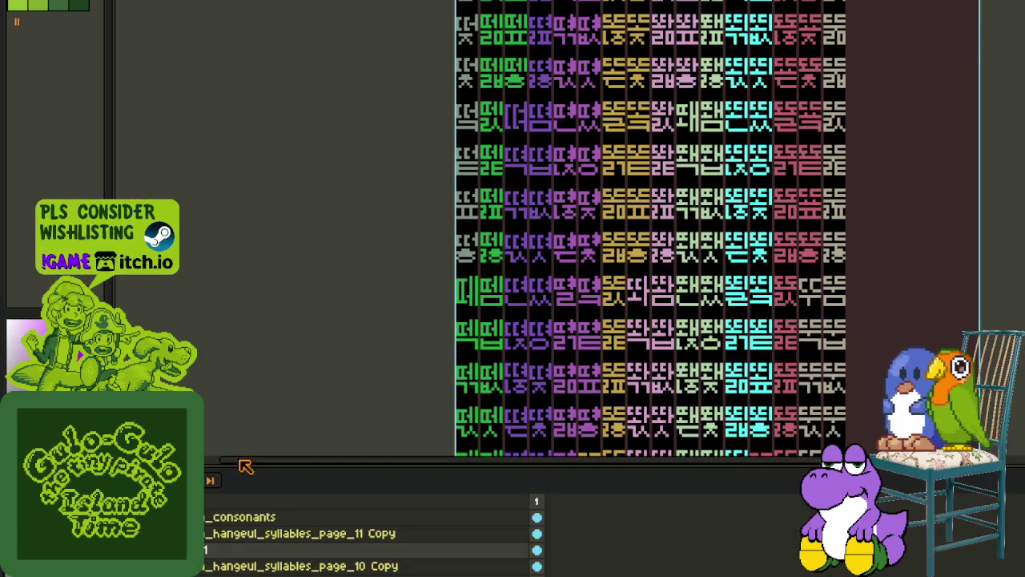
- Zoom and pan across the glyph sheet with the timeline showing
{"action": "scroll", "coordinate": [530, 345], "scroll_direction": "up", "scroll_amount": 1}
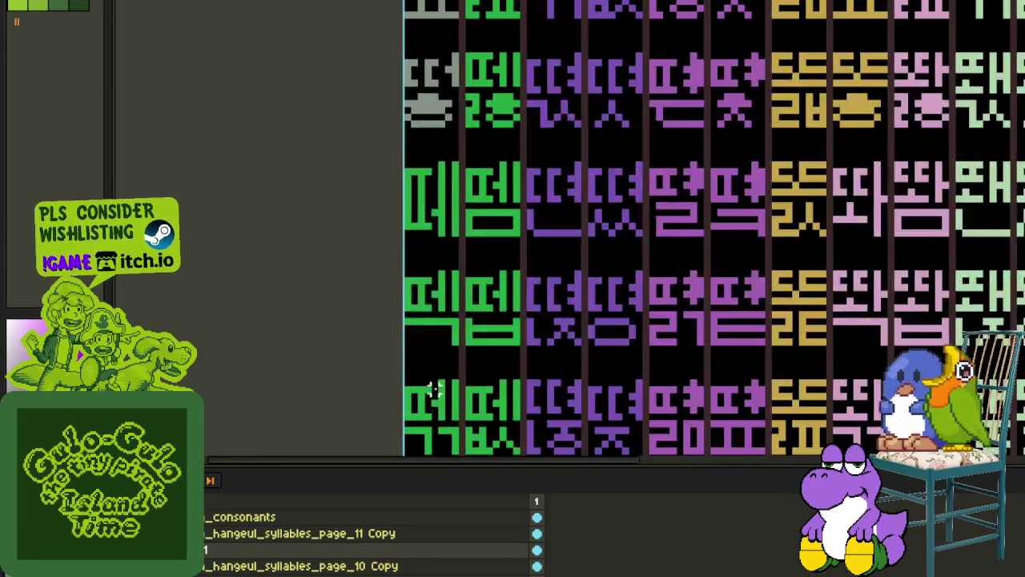
{"action": "scroll", "coordinate": [416, 427], "scroll_direction": "up", "scroll_amount": 1}
{"action": "scroll", "coordinate": [473, 395], "scroll_direction": "down", "scroll_amount": 1}
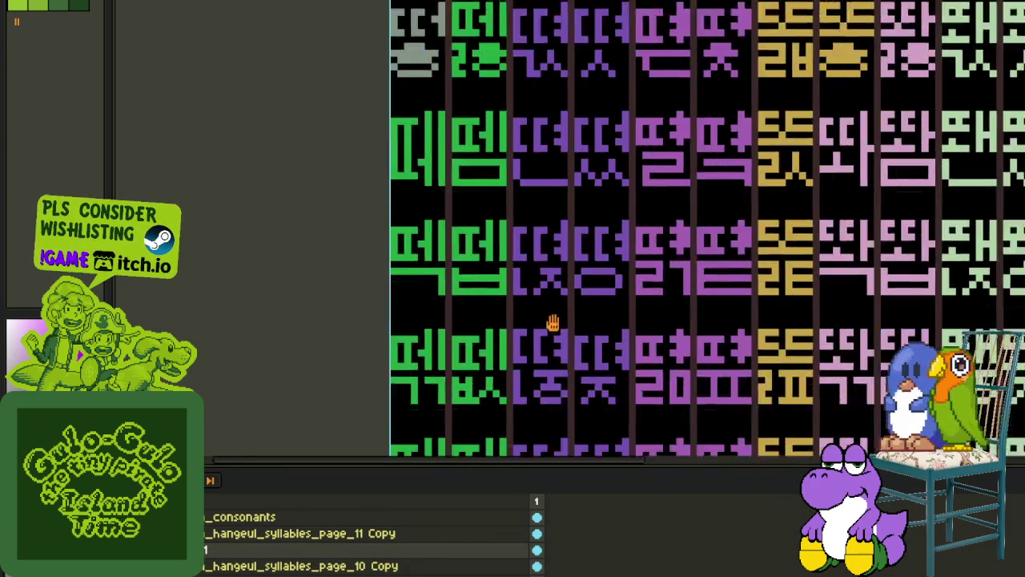
{"action": "scroll", "coordinate": [467, 290], "scroll_direction": "up", "scroll_amount": 2}
{"action": "scroll", "coordinate": [432, 229], "scroll_direction": "down", "scroll_amount": 2}
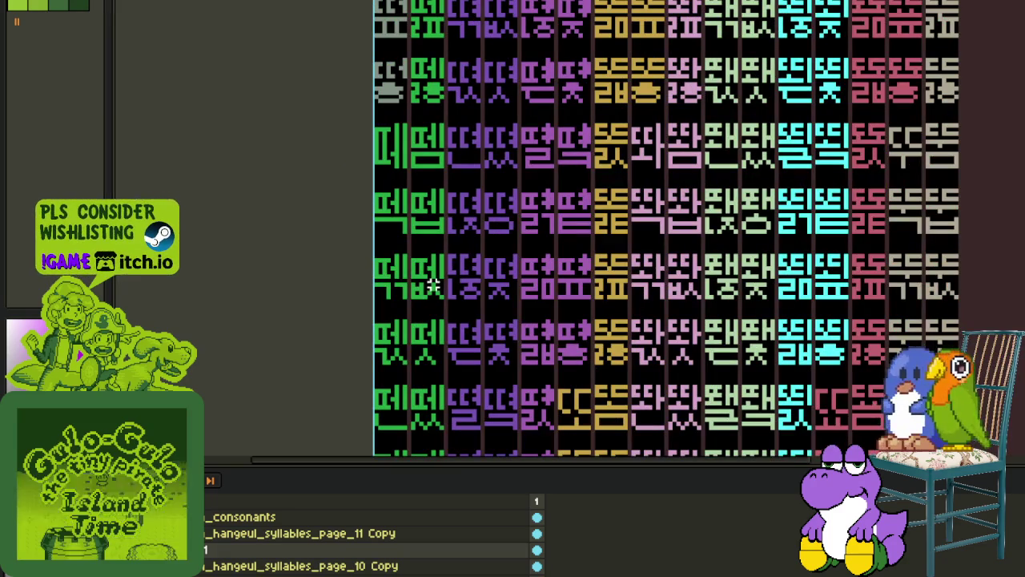
{"action": "left_click_drag", "start_coordinate": [847, 266], "coordinate": [683, 289]}
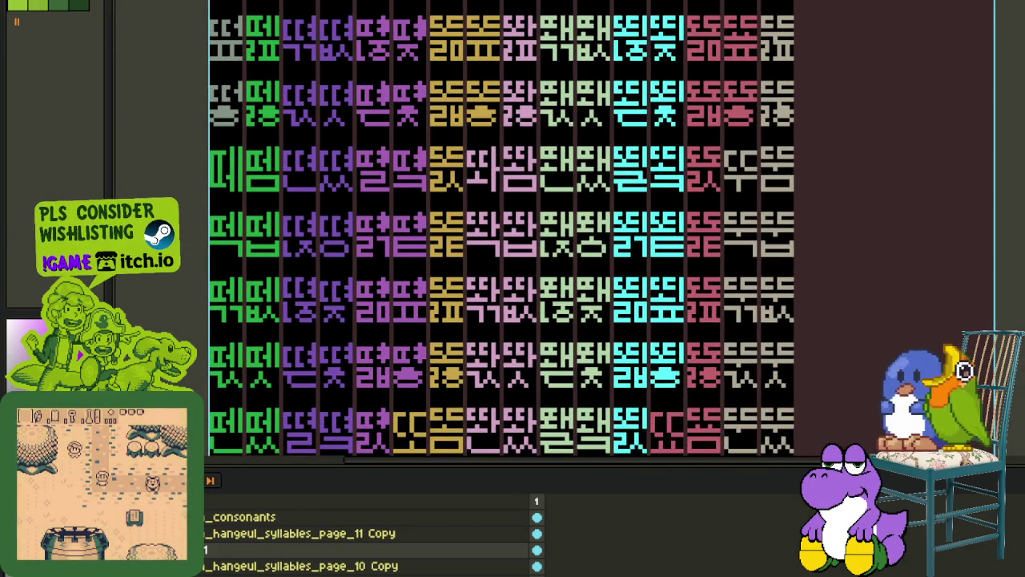
{"action": "scroll", "coordinate": [537, 344], "scroll_direction": "down", "scroll_amount": 5}
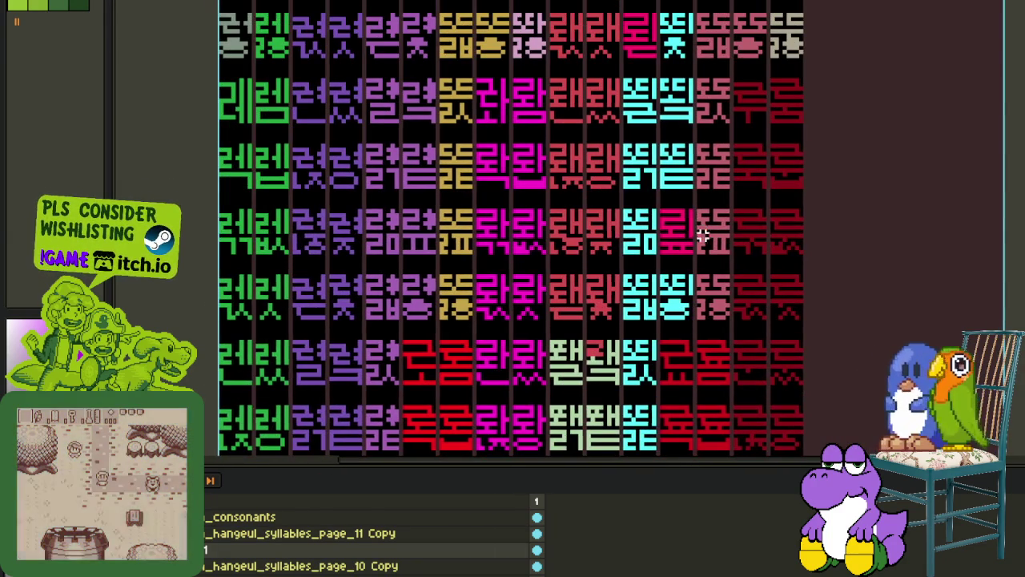
{"action": "scroll", "coordinate": [599, 217], "scroll_direction": "up", "scroll_amount": 2}
{"action": "scroll", "coordinate": [599, 240], "scroll_direction": "up", "scroll_amount": 1}
{"action": "scroll", "coordinate": [595, 248], "scroll_direction": "down", "scroll_amount": 2}
{"action": "scroll", "coordinate": [594, 230], "scroll_direction": "down", "scroll_amount": 2}
{"action": "scroll", "coordinate": [593, 240], "scroll_direction": "up", "scroll_amount": 2}
{"action": "scroll", "coordinate": [589, 265], "scroll_direction": "up", "scroll_amount": 2}
{"action": "scroll", "coordinate": [583, 293], "scroll_direction": "up", "scroll_amount": 1}
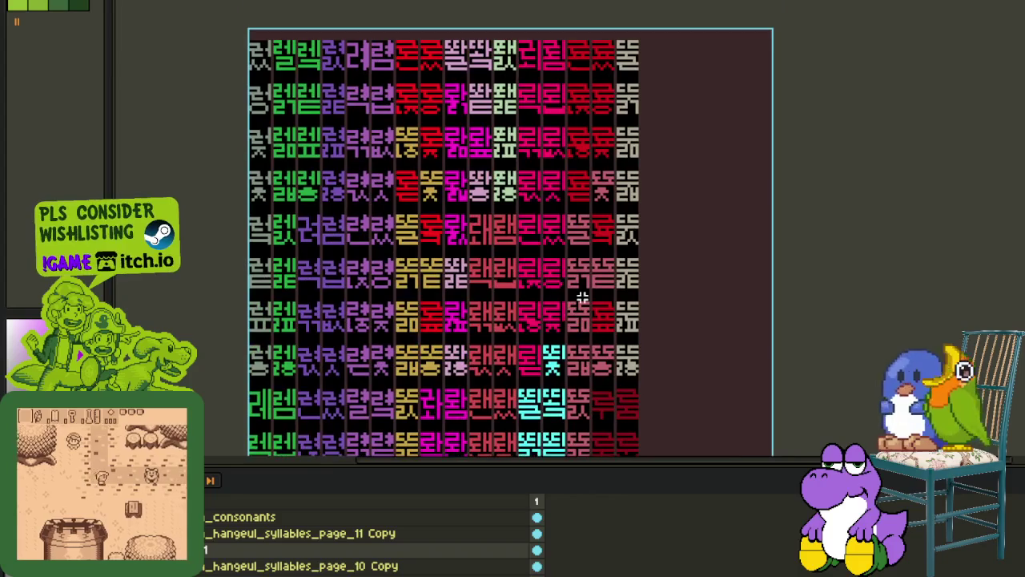
{"action": "scroll", "coordinate": [581, 293], "scroll_direction": "up", "scroll_amount": 1}
{"action": "scroll", "coordinate": [558, 272], "scroll_direction": "up", "scroll_amount": 2}
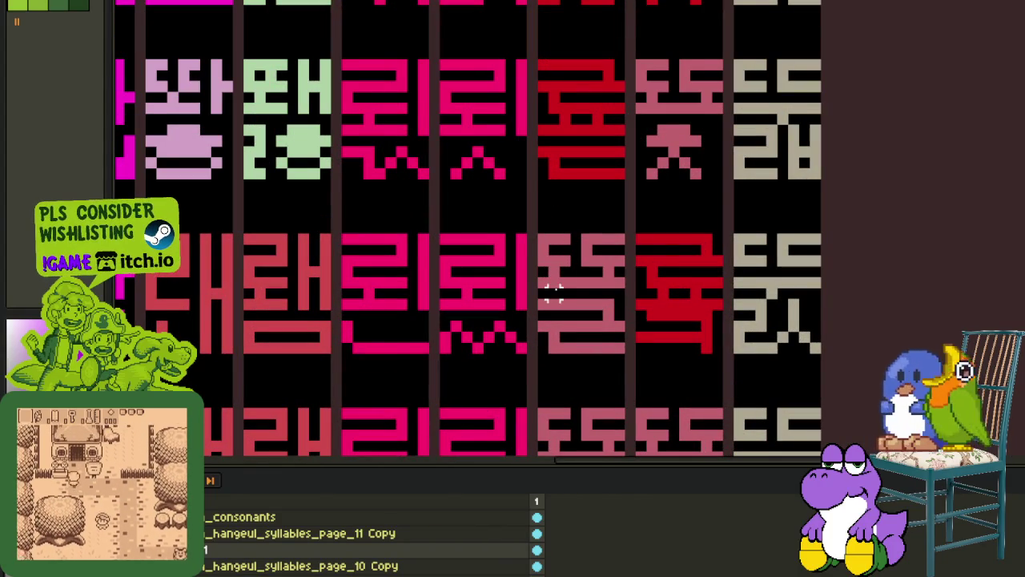
{"action": "scroll", "coordinate": [554, 291], "scroll_direction": "up", "scroll_amount": 1}
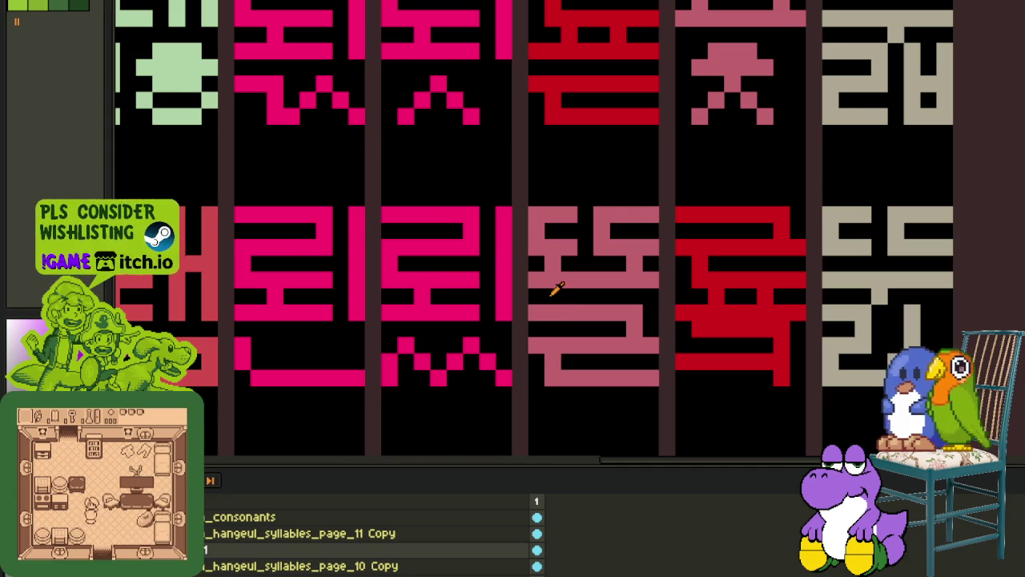
{"action": "scroll", "coordinate": [557, 289], "scroll_direction": "down", "scroll_amount": 4}
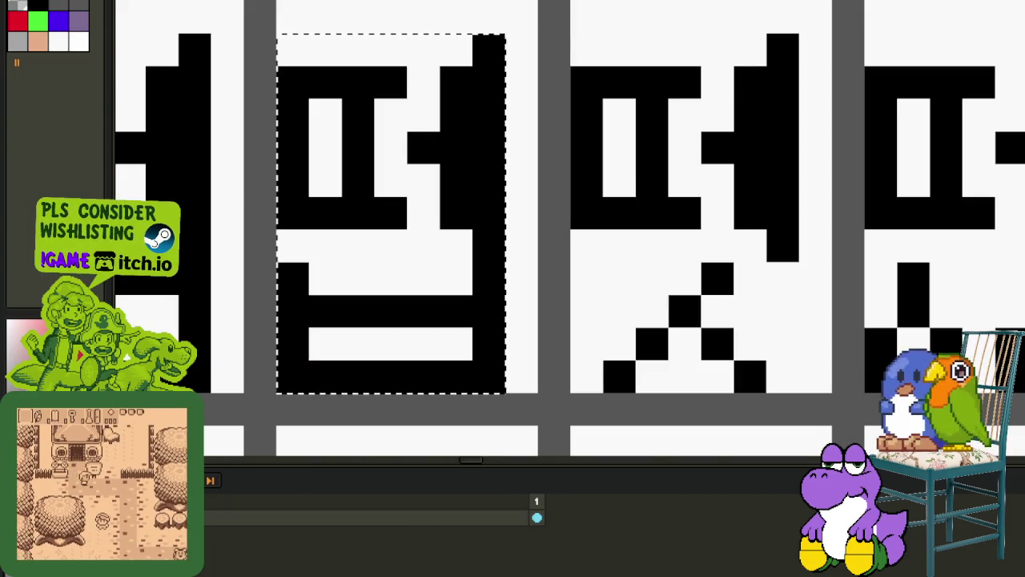
{"action": "scroll", "coordinate": [699, 145], "scroll_direction": "down", "scroll_amount": 2}
{"action": "scroll", "coordinate": [699, 145], "scroll_direction": "down", "scroll_amount": 1}
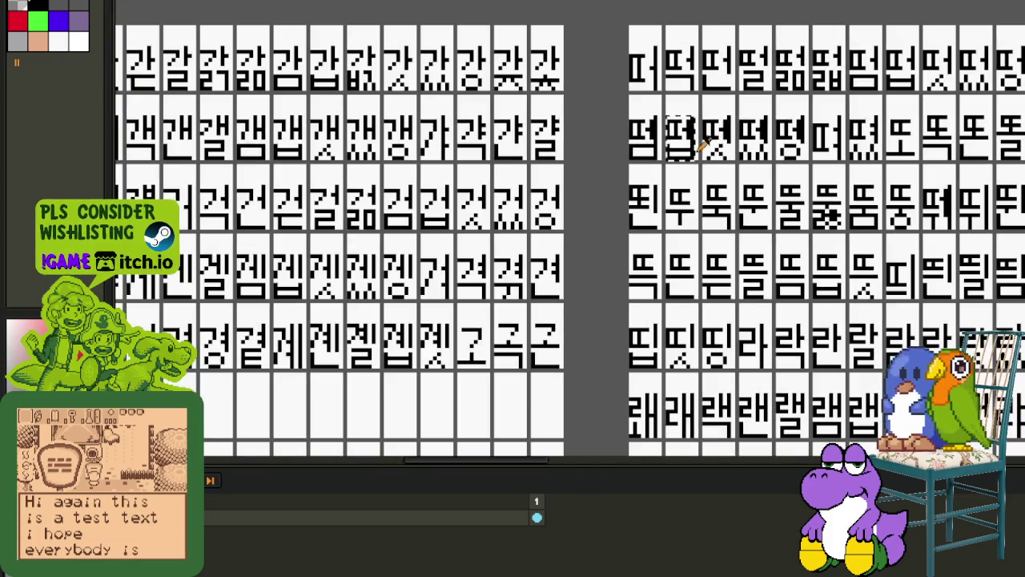
- Bring the font sheets into view and marquee the whole Japanese glyph sheet
{"action": "scroll", "coordinate": [699, 145], "scroll_direction": "down", "scroll_amount": 3}
{"action": "scroll", "coordinate": [609, 206], "scroll_direction": "up", "scroll_amount": 1}
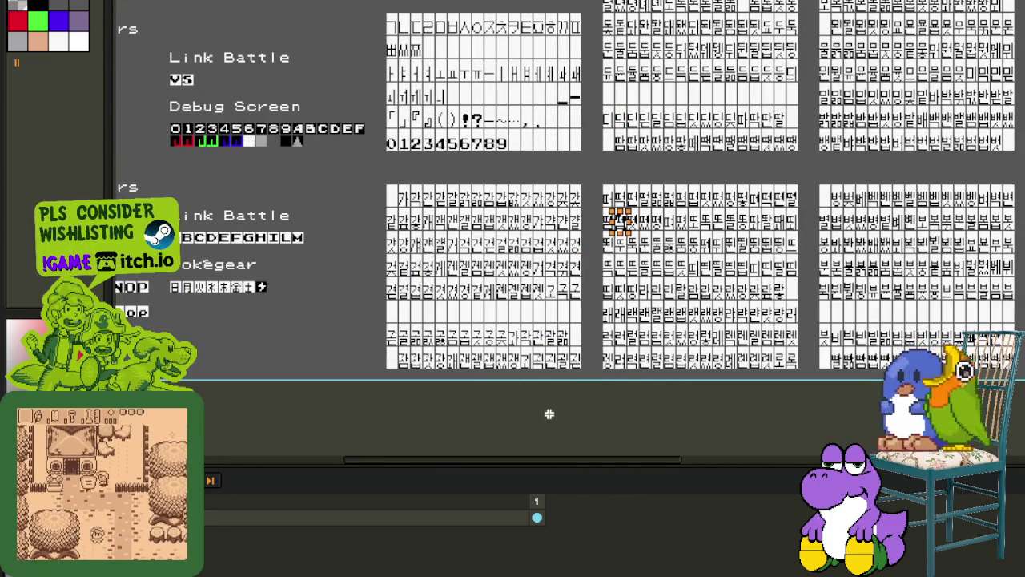
{"action": "scroll", "coordinate": [618, 221], "scroll_direction": "down", "scroll_amount": 3}
{"action": "scroll", "coordinate": [401, 84], "scroll_direction": "up", "scroll_amount": 4}
{"action": "left_click_drag", "start_coordinate": [400, 85], "coordinate": [677, 327]}
{"action": "left_click_drag", "start_coordinate": [307, 247], "coordinate": [632, 240]}
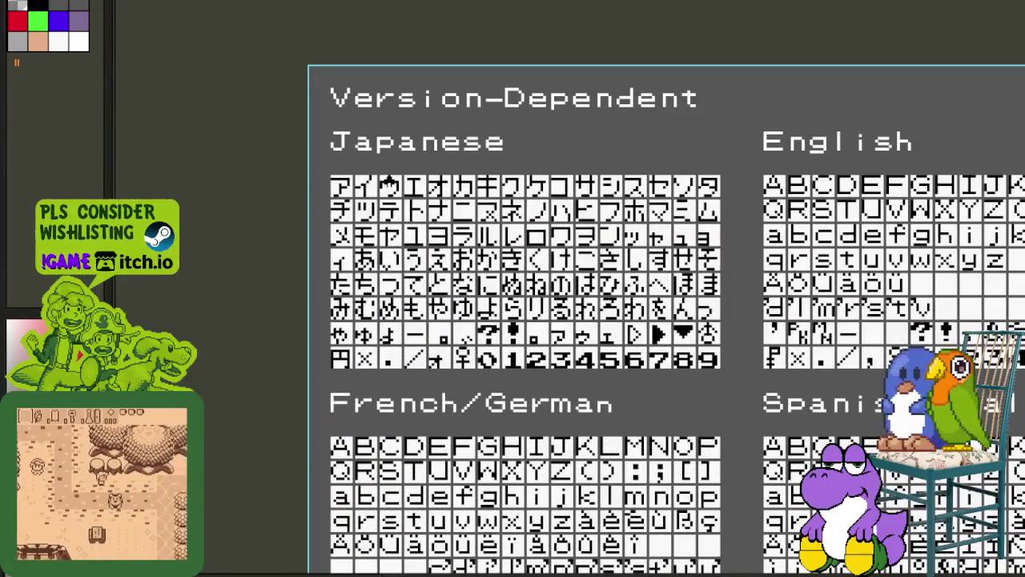
{"action": "left_click", "coordinate": [330, 189]}
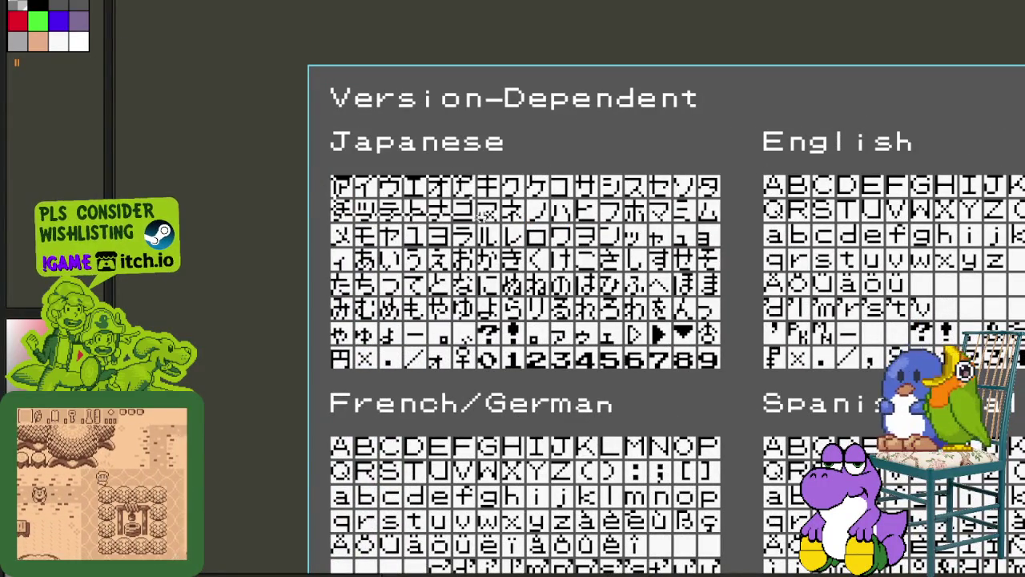
{"action": "left_click_drag", "start_coordinate": [330, 189], "coordinate": [718, 364]}
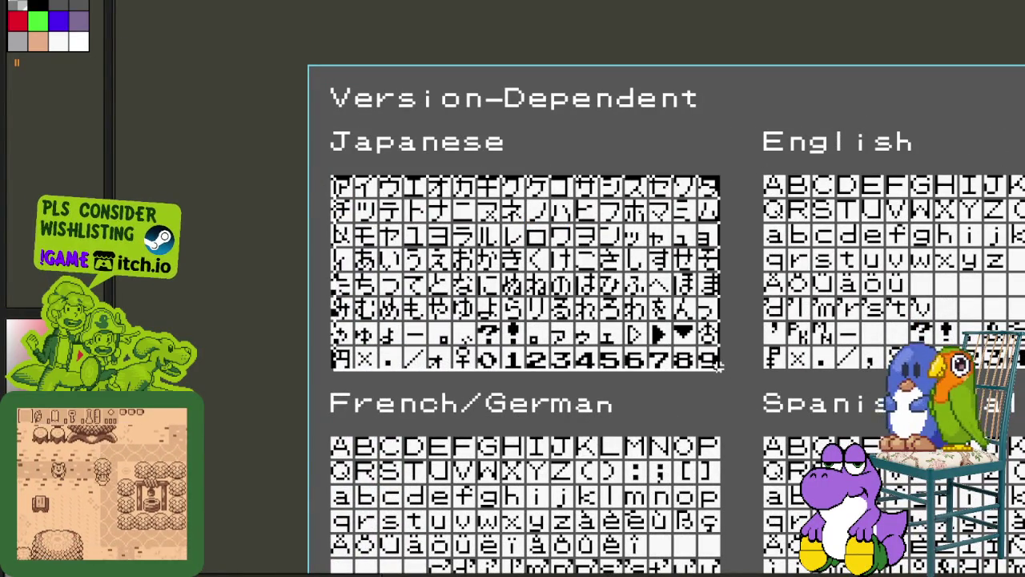
- Pan to the sheets' top border and reselect the Japanese glyph sheet
{"action": "scroll", "coordinate": [719, 364], "scroll_direction": "down", "scroll_amount": 1}
{"action": "scroll", "coordinate": [476, 200], "scroll_direction": "down", "scroll_amount": 3}
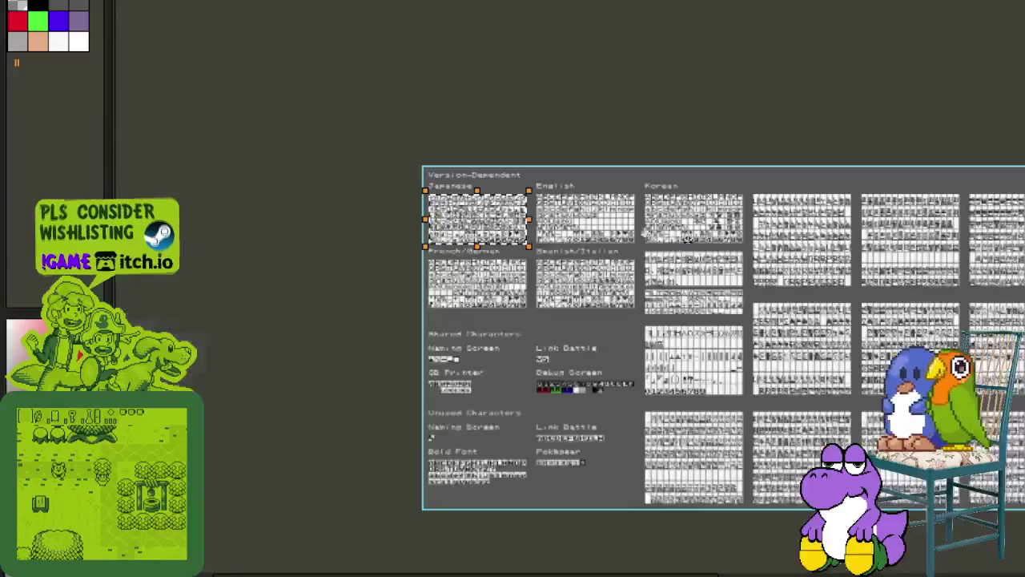
{"action": "scroll", "coordinate": [477, 199], "scroll_direction": "up", "scroll_amount": 5}
{"action": "scroll", "coordinate": [778, 251], "scroll_direction": "down", "scroll_amount": 2}
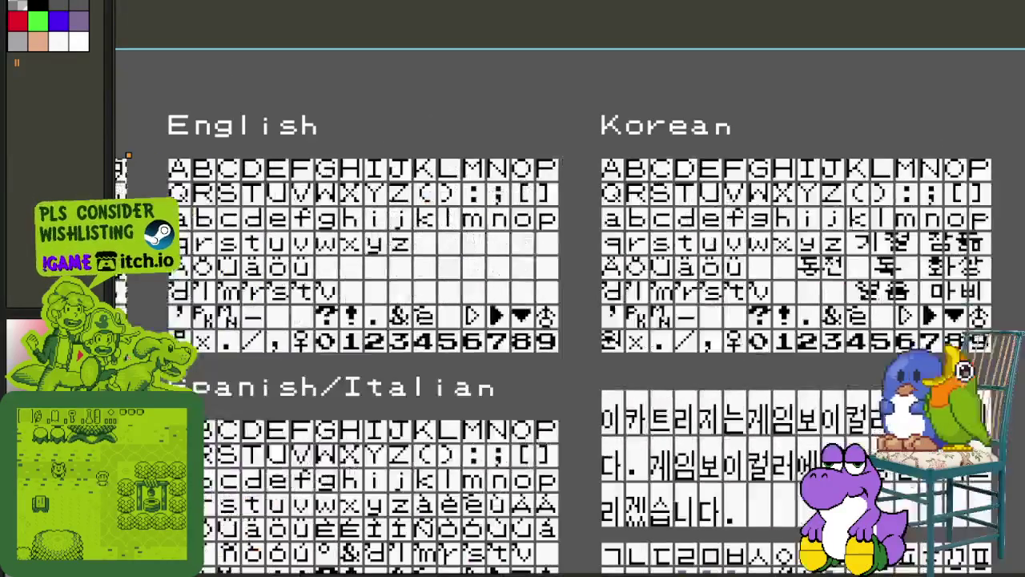
{"action": "left_click_drag", "start_coordinate": [344, 264], "coordinate": [785, 293]}
{"action": "left_click_drag", "start_coordinate": [436, 240], "coordinate": [469, 85]}
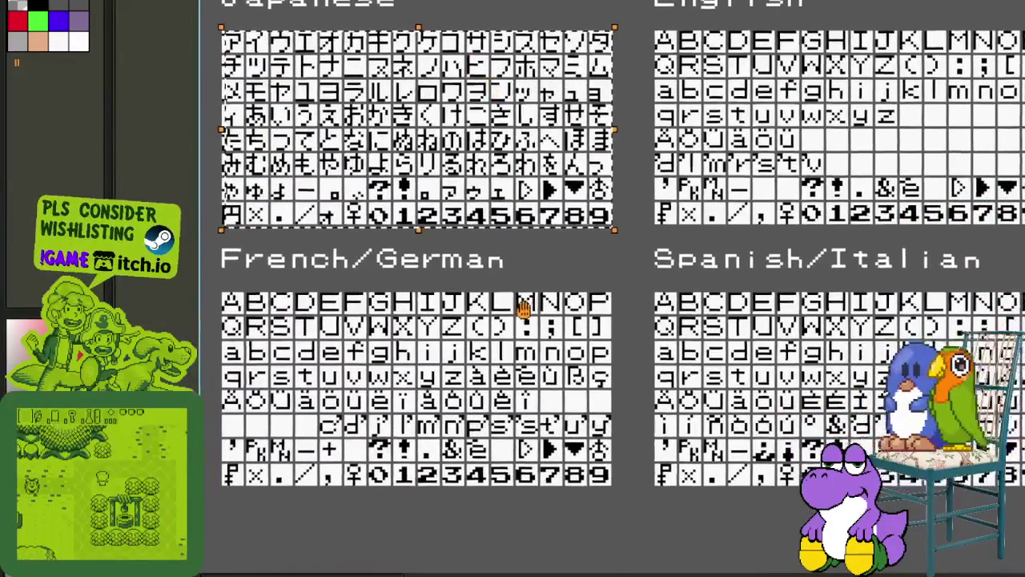
{"action": "left_click_drag", "start_coordinate": [521, 305], "coordinate": [522, 356]}
{"action": "left_click_drag", "start_coordinate": [751, 227], "coordinate": [737, 258]}
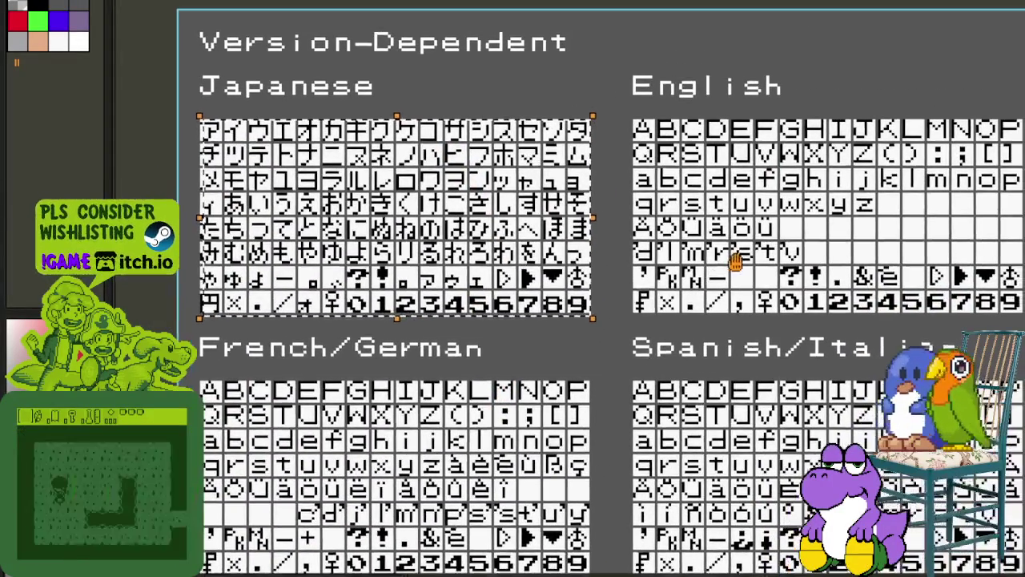
{"action": "left_click_drag", "start_coordinate": [623, 112], "coordinate": [176, 309]}
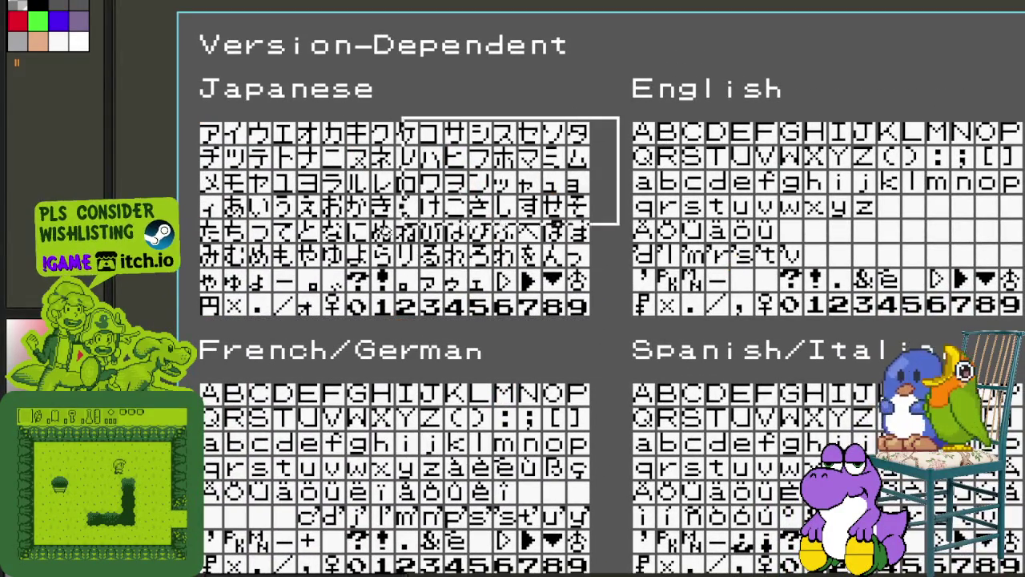
- Marquee the French/German, Spanish/Italian and English sheets, ending on the whole Korean block
{"action": "scroll", "coordinate": [178, 310], "scroll_direction": "down", "scroll_amount": 1}
{"action": "left_click_drag", "start_coordinate": [597, 557], "coordinate": [194, 318]}
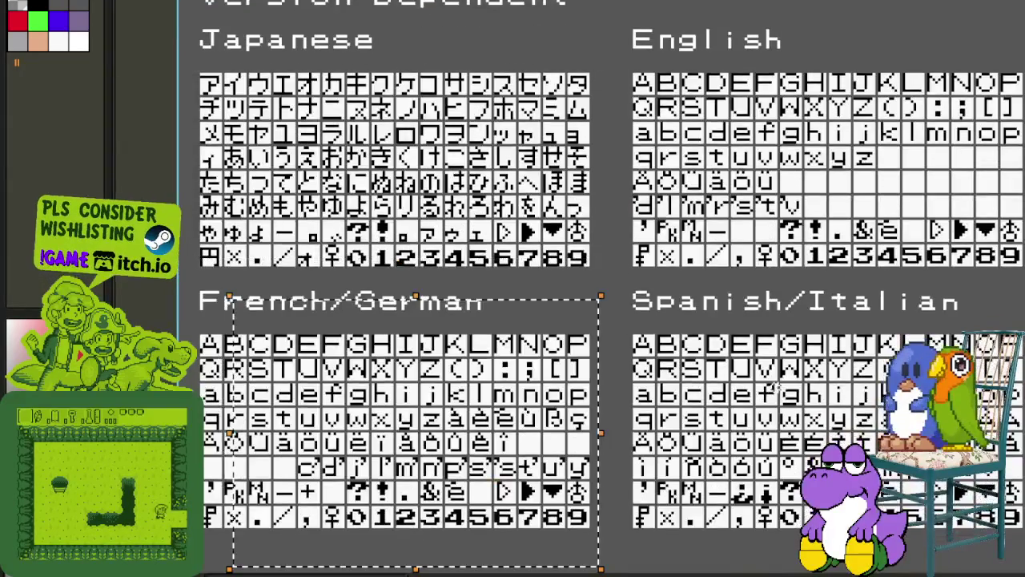
{"action": "left_click_drag", "start_coordinate": [801, 240], "coordinate": [568, 298]}
{"action": "left_click_drag", "start_coordinate": [609, 364], "coordinate": [833, 501]}
{"action": "left_click_drag", "start_coordinate": [814, 290], "coordinate": [392, 46]}
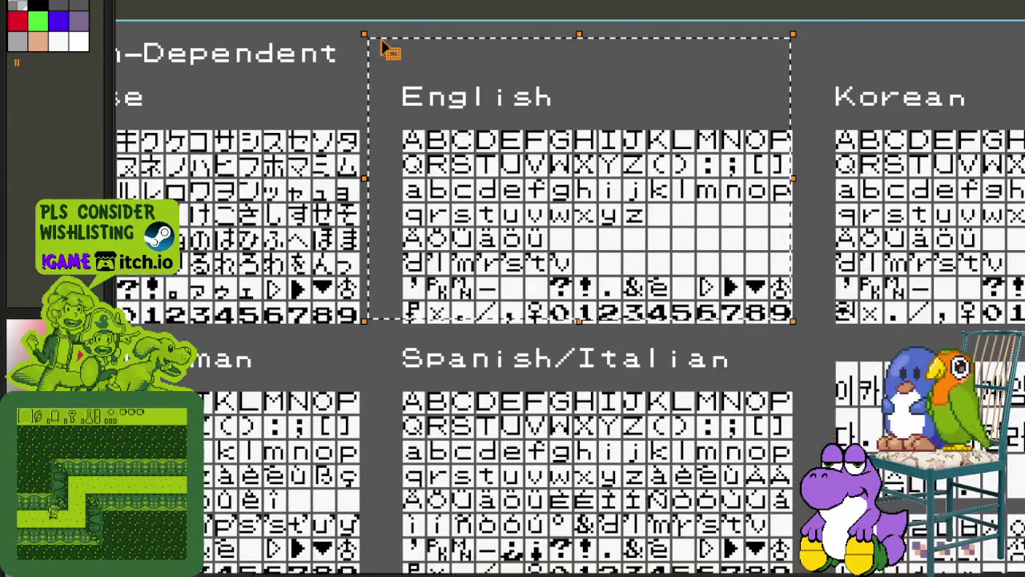
{"action": "left_click_drag", "start_coordinate": [929, 123], "coordinate": [549, 78]}
{"action": "left_click_drag", "start_coordinate": [446, 49], "coordinate": [882, 306]}
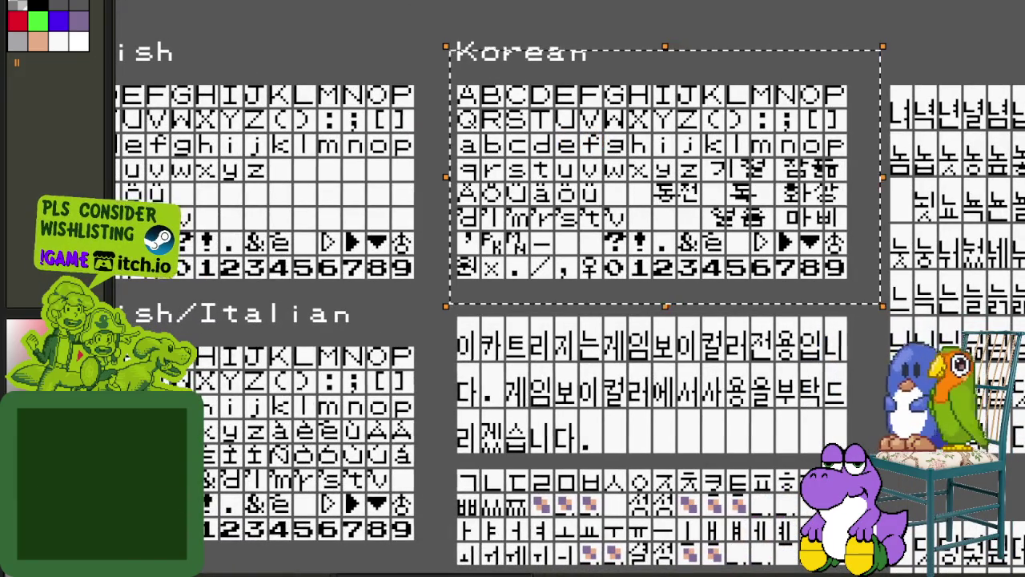
{"action": "scroll", "coordinate": [689, 327], "scroll_direction": "down", "scroll_amount": 3}
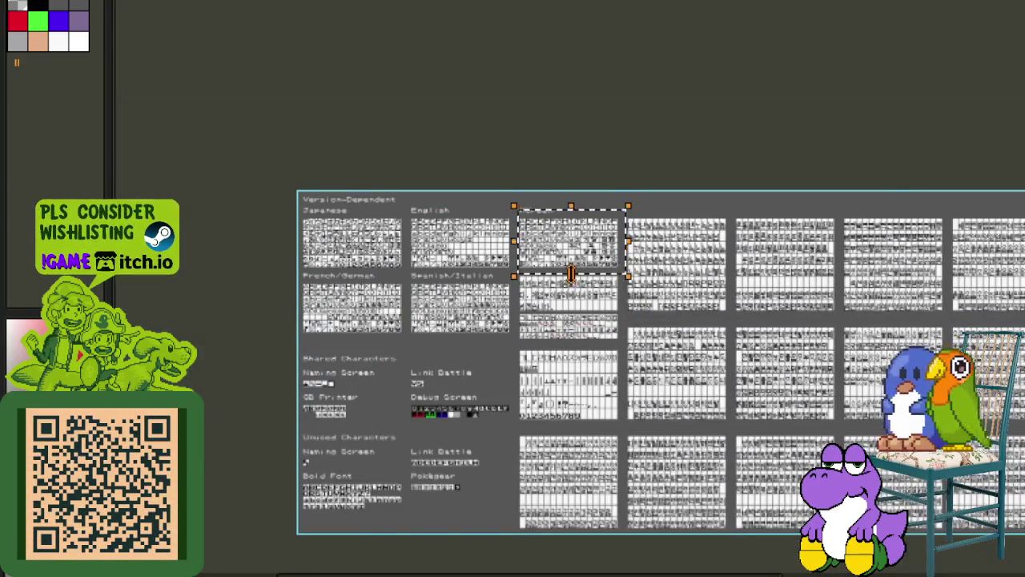
{"action": "scroll", "coordinate": [572, 274], "scroll_direction": "up", "scroll_amount": 3}
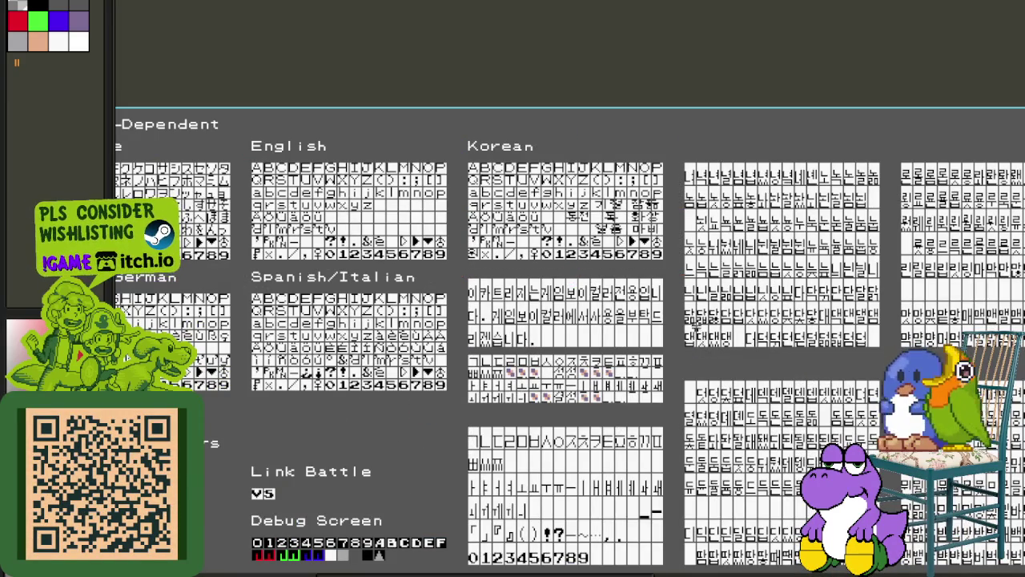
{"action": "scroll", "coordinate": [689, 329], "scroll_direction": "down", "scroll_amount": 3}
{"action": "mouse_move", "coordinate": [641, 309]}
{"action": "left_mouse_down"}
{"action": "mouse_move", "coordinate": [537, 256]}
{"action": "mouse_move", "coordinate": [462, 196]}
{"action": "left_mouse_up"}
{"action": "scroll", "coordinate": [537, 256], "scroll_direction": "up", "scroll_amount": 3}
{"action": "scroll", "coordinate": [462, 196], "scroll_direction": "down", "scroll_amount": 3}
{"action": "scroll", "coordinate": [899, 285], "scroll_direction": "up", "scroll_amount": 4}
{"action": "left_click_drag", "start_coordinate": [899, 286], "coordinate": [633, 248]}
{"action": "scroll", "coordinate": [633, 248], "scroll_direction": "down", "scroll_amount": 2}
{"action": "scroll", "coordinate": [568, 277], "scroll_direction": "down", "scroll_amount": 1}
{"action": "scroll", "coordinate": [725, 309], "scroll_direction": "up", "scroll_amount": 2}
{"action": "mouse_move", "coordinate": [726, 309]}
{"action": "left_mouse_down"}
{"action": "mouse_move", "coordinate": [579, 286]}
{"action": "mouse_move", "coordinate": [617, 345]}
{"action": "left_mouse_up"}
{"action": "scroll", "coordinate": [579, 286], "scroll_direction": "up", "scroll_amount": 1}
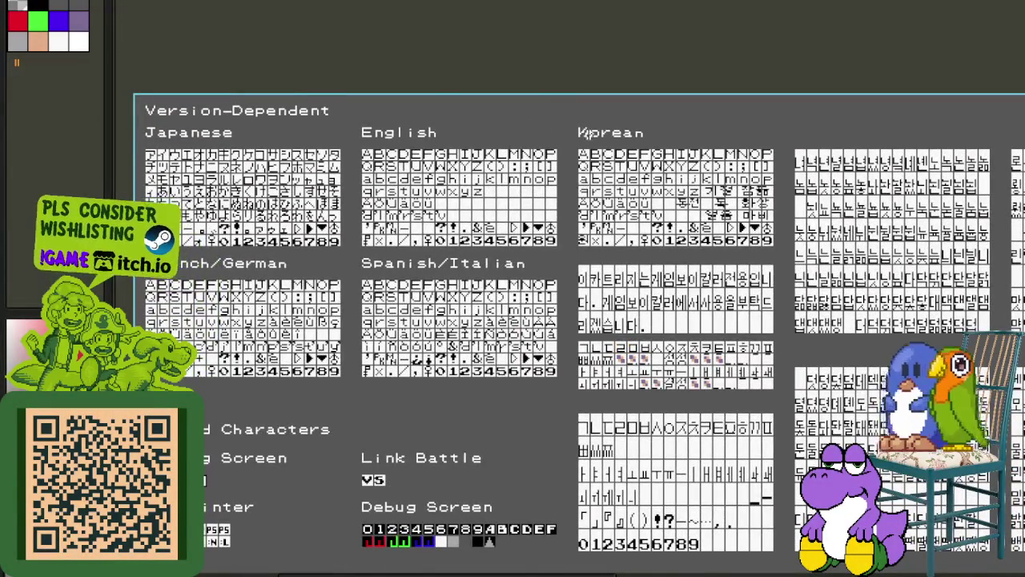
{"action": "scroll", "coordinate": [585, 133], "scroll_direction": "up", "scroll_amount": 1}
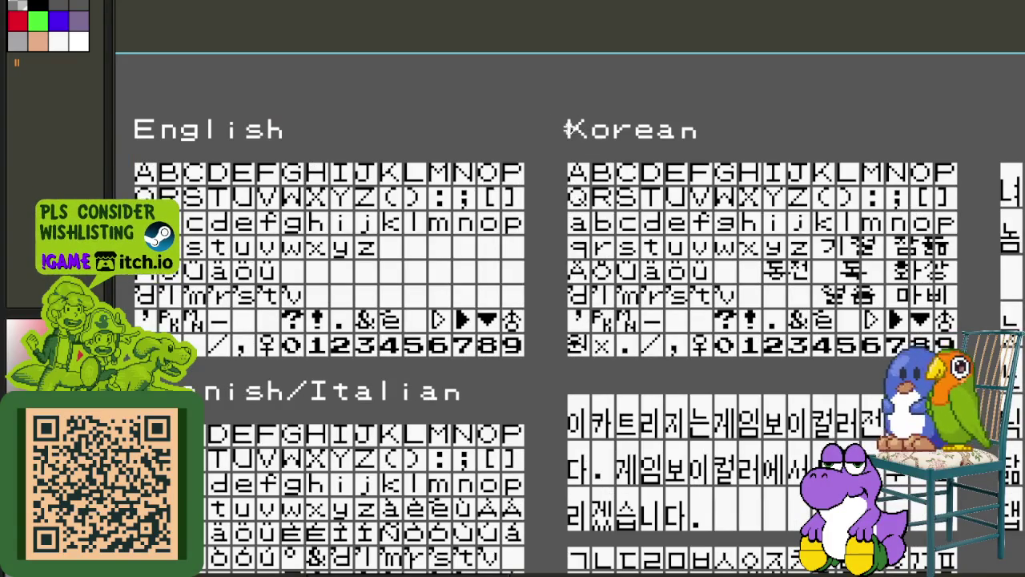
{"action": "scroll", "coordinate": [884, 301], "scroll_direction": "up", "scroll_amount": 1}
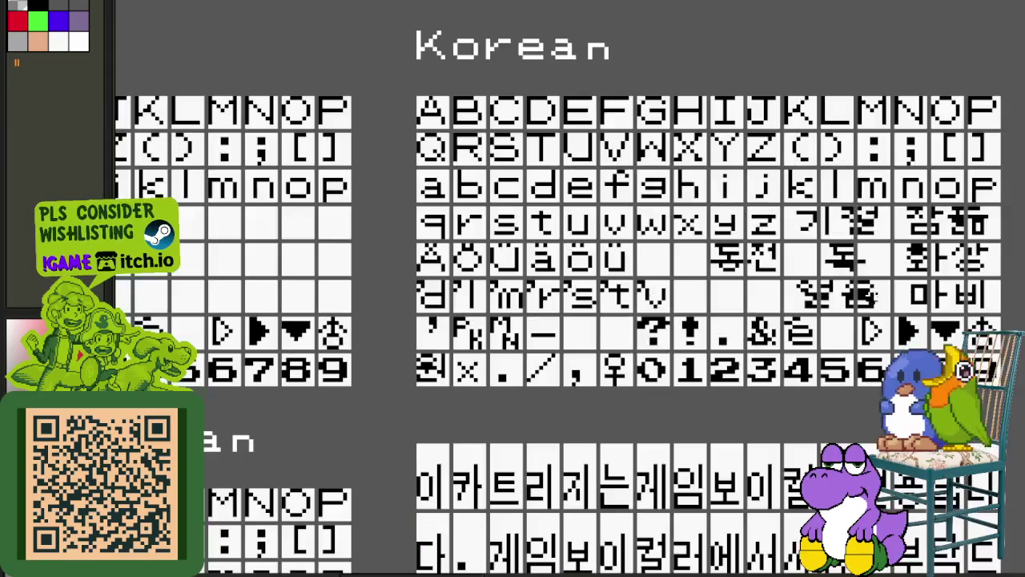
{"action": "left_click_drag", "start_coordinate": [884, 301], "coordinate": [791, 385]}
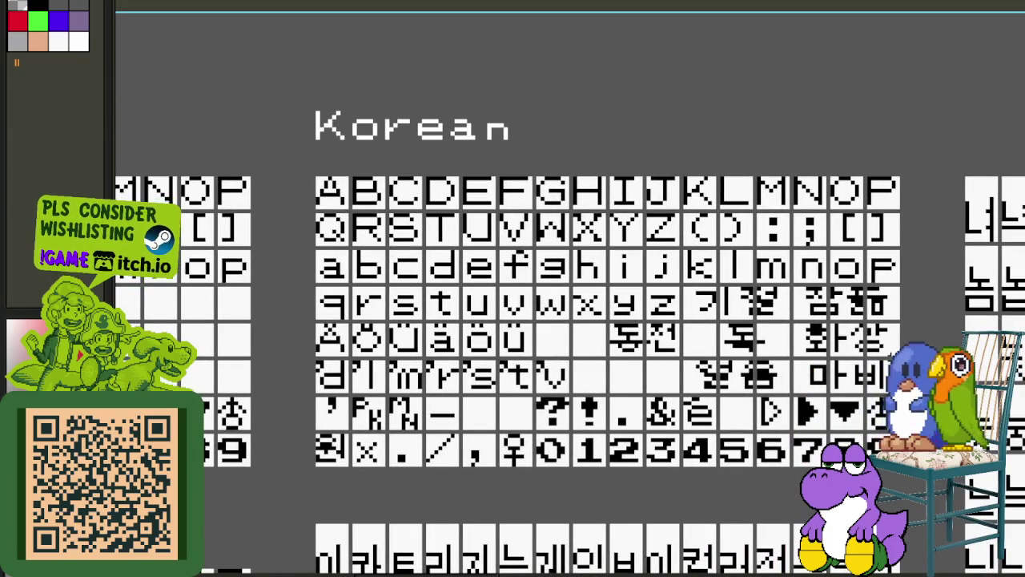
{"action": "scroll", "coordinate": [934, 333], "scroll_direction": "down", "scroll_amount": 2}
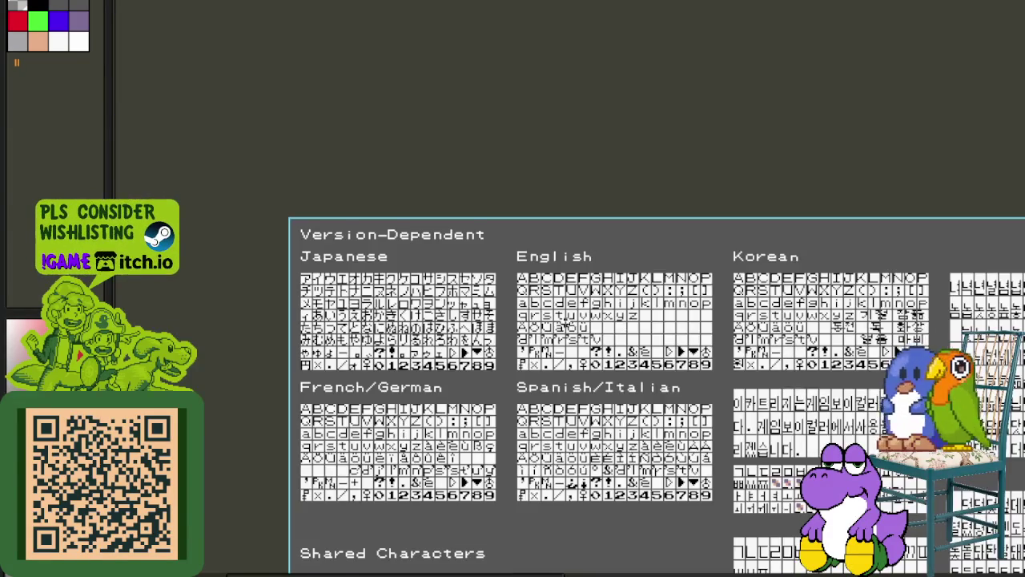
{"action": "scroll", "coordinate": [571, 310], "scroll_direction": "down", "scroll_amount": 3}
{"action": "scroll", "coordinate": [571, 309], "scroll_direction": "right", "scroll_amount": 3}
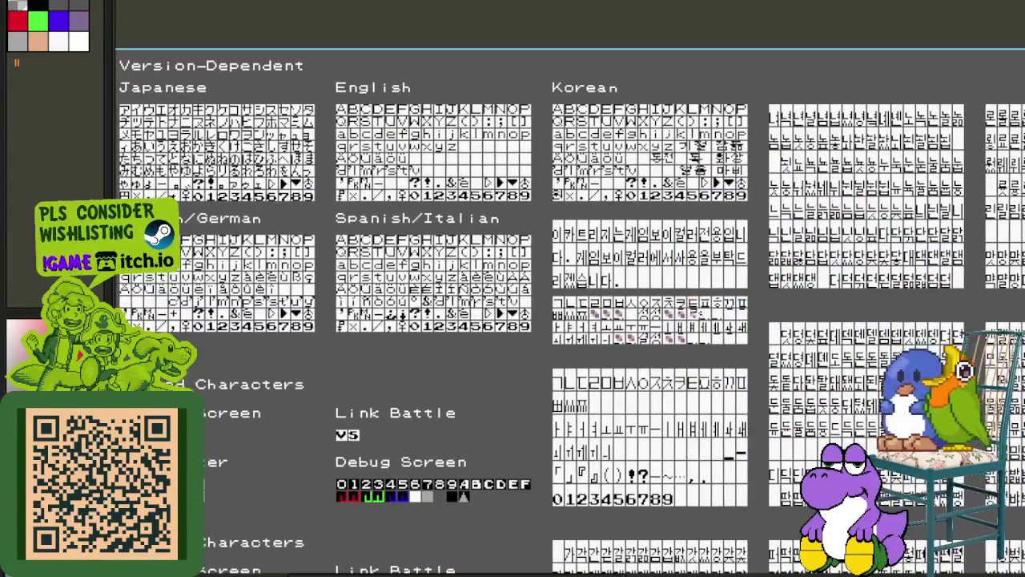
{"action": "left_click_drag", "start_coordinate": [873, 323], "coordinate": [678, 272]}
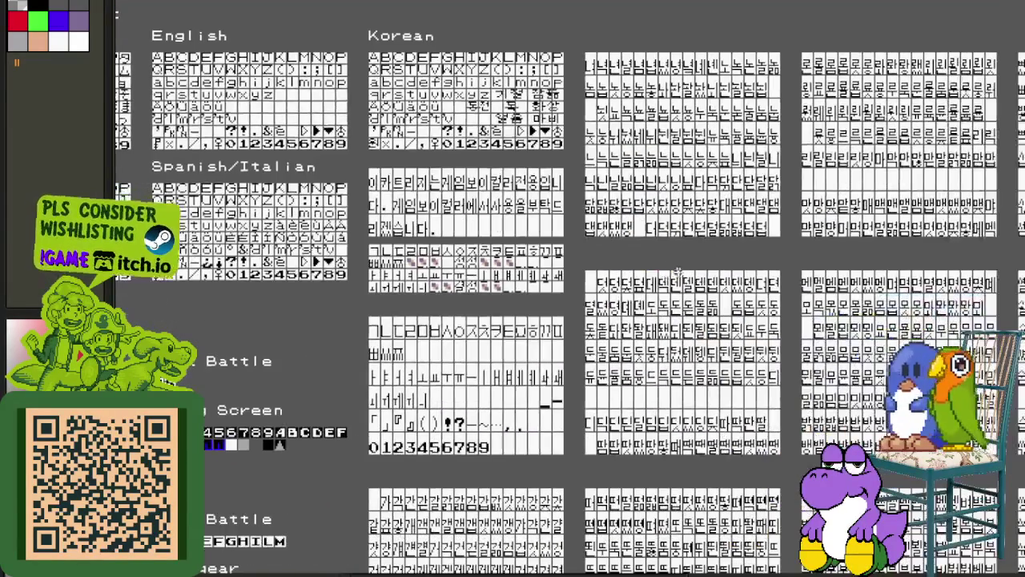
{"action": "scroll", "coordinate": [496, 134], "scroll_direction": "down", "scroll_amount": 1}
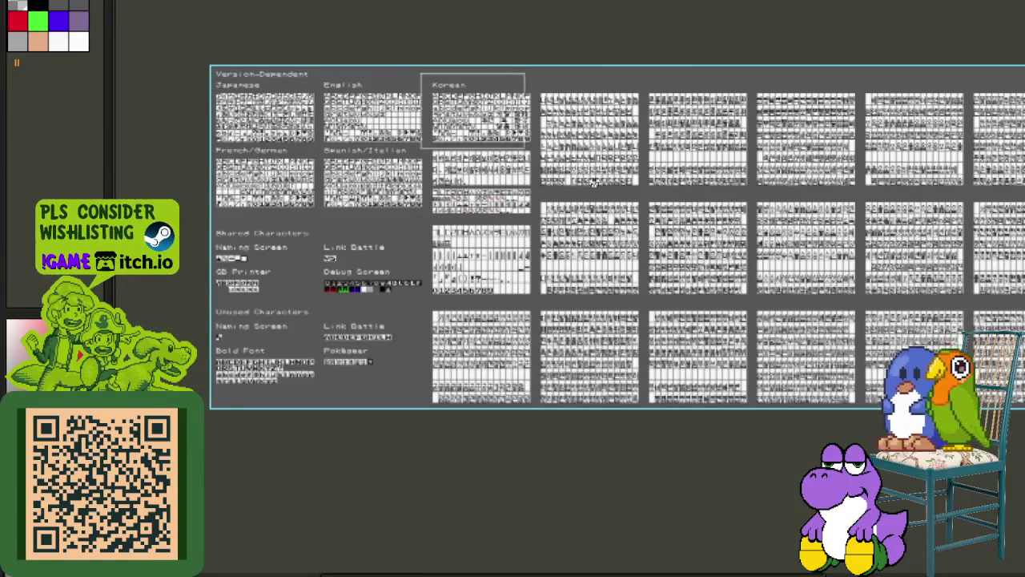
{"action": "scroll", "coordinate": [593, 180], "scroll_direction": "right", "scroll_amount": 5}
- Float the selected Korean glyph blocks and nudge them a few pixels right
{"action": "key", "text": "ctrl+v"}
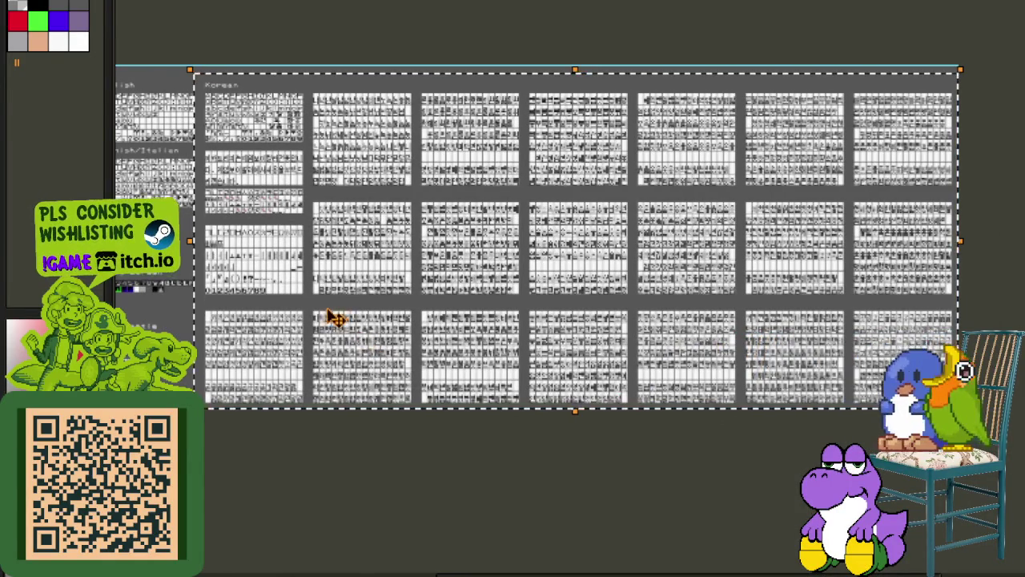
{"action": "scroll", "coordinate": [366, 300], "scroll_direction": "left", "scroll_amount": 4}
{"action": "scroll", "coordinate": [373, 265], "scroll_direction": "up", "scroll_amount": 2}
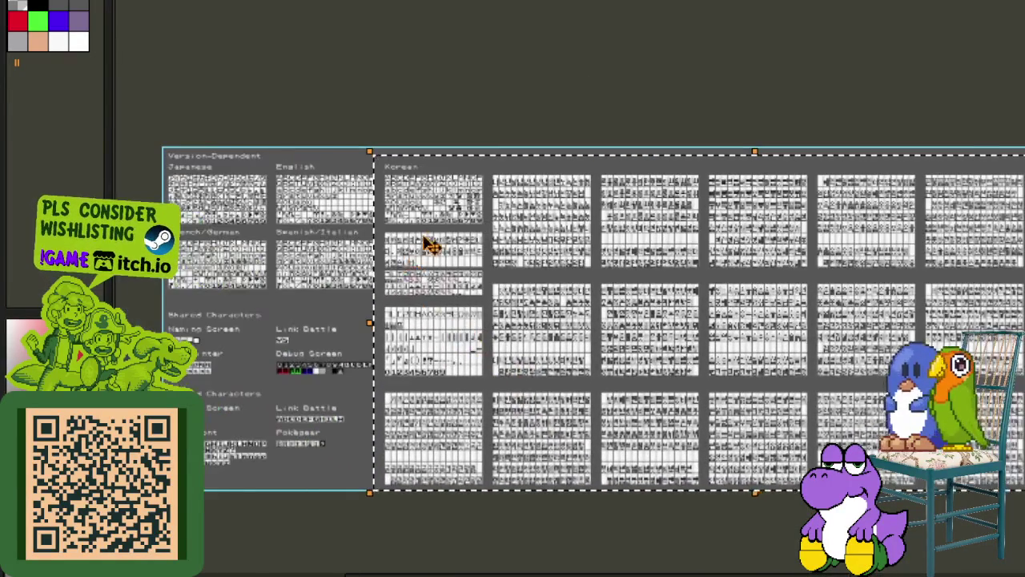
{"action": "scroll", "coordinate": [430, 244], "scroll_direction": "up", "scroll_amount": 1}
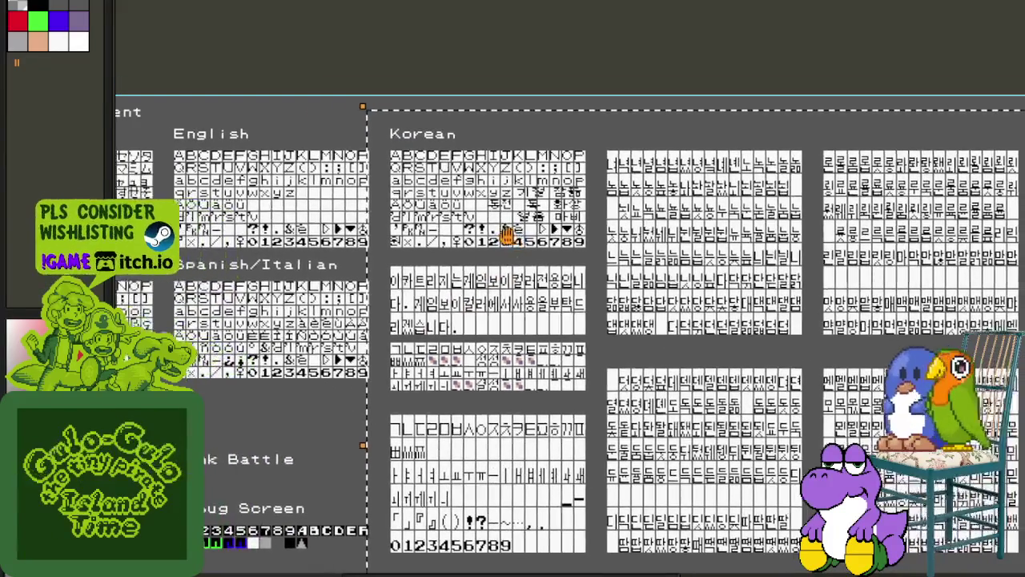
{"action": "left_click_drag", "start_coordinate": [506, 234], "coordinate": [512, 234]}
- Inspect the shifted blocks, bringing the English and Korean sheets back into view
{"action": "scroll", "coordinate": [654, 264], "scroll_direction": "down", "scroll_amount": 5}
{"action": "scroll", "coordinate": [378, 165], "scroll_direction": "down", "scroll_amount": 5}
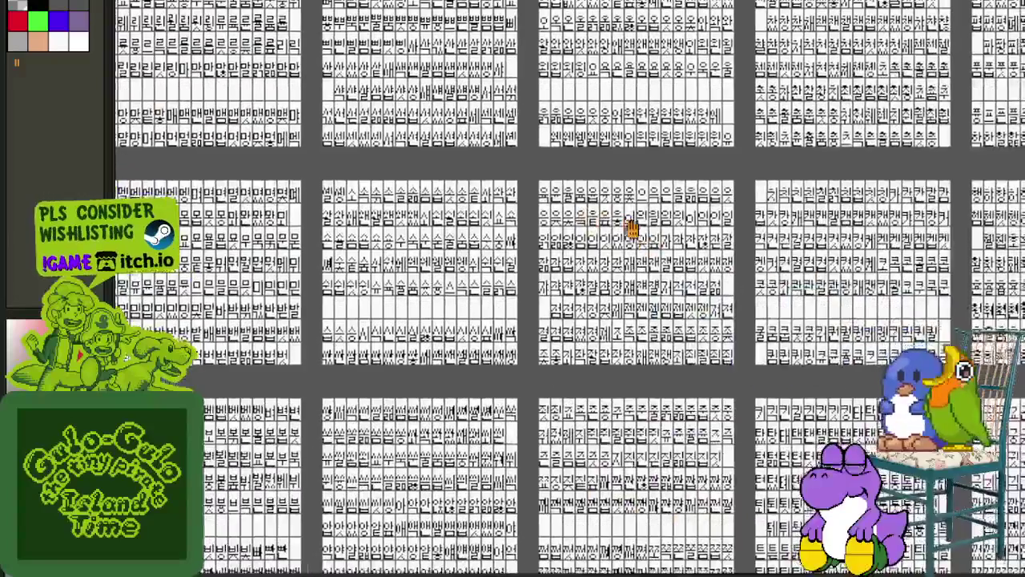
{"action": "scroll", "coordinate": [544, 247], "scroll_direction": "down", "scroll_amount": 3}
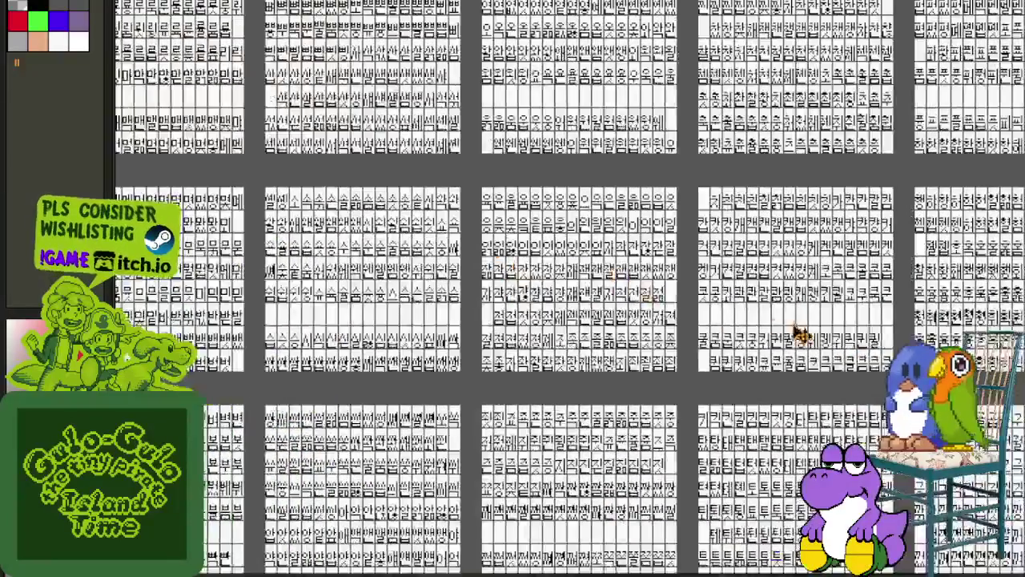
{"action": "scroll", "coordinate": [801, 337], "scroll_direction": "right", "scroll_amount": 2}
{"action": "scroll", "coordinate": [513, 289], "scroll_direction": "up", "scroll_amount": 5}
{"action": "scroll", "coordinate": [513, 288], "scroll_direction": "up", "scroll_amount": 3}
{"action": "scroll", "coordinate": [512, 288], "scroll_direction": "up", "scroll_amount": 5}
{"action": "scroll", "coordinate": [513, 289], "scroll_direction": "left", "scroll_amount": 1}
{"action": "left_click_drag", "start_coordinate": [570, 323], "coordinate": [749, 354]}
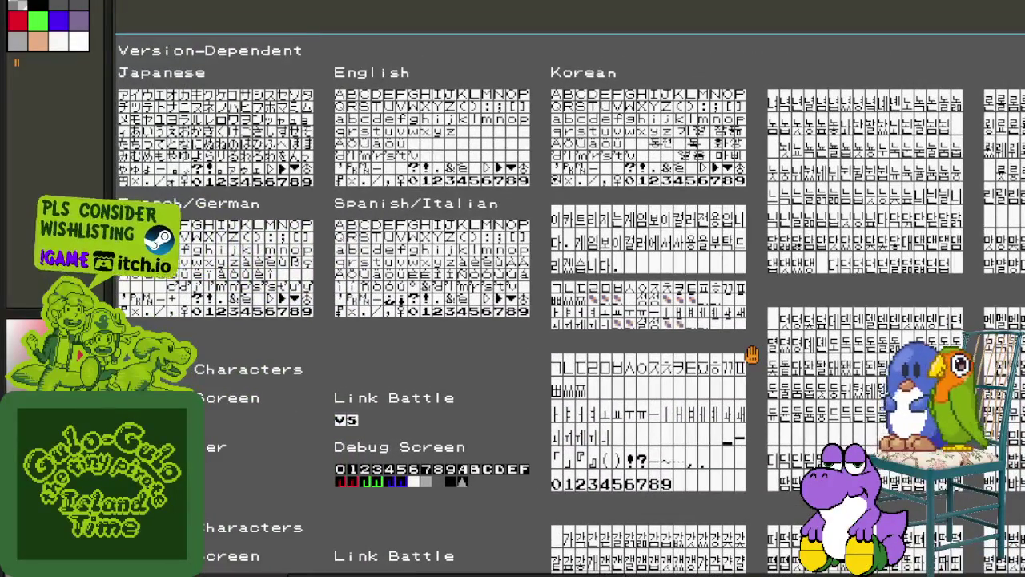
{"action": "scroll", "coordinate": [691, 317], "scroll_direction": "up", "scroll_amount": 3}
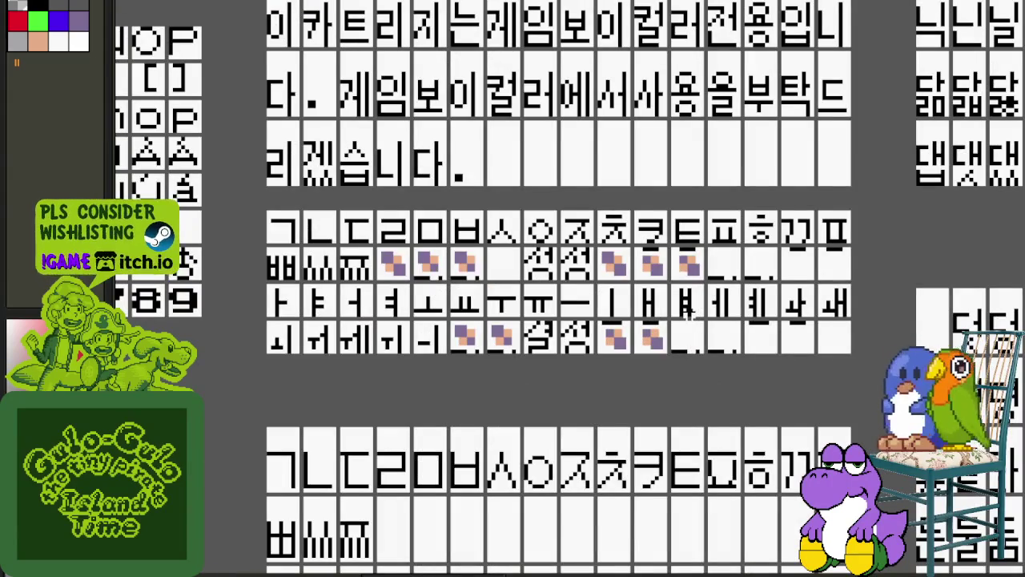
{"action": "scroll", "coordinate": [688, 307], "scroll_direction": "down", "scroll_amount": 5}
{"action": "scroll", "coordinate": [665, 276], "scroll_direction": "up", "scroll_amount": 2}
{"action": "scroll", "coordinate": [665, 276], "scroll_direction": "up", "scroll_amount": 1}
{"action": "scroll", "coordinate": [661, 273], "scroll_direction": "up", "scroll_amount": 1}
{"action": "mouse_move", "coordinate": [661, 274]}
{"action": "left_mouse_down"}
{"action": "mouse_move", "coordinate": [622, 219]}
{"action": "mouse_move", "coordinate": [499, 222]}
{"action": "left_mouse_up"}
{"action": "scroll", "coordinate": [336, 130], "scroll_direction": "up", "scroll_amount": 1}
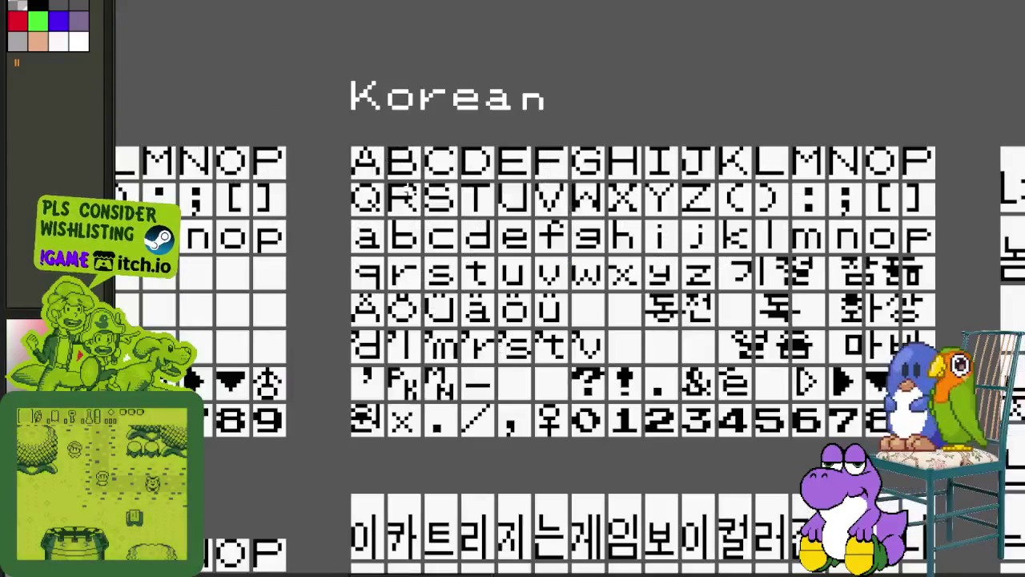
{"action": "left_click_drag", "start_coordinate": [336, 130], "coordinate": [957, 450]}
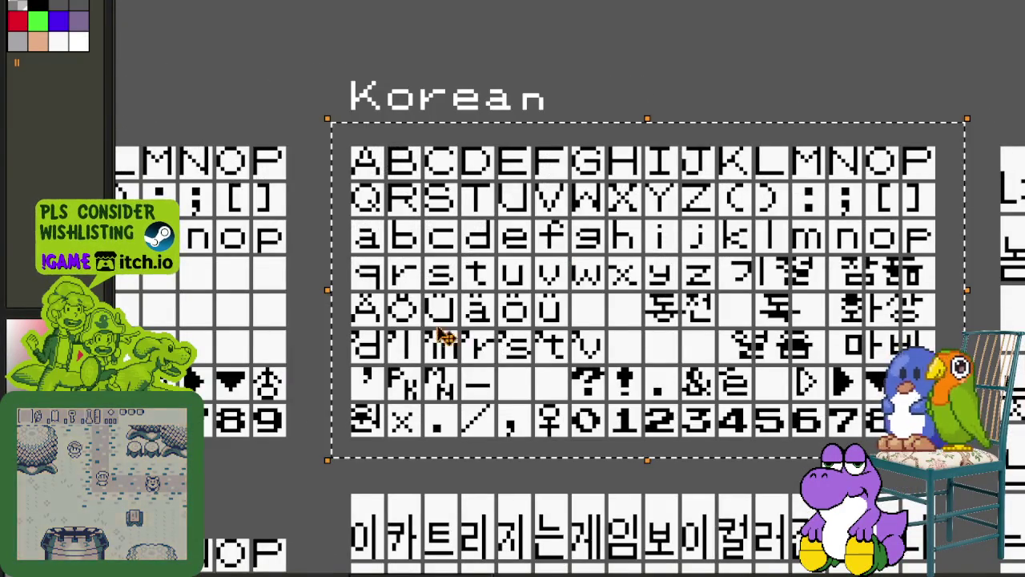
{"action": "scroll", "coordinate": [381, 318], "scroll_direction": "up", "scroll_amount": 1}
{"action": "left_click", "coordinate": [647, 524]}
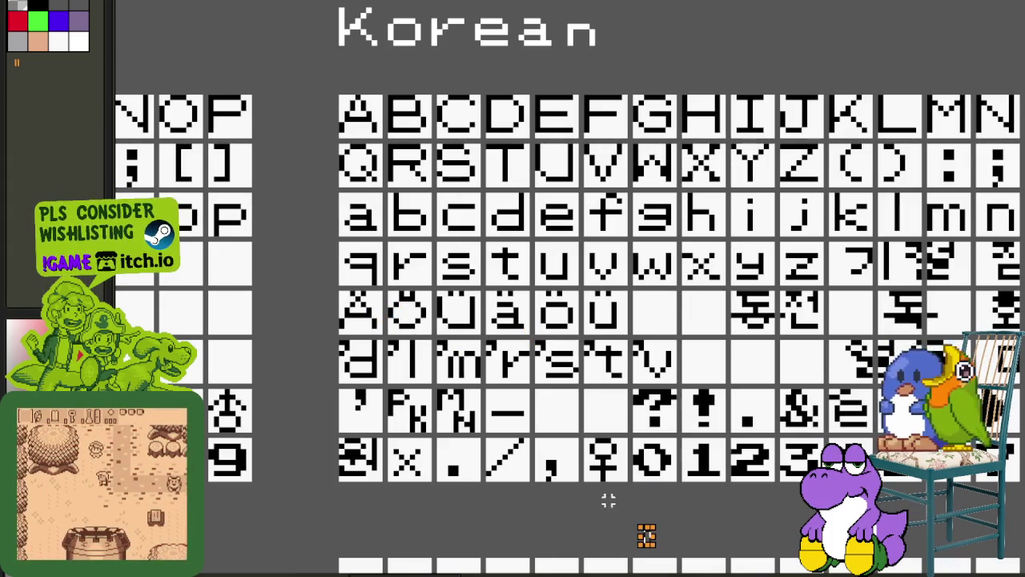
{"action": "scroll", "coordinate": [361, 300], "scroll_direction": "up", "scroll_amount": 1}
{"action": "left_click_drag", "start_coordinate": [329, 288], "coordinate": [785, 352]}
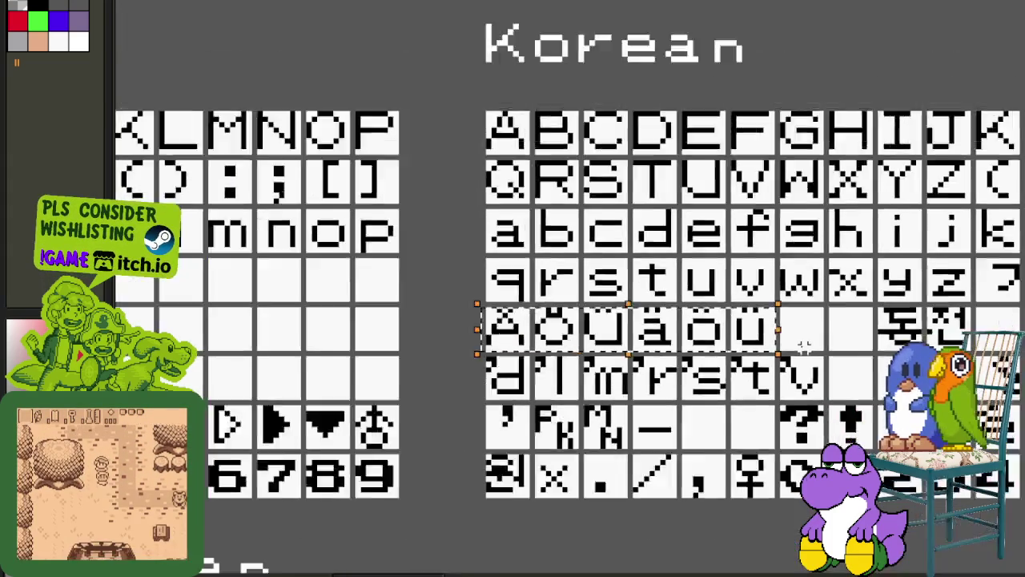
{"action": "scroll", "coordinate": [785, 352], "scroll_direction": "down", "scroll_amount": 2}
{"action": "left_click_drag", "start_coordinate": [903, 367], "coordinate": [663, 343]}
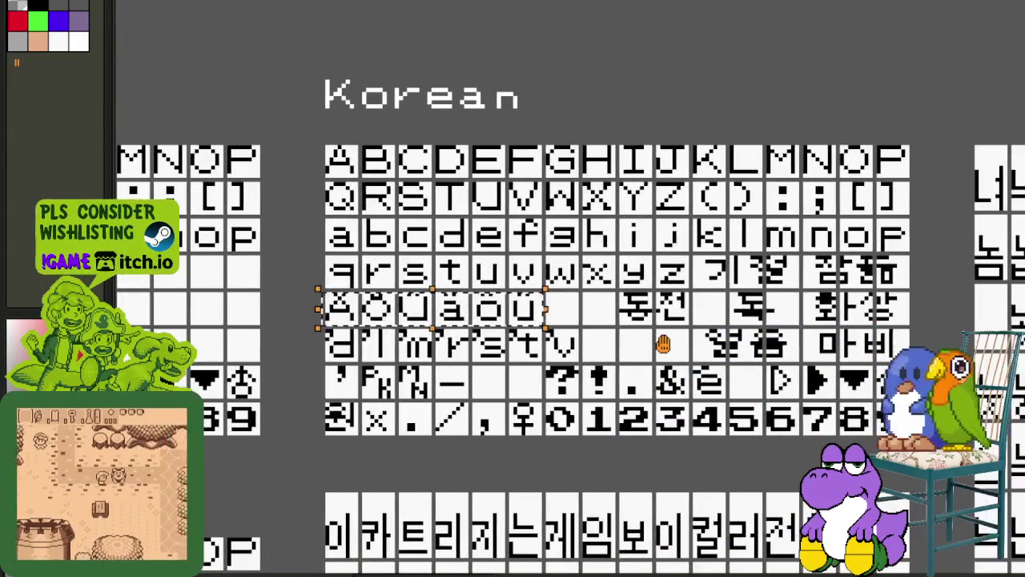
{"action": "left_click", "coordinate": [663, 343]}
{"action": "scroll", "coordinate": [508, 326], "scroll_direction": "up", "scroll_amount": 3}
{"action": "scroll", "coordinate": [508, 326], "scroll_direction": "up", "scroll_amount": 2}
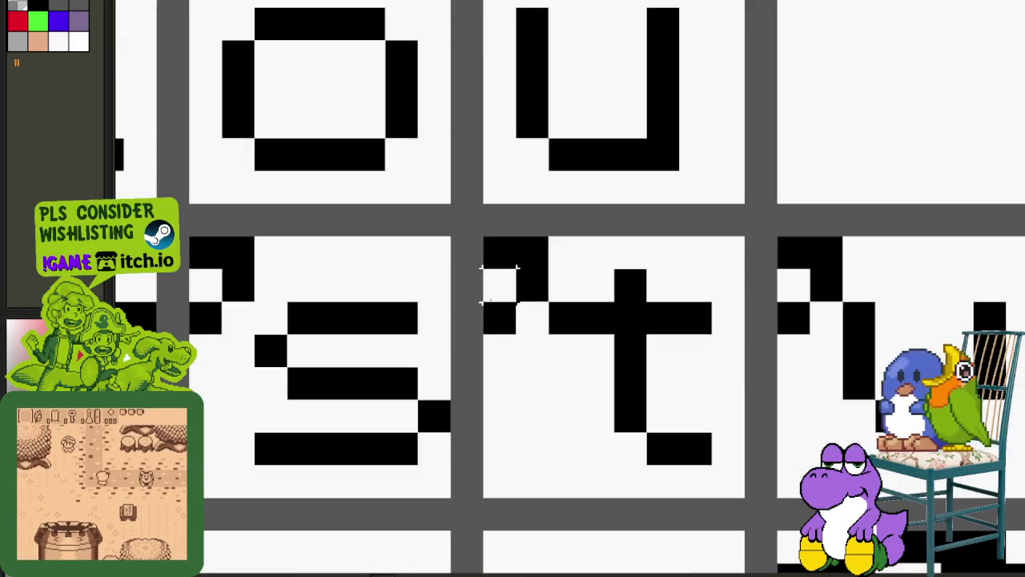
{"action": "left_click_drag", "start_coordinate": [483, 257], "coordinate": [553, 305]}
{"action": "left_click_drag", "start_coordinate": [801, 200], "coordinate": [915, 374]}
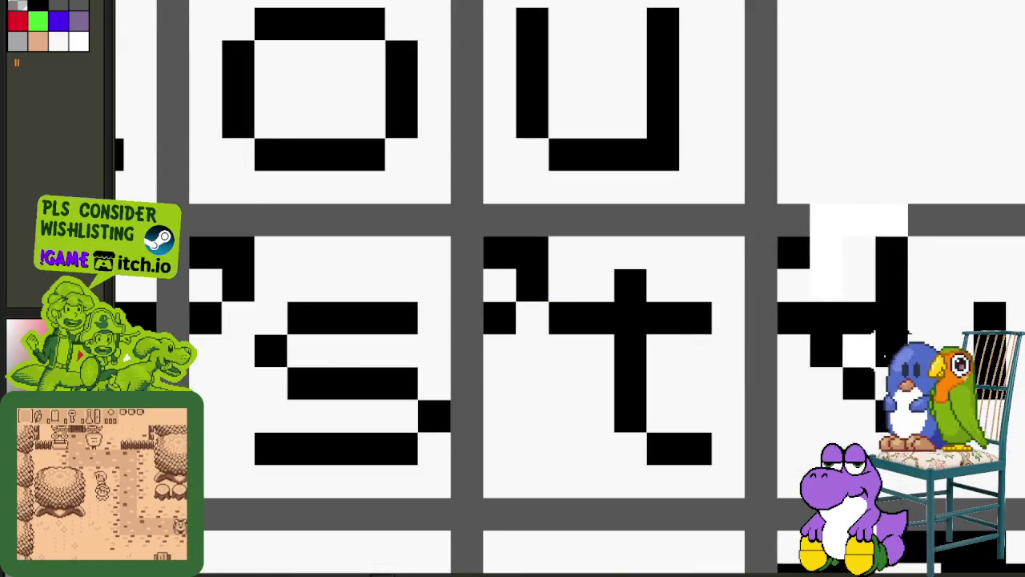
{"action": "scroll", "coordinate": [887, 388], "scroll_direction": "down", "scroll_amount": 2}
{"action": "scroll", "coordinate": [725, 403], "scroll_direction": "down", "scroll_amount": 3}
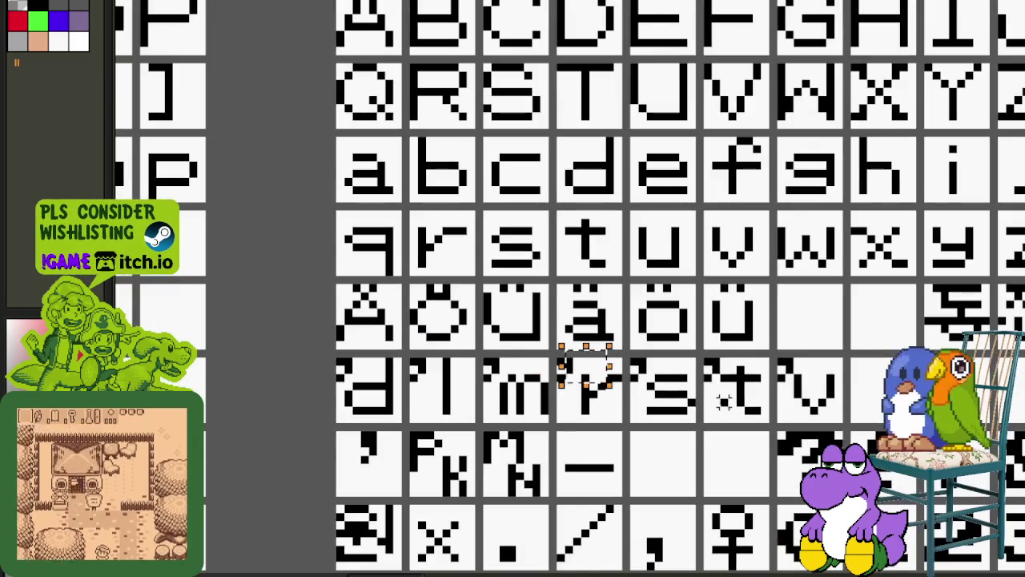
{"action": "scroll", "coordinate": [732, 365], "scroll_direction": "up", "scroll_amount": 1}
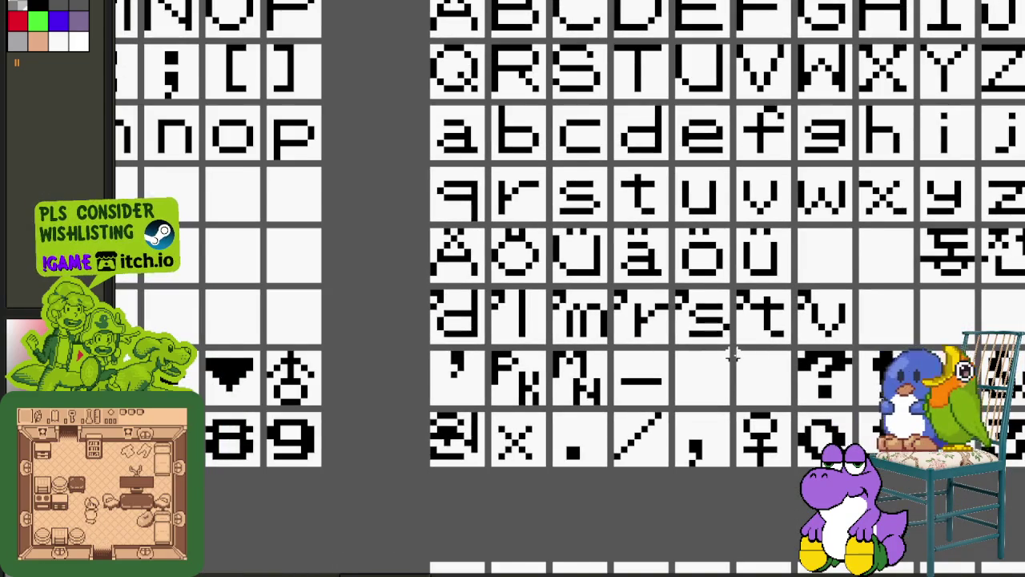
{"action": "scroll", "coordinate": [732, 357], "scroll_direction": "down", "scroll_amount": 3}
{"action": "scroll", "coordinate": [732, 353], "scroll_direction": "up", "scroll_amount": 1}
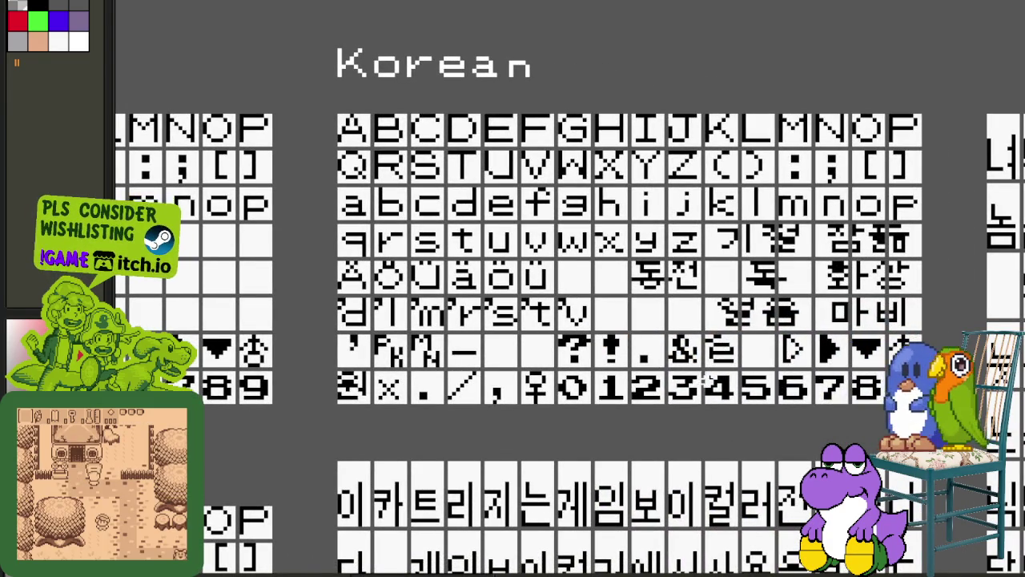
{"action": "scroll", "coordinate": [709, 378], "scroll_direction": "down", "scroll_amount": 2}
{"action": "scroll", "coordinate": [589, 443], "scroll_direction": "down", "scroll_amount": 2}
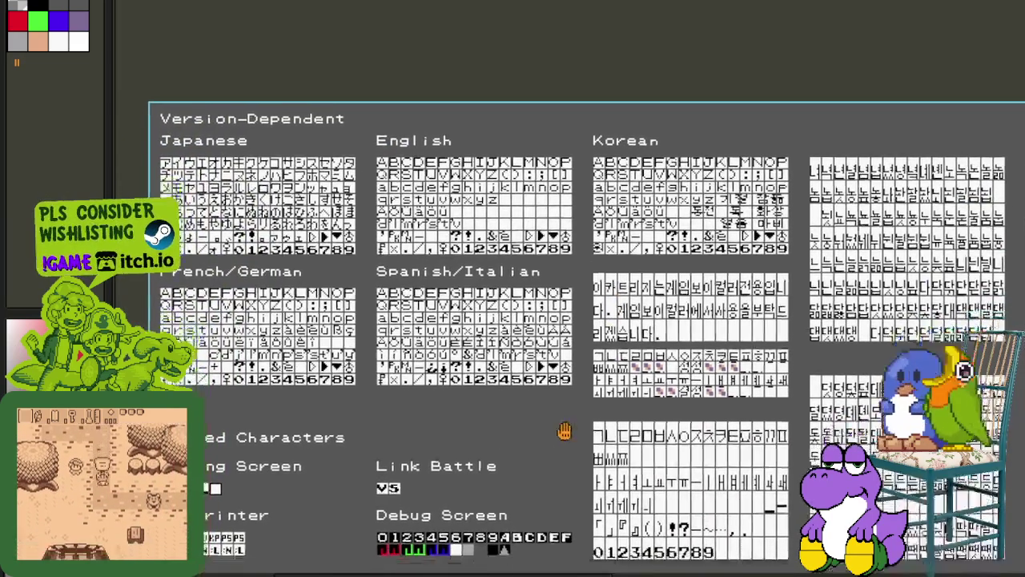
{"action": "left_click_drag", "start_coordinate": [558, 465], "coordinate": [496, 310]}
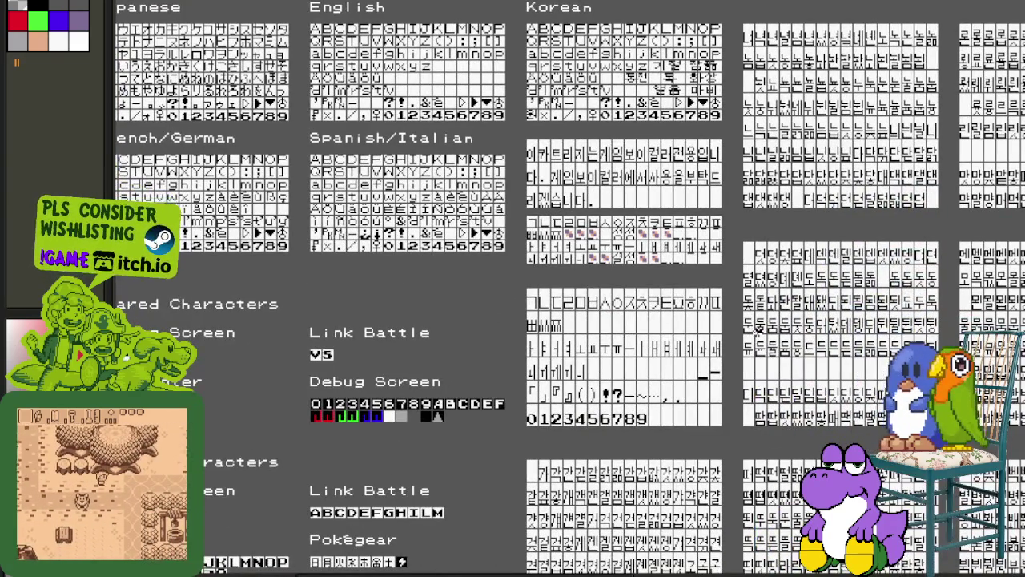
{"action": "left_click_drag", "start_coordinate": [741, 329], "coordinate": [690, 371]}
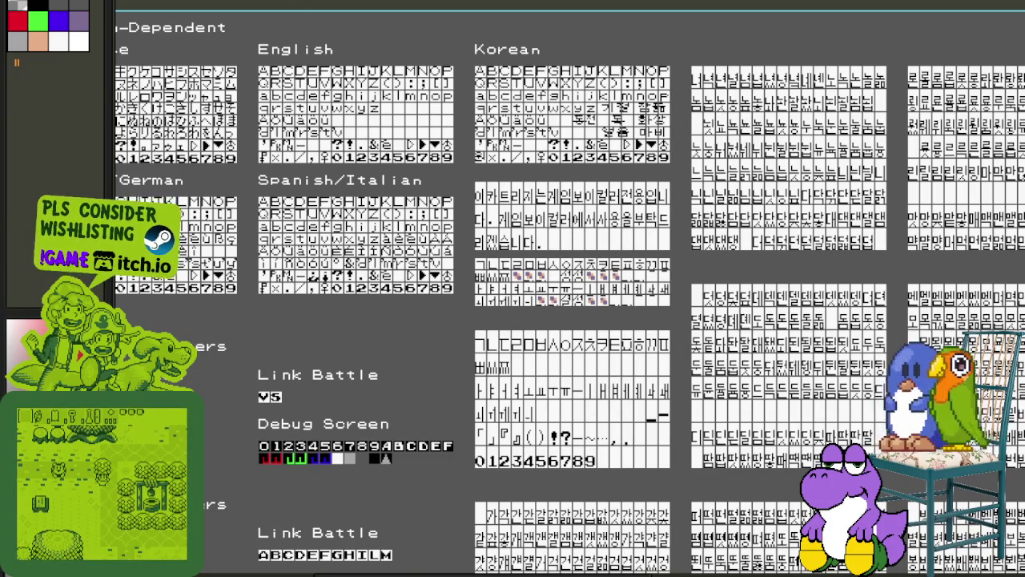
{"action": "scroll", "coordinate": [533, 225], "scroll_direction": "down", "scroll_amount": 1}
{"action": "key", "text": "Tab"}
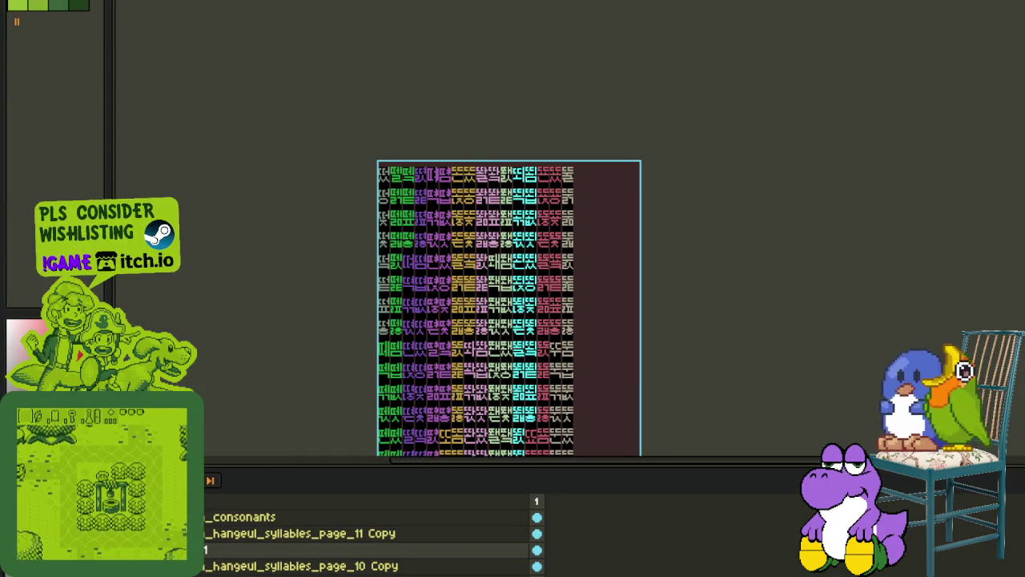
- Add an empty layer 2 above layer 1, then hide the timeline
{"action": "scroll", "coordinate": [536, 371], "scroll_direction": "down", "scroll_amount": 3}
{"action": "scroll", "coordinate": [477, 268], "scroll_direction": "down", "scroll_amount": 2}
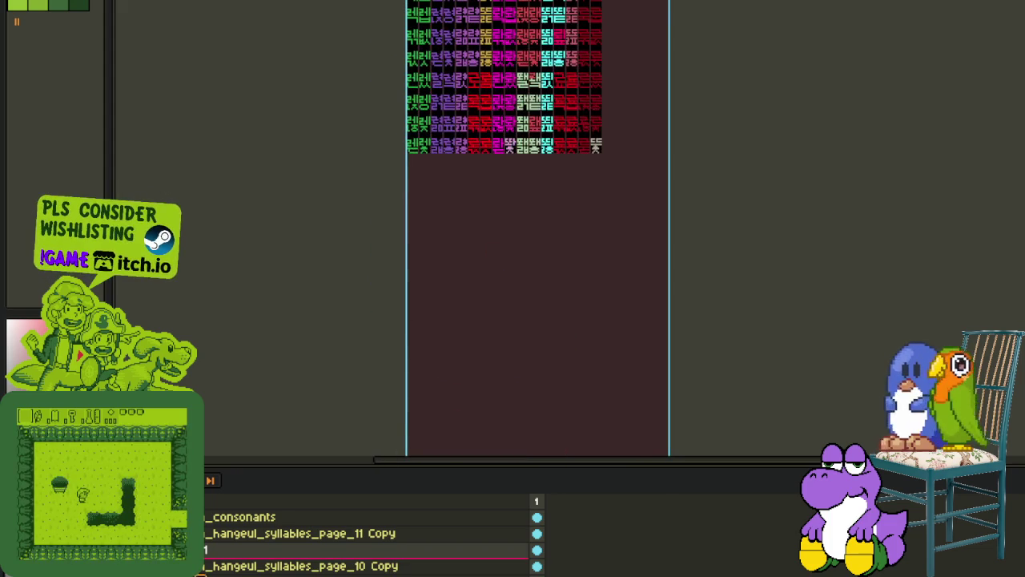
{"action": "right_click", "coordinate": [207, 549]}
{"action": "left_click", "coordinate": [337, 497]}
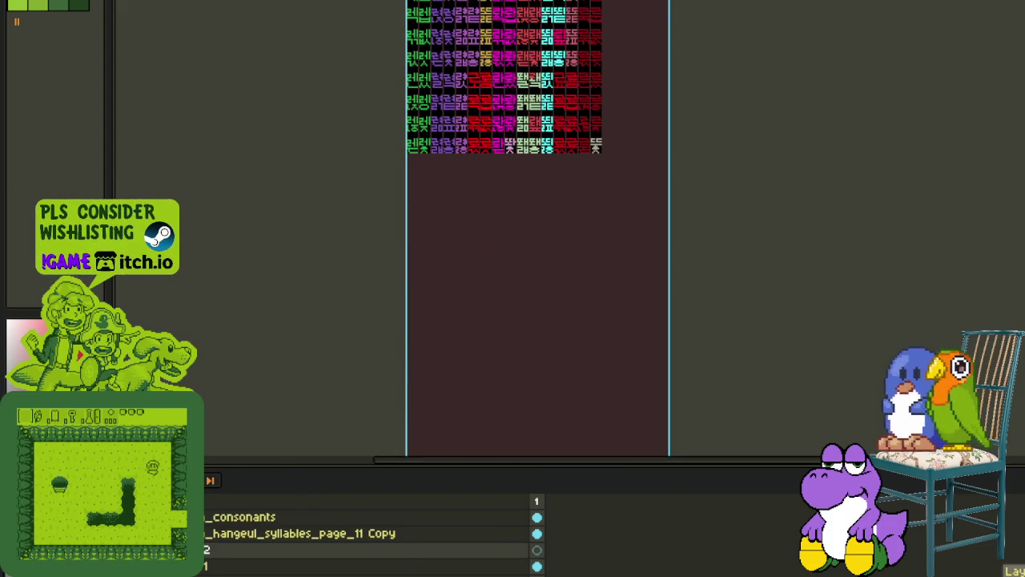
{"action": "key", "text": "Tab"}
{"action": "scroll", "coordinate": [417, 249], "scroll_direction": "up", "scroll_amount": 2}
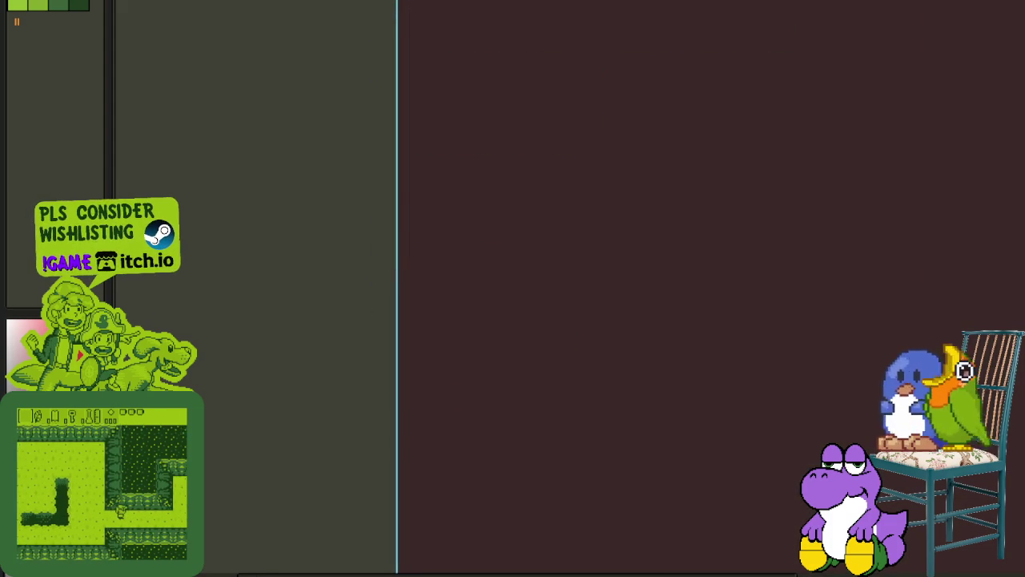
{"action": "scroll", "coordinate": [521, 237], "scroll_direction": "down", "scroll_amount": 2}
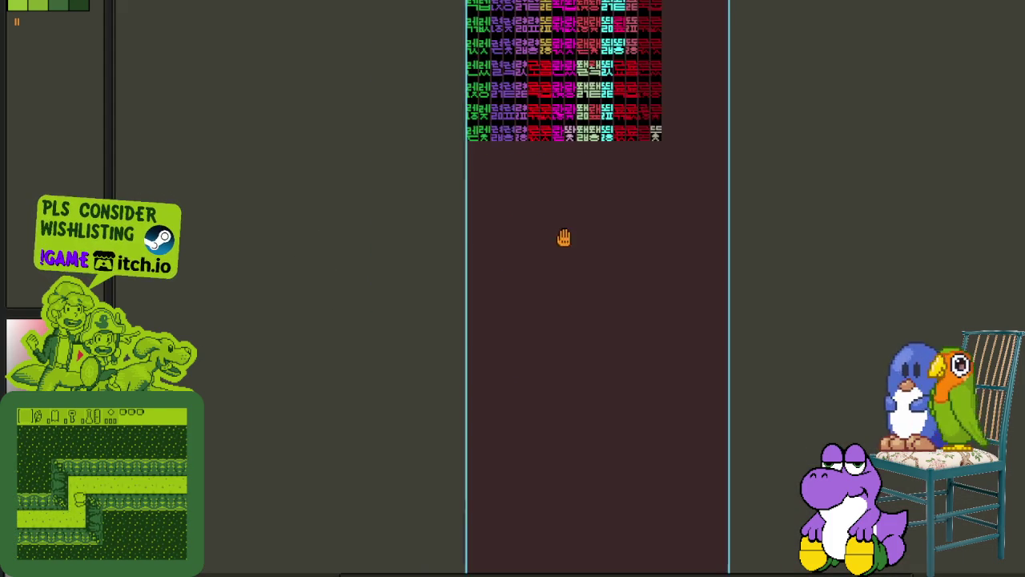
- Draw two red loops below the tiles and write C-V and C-V-C above them
{"action": "left_click_drag", "start_coordinate": [560, 235], "coordinate": [451, 245]}
{"action": "scroll", "coordinate": [430, 285], "scroll_direction": "up", "scroll_amount": 1}
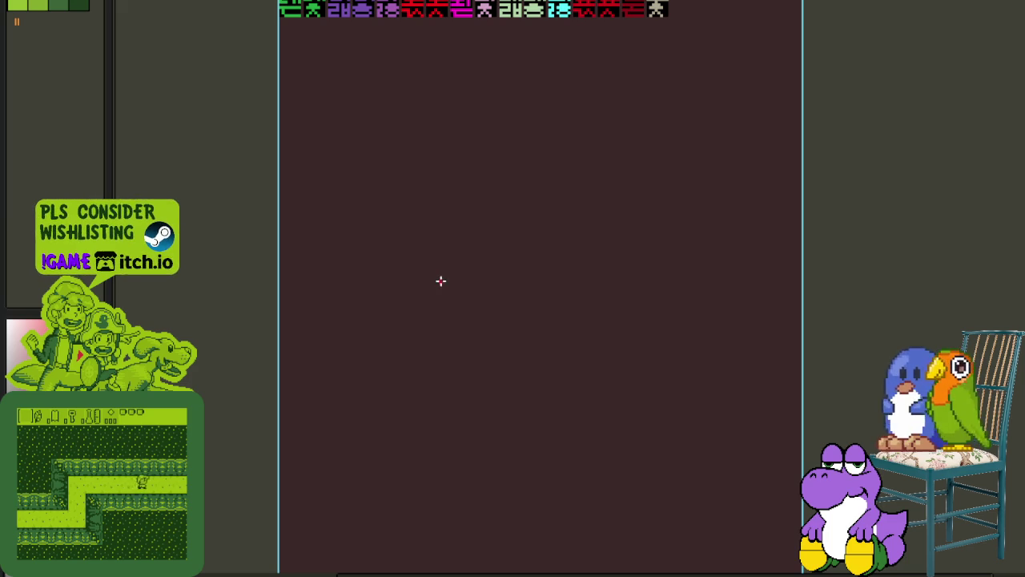
{"action": "left_click_drag", "start_coordinate": [321, 261], "coordinate": [298, 252]}
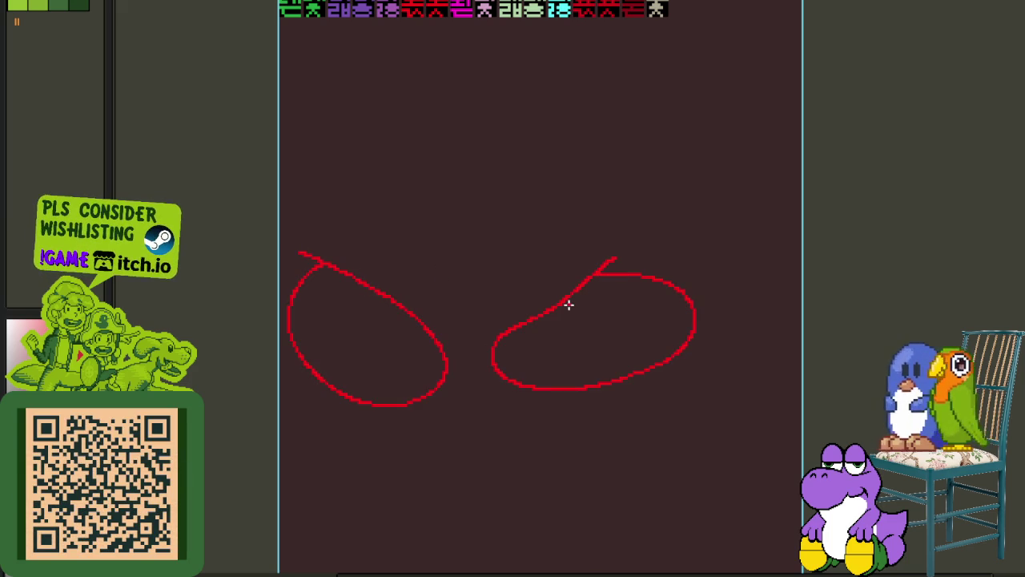
{"action": "scroll", "coordinate": [394, 340], "scroll_direction": "up", "scroll_amount": 1}
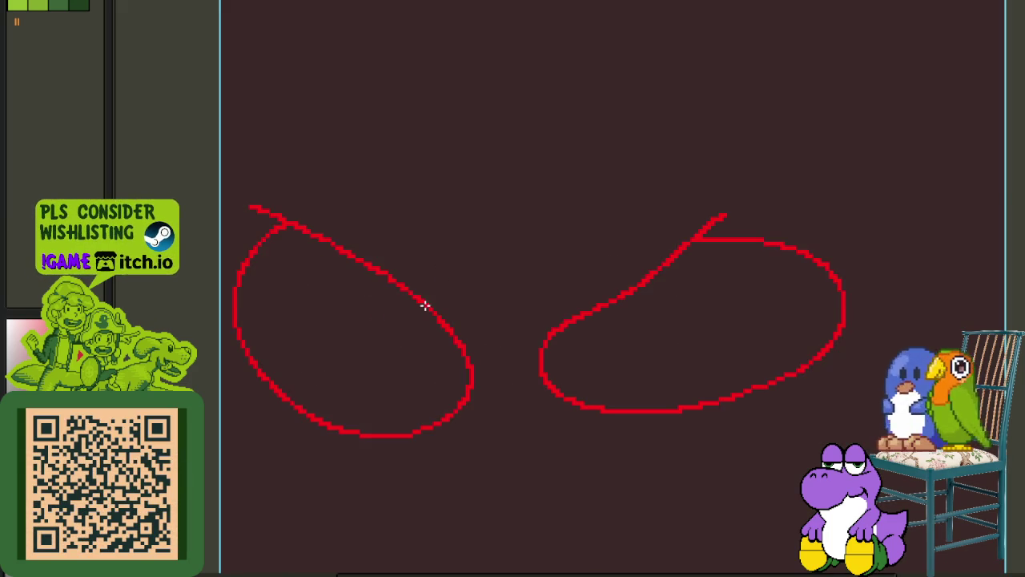
{"action": "left_click_drag", "start_coordinate": [582, 303], "coordinate": [611, 346]}
{"action": "scroll", "coordinate": [558, 338], "scroll_direction": "down", "scroll_amount": 1}
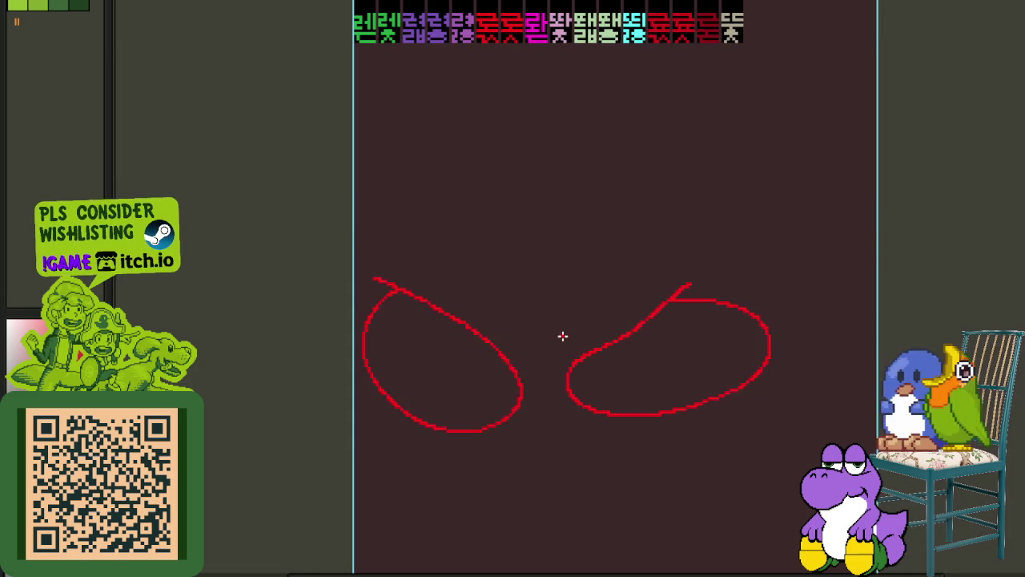
{"action": "left_click_drag", "start_coordinate": [530, 238], "coordinate": [506, 309]}
{"action": "scroll", "coordinate": [453, 252], "scroll_direction": "up", "scroll_amount": 1}
{"action": "left_click_drag", "start_coordinate": [453, 252], "coordinate": [409, 227]}
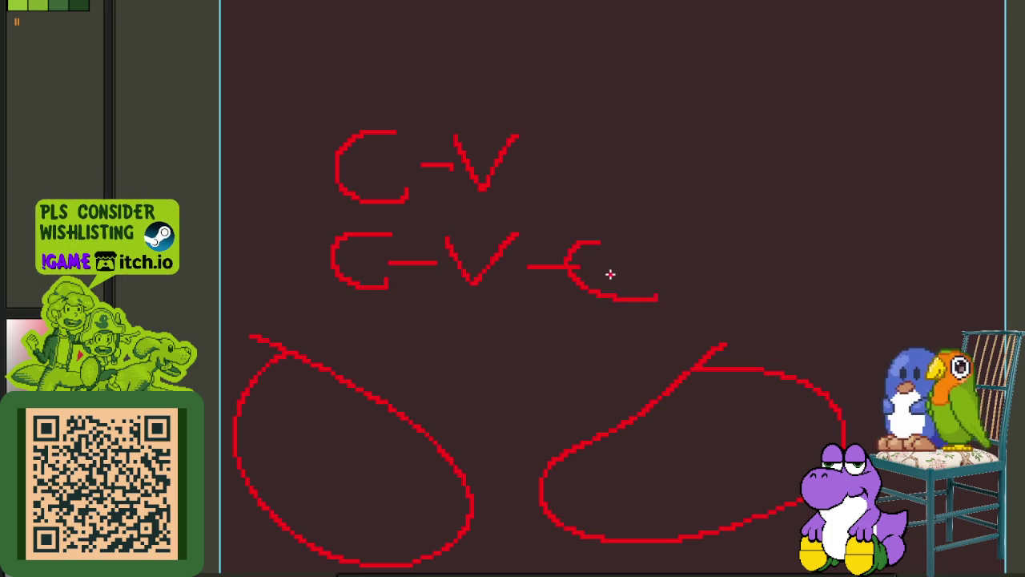
{"action": "scroll", "coordinate": [610, 274], "scroll_direction": "up", "scroll_amount": 1}
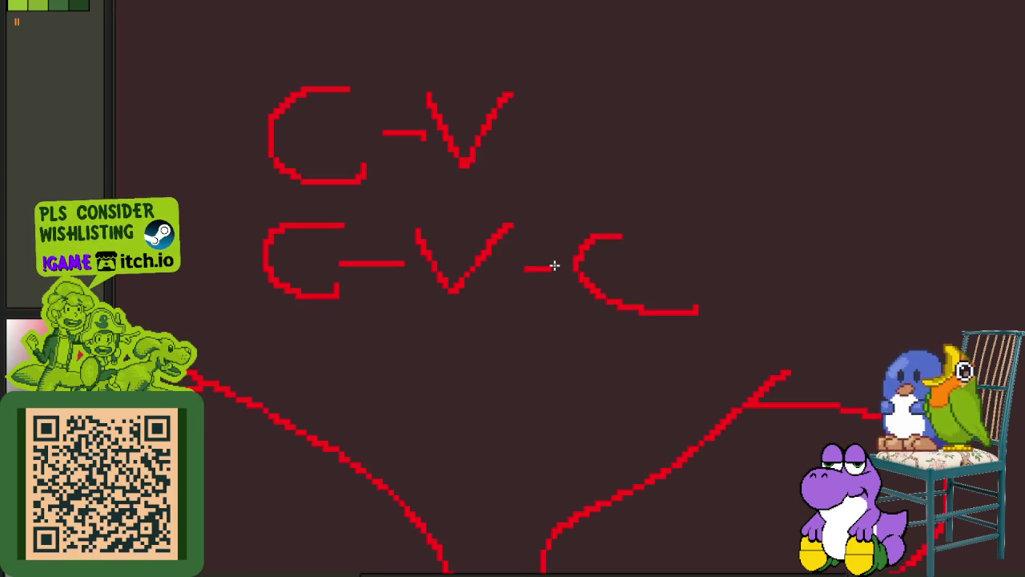
{"action": "scroll", "coordinate": [554, 265], "scroll_direction": "down", "scroll_amount": 2}
{"action": "scroll", "coordinate": [473, 272], "scroll_direction": "up", "scroll_amount": 2}
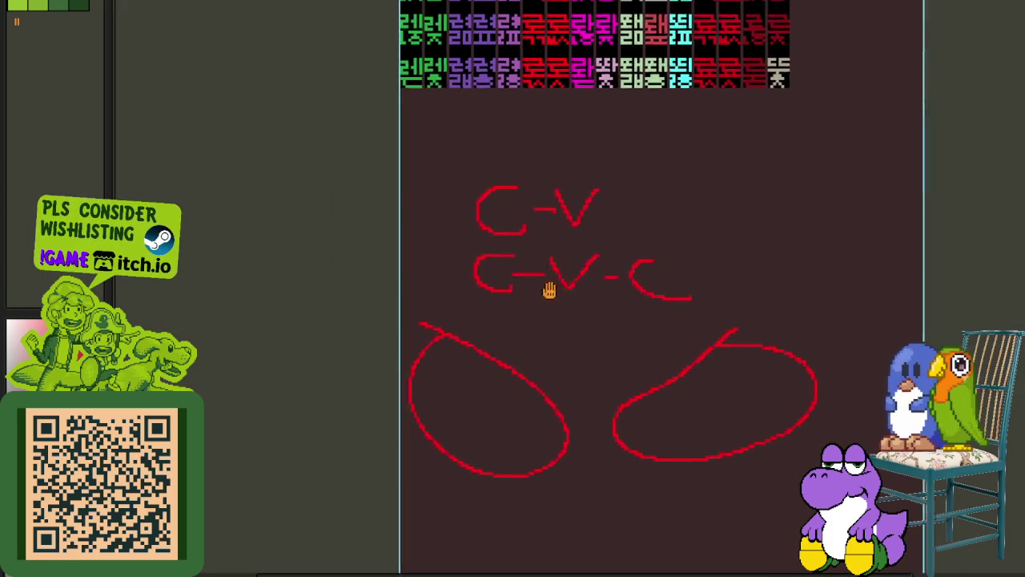
- Draw a red 아 beside the C-V note and adjust its circle and stroke
{"action": "scroll", "coordinate": [531, 265], "scroll_direction": "up", "scroll_amount": 2}
{"action": "left_click_drag", "start_coordinate": [199, 201], "coordinate": [574, 358]}
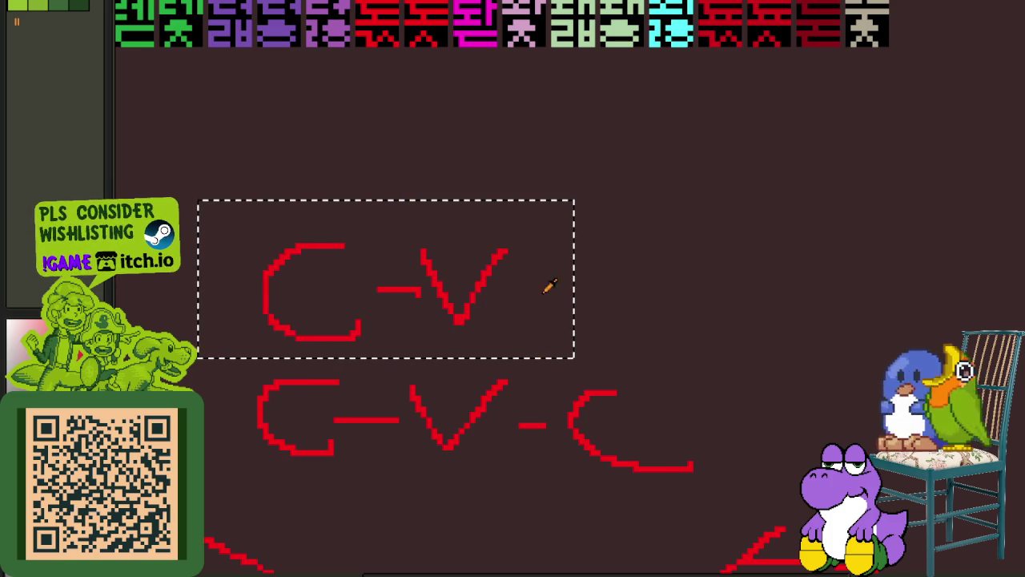
{"action": "scroll", "coordinate": [613, 398], "scroll_direction": "up", "scroll_amount": 1}
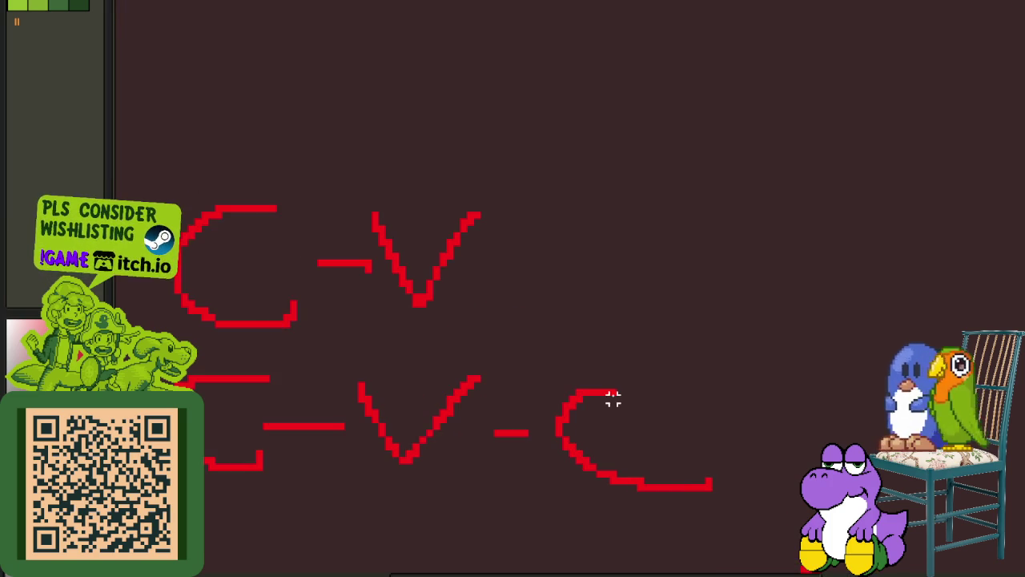
{"action": "left_click_drag", "start_coordinate": [686, 147], "coordinate": [791, 230]}
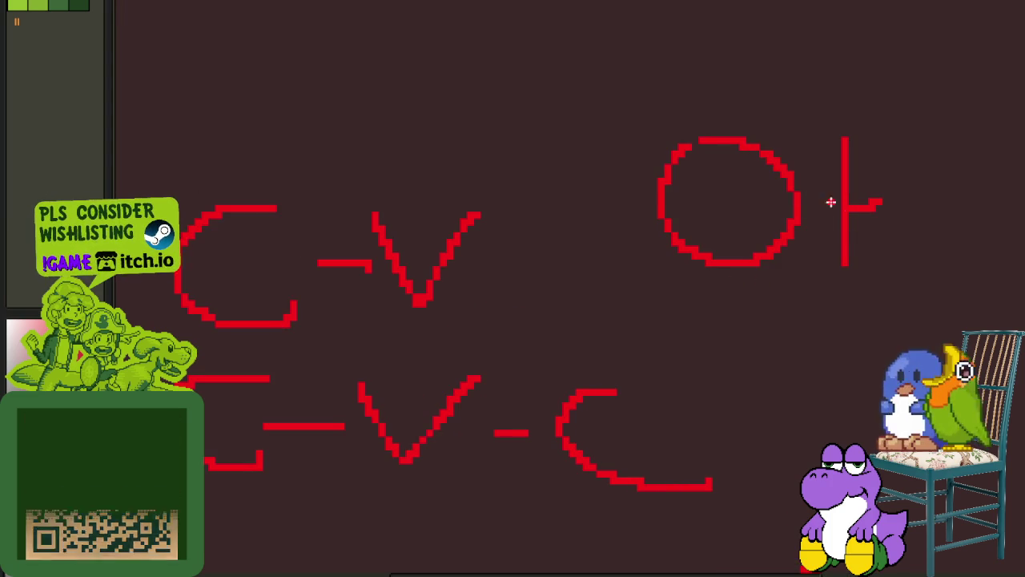
{"action": "scroll", "coordinate": [831, 201], "scroll_direction": "down", "scroll_amount": 1}
{"action": "left_click_drag", "start_coordinate": [647, 115], "coordinate": [790, 257]}
{"action": "left_click", "coordinate": [810, 137]}
{"action": "left_click_drag", "start_coordinate": [801, 128], "coordinate": [920, 278]}
{"action": "left_click_drag", "start_coordinate": [645, 108], "coordinate": [805, 272]}
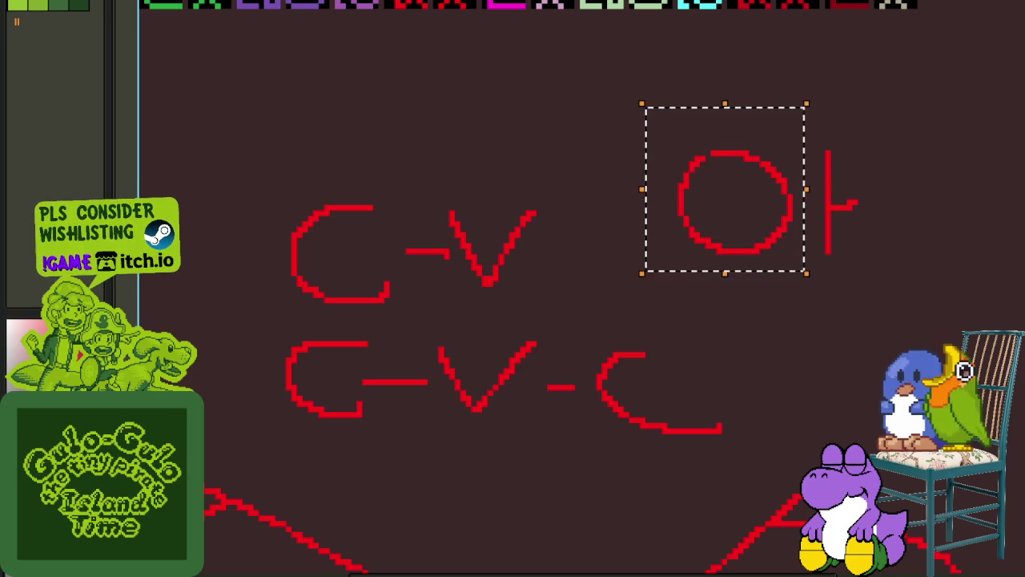
- Select the handwritten notes together with 아 and delete them
{"action": "scroll", "coordinate": [333, 278], "scroll_direction": "down", "scroll_amount": 3}
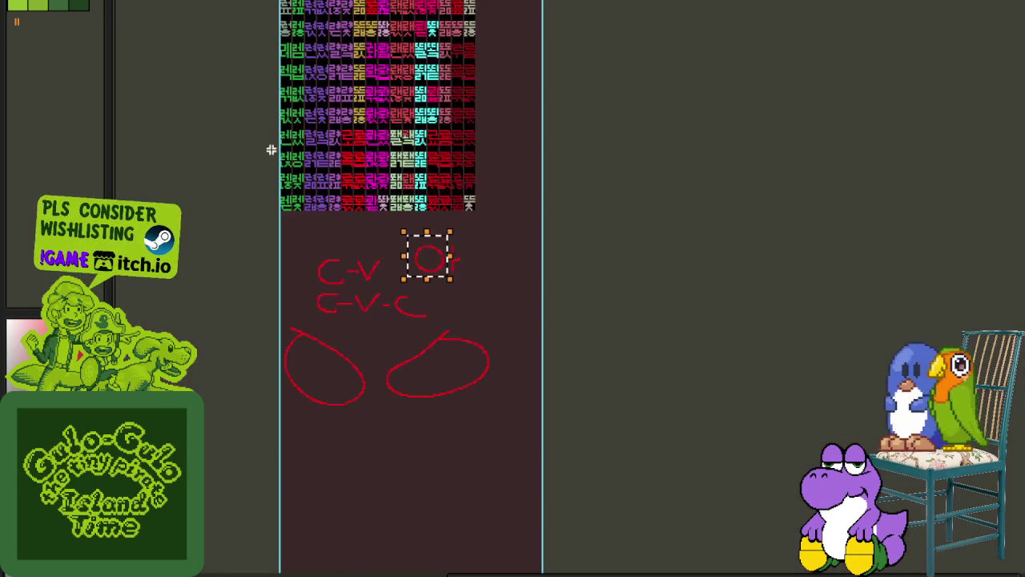
{"action": "left_click_drag", "start_coordinate": [259, 235], "coordinate": [595, 473]}
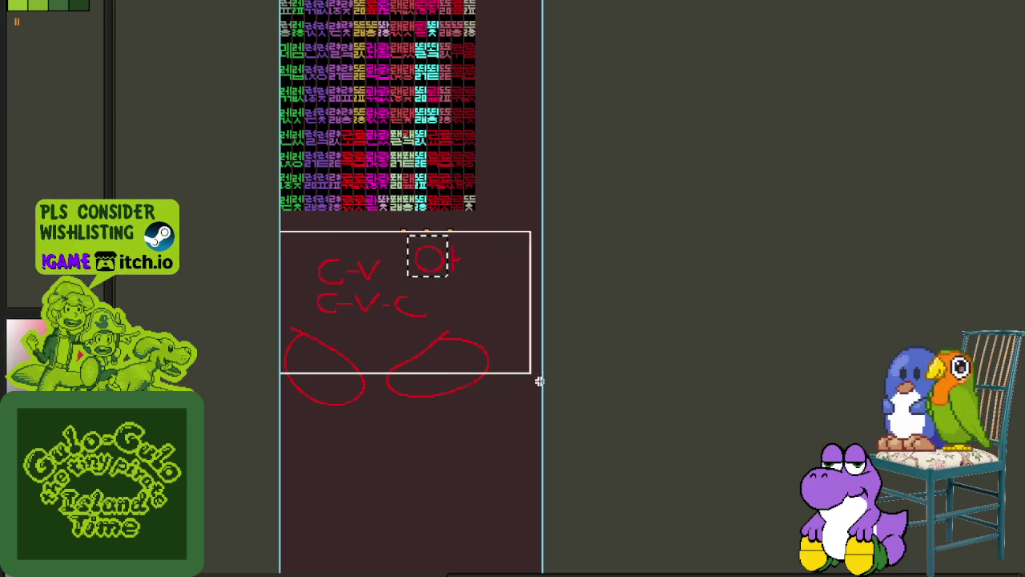
{"action": "left_click", "coordinate": [595, 471]}
{"action": "scroll", "coordinate": [405, 317], "scroll_direction": "up", "scroll_amount": 2}
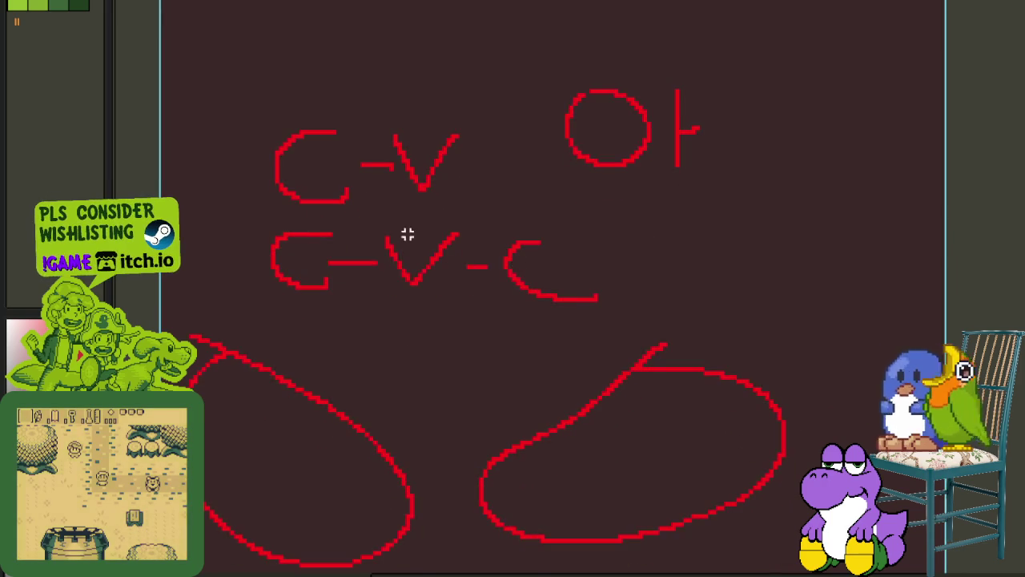
{"action": "scroll", "coordinate": [568, 230], "scroll_direction": "up", "scroll_amount": 1}
{"action": "left_click_drag", "start_coordinate": [568, 229], "coordinate": [393, 245]}
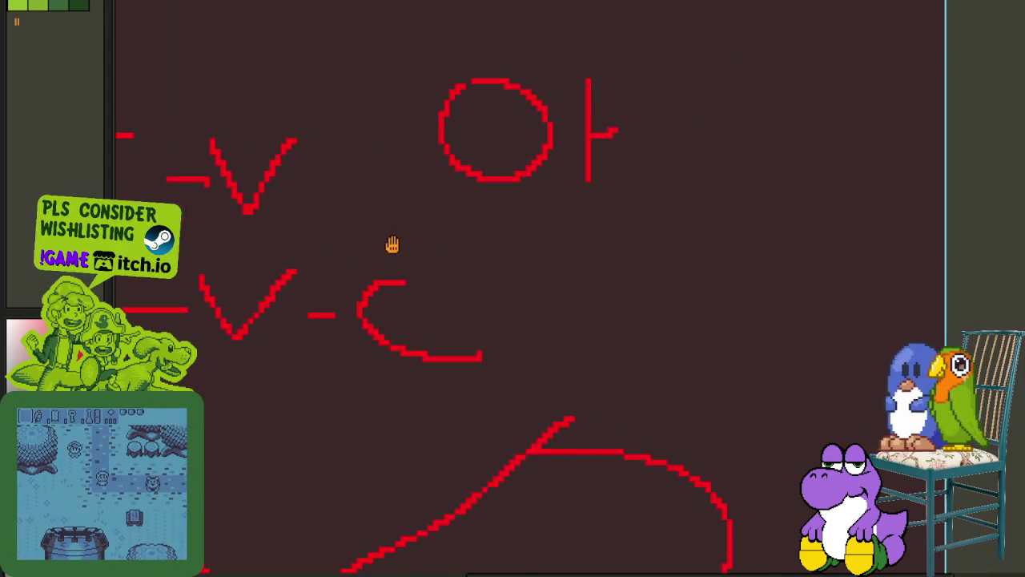
{"action": "left_click_drag", "start_coordinate": [218, 97], "coordinate": [836, 369]}
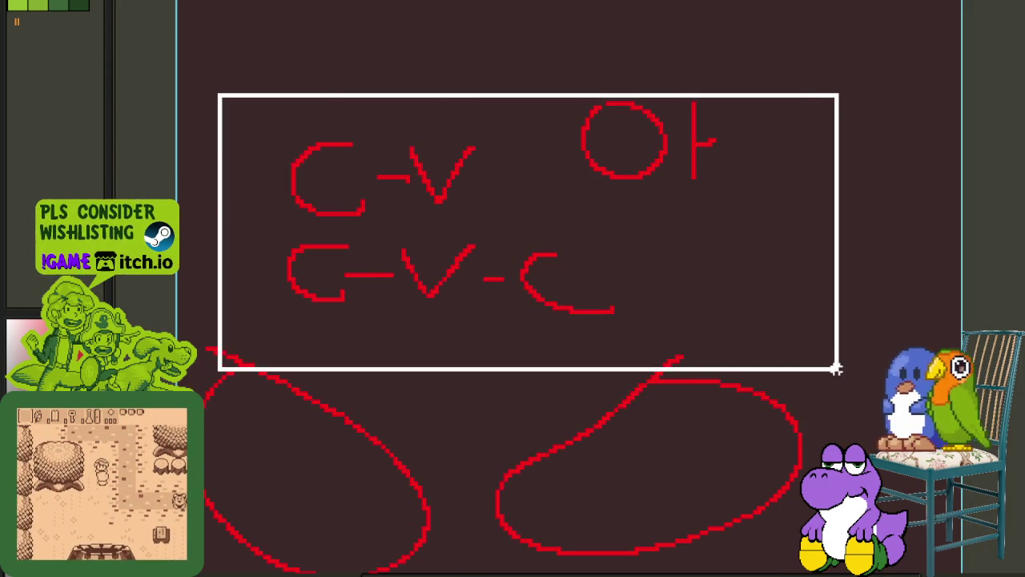
{"action": "key", "text": "Delete"}
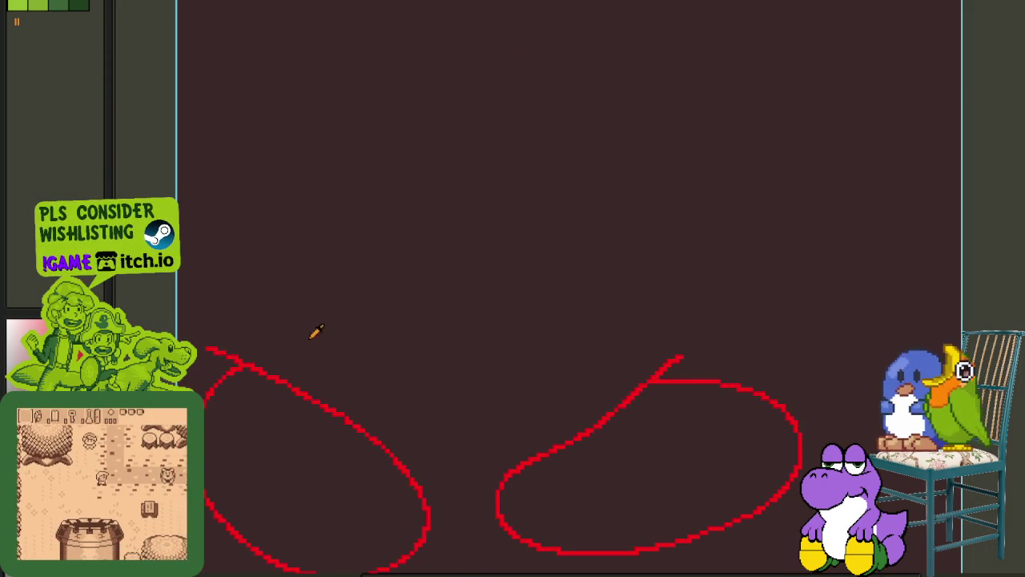
- Draw a red outline above the loops, then undo to clear the red strokes
{"action": "scroll", "coordinate": [398, 232], "scroll_direction": "up", "scroll_amount": 1}
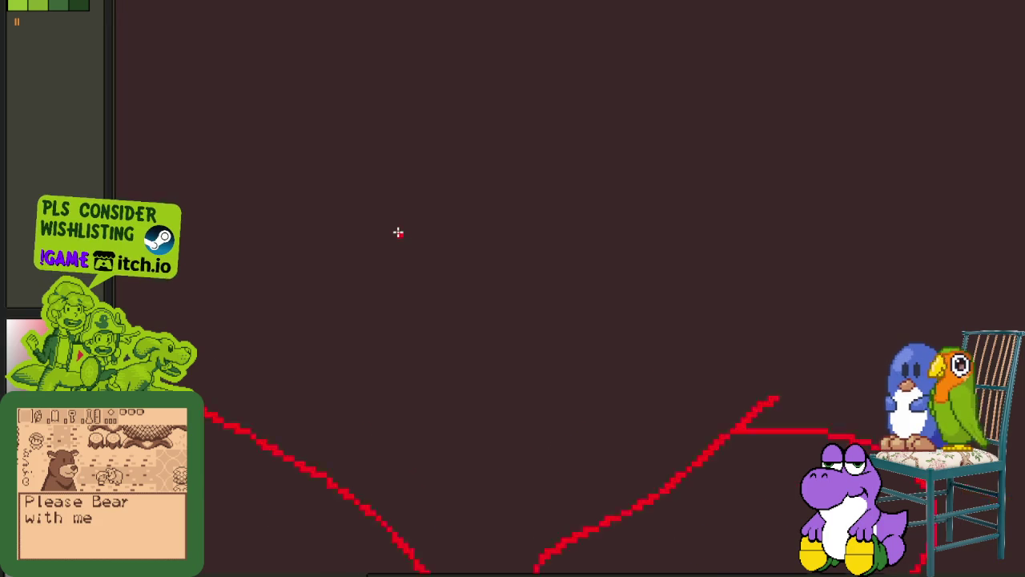
{"action": "scroll", "coordinate": [399, 232], "scroll_direction": "up", "scroll_amount": 1}
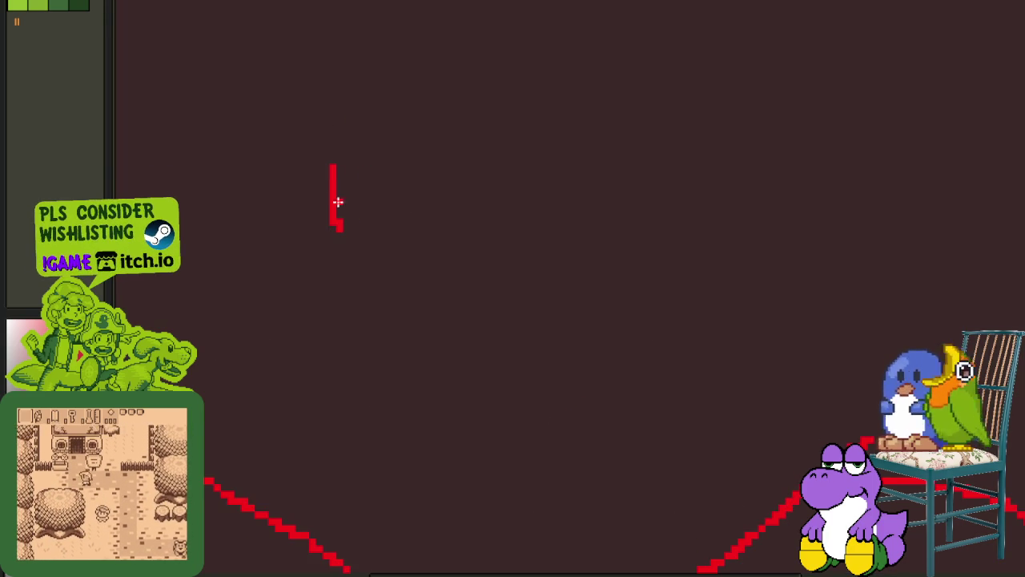
{"action": "left_click_drag", "start_coordinate": [338, 202], "coordinate": [582, 226]}
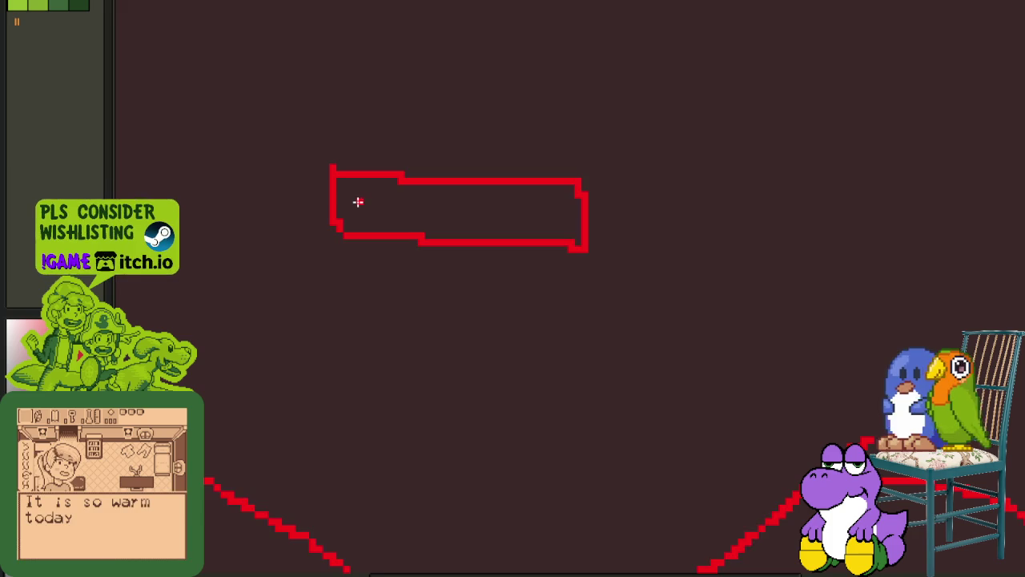
{"action": "left_click_drag", "start_coordinate": [360, 137], "coordinate": [390, 250]}
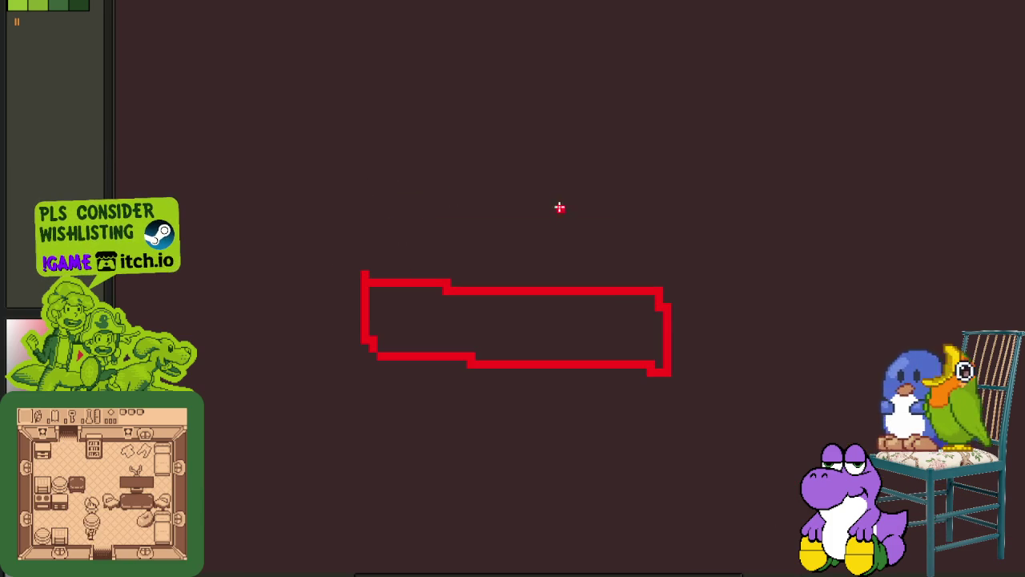
{"action": "scroll", "coordinate": [657, 249], "scroll_direction": "down", "scroll_amount": 1}
{"action": "scroll", "coordinate": [642, 254], "scroll_direction": "down", "scroll_amount": 1}
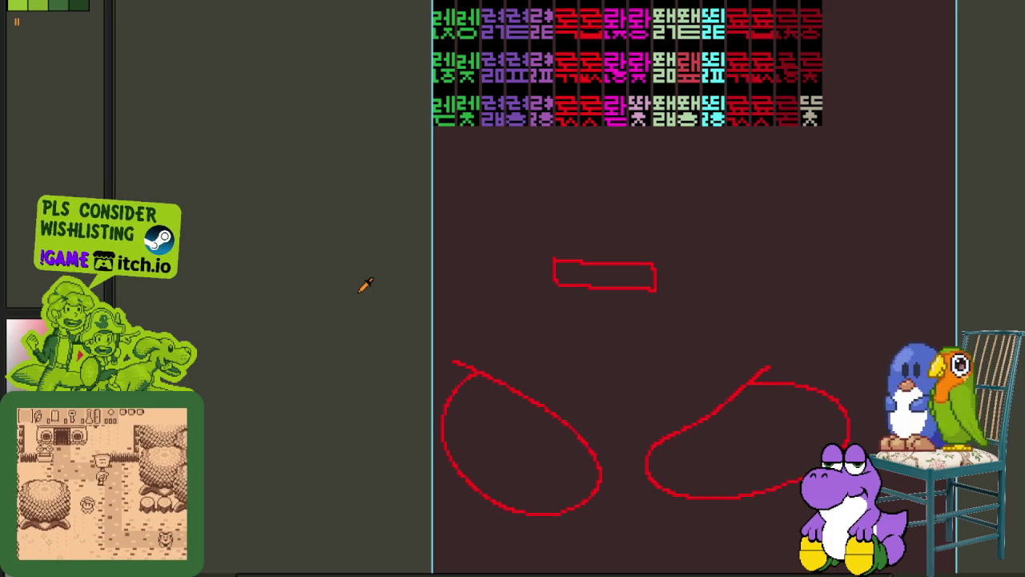
{"action": "key", "text": "ctrl+z"}
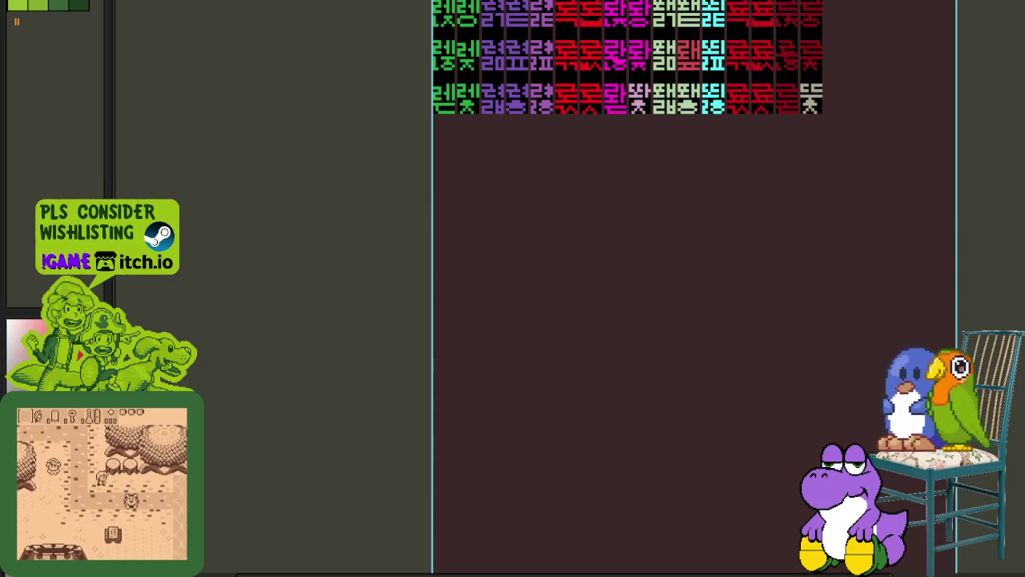
- Zoom the glyph sheet, then switch to the font reference sheet document
{"action": "scroll", "coordinate": [612, 283], "scroll_direction": "up", "scroll_amount": 2}
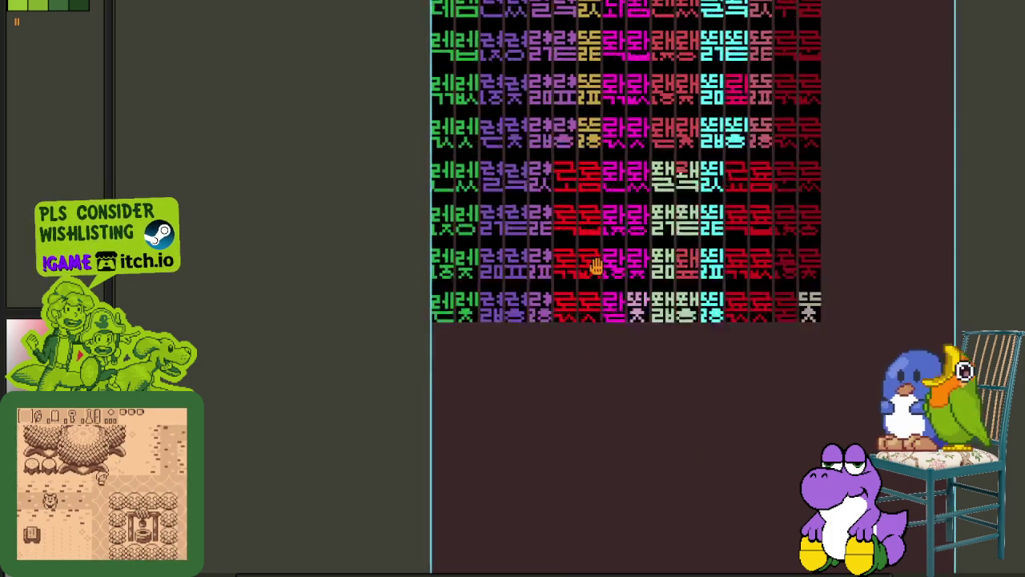
{"action": "scroll", "coordinate": [595, 263], "scroll_direction": "up", "scroll_amount": 2}
{"action": "scroll", "coordinate": [561, 241], "scroll_direction": "up", "scroll_amount": 2}
{"action": "scroll", "coordinate": [472, 144], "scroll_direction": "down", "scroll_amount": 2}
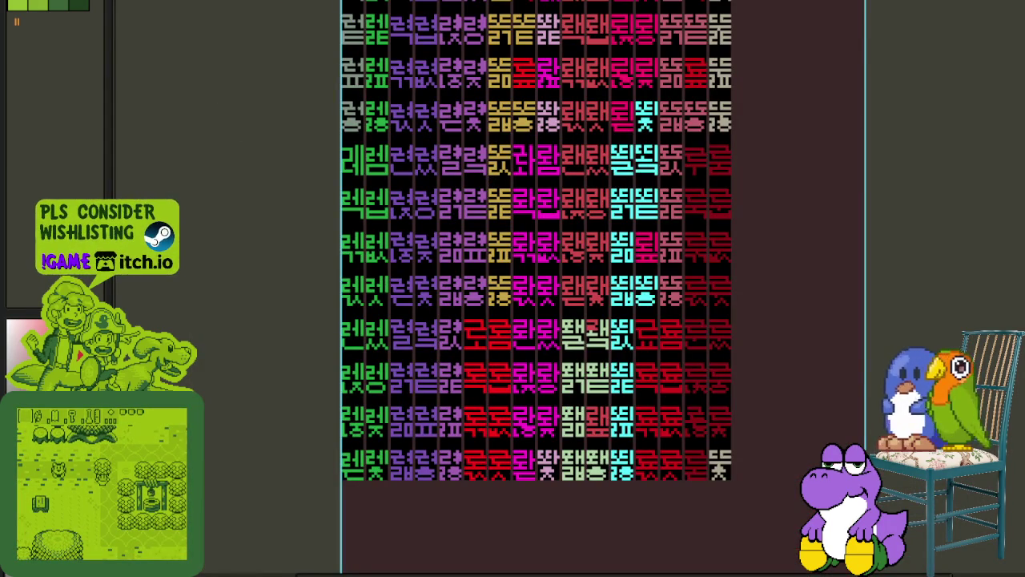
{"action": "key", "text": "ctrl+Tab"}
{"action": "key", "text": "ctrl+Tab"}
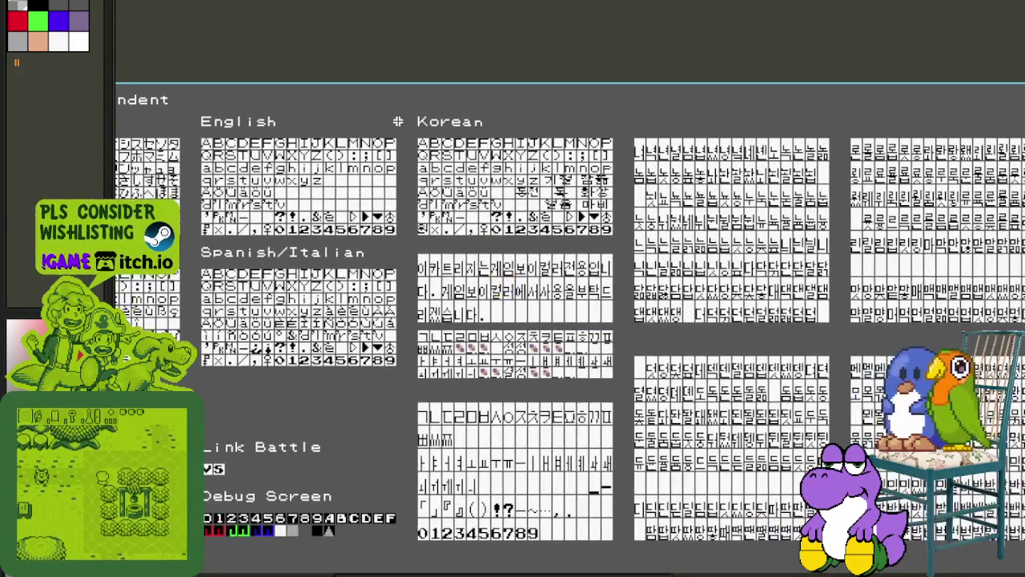
{"action": "left_click_drag", "start_coordinate": [416, 116], "coordinate": [1011, 541]}
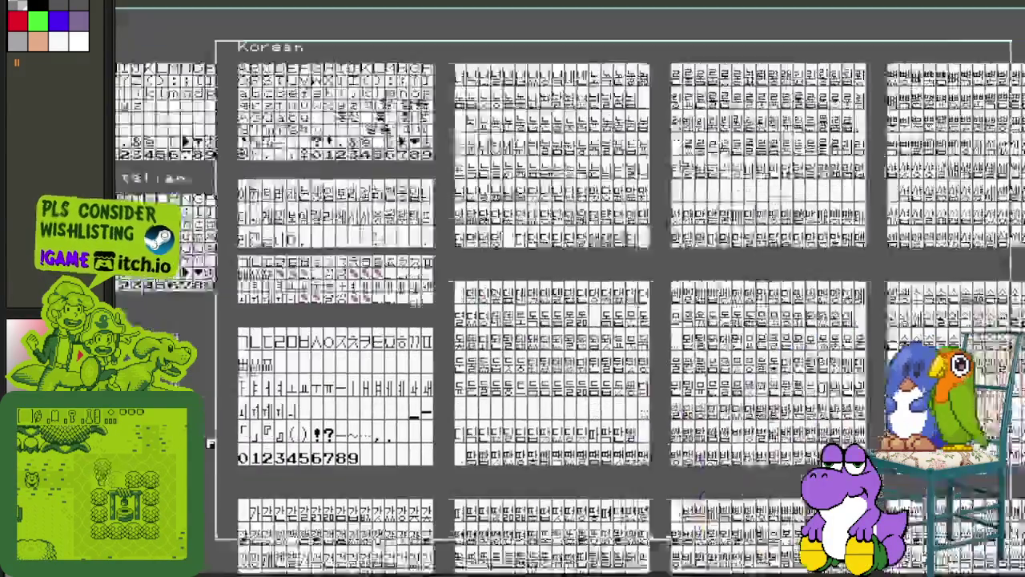
{"action": "scroll", "coordinate": [571, 454], "scroll_direction": "down", "scroll_amount": 2}
{"action": "scroll", "coordinate": [571, 454], "scroll_direction": "down", "scroll_amount": 1}
{"action": "scroll", "coordinate": [571, 453], "scroll_direction": "down", "scroll_amount": 2}
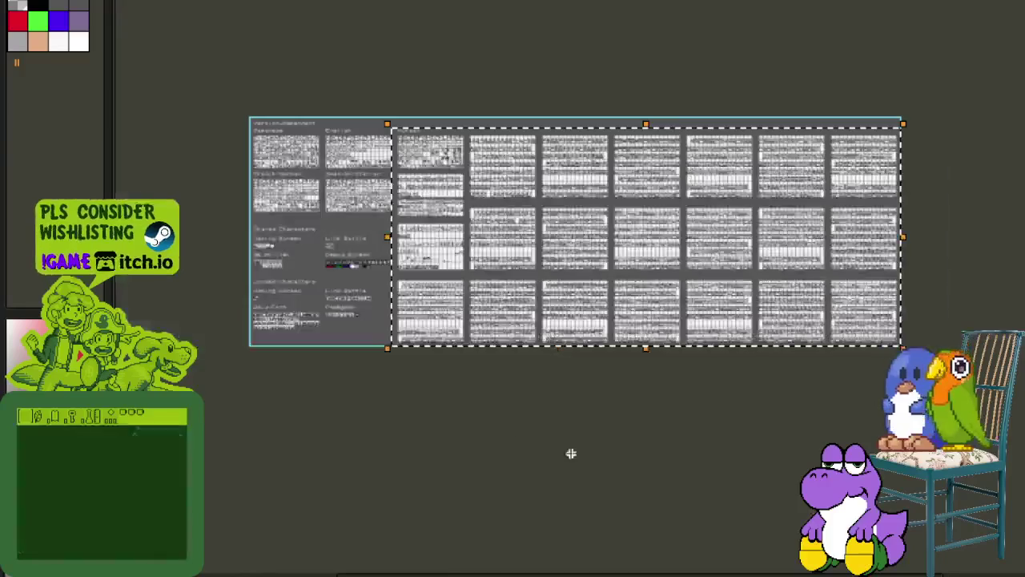
{"action": "scroll", "coordinate": [406, 257], "scroll_direction": "up", "scroll_amount": 1}
{"action": "scroll", "coordinate": [407, 257], "scroll_direction": "up", "scroll_amount": 3}
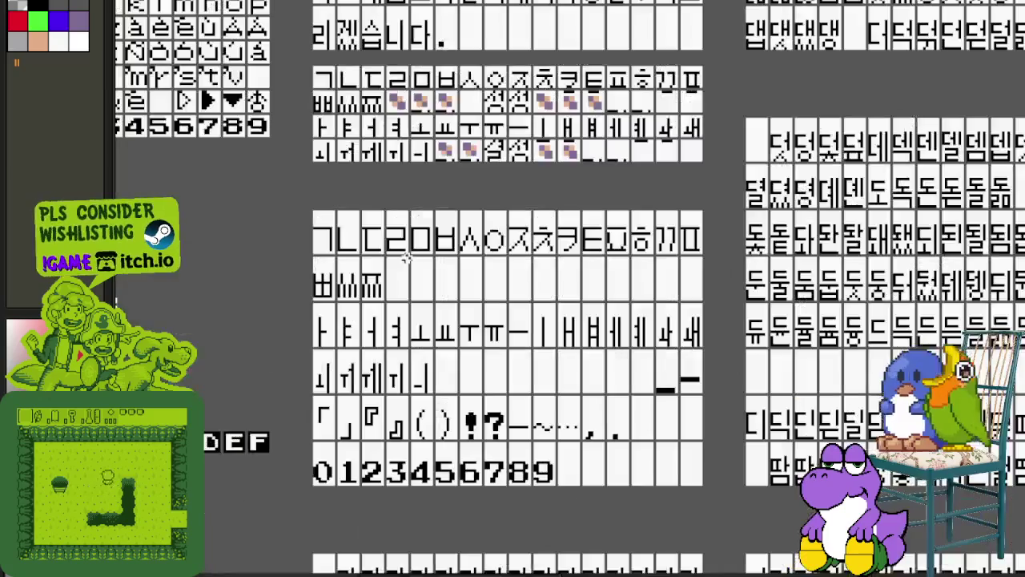
{"action": "scroll", "coordinate": [329, 294], "scroll_direction": "up", "scroll_amount": 1}
{"action": "scroll", "coordinate": [352, 274], "scroll_direction": "up", "scroll_amount": 1}
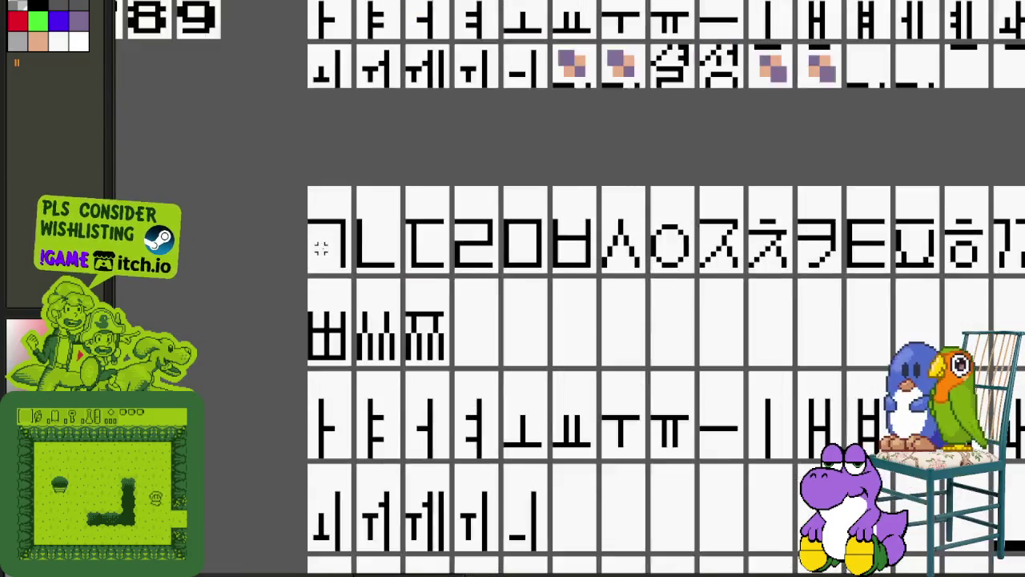
{"action": "scroll", "coordinate": [293, 187], "scroll_direction": "up", "scroll_amount": 1}
{"action": "scroll", "coordinate": [293, 188], "scroll_direction": "down", "scroll_amount": 5}
{"action": "scroll", "coordinate": [293, 187], "scroll_direction": "right", "scroll_amount": 3}
{"action": "scroll", "coordinate": [512, 320], "scroll_direction": "right", "scroll_amount": 1}
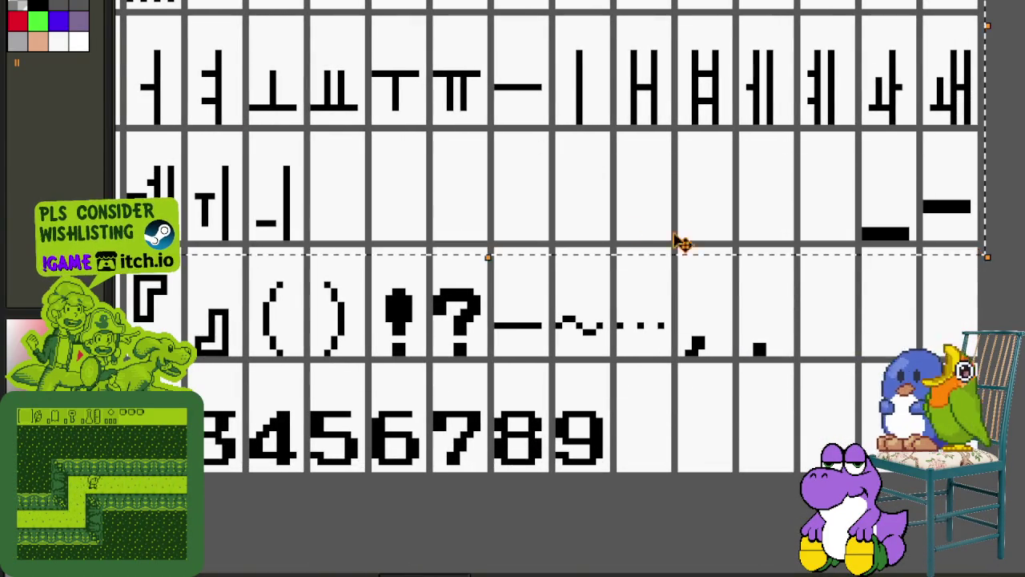
{"action": "scroll", "coordinate": [680, 241], "scroll_direction": "up", "scroll_amount": 3}
{"action": "scroll", "coordinate": [680, 241], "scroll_direction": "left", "scroll_amount": 2}
{"action": "scroll", "coordinate": [551, 246], "scroll_direction": "down", "scroll_amount": 1}
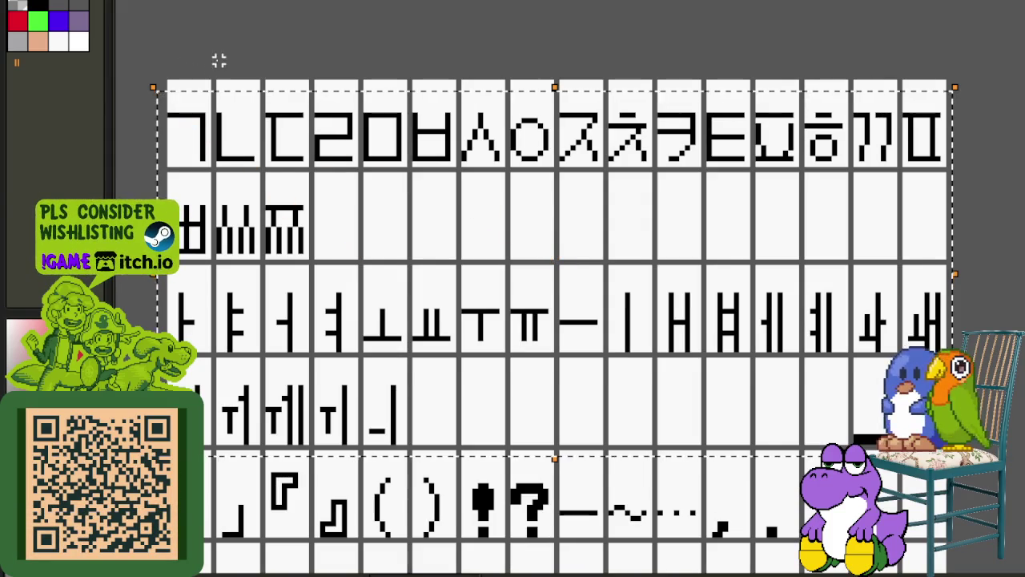
{"action": "left_click_drag", "start_coordinate": [168, 97], "coordinate": [218, 174]}
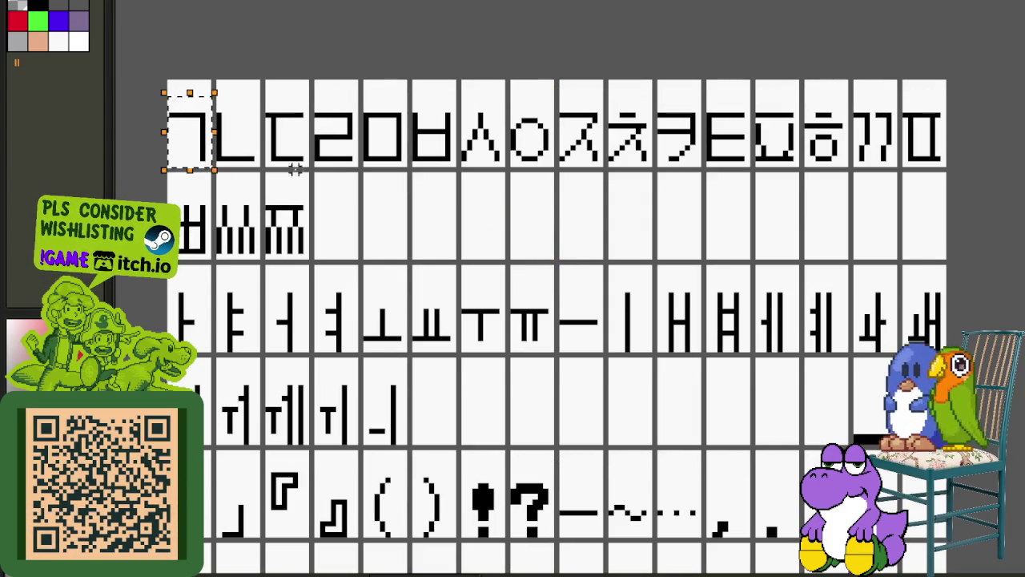
{"action": "key", "text": "ctrl+d"}
{"action": "left_click_drag", "start_coordinate": [159, 94], "coordinate": [210, 170]}
{"action": "key", "text": "ctrl+c"}
{"action": "key", "text": "ctrl+d"}
{"action": "key", "text": "ctrl+v"}
{"action": "key", "text": "ctrl+z"}
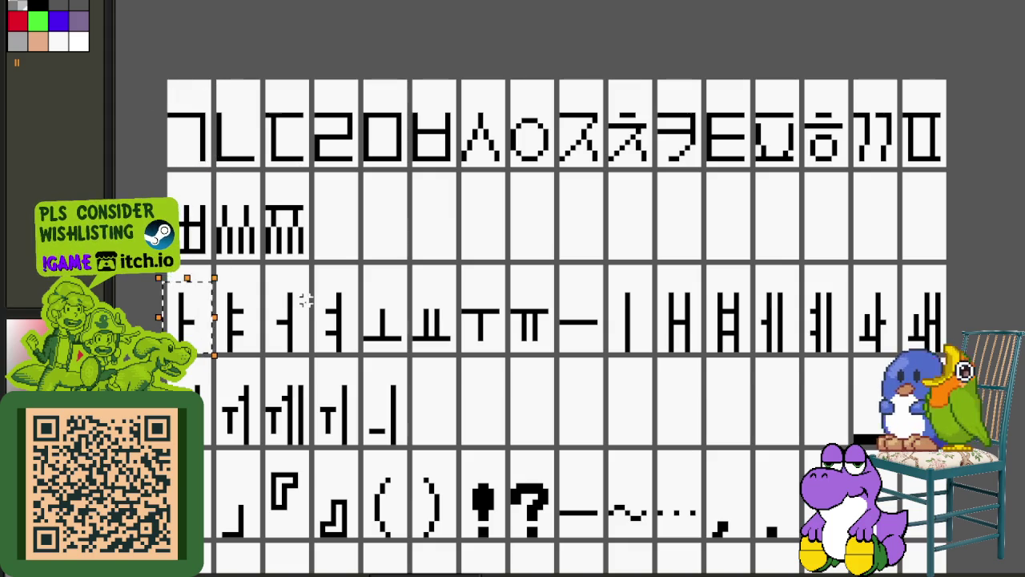
{"action": "left_click_drag", "start_coordinate": [145, 169], "coordinate": [214, 237]}
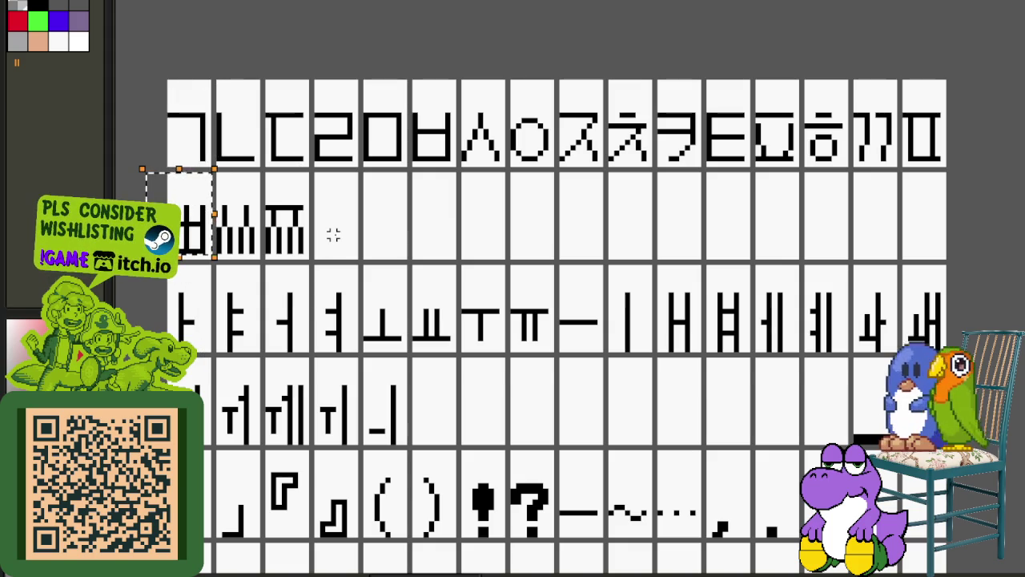
{"action": "scroll", "coordinate": [333, 234], "scroll_direction": "down", "scroll_amount": 3}
{"action": "scroll", "coordinate": [304, 222], "scroll_direction": "up", "scroll_amount": 3}
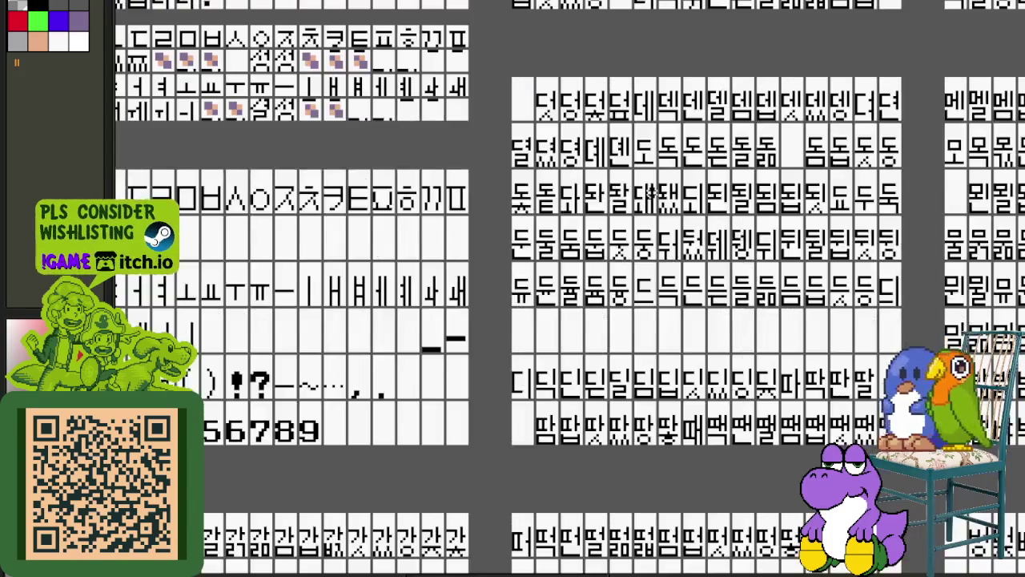
{"action": "scroll", "coordinate": [376, 192], "scroll_direction": "right", "scroll_amount": 5}
{"action": "scroll", "coordinate": [480, 207], "scroll_direction": "right", "scroll_amount": 3}
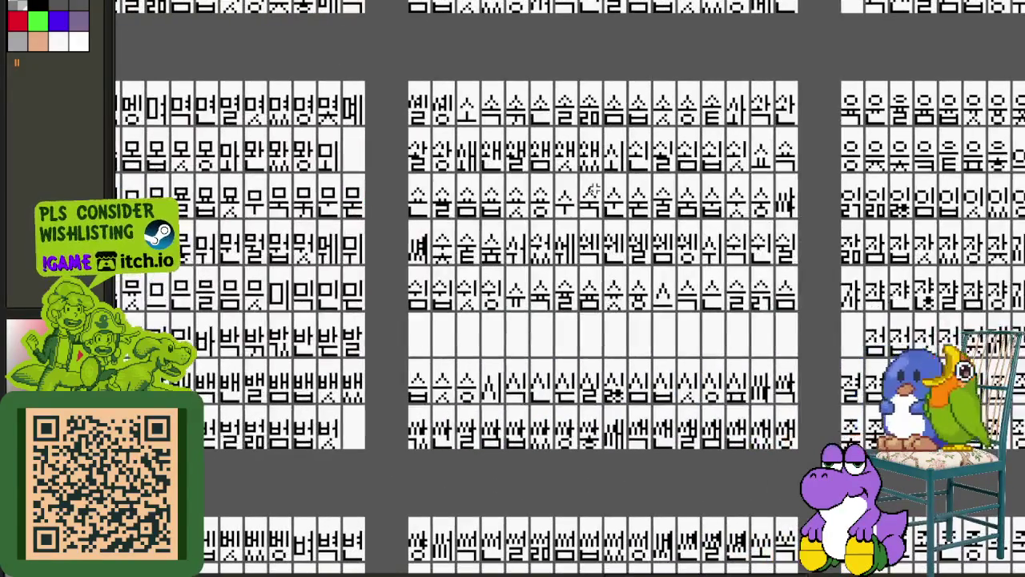
{"action": "left_click_drag", "start_coordinate": [519, 143], "coordinate": [742, 313]}
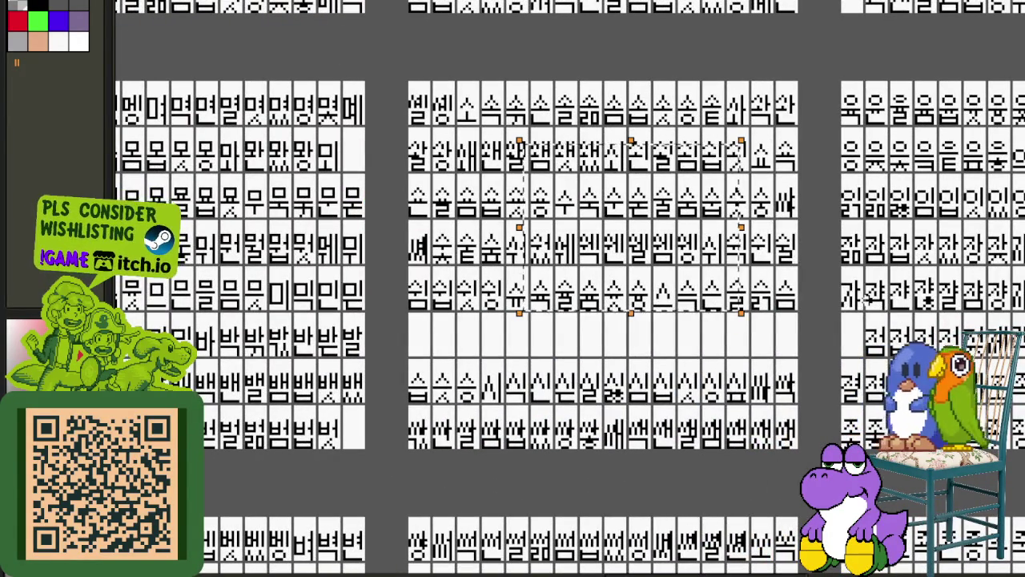
{"action": "scroll", "coordinate": [486, 254], "scroll_direction": "down", "scroll_amount": 3}
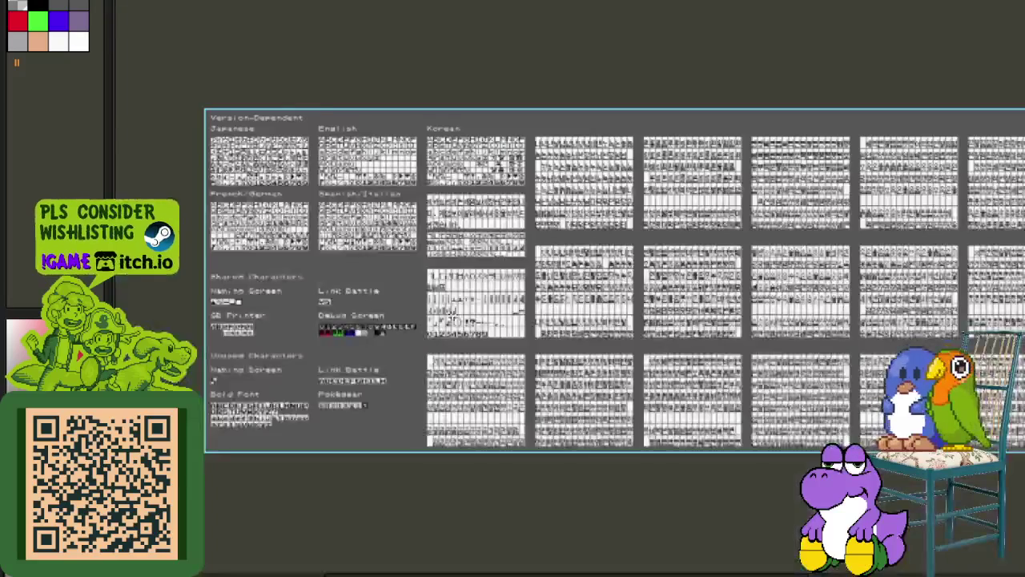
{"action": "scroll", "coordinate": [486, 254], "scroll_direction": "up", "scroll_amount": 3}
{"action": "scroll", "coordinate": [465, 320], "scroll_direction": "down", "scroll_amount": 1}
{"action": "scroll", "coordinate": [492, 351], "scroll_direction": "down", "scroll_amount": 2}
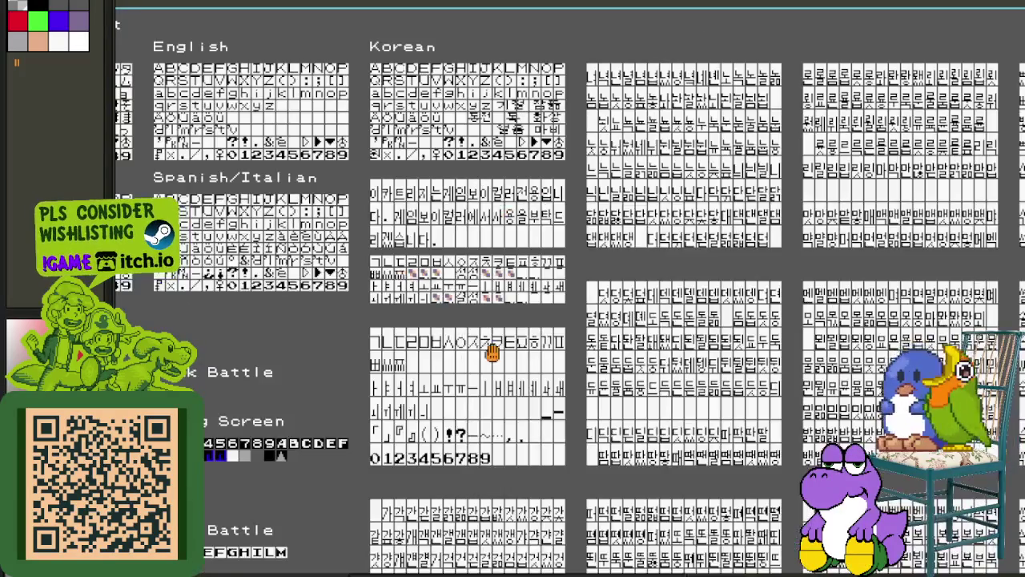
{"action": "scroll", "coordinate": [451, 285], "scroll_direction": "up", "scroll_amount": 1}
{"action": "left_click_drag", "start_coordinate": [405, 284], "coordinate": [372, 210]}
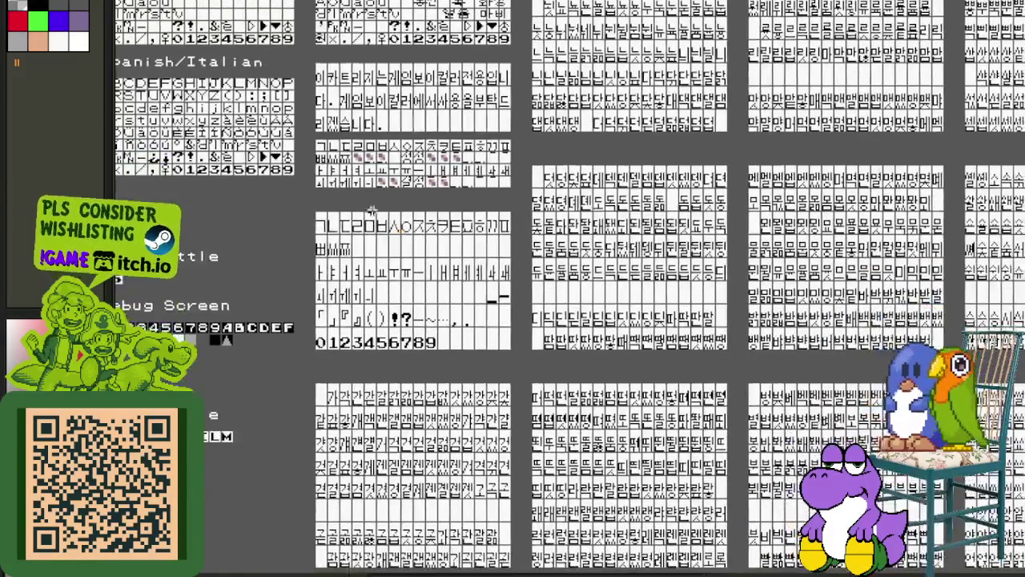
{"action": "scroll", "coordinate": [338, 198], "scroll_direction": "up", "scroll_amount": 1}
{"action": "scroll", "coordinate": [306, 168], "scroll_direction": "down", "scroll_amount": 1}
{"action": "left_click_drag", "start_coordinate": [297, 42], "coordinate": [881, 519]}
{"action": "scroll", "coordinate": [787, 478], "scroll_direction": "down", "scroll_amount": 1}
{"action": "scroll", "coordinate": [787, 478], "scroll_direction": "down", "scroll_amount": 1}
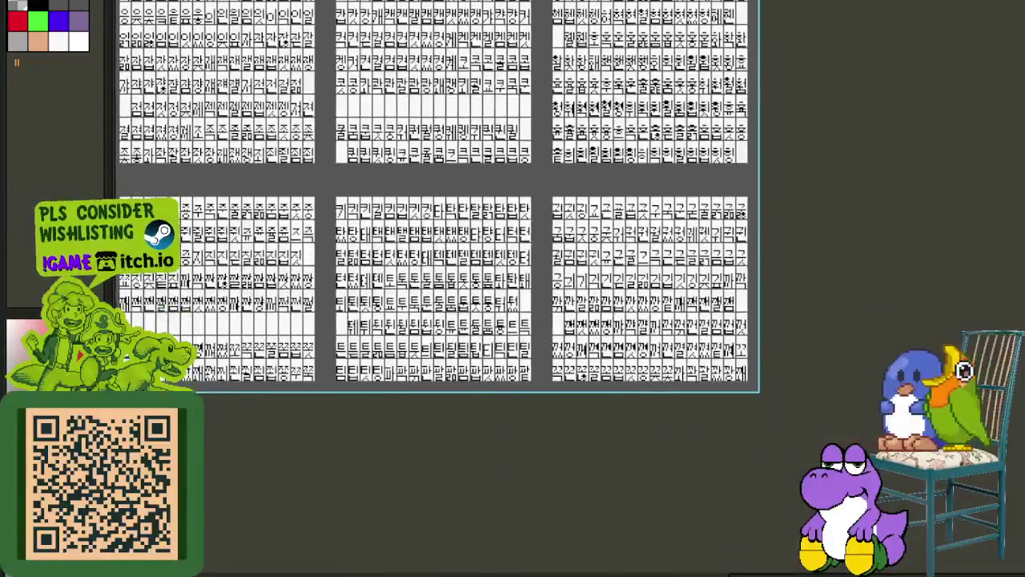
{"action": "scroll", "coordinate": [787, 478], "scroll_direction": "down", "scroll_amount": 1}
{"action": "scroll", "coordinate": [641, 473], "scroll_direction": "left", "scroll_amount": 2}
{"action": "scroll", "coordinate": [641, 473], "scroll_direction": "up", "scroll_amount": 1}
{"action": "scroll", "coordinate": [521, 427], "scroll_direction": "left", "scroll_amount": 3}
{"action": "scroll", "coordinate": [521, 428], "scroll_direction": "up", "scroll_amount": 1}
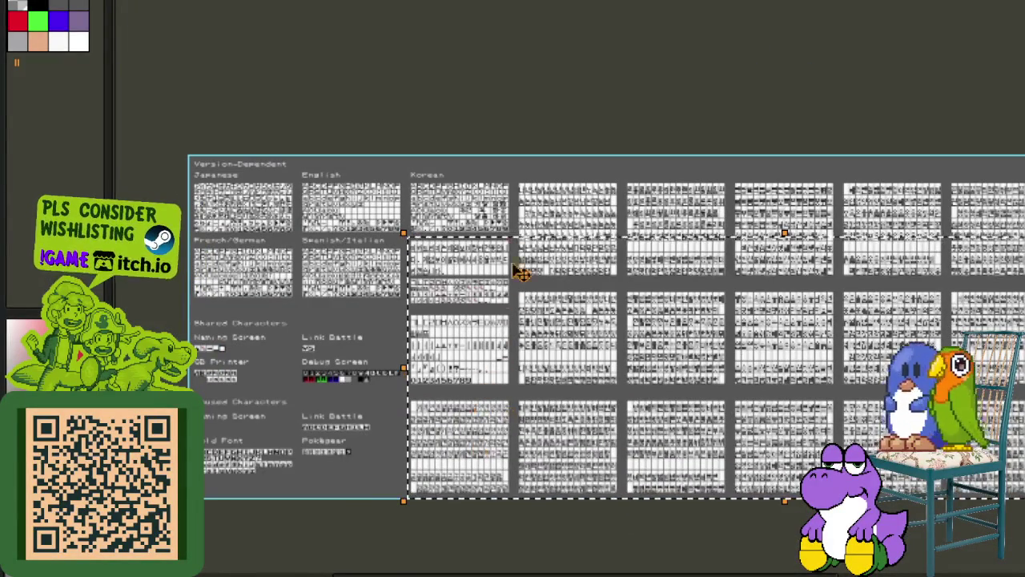
{"action": "scroll", "coordinate": [529, 161], "scroll_direction": "up", "scroll_amount": 1}
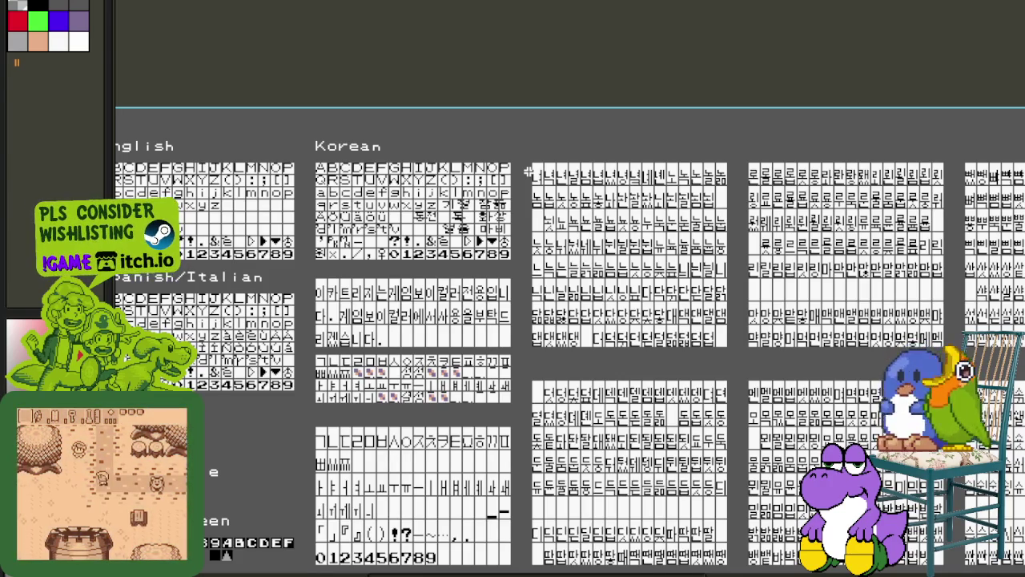
{"action": "scroll", "coordinate": [389, 168], "scroll_direction": "up", "scroll_amount": 1}
{"action": "scroll", "coordinate": [338, 158], "scroll_direction": "up", "scroll_amount": 1}
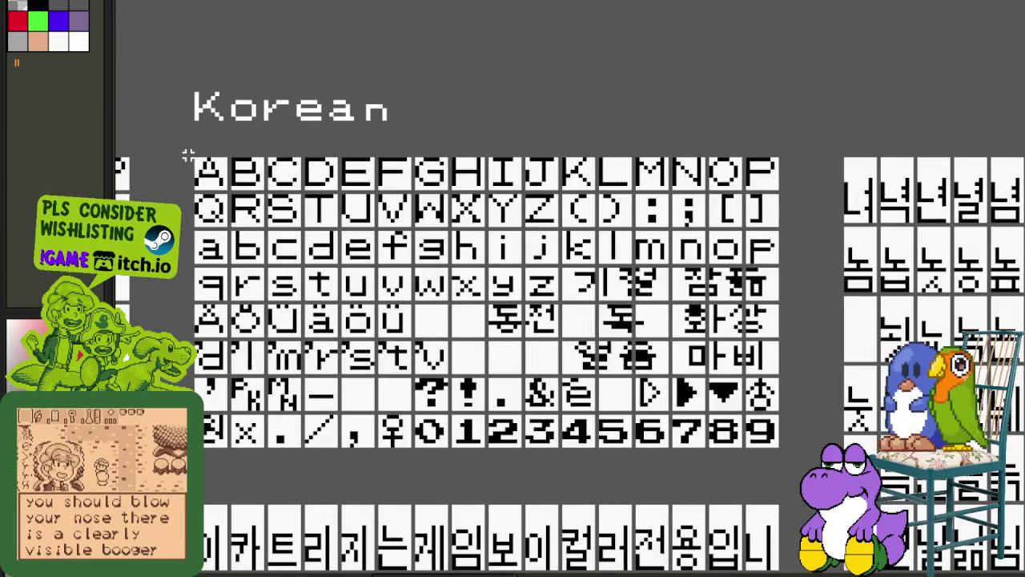
{"action": "left_click_drag", "start_coordinate": [183, 150], "coordinate": [791, 455]}
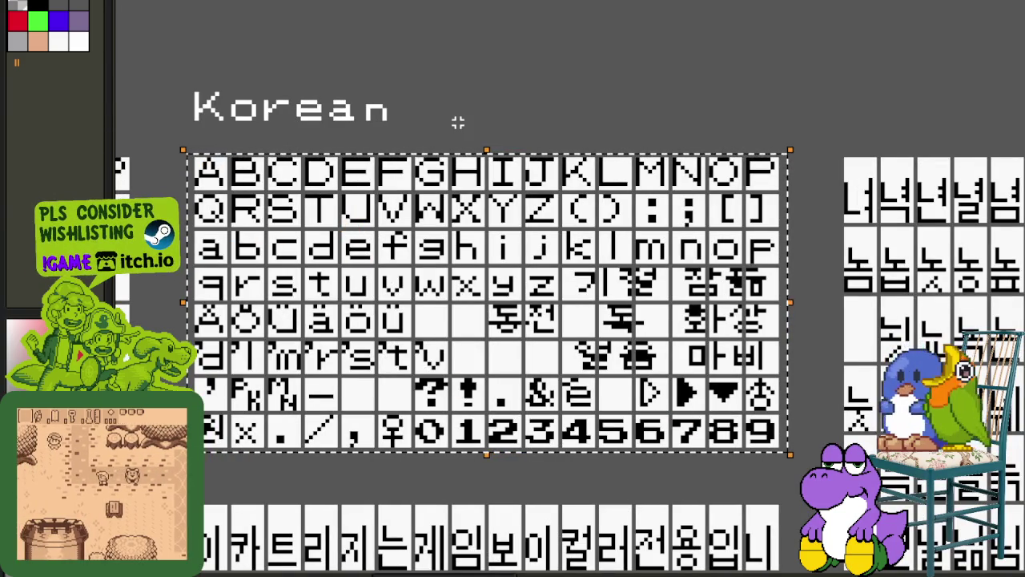
{"action": "mouse_move", "coordinate": [155, 130]}
{"action": "left_mouse_down"}
{"action": "mouse_move", "coordinate": [758, 328]}
{"action": "mouse_move", "coordinate": [820, 327]}
{"action": "left_mouse_up"}
{"action": "scroll", "coordinate": [819, 327], "scroll_direction": "down", "scroll_amount": 3}
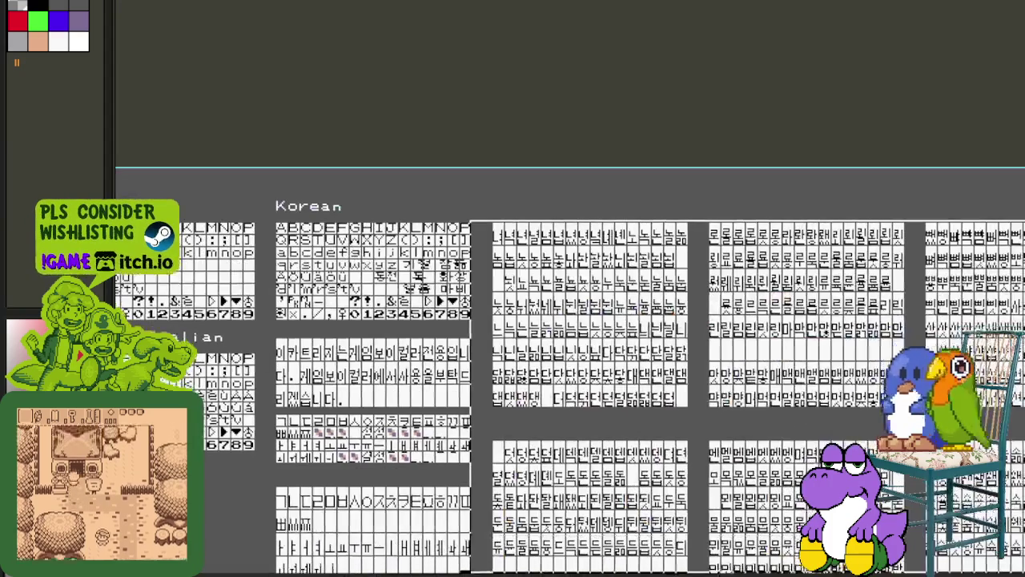
{"action": "left_click", "coordinate": [582, 189]}
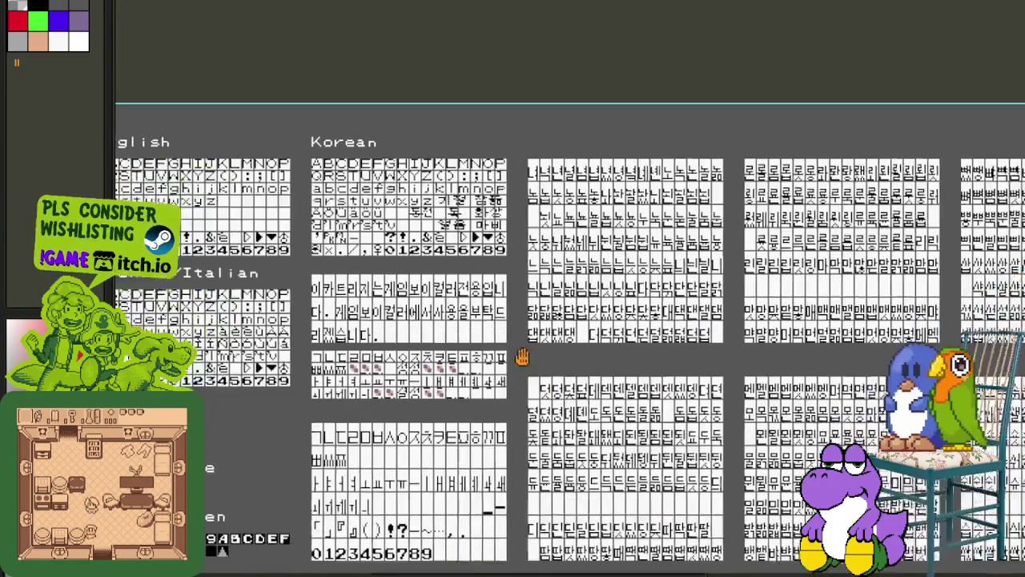
{"action": "scroll", "coordinate": [339, 275], "scroll_direction": "up", "scroll_amount": 2}
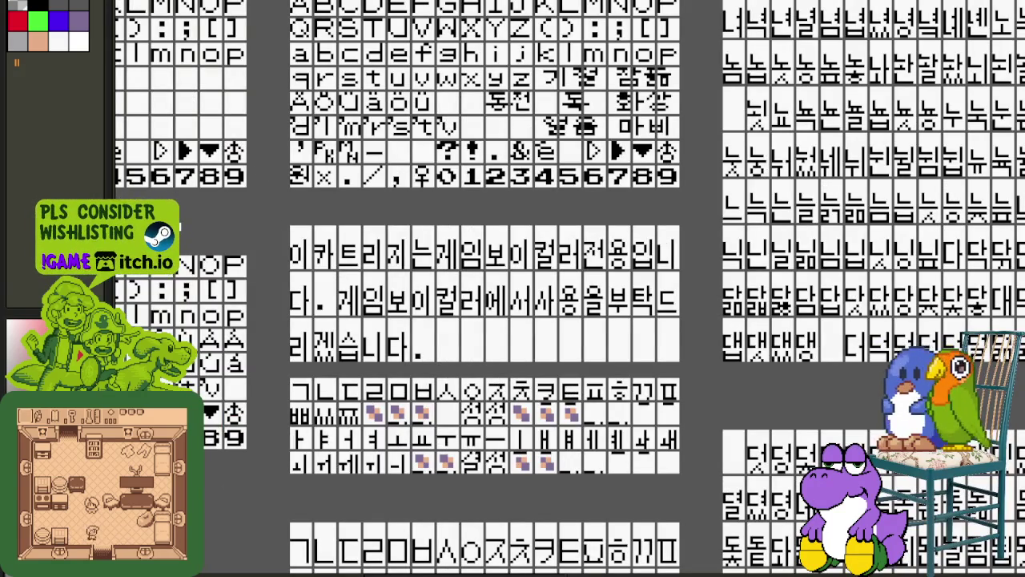
{"action": "key", "text": "ctrl+s"}
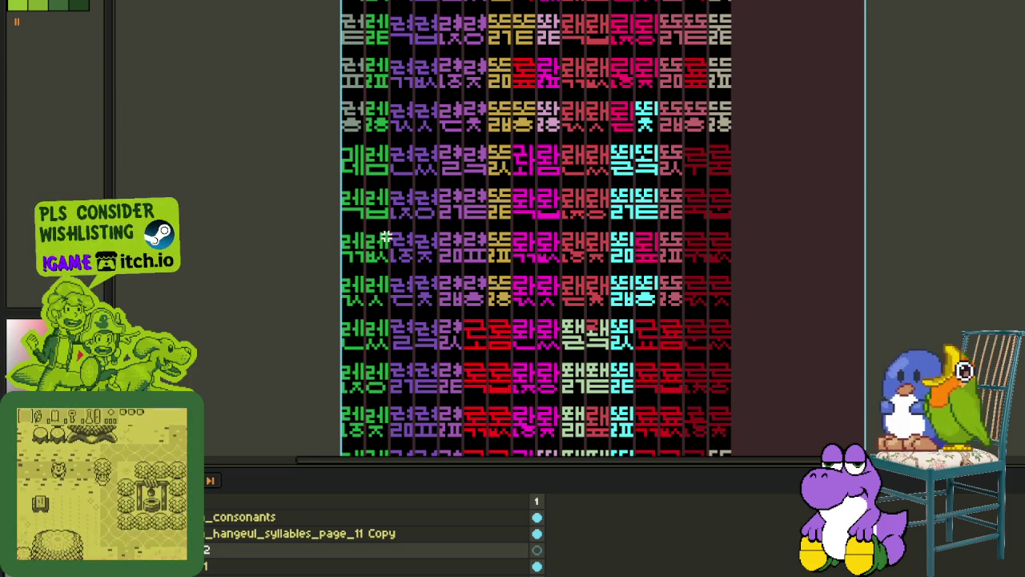
- Select the left green glyph cell and zoom around the colour-coded Hangul sheet
{"action": "scroll", "coordinate": [376, 234], "scroll_direction": "up", "scroll_amount": 1}
{"action": "scroll", "coordinate": [337, 227], "scroll_direction": "up", "scroll_amount": 1}
{"action": "left_click_drag", "start_coordinate": [293, 235], "coordinate": [356, 337]}
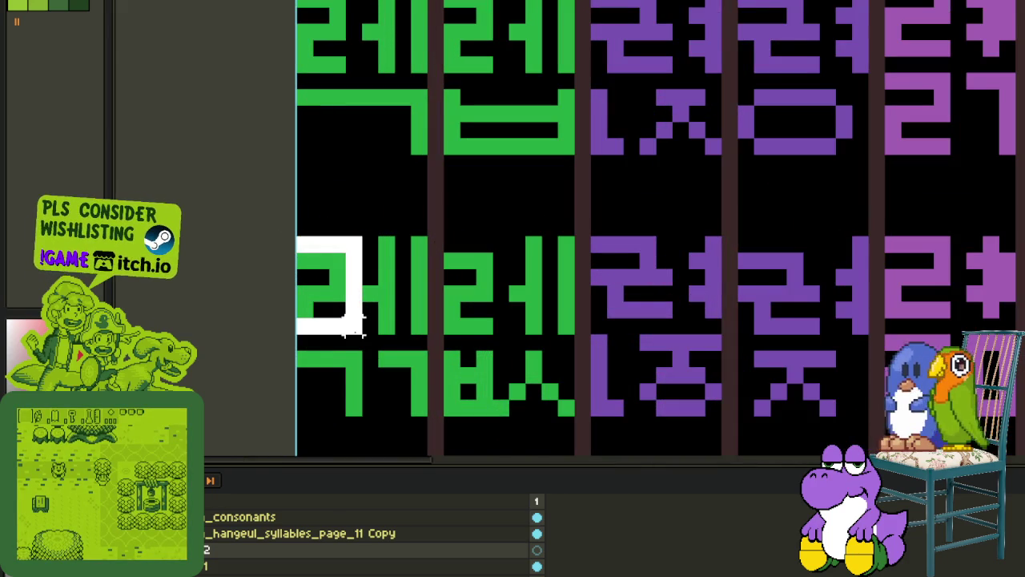
{"action": "scroll", "coordinate": [399, 274], "scroll_direction": "down", "scroll_amount": 2}
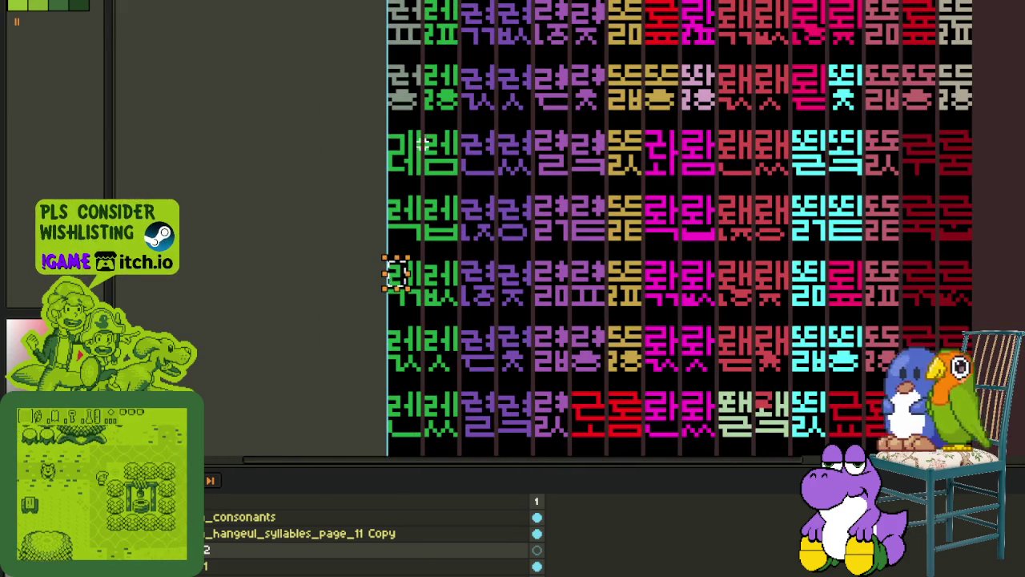
{"action": "scroll", "coordinate": [415, 85], "scroll_direction": "down", "scroll_amount": 1}
{"action": "scroll", "coordinate": [423, 144], "scroll_direction": "down", "scroll_amount": 1}
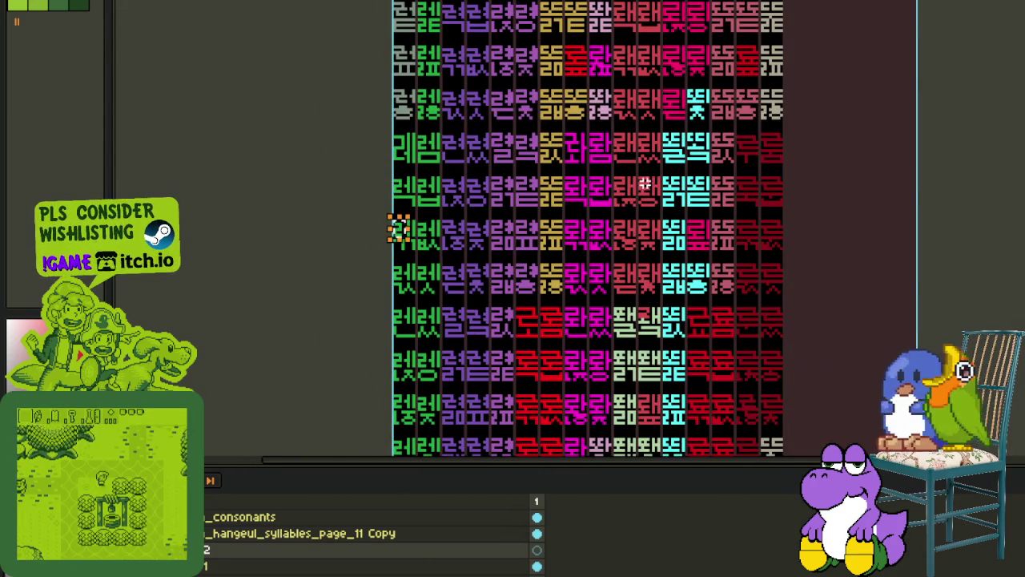
{"action": "scroll", "coordinate": [737, 350], "scroll_direction": "down", "scroll_amount": 1}
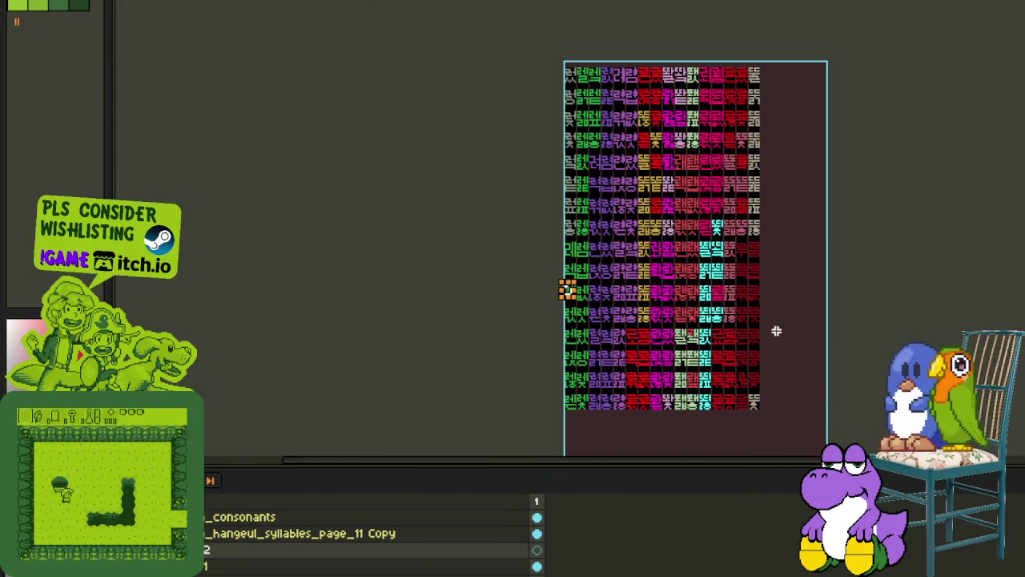
{"action": "scroll", "coordinate": [657, 305], "scroll_direction": "up", "scroll_amount": 2}
{"action": "scroll", "coordinate": [621, 288], "scroll_direction": "up", "scroll_amount": 1}
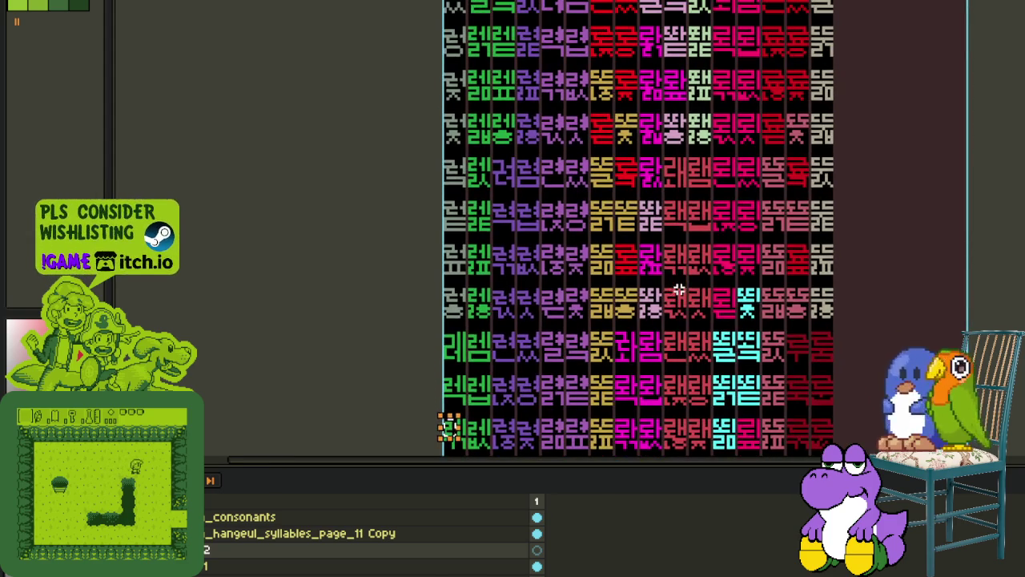
{"action": "scroll", "coordinate": [625, 288], "scroll_direction": "up", "scroll_amount": 1}
{"action": "scroll", "coordinate": [641, 296], "scroll_direction": "up", "scroll_amount": 1}
{"action": "scroll", "coordinate": [673, 305], "scroll_direction": "down", "scroll_amount": 3}
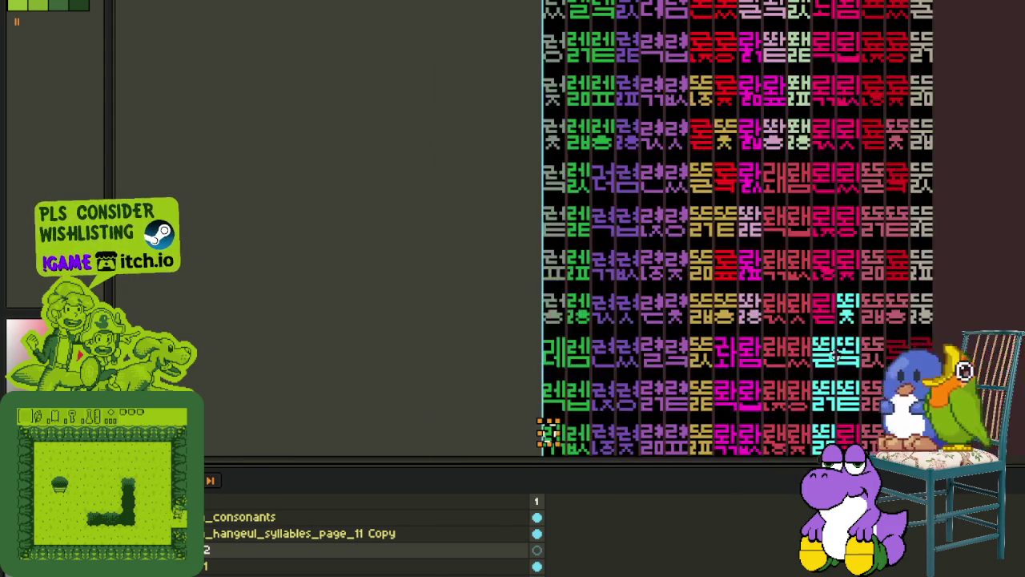
{"action": "scroll", "coordinate": [705, 314], "scroll_direction": "up", "scroll_amount": 1}
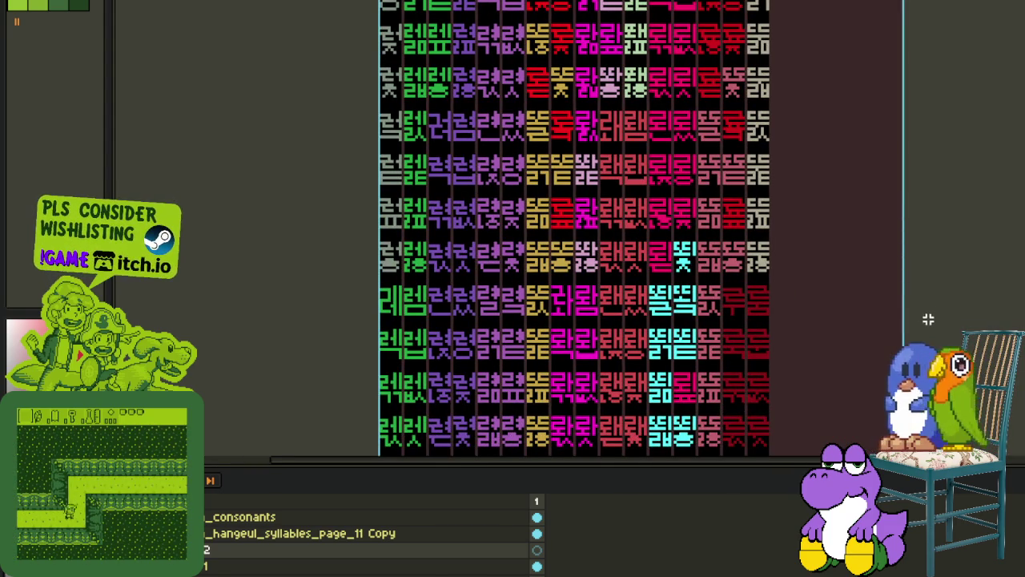
{"action": "scroll", "coordinate": [417, 360], "scroll_direction": "up", "scroll_amount": 2}
{"action": "scroll", "coordinate": [441, 377], "scroll_direction": "up", "scroll_amount": 1}
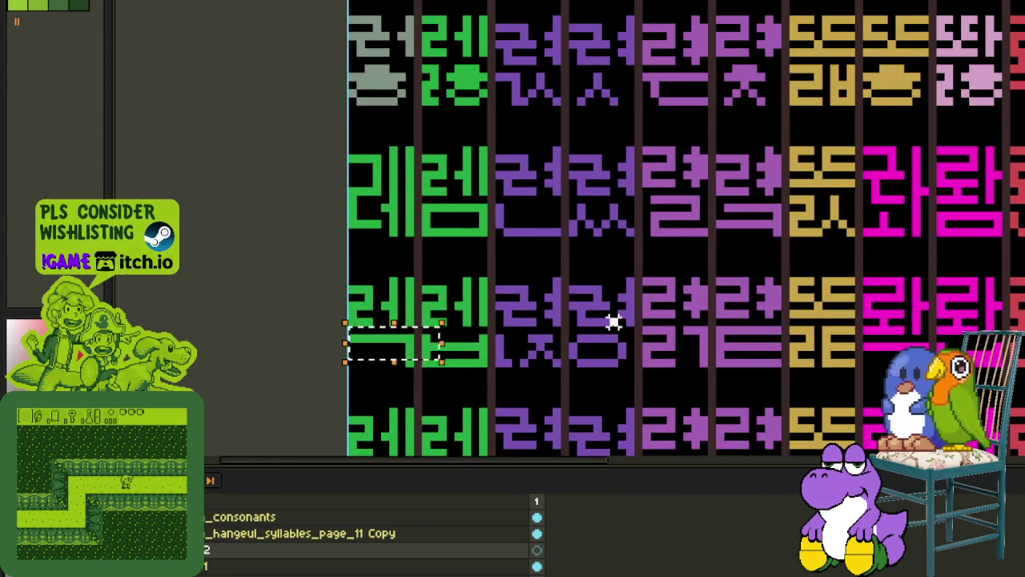
{"action": "scroll", "coordinate": [616, 321], "scroll_direction": "down", "scroll_amount": 1}
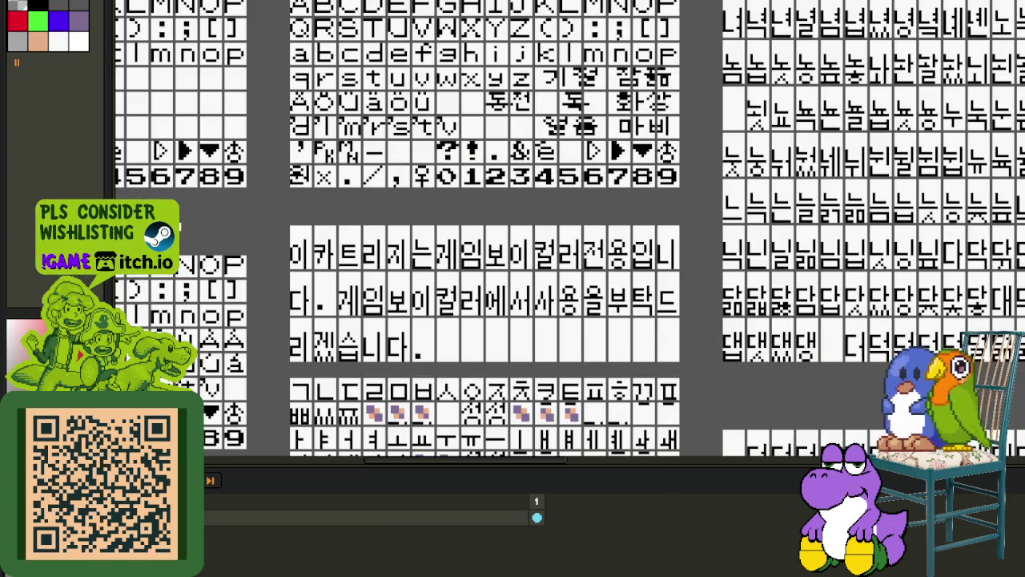
- Return to the colour-coded sheet and marquee-select the green glyph cell starting the row
{"action": "key", "text": "ctrl+Tab"}
{"action": "scroll", "coordinate": [550, 263], "scroll_direction": "up", "scroll_amount": 1}
{"action": "scroll", "coordinate": [524, 256], "scroll_direction": "up", "scroll_amount": 2}
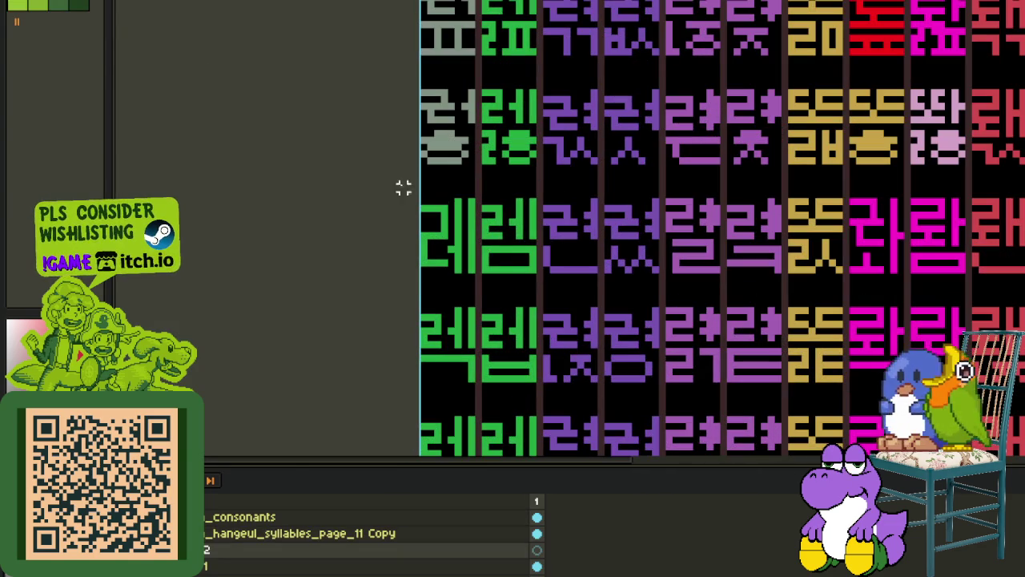
{"action": "left_click_drag", "start_coordinate": [403, 188], "coordinate": [485, 296]}
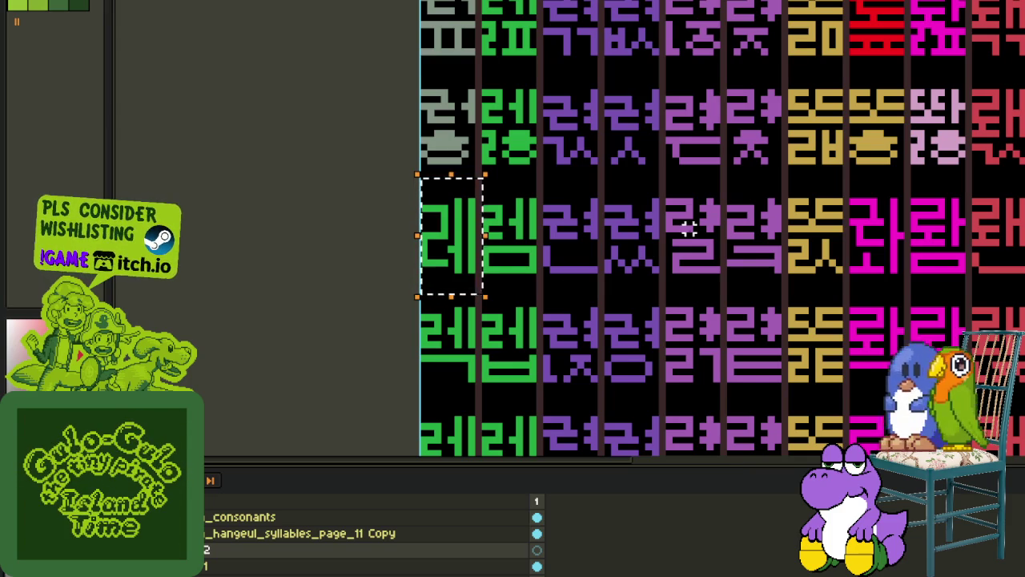
- Marquee-select the entire row of glyphs
{"action": "left_click_drag", "start_coordinate": [689, 229], "coordinate": [521, 233]}
{"action": "mouse_move", "coordinate": [239, 201]}
{"action": "left_mouse_down"}
{"action": "mouse_move", "coordinate": [917, 290]}
{"action": "mouse_move", "coordinate": [1021, 282]}
{"action": "left_mouse_up"}
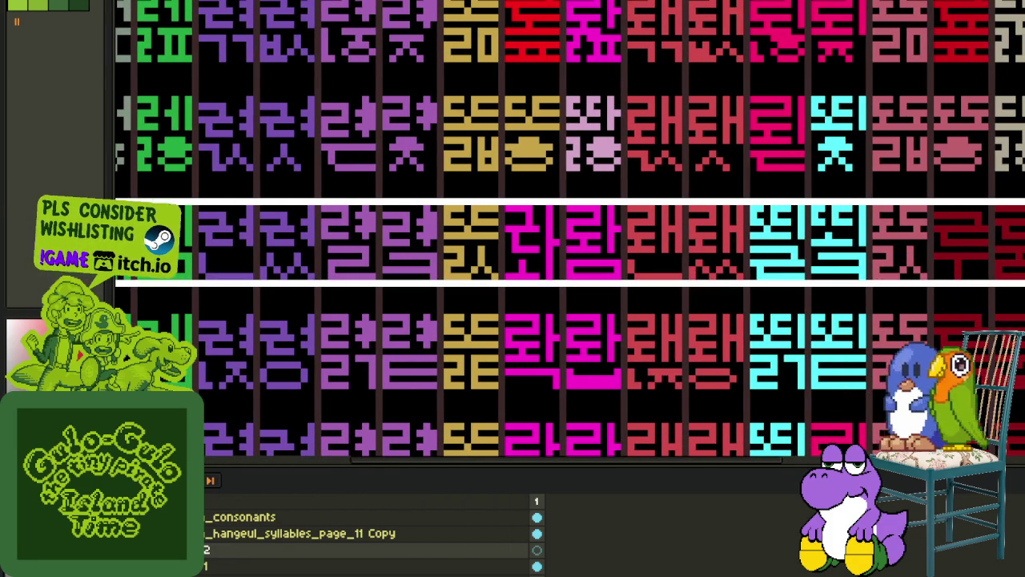
{"action": "scroll", "coordinate": [595, 327], "scroll_direction": "down", "scroll_amount": 1}
{"action": "scroll", "coordinate": [527, 312], "scroll_direction": "left", "scroll_amount": 3}
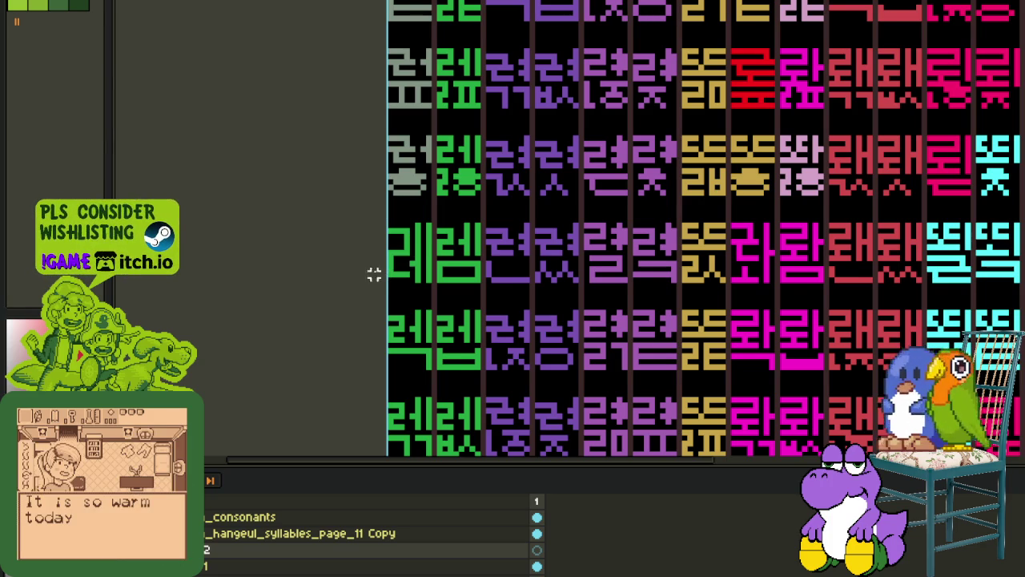
{"action": "scroll", "coordinate": [374, 274], "scroll_direction": "up", "scroll_amount": 2}
{"action": "scroll", "coordinate": [327, 274], "scroll_direction": "up", "scroll_amount": 1}
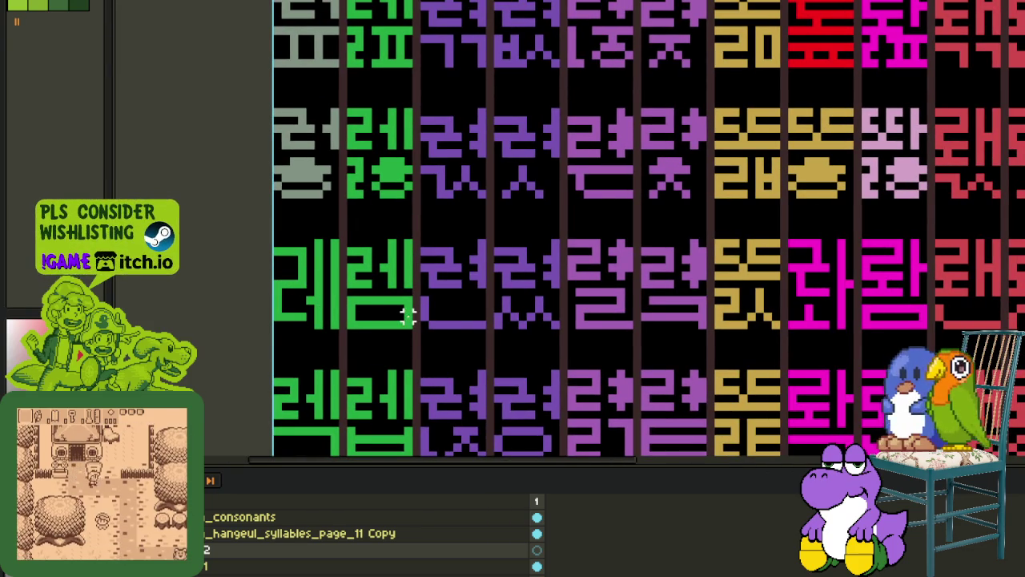
{"action": "scroll", "coordinate": [517, 313], "scroll_direction": "down", "scroll_amount": 1}
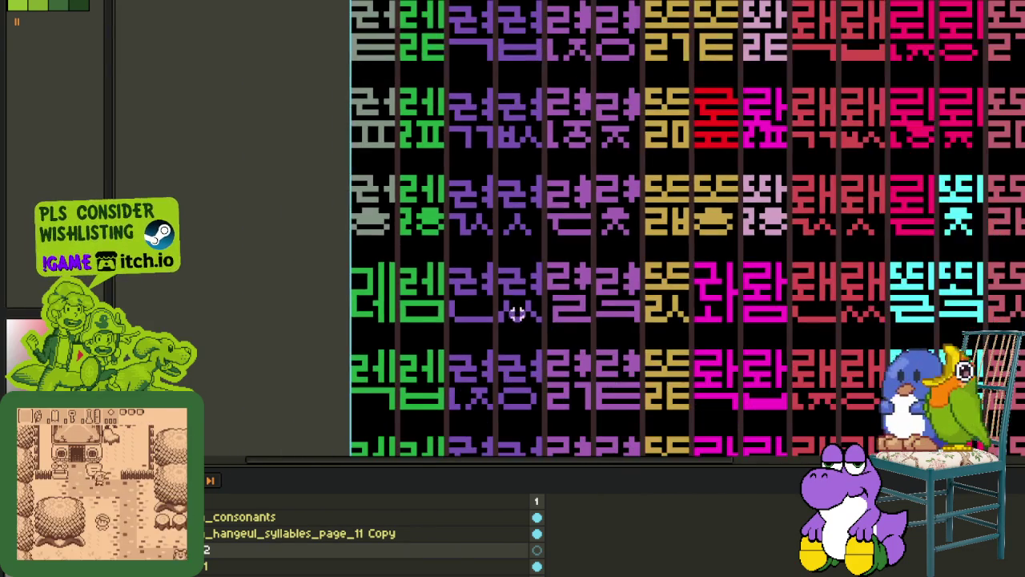
{"action": "scroll", "coordinate": [517, 312], "scroll_direction": "right", "scroll_amount": 5}
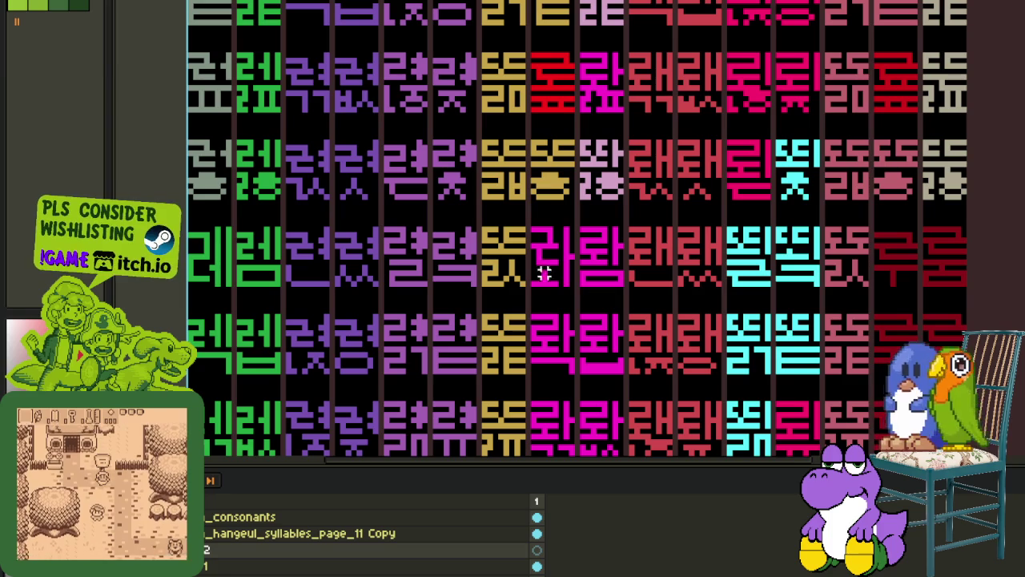
{"action": "key", "text": "ctrl+w"}
{"action": "key", "text": "ctrl+w"}
- Close the font sprite without saving and bring up the desert scene sprite
{"action": "left_click", "coordinate": [576, 295]}
{"action": "scroll", "coordinate": [517, 322], "scroll_direction": "down", "scroll_amount": 2}
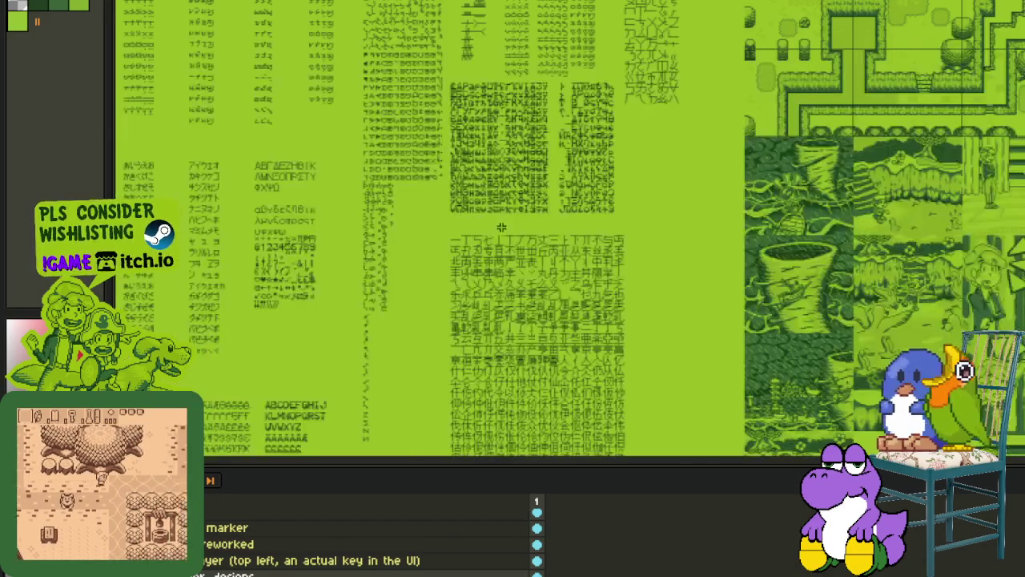
{"action": "scroll", "coordinate": [517, 323], "scroll_direction": "up", "scroll_amount": 2}
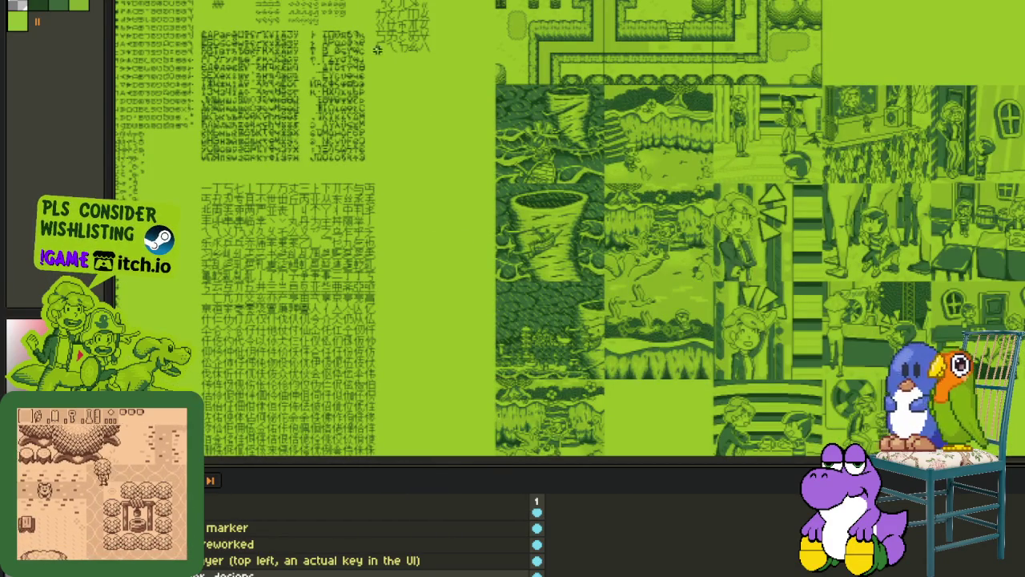
{"action": "left_click", "coordinate": [311, 5]}
{"action": "scroll", "coordinate": [439, 371], "scroll_direction": "up", "scroll_amount": 1}
{"action": "scroll", "coordinate": [440, 372], "scroll_direction": "up", "scroll_amount": 1}
- On the syllable sheet, paste the copied glyph rows and move them lower
{"action": "key", "text": "ctrl+Tab"}
{"action": "scroll", "coordinate": [538, 172], "scroll_direction": "down", "scroll_amount": 1}
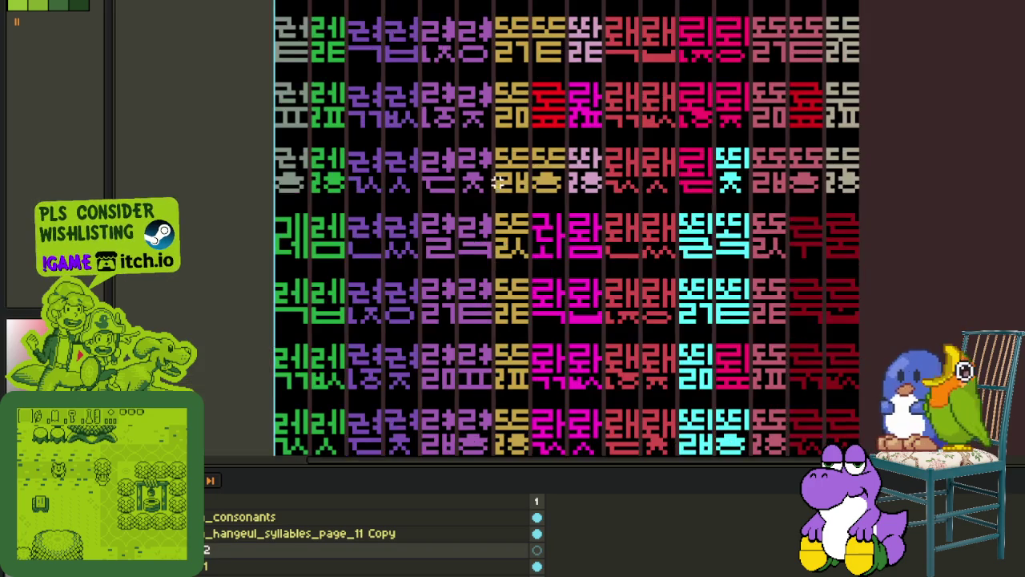
{"action": "key", "text": "ctrl+Tab"}
{"action": "key", "text": "ctrl+Tab"}
{"action": "key", "text": "ctrl+Tab"}
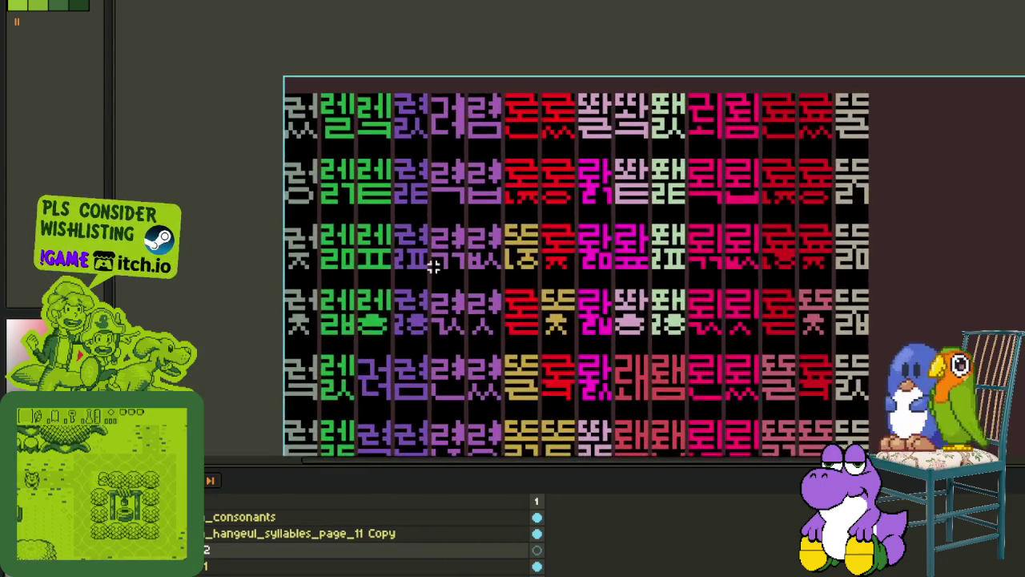
{"action": "key", "text": "ctrl+Tab"}
{"action": "key", "text": "ctrl+Tab"}
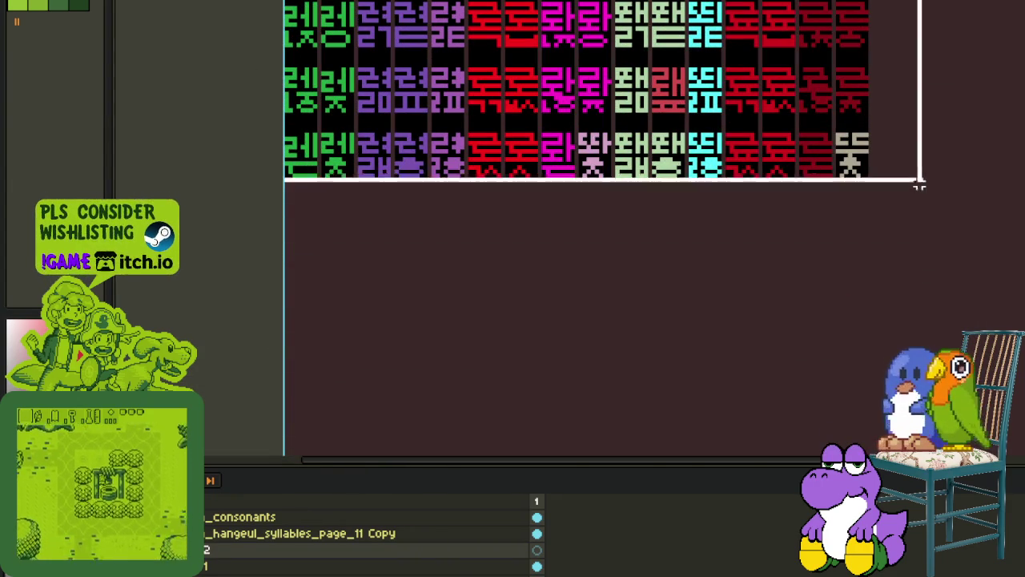
{"action": "key", "text": "ctrl+v"}
{"action": "left_click_drag", "start_coordinate": [736, 156], "coordinate": [777, 272]}
{"action": "left_click", "coordinate": [883, 260]}
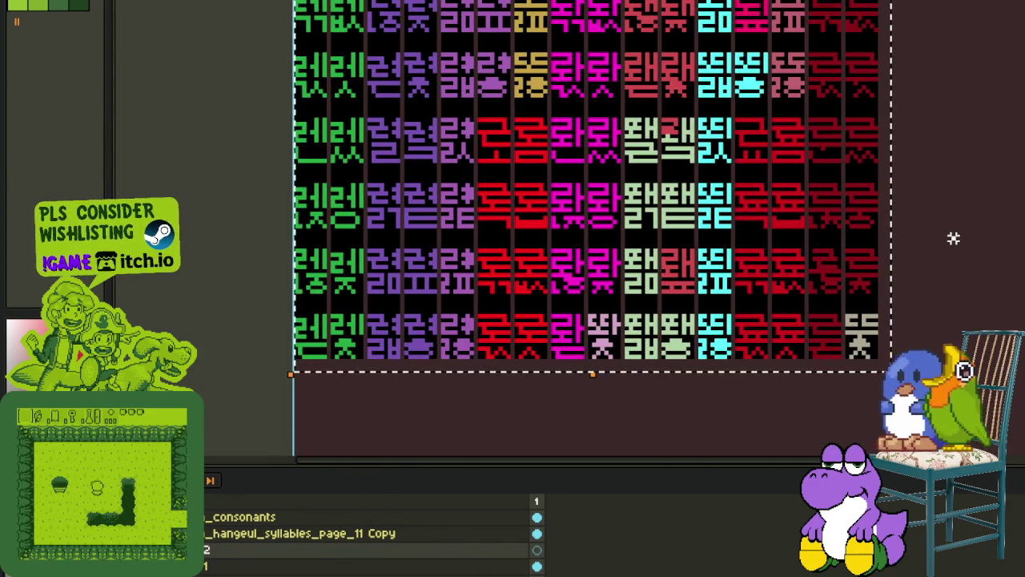
{"action": "scroll", "coordinate": [954, 234], "scroll_direction": "up", "scroll_amount": 2}
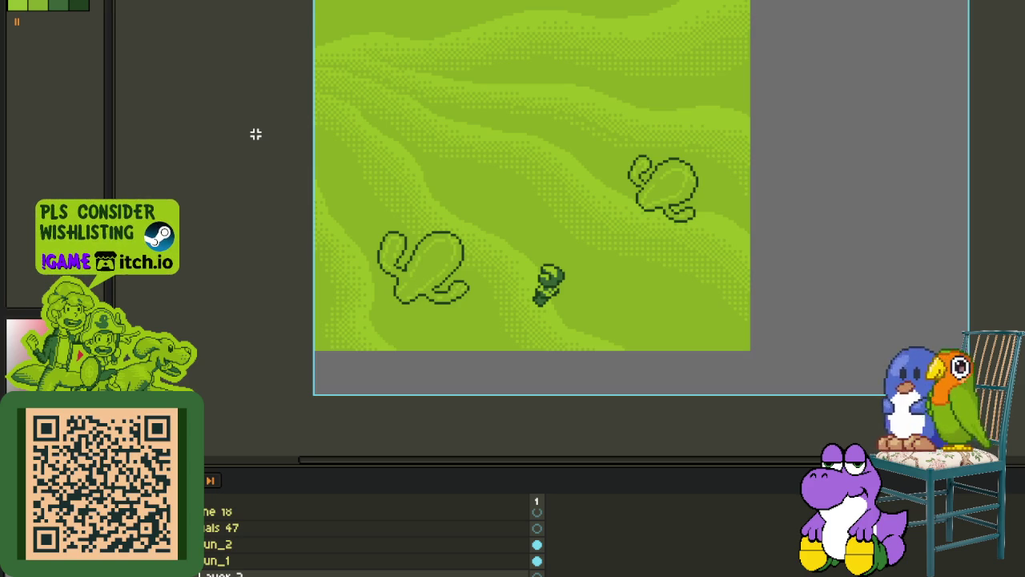
- Add a small hook to the question-mark sketch in the desert scene
{"action": "mouse_move", "coordinate": [255, 134]}
{"action": "left_mouse_down"}
{"action": "mouse_move", "coordinate": [428, 160]}
{"action": "mouse_move", "coordinate": [279, 382]}
{"action": "mouse_move", "coordinate": [296, 250]}
{"action": "left_mouse_up"}
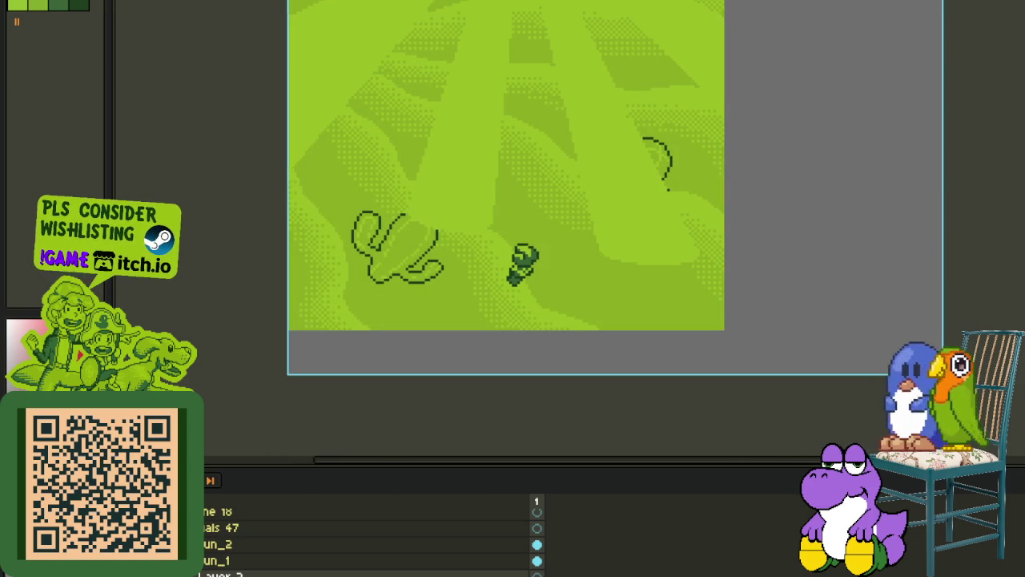
{"action": "left_click_drag", "start_coordinate": [350, 284], "coordinate": [338, 351]}
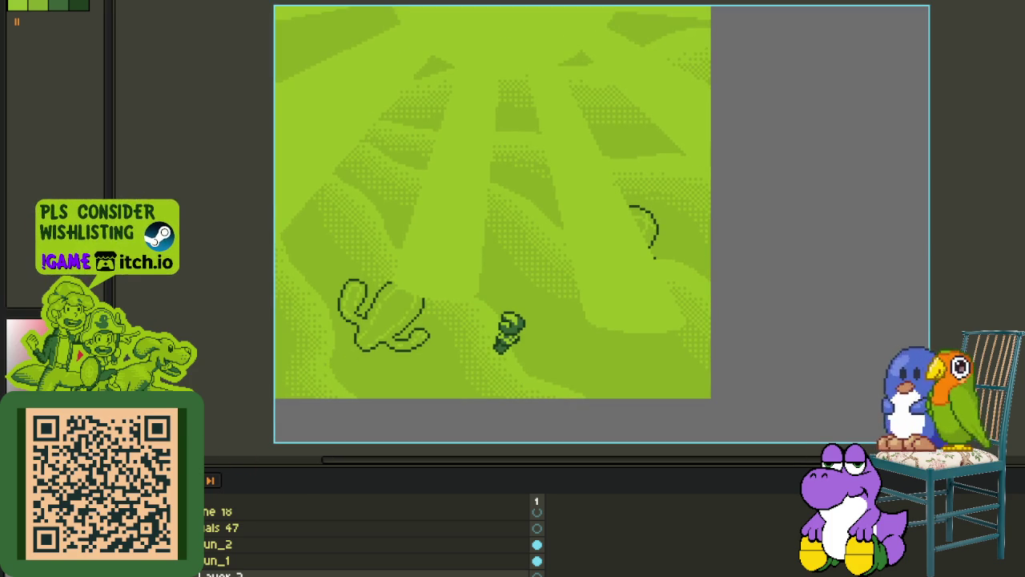
{"action": "left_click_drag", "start_coordinate": [655, 255], "coordinate": [651, 264]}
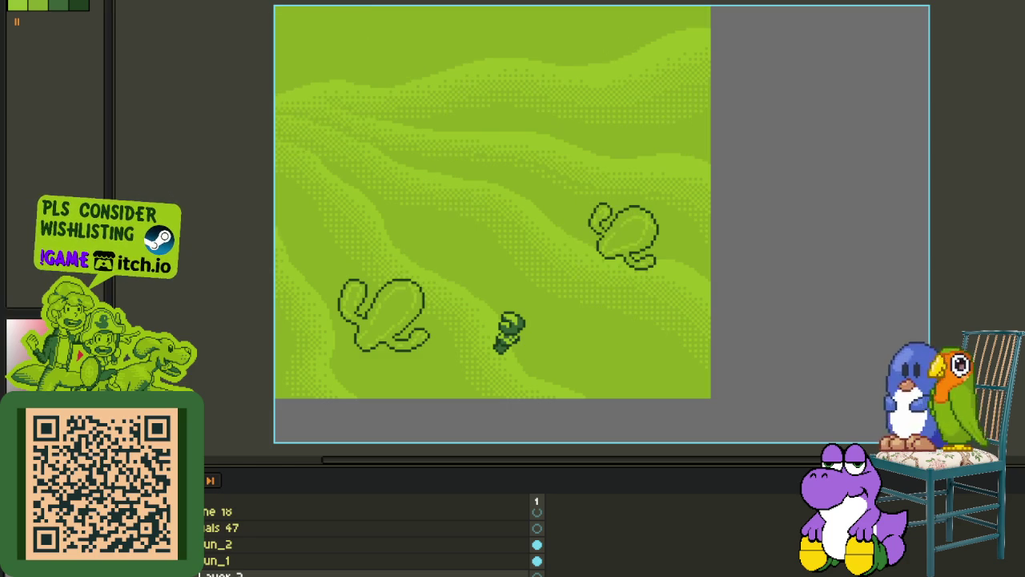
- Delete the unwanted sketch layer and hide the timeline for a larger canvas
{"action": "right_click", "coordinate": [233, 561]}
{"action": "left_click", "coordinate": [269, 513]}
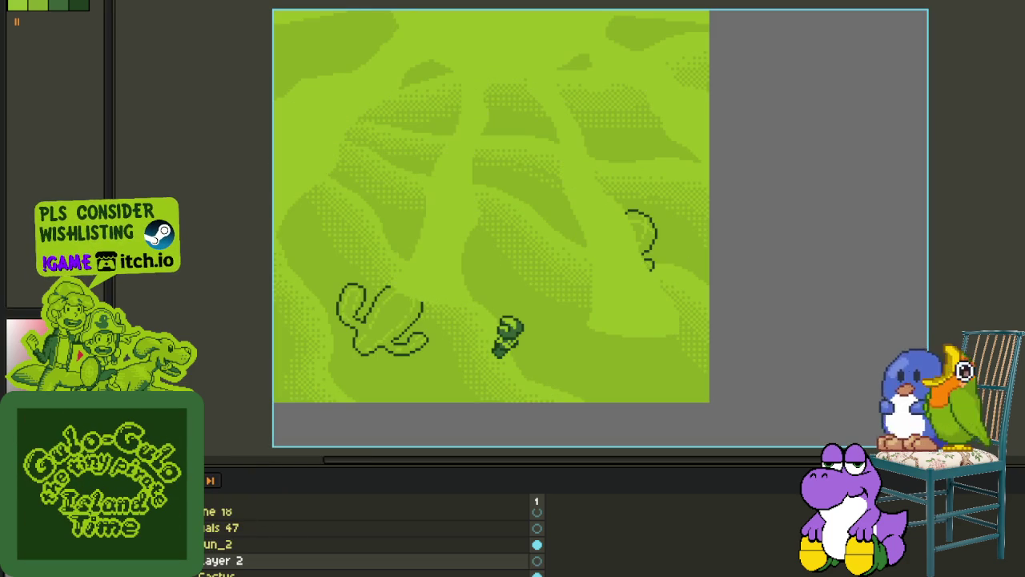
{"action": "key", "text": "Tab"}
{"action": "scroll", "coordinate": [488, 337], "scroll_direction": "down", "scroll_amount": 1}
{"action": "scroll", "coordinate": [488, 337], "scroll_direction": "up", "scroll_amount": 1}
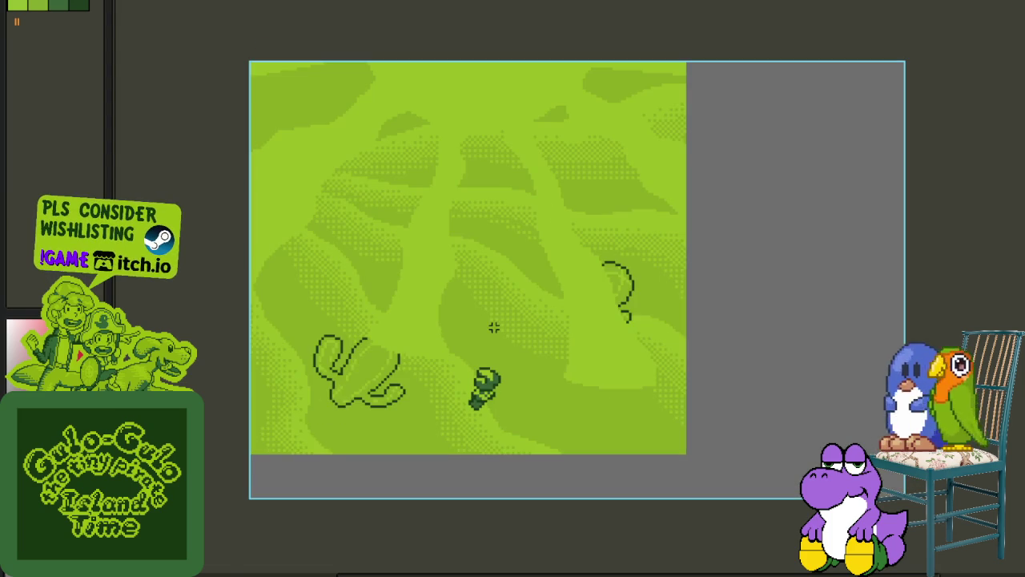
{"action": "key", "text": "Tab"}
{"action": "left_click_drag", "start_coordinate": [512, 337], "coordinate": [509, 257]}
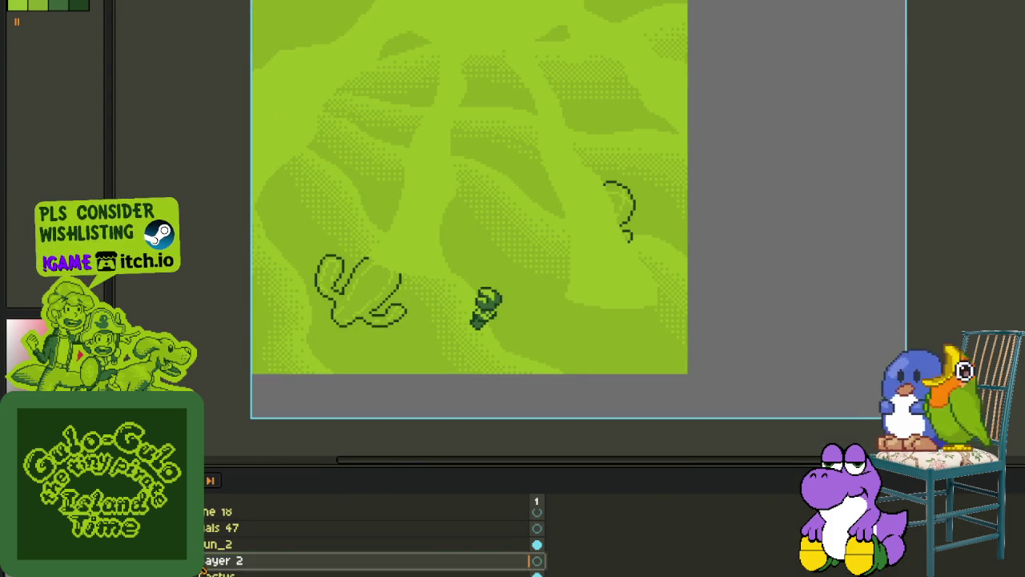
{"action": "key", "text": "Tab"}
{"action": "scroll", "coordinate": [475, 212], "scroll_direction": "up", "scroll_amount": 1}
{"action": "scroll", "coordinate": [449, 240], "scroll_direction": "up", "scroll_amount": 1}
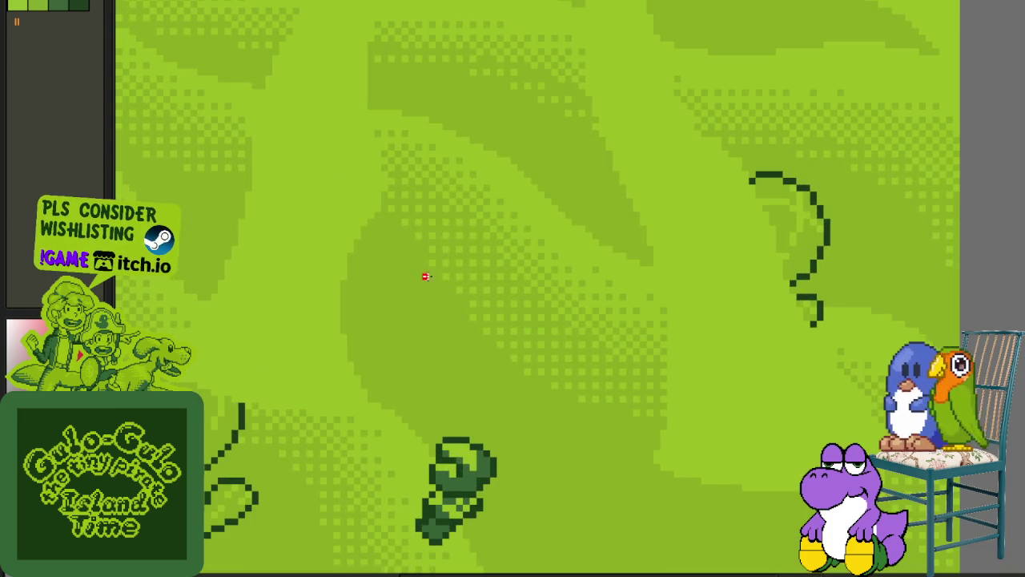
- Draw a red arch for the new rock and close it into a loop
{"action": "scroll", "coordinate": [429, 305], "scroll_direction": "up", "scroll_amount": 1}
{"action": "mouse_move", "coordinate": [423, 328]}
{"action": "left_mouse_down"}
{"action": "mouse_move", "coordinate": [508, 275]}
{"action": "mouse_move", "coordinate": [542, 350]}
{"action": "mouse_move", "coordinate": [525, 423]}
{"action": "mouse_move", "coordinate": [463, 422]}
{"action": "left_mouse_up"}
{"action": "scroll", "coordinate": [508, 274], "scroll_direction": "up", "scroll_amount": 1}
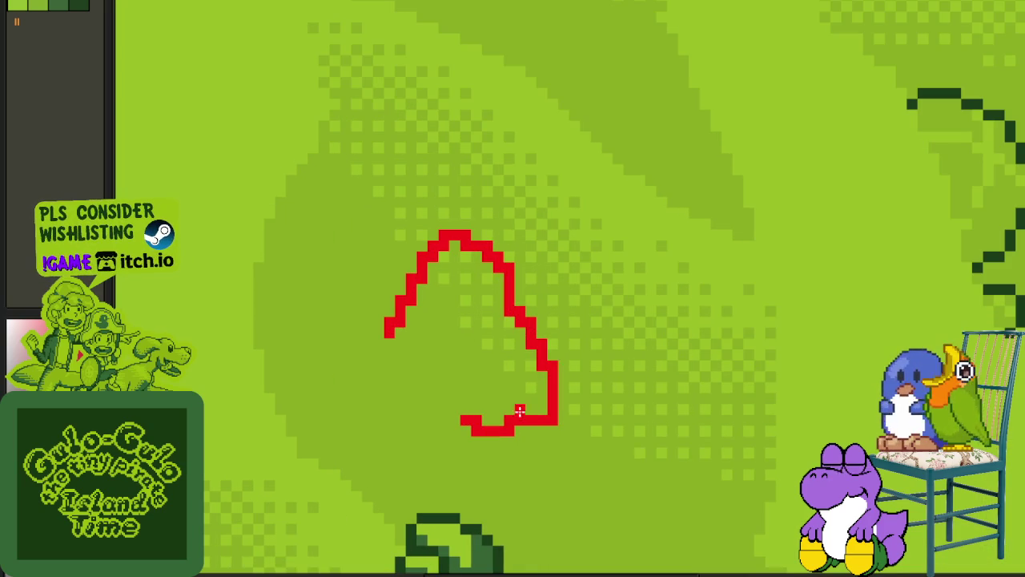
{"action": "scroll", "coordinate": [412, 343], "scroll_direction": "up", "scroll_amount": 1}
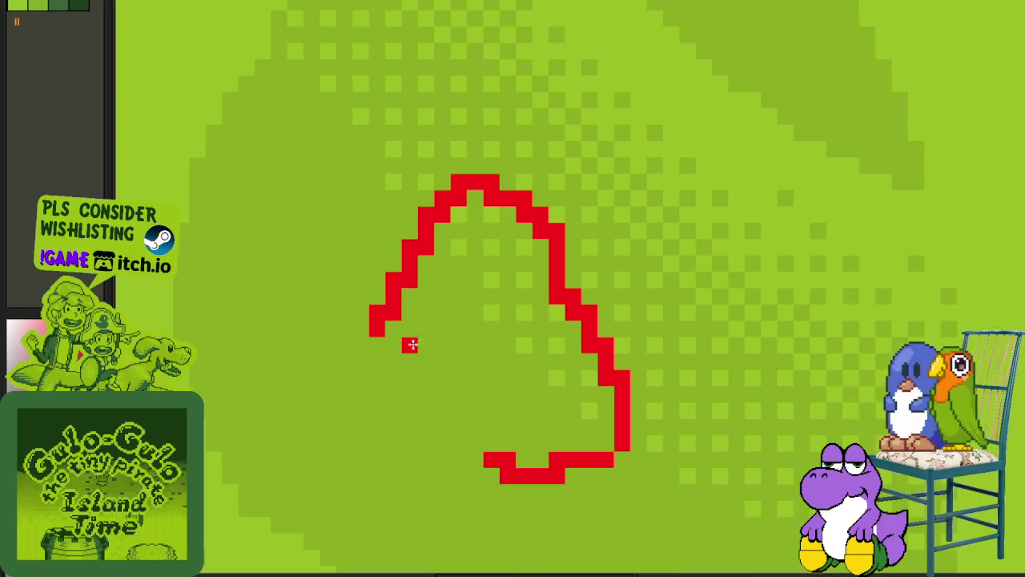
{"action": "mouse_move", "coordinate": [408, 343]}
{"action": "left_mouse_down"}
{"action": "mouse_move", "coordinate": [446, 424]}
{"action": "mouse_move", "coordinate": [492, 457]}
{"action": "left_mouse_up"}
{"action": "scroll", "coordinate": [558, 397], "scroll_direction": "down", "scroll_amount": 3}
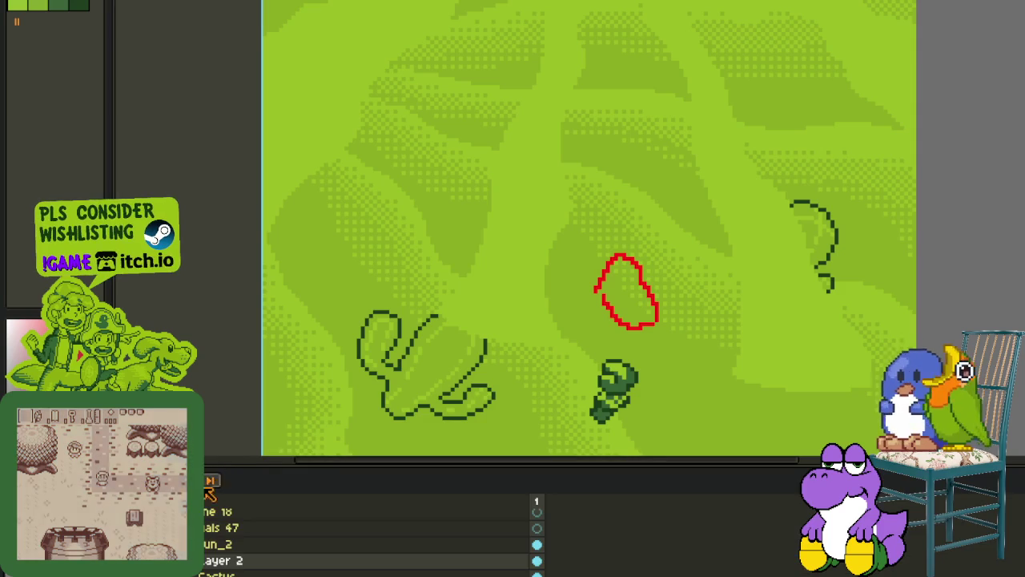
- Clean the rock outline's lower-left edge, erasing rough pixels and filling two gaps
{"action": "left_click_drag", "start_coordinate": [459, 348], "coordinate": [423, 302]}
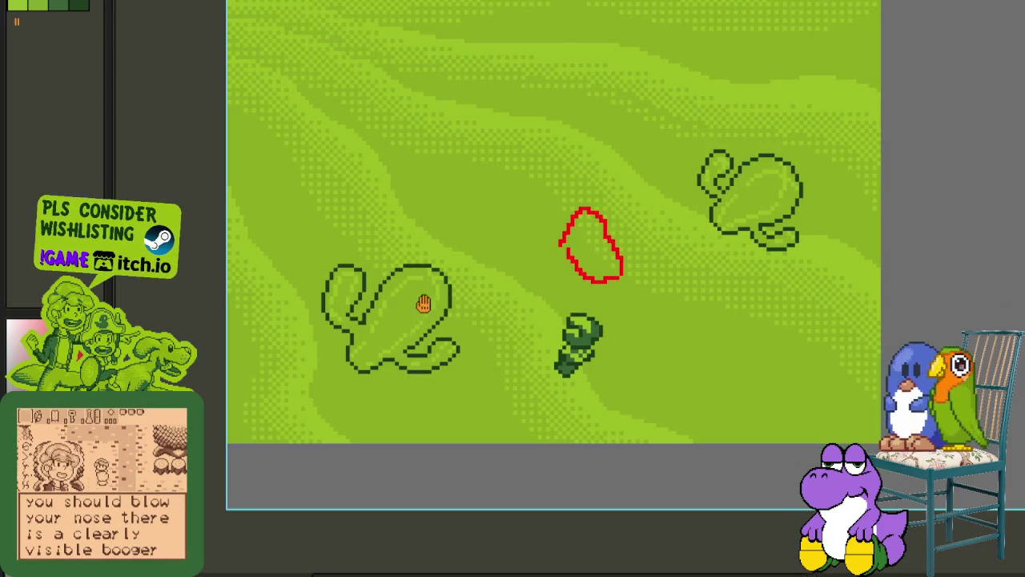
{"action": "left_click_drag", "start_coordinate": [489, 305], "coordinate": [443, 333]}
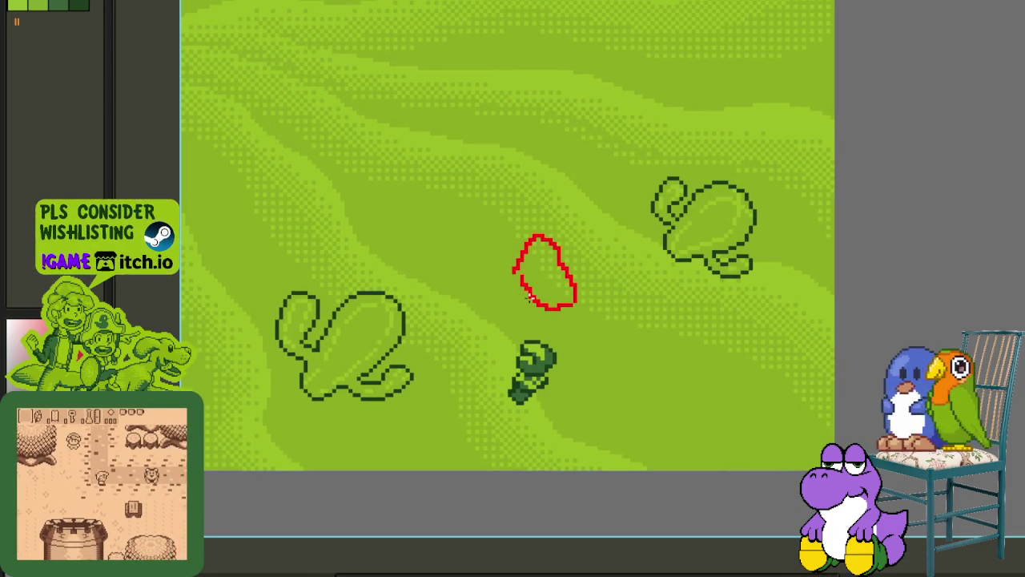
{"action": "scroll", "coordinate": [517, 280], "scroll_direction": "up", "scroll_amount": 3}
{"action": "scroll", "coordinate": [545, 284], "scroll_direction": "up", "scroll_amount": 2}
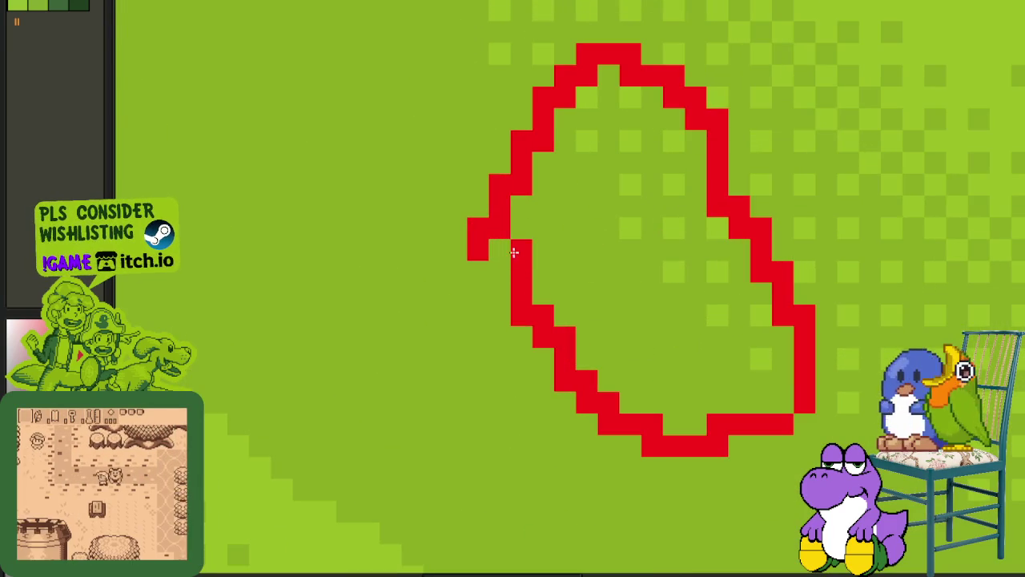
{"action": "mouse_move", "coordinate": [494, 259]}
{"action": "left_mouse_down"}
{"action": "mouse_move", "coordinate": [652, 418]}
{"action": "mouse_move", "coordinate": [577, 379]}
{"action": "mouse_move", "coordinate": [629, 431]}
{"action": "left_mouse_up"}
{"action": "left_click", "coordinate": [565, 359]}
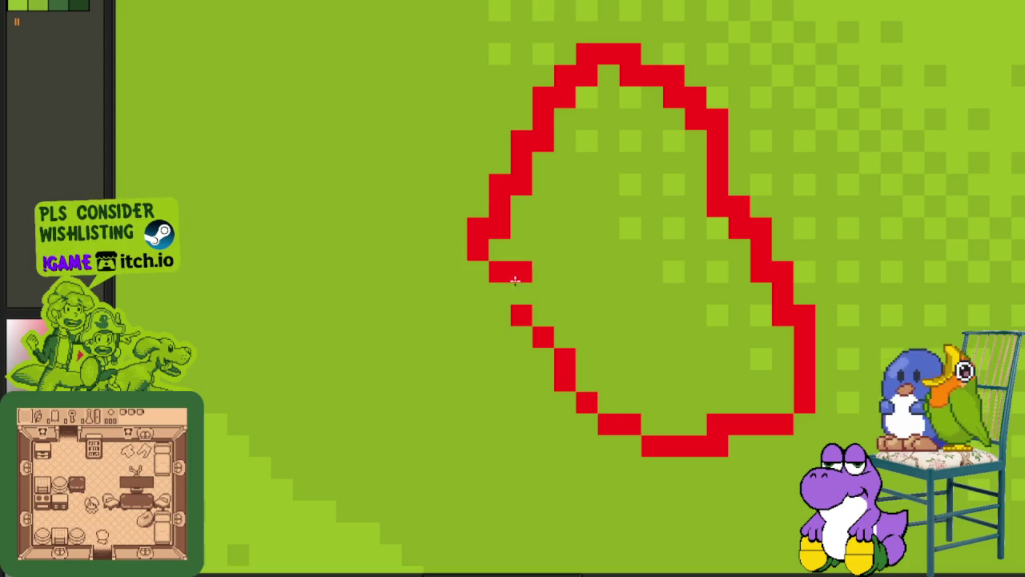
{"action": "left_click", "coordinate": [500, 294]}
- Tidy the upper-left, top and right edges by removing excess red pixels
{"action": "mouse_move", "coordinate": [493, 232]}
{"action": "left_mouse_down"}
{"action": "mouse_move", "coordinate": [532, 189]}
{"action": "mouse_move", "coordinate": [550, 143]}
{"action": "left_mouse_up"}
{"action": "right_click", "coordinate": [586, 75]}
{"action": "left_click", "coordinate": [519, 160]}
{"action": "right_click", "coordinate": [637, 76]}
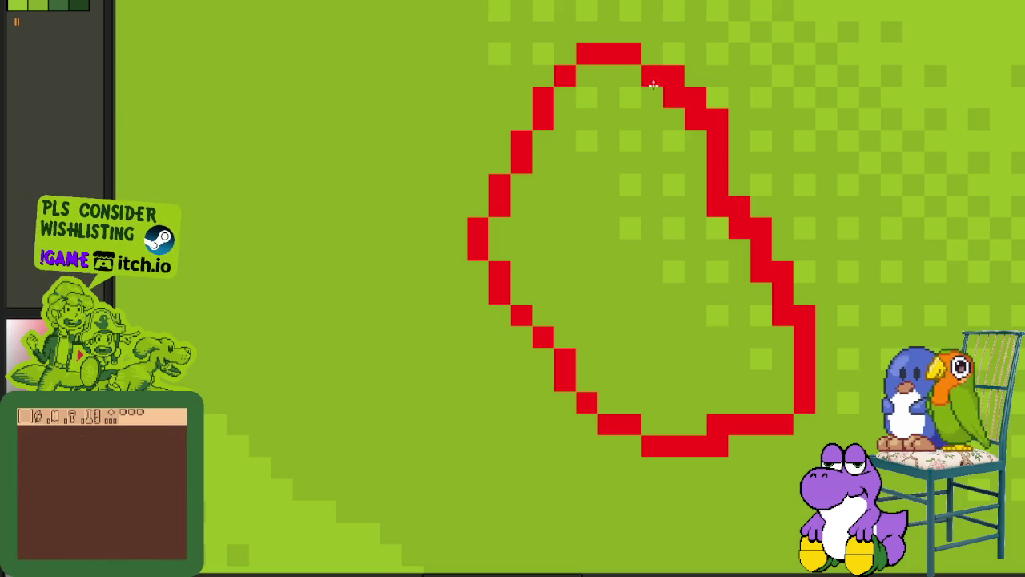
{"action": "right_click", "coordinate": [723, 113]}
{"action": "right_click", "coordinate": [675, 101]}
{"action": "right_click", "coordinate": [717, 205]}
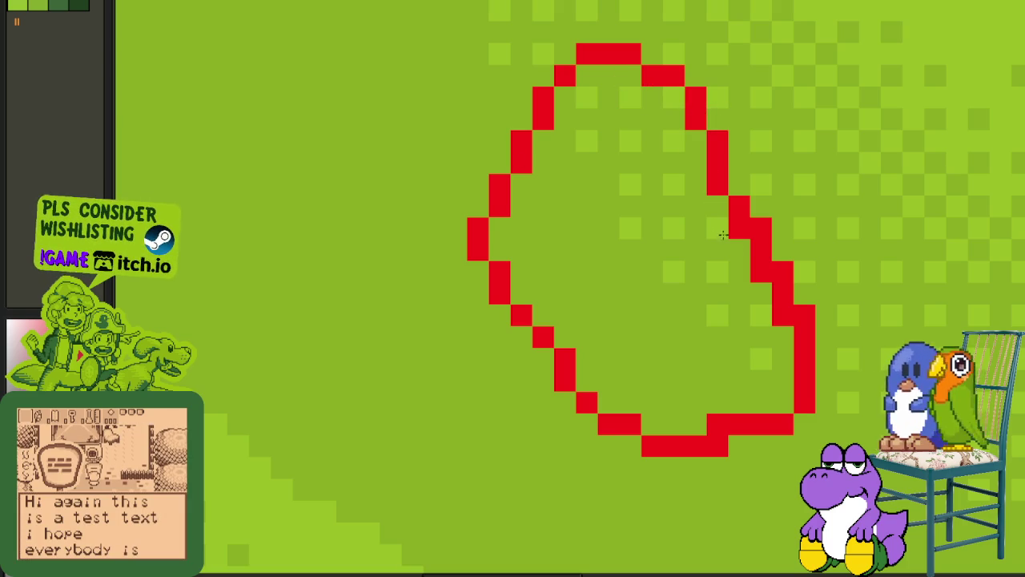
{"action": "right_click", "coordinate": [761, 271]}
{"action": "right_click", "coordinate": [738, 232]}
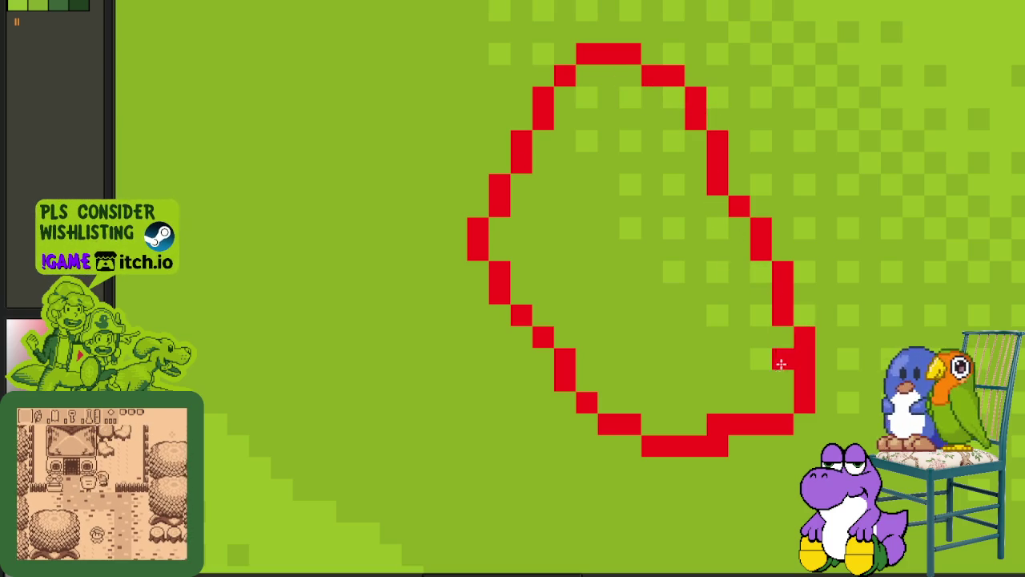
- Review the cleaned rock outline among the other drawings, then start Replace Color
{"action": "scroll", "coordinate": [771, 328], "scroll_direction": "down", "scroll_amount": 3}
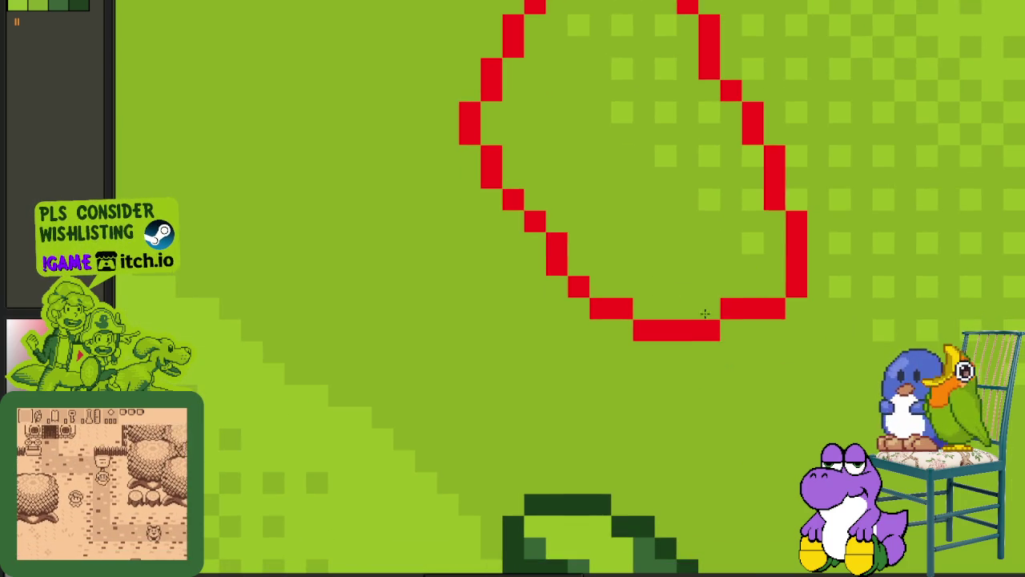
{"action": "scroll", "coordinate": [709, 268], "scroll_direction": "down", "scroll_amount": 3}
{"action": "scroll", "coordinate": [713, 234], "scroll_direction": "up", "scroll_amount": 2}
{"action": "scroll", "coordinate": [696, 216], "scroll_direction": "up", "scroll_amount": 1}
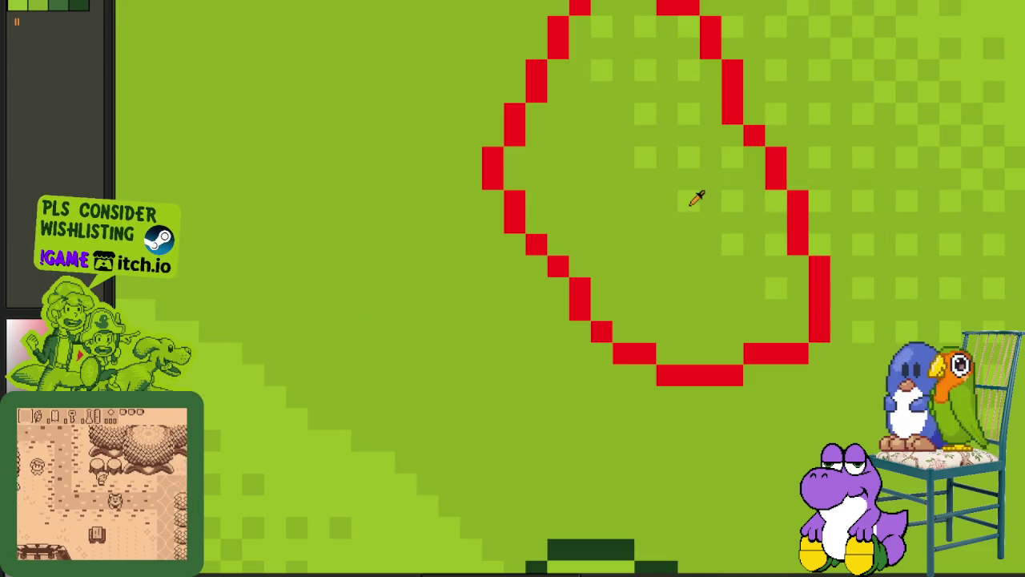
{"action": "scroll", "coordinate": [684, 245], "scroll_direction": "down", "scroll_amount": 4}
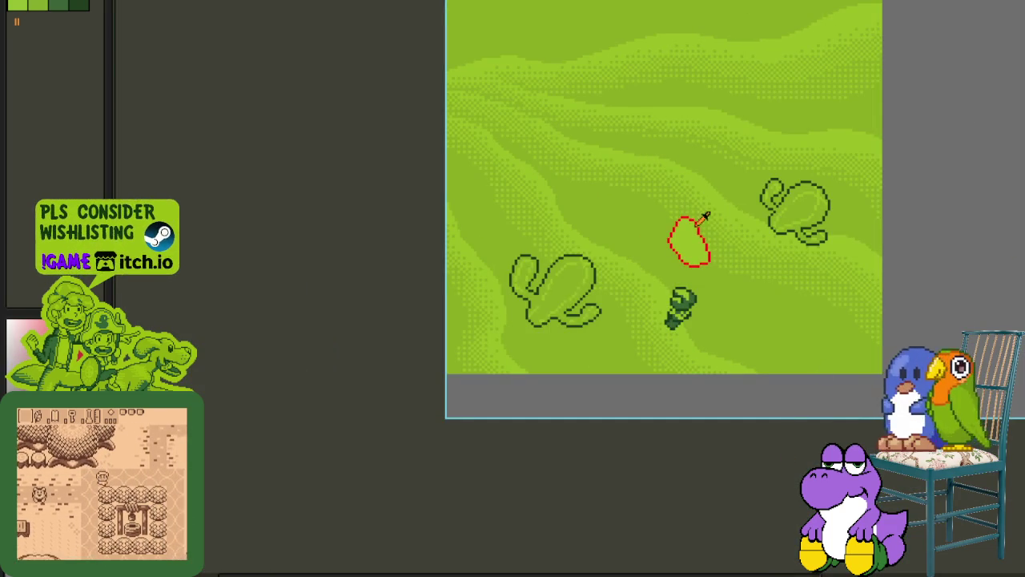
{"action": "scroll", "coordinate": [682, 236], "scroll_direction": "up", "scroll_amount": 2}
{"action": "scroll", "coordinate": [641, 225], "scroll_direction": "up", "scroll_amount": 1}
{"action": "scroll", "coordinate": [553, 221], "scroll_direction": "up", "scroll_amount": 1}
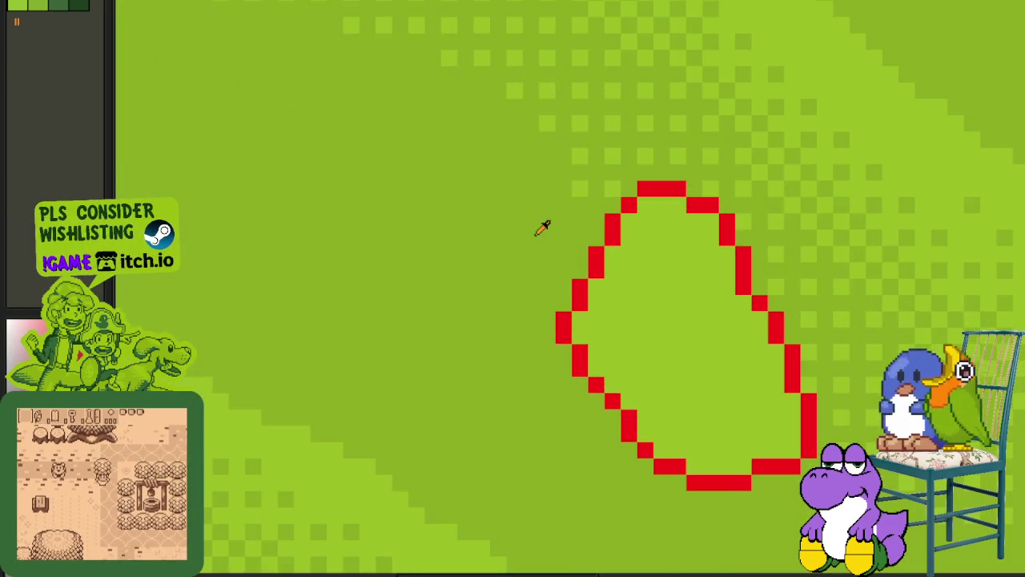
{"action": "mouse_move", "coordinate": [613, 289]}
{"action": "left_mouse_down"}
{"action": "mouse_move", "coordinate": [555, 227]}
{"action": "mouse_move", "coordinate": [591, 346]}
{"action": "mouse_move", "coordinate": [651, 425]}
{"action": "left_mouse_up"}
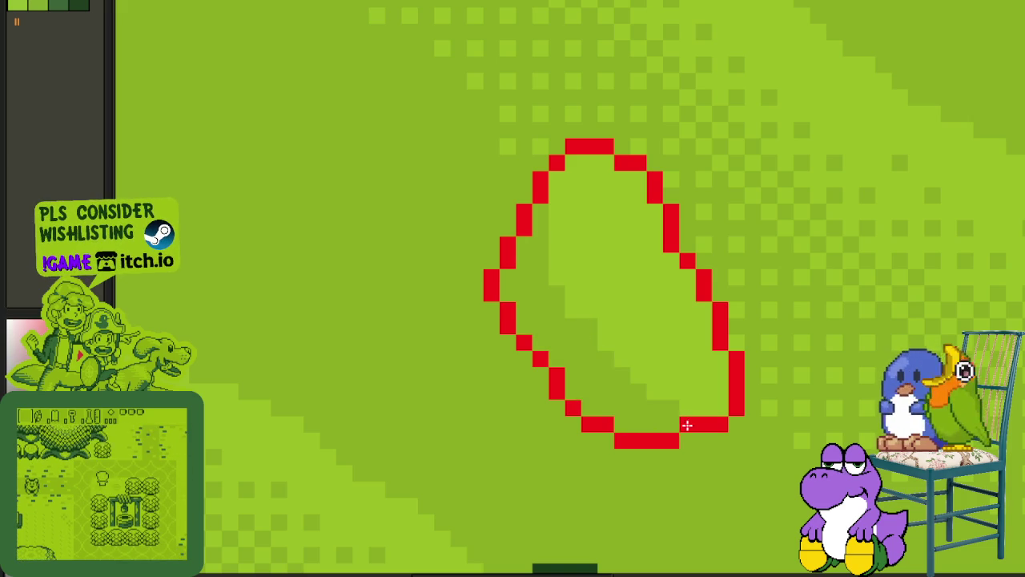
{"action": "scroll", "coordinate": [687, 423], "scroll_direction": "down", "scroll_amount": 2}
{"action": "left_click_drag", "start_coordinate": [607, 452], "coordinate": [721, 355]}
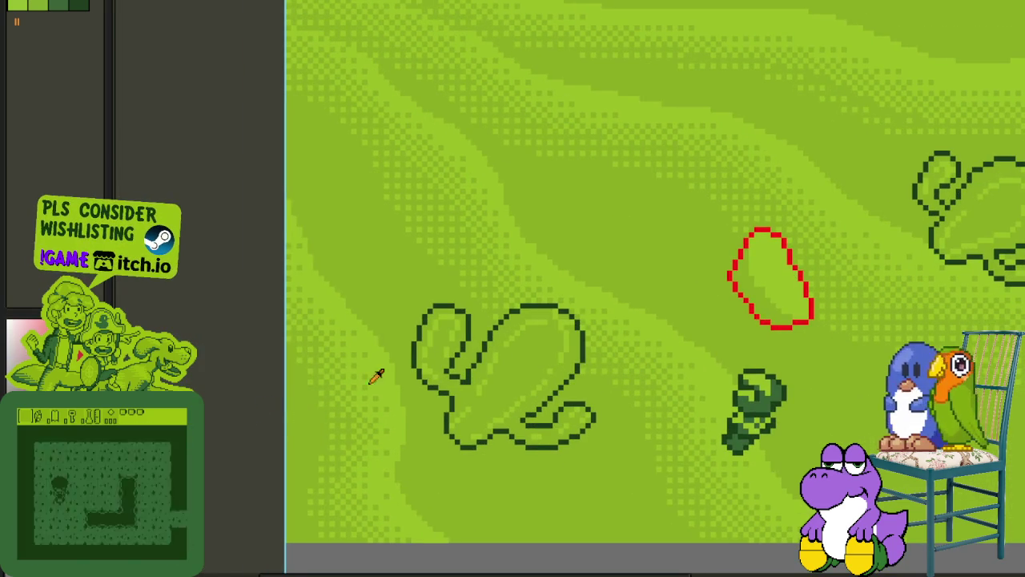
{"action": "scroll", "coordinate": [570, 350], "scroll_direction": "right", "scroll_amount": 3}
{"action": "scroll", "coordinate": [590, 248], "scroll_direction": "up", "scroll_amount": 2}
{"action": "scroll", "coordinate": [936, 206], "scroll_direction": "up", "scroll_amount": 1}
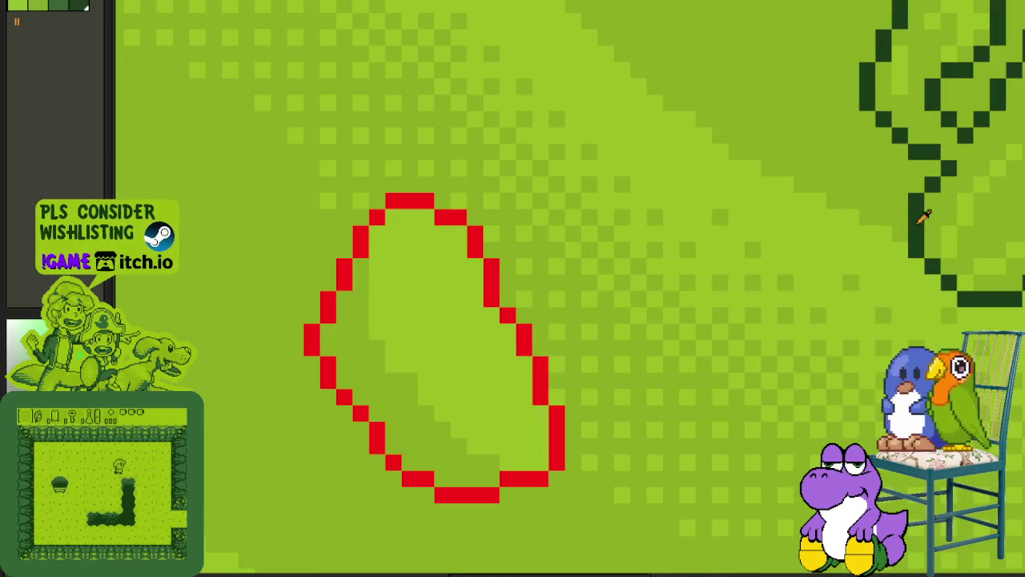
{"action": "key", "text": "shift+r"}
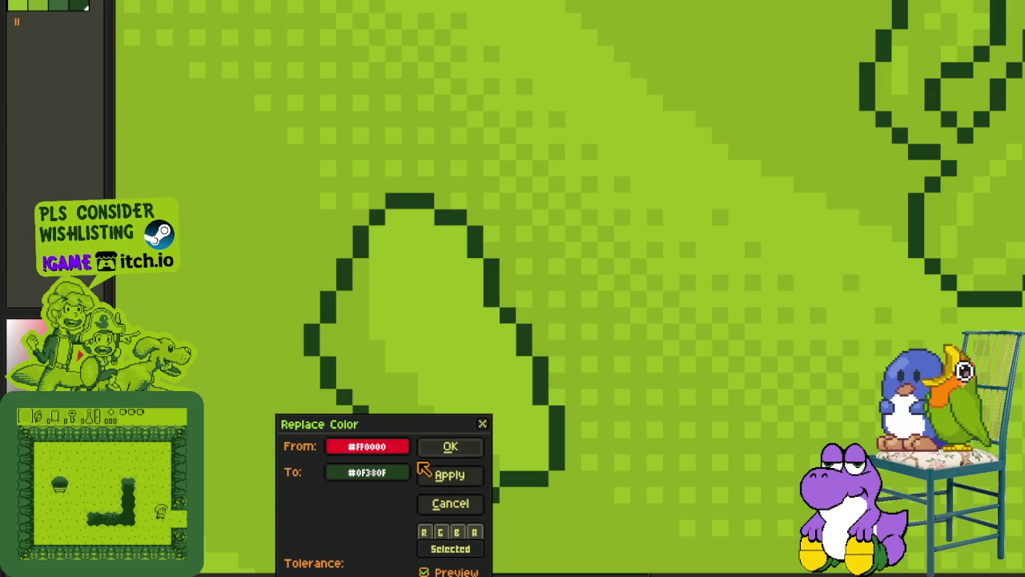
- Recolour the rock outline from #FF0000 to dark green #0F380F
{"action": "left_click", "coordinate": [451, 443]}
{"action": "scroll", "coordinate": [446, 418], "scroll_direction": "down", "scroll_amount": 1}
{"action": "scroll", "coordinate": [446, 418], "scroll_direction": "down", "scroll_amount": 2}
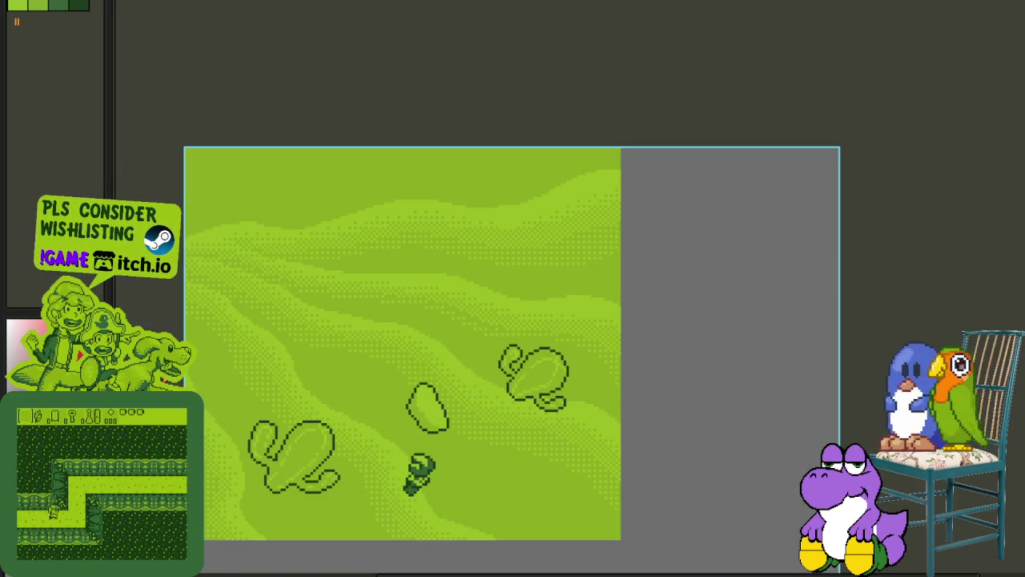
{"action": "scroll", "coordinate": [424, 398], "scroll_direction": "up", "scroll_amount": 1}
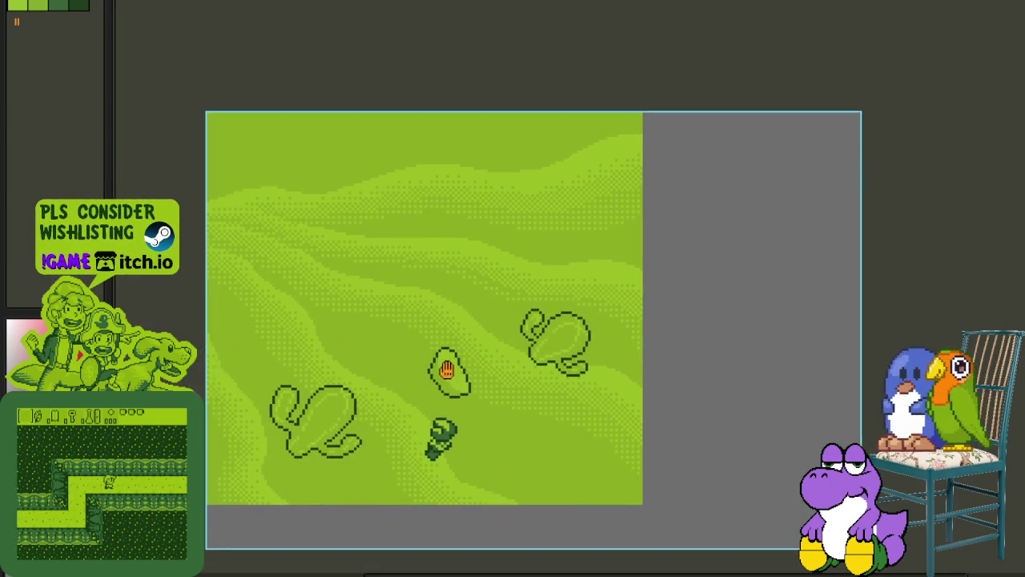
{"action": "scroll", "coordinate": [448, 369], "scroll_direction": "up", "scroll_amount": 2}
{"action": "scroll", "coordinate": [474, 377], "scroll_direction": "up", "scroll_amount": 1}
{"action": "scroll", "coordinate": [481, 396], "scroll_direction": "up", "scroll_amount": 2}
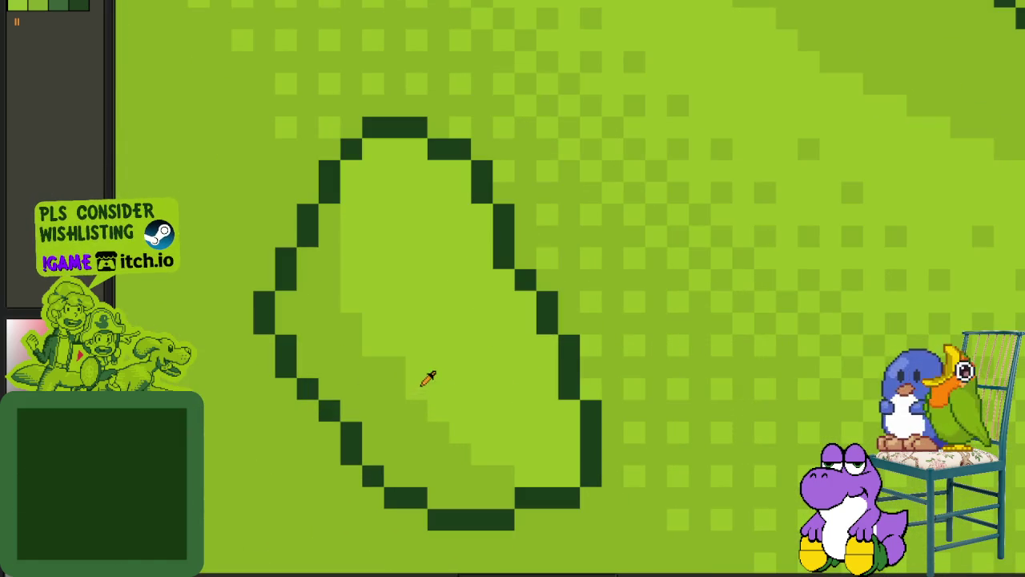
- Paint a light-green highlight in the rock's lower right
{"action": "mouse_move", "coordinate": [512, 476]}
{"action": "left_mouse_down"}
{"action": "mouse_move", "coordinate": [567, 450]}
{"action": "mouse_move", "coordinate": [503, 273]}
{"action": "mouse_move", "coordinate": [362, 150]}
{"action": "left_mouse_up"}
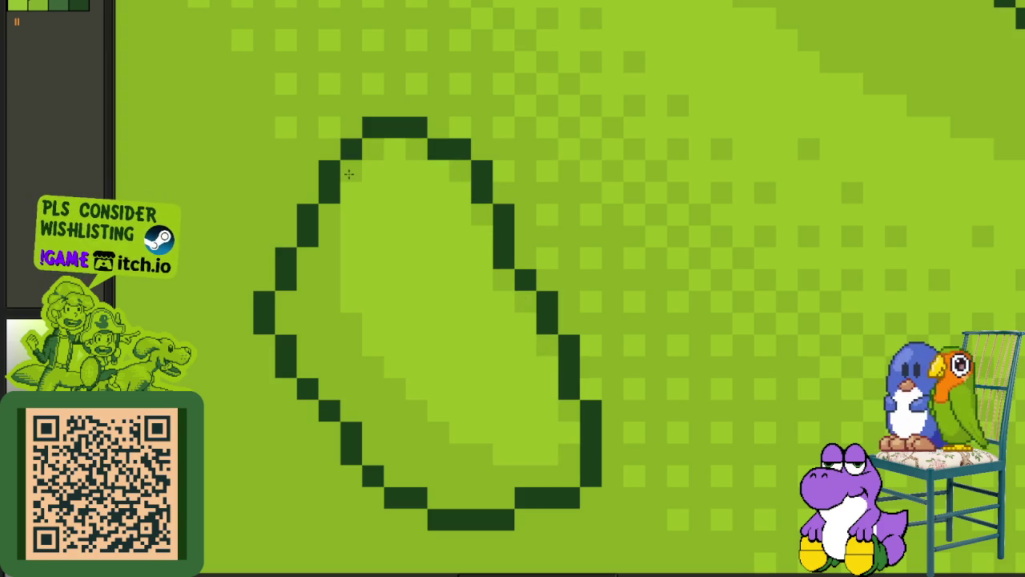
{"action": "scroll", "coordinate": [362, 150], "scroll_direction": "down", "scroll_amount": 2}
{"action": "scroll", "coordinate": [356, 200], "scroll_direction": "down", "scroll_amount": 1}
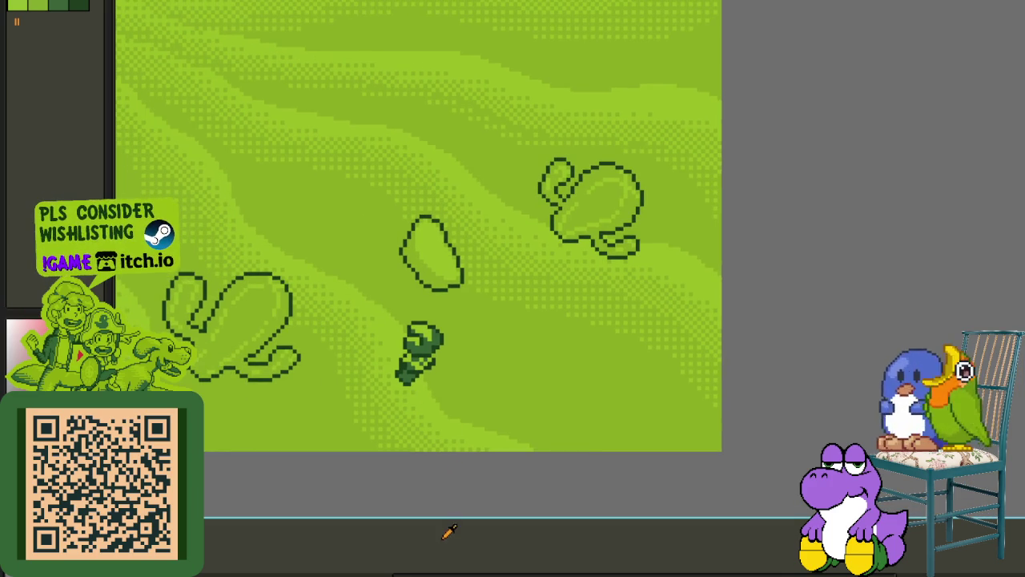
{"action": "scroll", "coordinate": [499, 360], "scroll_direction": "up", "scroll_amount": 1}
{"action": "scroll", "coordinate": [522, 293], "scroll_direction": "up", "scroll_amount": 2}
{"action": "scroll", "coordinate": [513, 311], "scroll_direction": "up", "scroll_amount": 2}
{"action": "scroll", "coordinate": [532, 339], "scroll_direction": "up", "scroll_amount": 2}
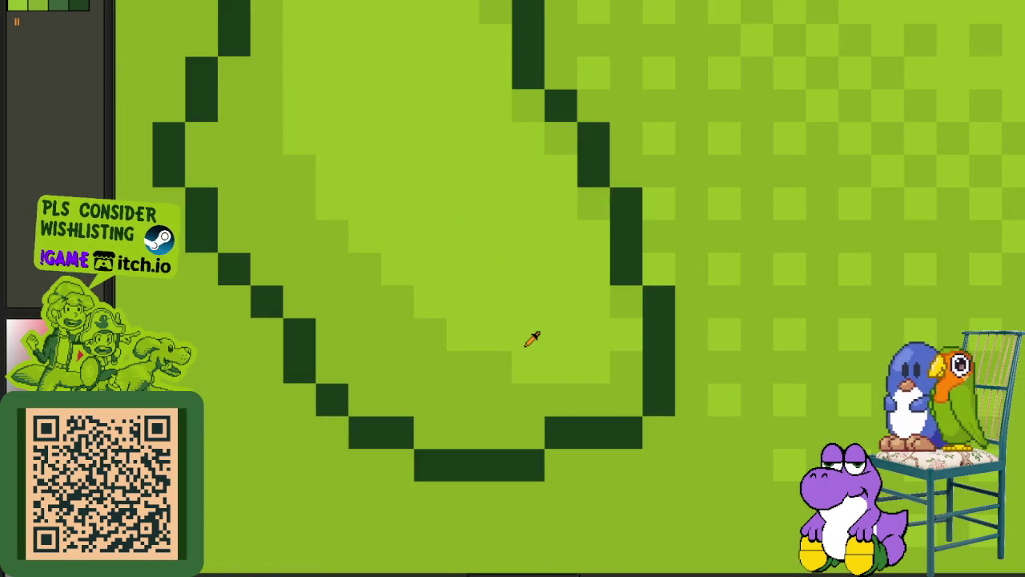
- Extend the light-green highlight up through the rock's interior
{"action": "left_click", "coordinate": [496, 365]}
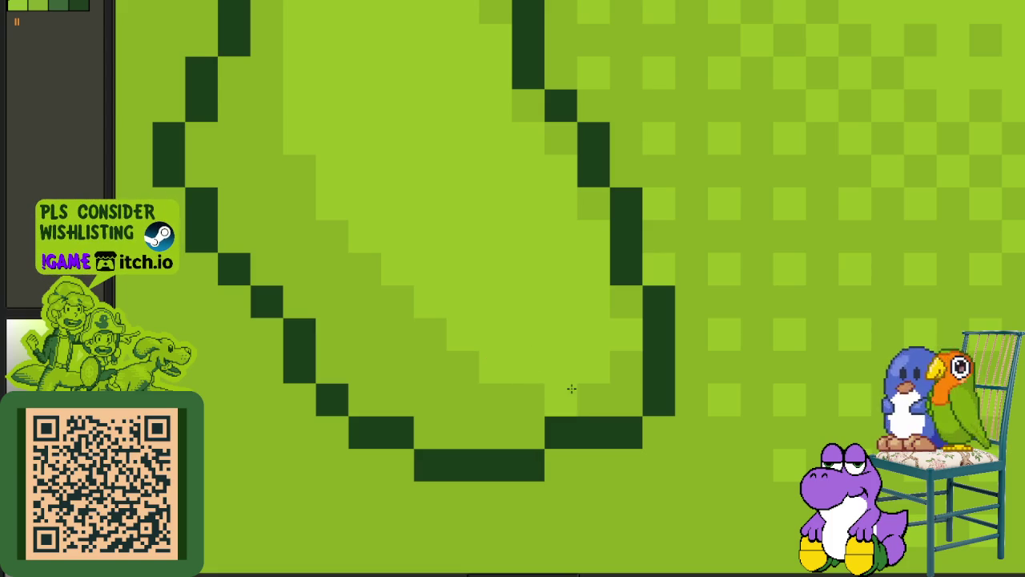
{"action": "mouse_move", "coordinate": [530, 388]}
{"action": "left_mouse_down"}
{"action": "mouse_move", "coordinate": [524, 396]}
{"action": "mouse_move", "coordinate": [488, 366]}
{"action": "mouse_move", "coordinate": [480, 375]}
{"action": "mouse_move", "coordinate": [355, 205]}
{"action": "left_mouse_up"}
{"action": "scroll", "coordinate": [355, 205], "scroll_direction": "down", "scroll_amount": 5}
{"action": "scroll", "coordinate": [385, 229], "scroll_direction": "down", "scroll_amount": 1}
{"action": "left_click_drag", "start_coordinate": [457, 531], "coordinate": [515, 345]}
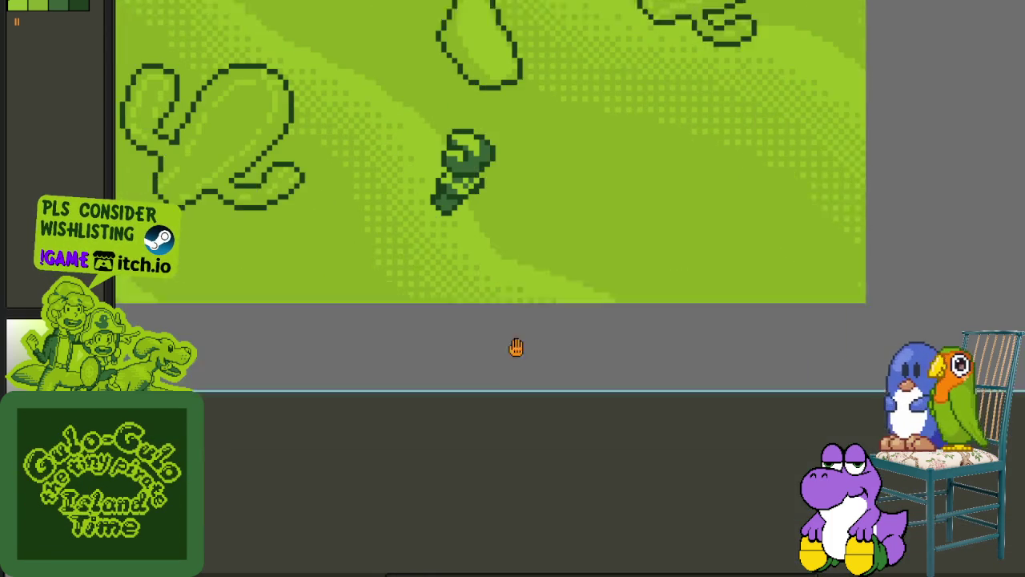
{"action": "scroll", "coordinate": [501, 165], "scroll_direction": "up", "scroll_amount": 3}
{"action": "scroll", "coordinate": [488, 227], "scroll_direction": "up", "scroll_amount": 2}
{"action": "scroll", "coordinate": [476, 291], "scroll_direction": "up", "scroll_amount": 3}
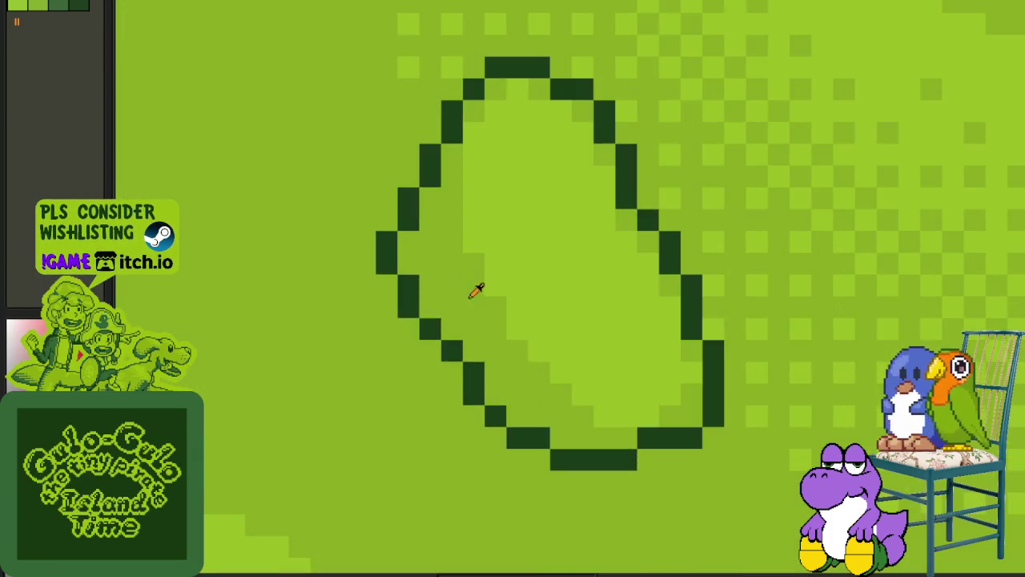
{"action": "scroll", "coordinate": [630, 192], "scroll_direction": "up", "scroll_amount": 1}
- Shade the rock interior with mid green beside its inner edge
{"action": "left_click", "coordinate": [625, 197]}
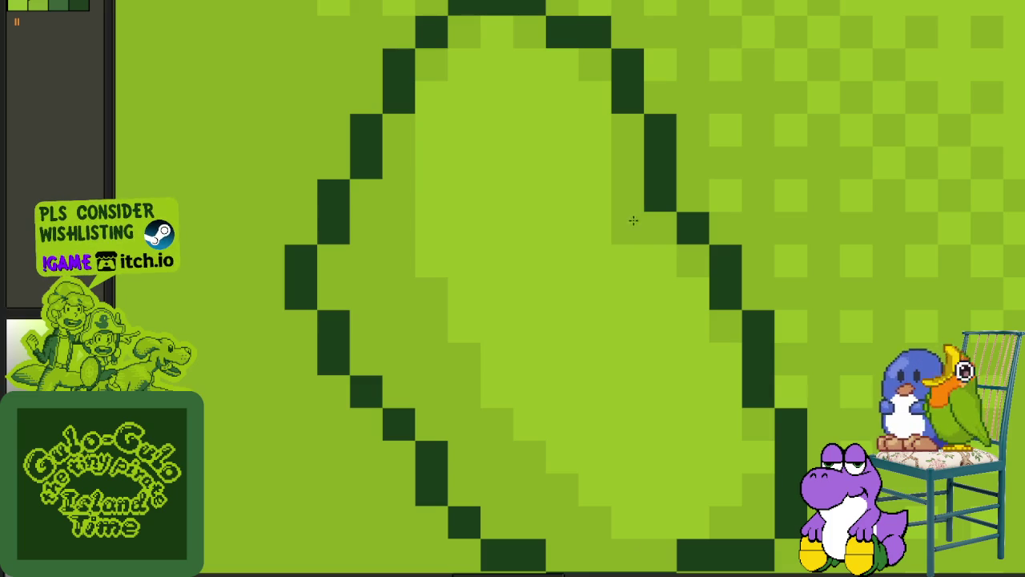
{"action": "mouse_move", "coordinate": [582, 261]}
{"action": "left_mouse_down"}
{"action": "mouse_move", "coordinate": [602, 257]}
{"action": "mouse_move", "coordinate": [547, 282]}
{"action": "left_mouse_up"}
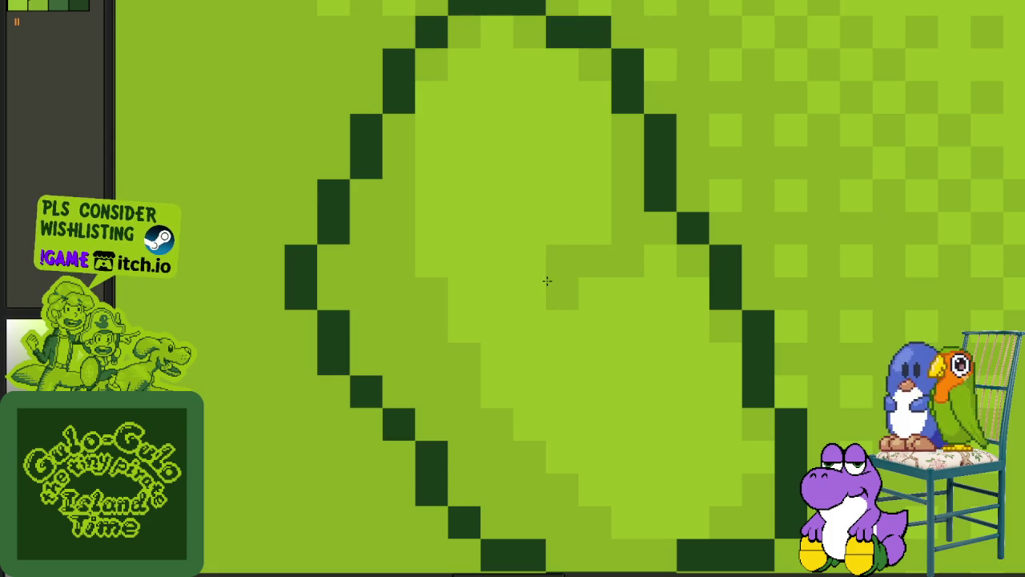
{"action": "scroll", "coordinate": [547, 277], "scroll_direction": "down", "scroll_amount": 2}
{"action": "scroll", "coordinate": [525, 282], "scroll_direction": "down", "scroll_amount": 3}
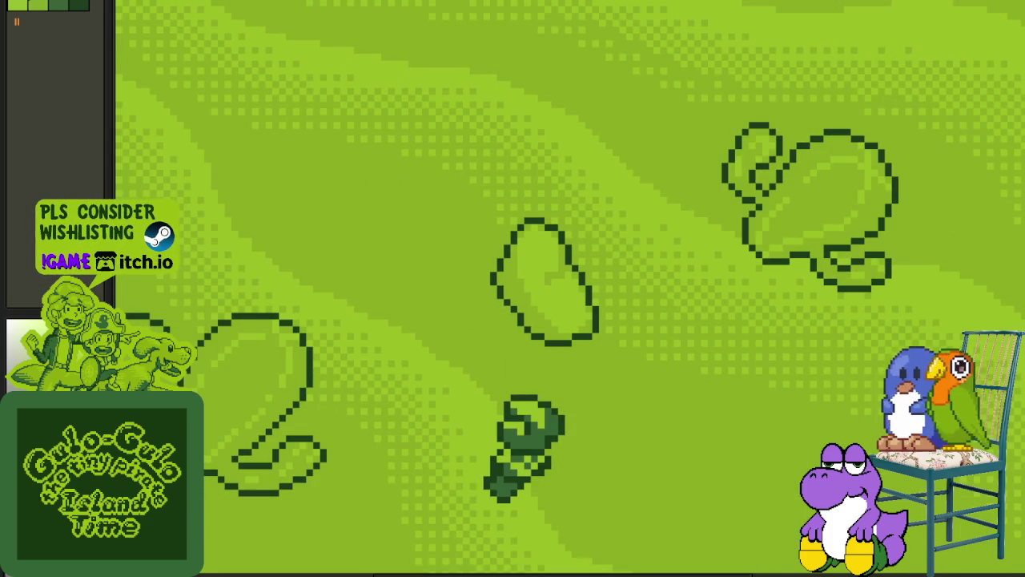
{"action": "scroll", "coordinate": [558, 264], "scroll_direction": "down", "scroll_amount": 2}
{"action": "scroll", "coordinate": [558, 264], "scroll_direction": "down", "scroll_amount": 2}
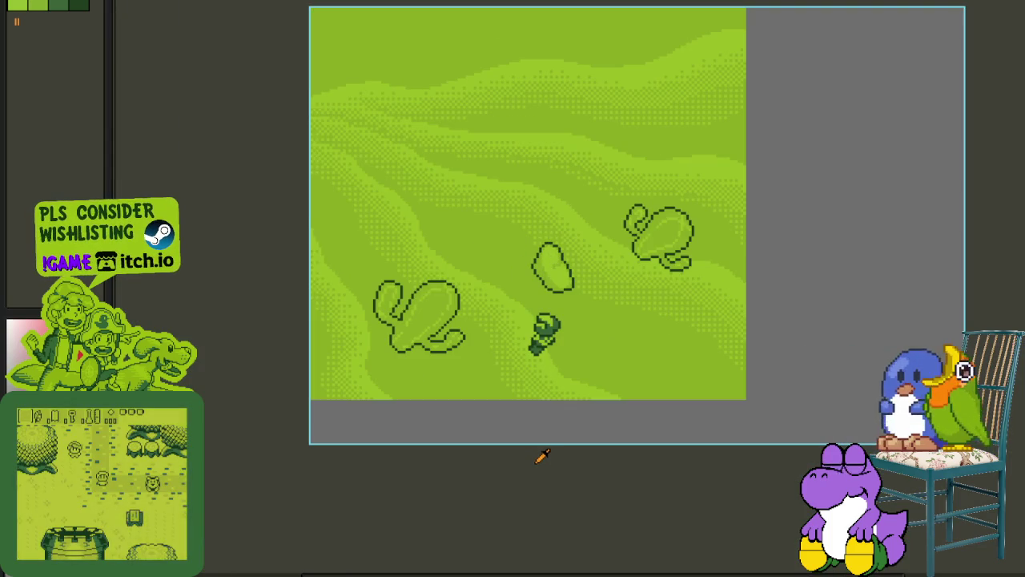
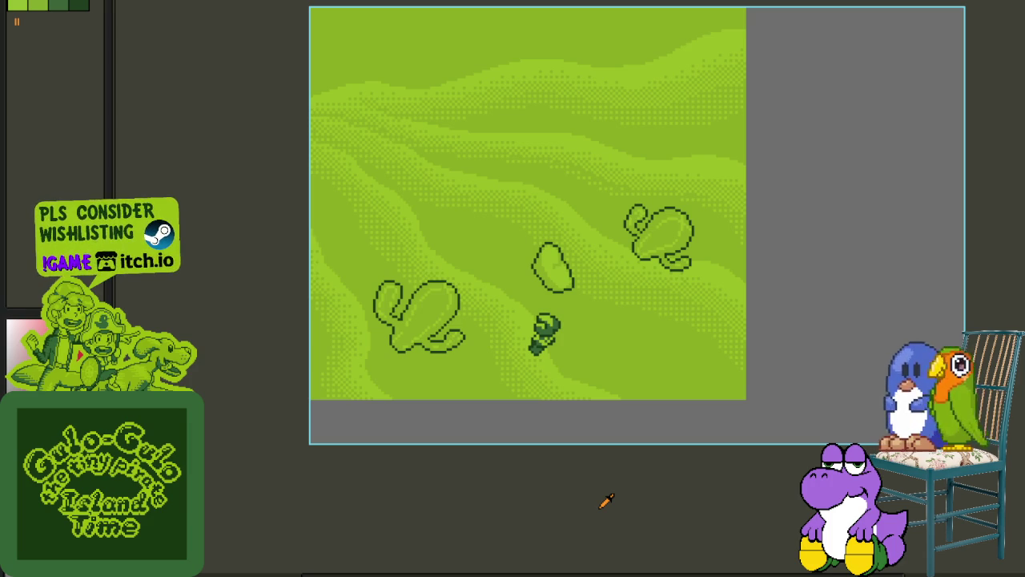
- Zoom in and shade a few darker pixels inside the small rock
{"action": "scroll", "coordinate": [558, 261], "scroll_direction": "up", "scroll_amount": 1}
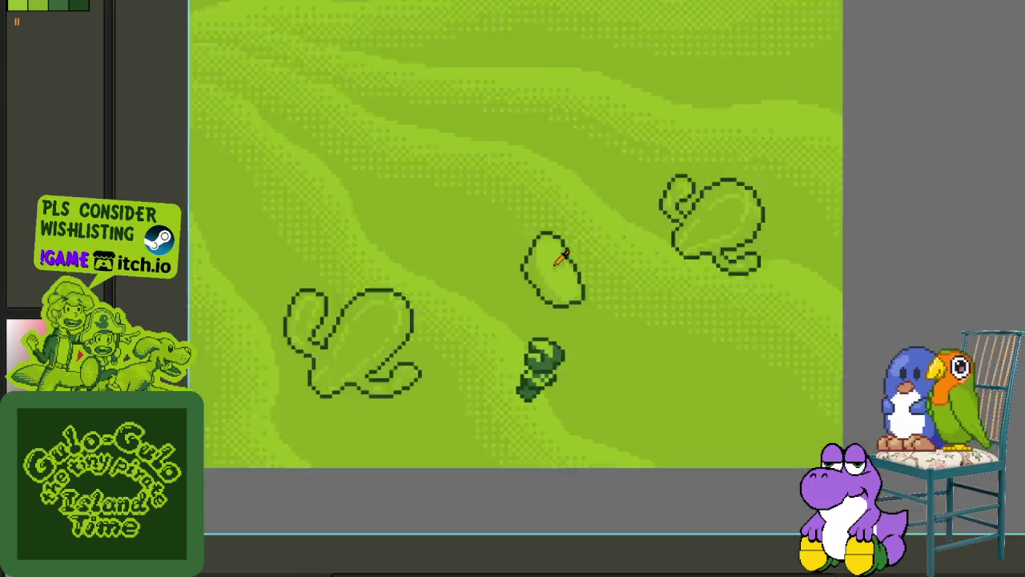
{"action": "scroll", "coordinate": [561, 257], "scroll_direction": "up", "scroll_amount": 2}
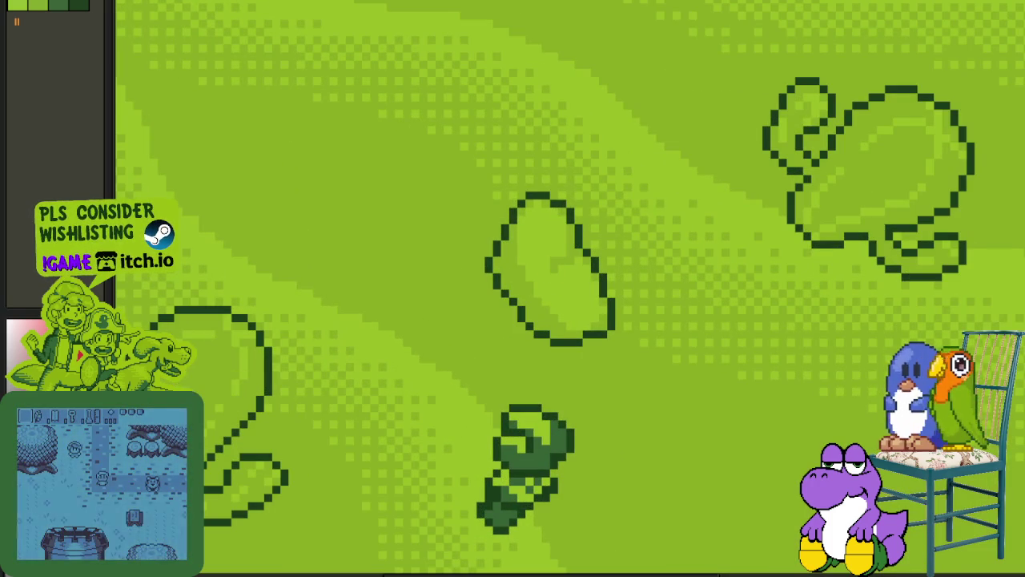
{"action": "scroll", "coordinate": [592, 293], "scroll_direction": "up", "scroll_amount": 2}
{"action": "scroll", "coordinate": [561, 314], "scroll_direction": "down", "scroll_amount": 2}
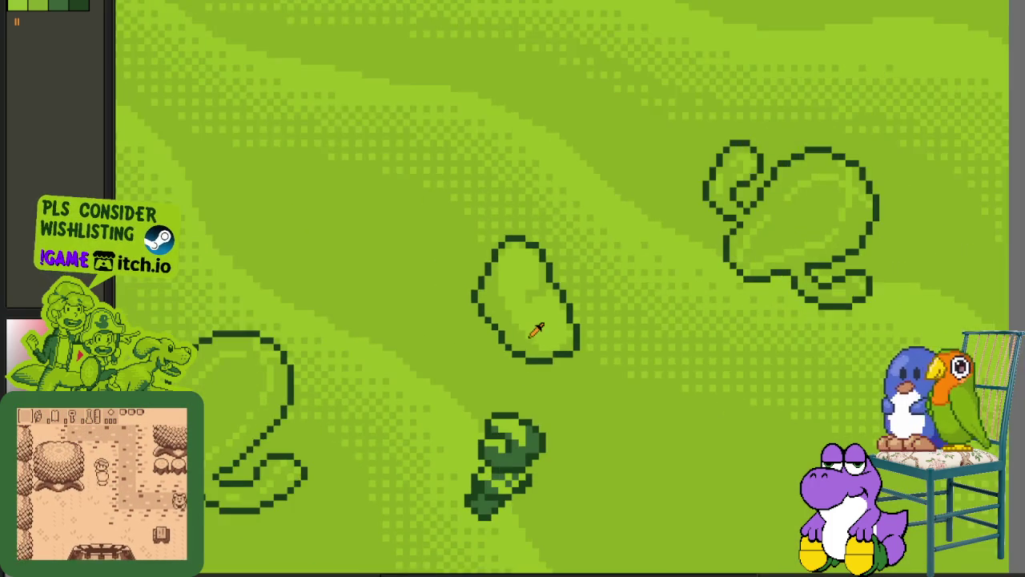
{"action": "scroll", "coordinate": [534, 332], "scroll_direction": "up", "scroll_amount": 1}
{"action": "scroll", "coordinate": [561, 368], "scroll_direction": "down", "scroll_amount": 2}
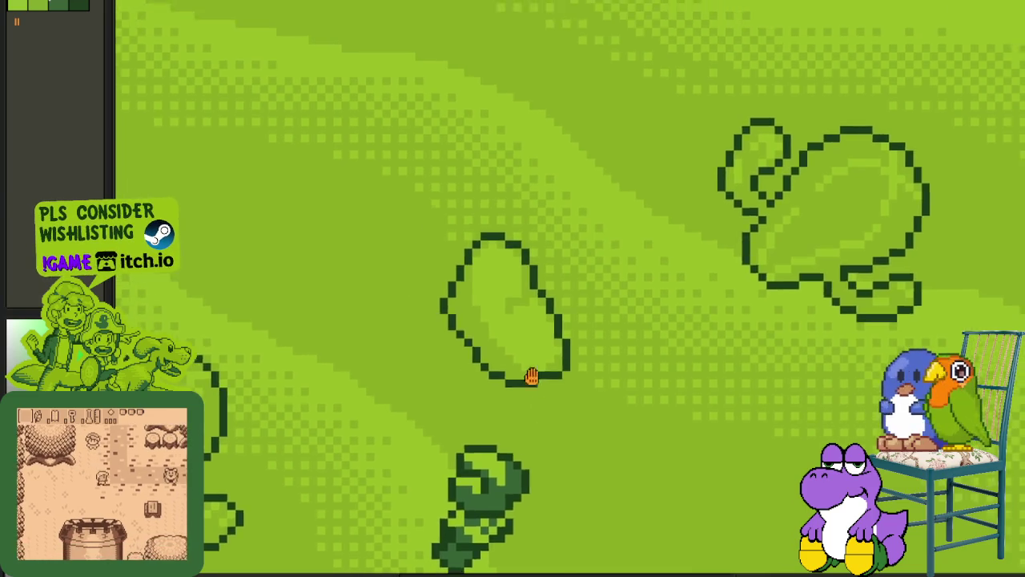
{"action": "scroll", "coordinate": [558, 425], "scroll_direction": "down", "scroll_amount": 2}
{"action": "scroll", "coordinate": [537, 414], "scroll_direction": "down", "scroll_amount": 2}
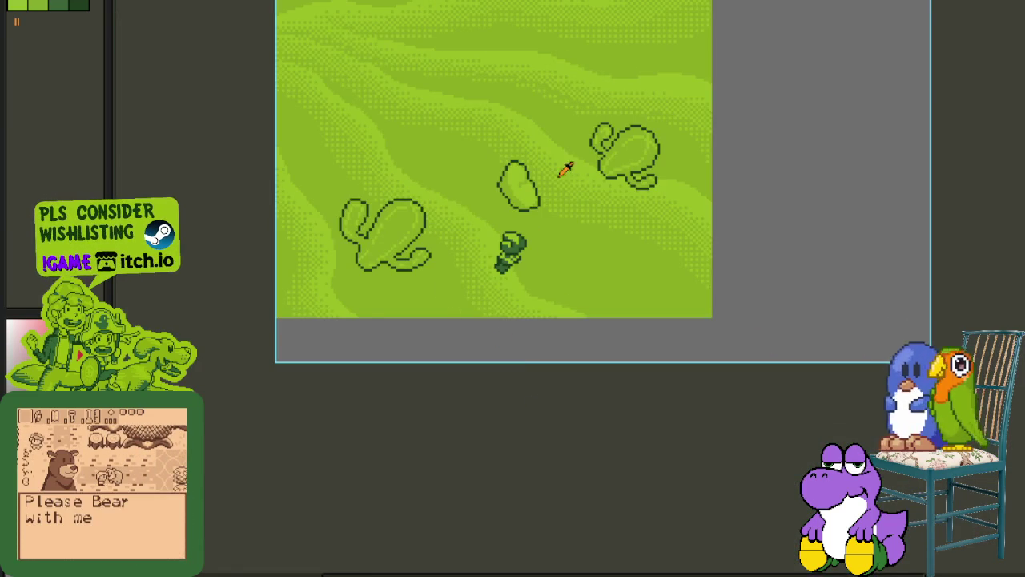
{"action": "scroll", "coordinate": [543, 212], "scroll_direction": "up", "scroll_amount": 1}
{"action": "scroll", "coordinate": [513, 250], "scroll_direction": "up", "scroll_amount": 3}
{"action": "scroll", "coordinate": [485, 292], "scroll_direction": "up", "scroll_amount": 2}
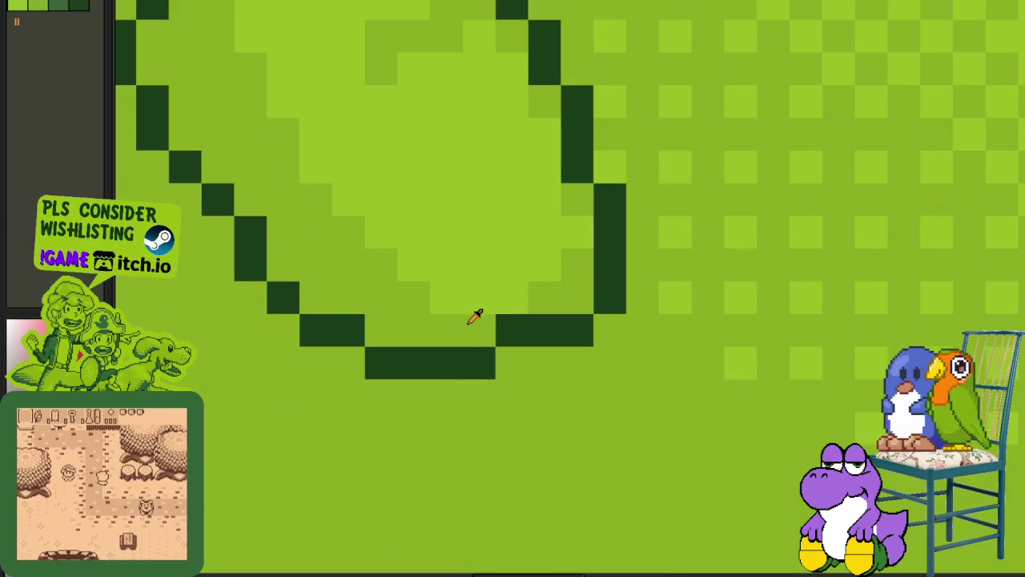
{"action": "mouse_move", "coordinate": [481, 298]}
{"action": "left_mouse_down"}
{"action": "mouse_move", "coordinate": [428, 286]}
{"action": "mouse_move", "coordinate": [441, 273]}
{"action": "left_mouse_up"}
- Move the small rock up and right to sit above the right-hand cactus
{"action": "scroll", "coordinate": [441, 276], "scroll_direction": "down", "scroll_amount": 3}
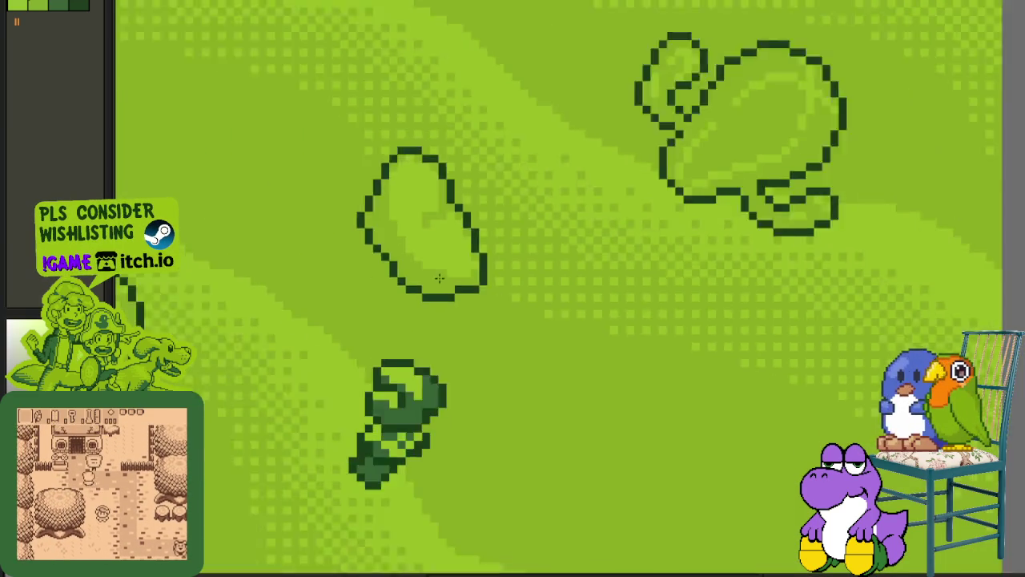
{"action": "scroll", "coordinate": [457, 401], "scroll_direction": "down", "scroll_amount": 2}
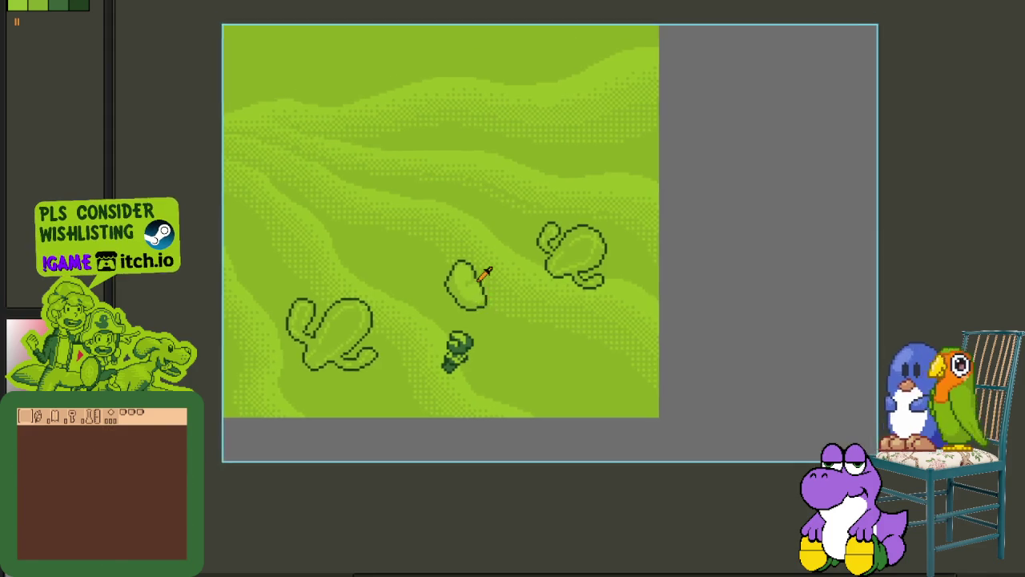
{"action": "scroll", "coordinate": [473, 275], "scroll_direction": "up", "scroll_amount": 3}
{"action": "scroll", "coordinate": [513, 302], "scroll_direction": "up", "scroll_amount": 2}
{"action": "scroll", "coordinate": [481, 304], "scroll_direction": "down", "scroll_amount": 4}
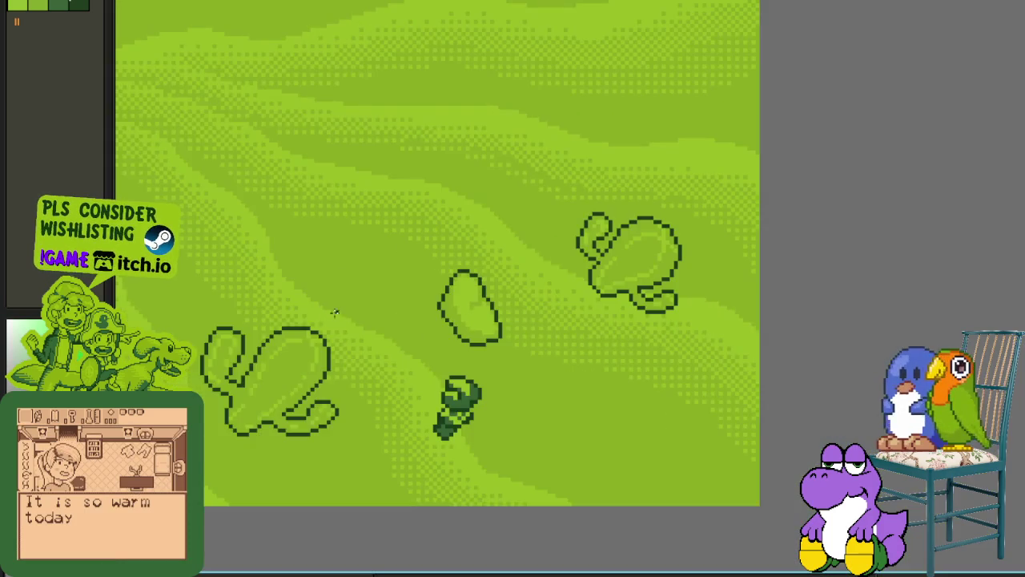
{"action": "left_click_drag", "start_coordinate": [370, 216], "coordinate": [401, 267]}
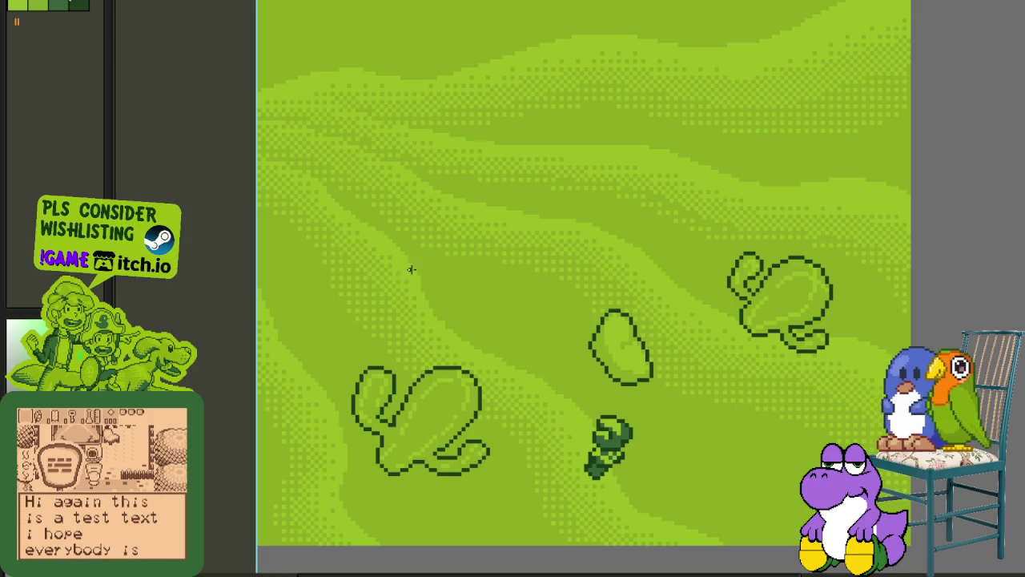
{"action": "left_click_drag", "start_coordinate": [411, 270], "coordinate": [616, 238]}
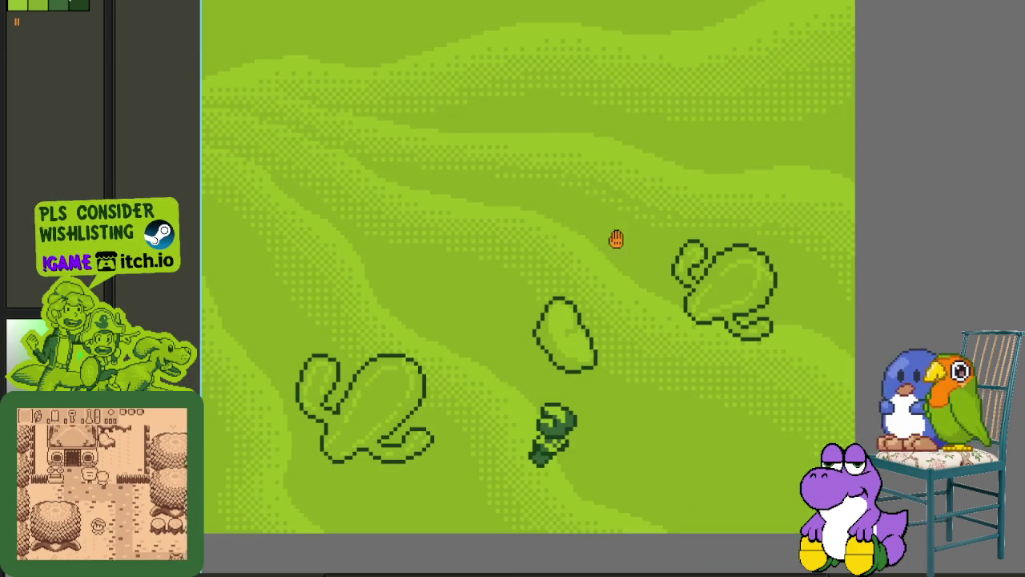
{"action": "scroll", "coordinate": [646, 275], "scroll_direction": "down", "scroll_amount": 1}
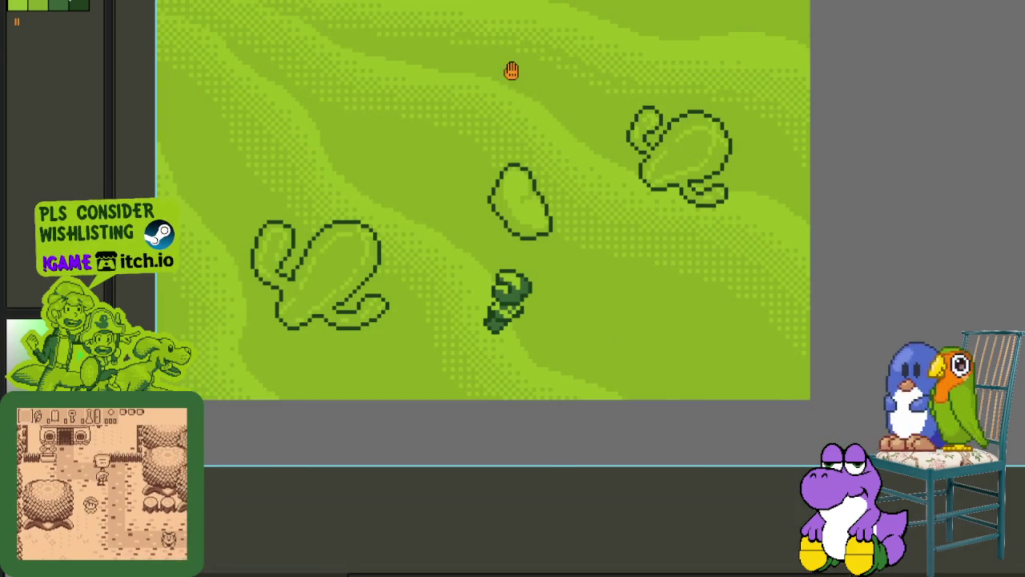
{"action": "scroll", "coordinate": [548, 252], "scroll_direction": "up", "scroll_amount": 1}
{"action": "mouse_move", "coordinate": [513, 276]}
{"action": "left_mouse_down"}
{"action": "mouse_move", "coordinate": [602, 391]}
{"action": "mouse_move", "coordinate": [597, 288]}
{"action": "mouse_move", "coordinate": [715, 202]}
{"action": "mouse_move", "coordinate": [755, 195]}
{"action": "mouse_move", "coordinate": [744, 195]}
{"action": "mouse_move", "coordinate": [744, 172]}
{"action": "left_mouse_up"}
{"action": "key", "text": "ctrl+d"}
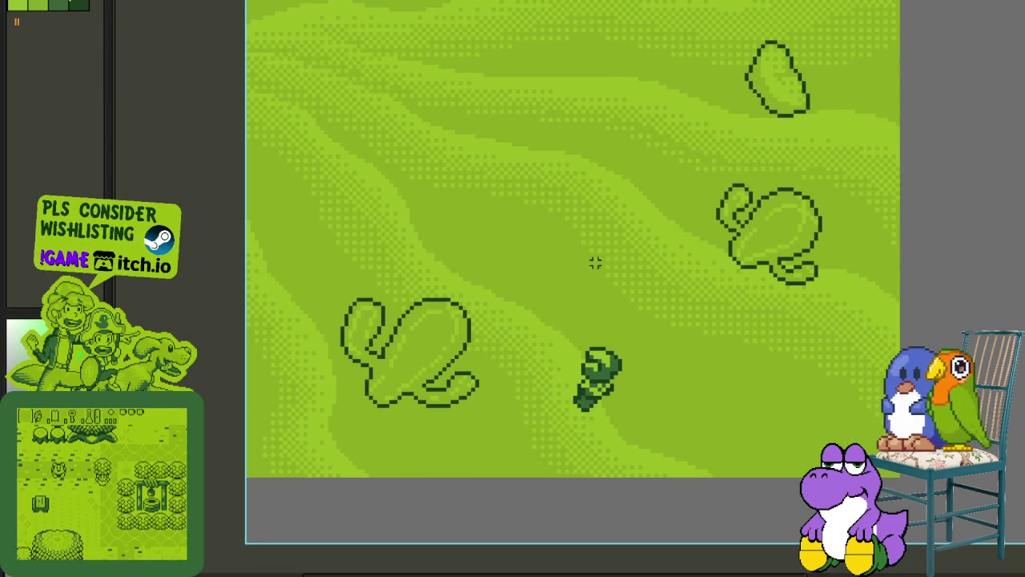
{"action": "left_click_drag", "start_coordinate": [509, 254], "coordinate": [569, 288]}
{"action": "key", "text": "ctrl+v"}
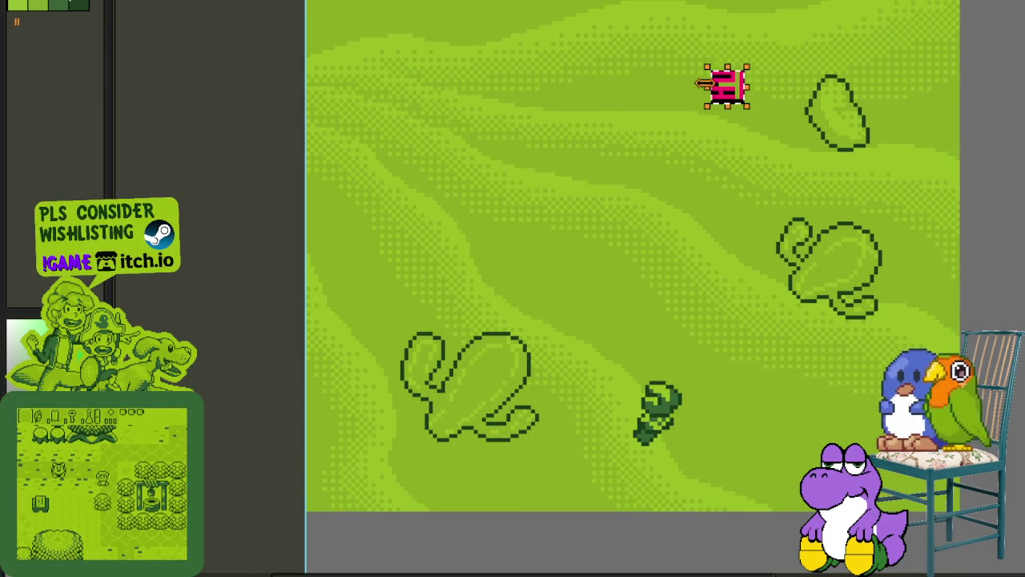
{"action": "scroll", "coordinate": [809, 94], "scroll_direction": "up", "scroll_amount": 2}
{"action": "scroll", "coordinate": [809, 93], "scroll_direction": "up", "scroll_amount": 1}
{"action": "left_click_drag", "start_coordinate": [745, 29], "coordinate": [950, 229]}
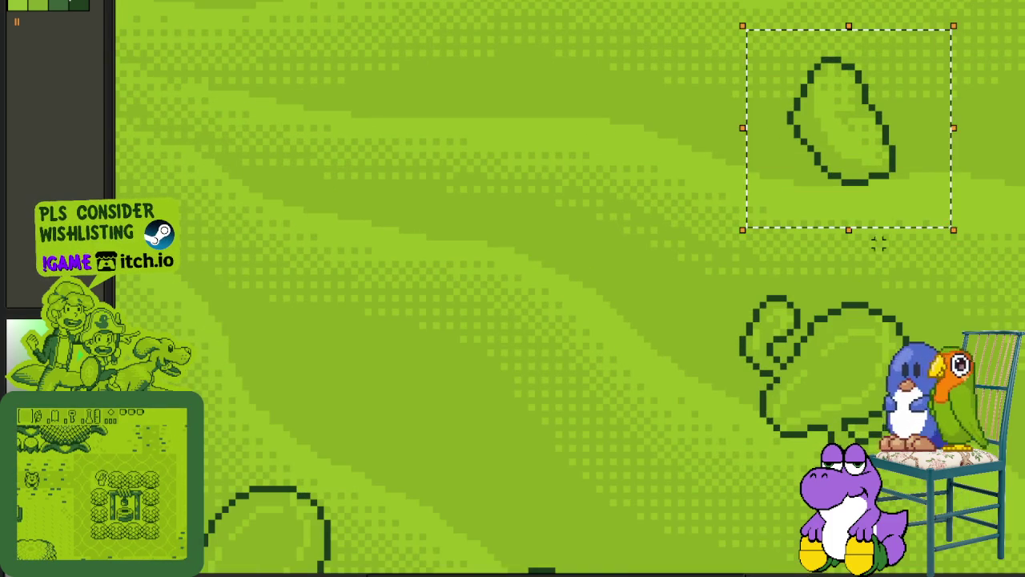
{"action": "scroll", "coordinate": [723, 235], "scroll_direction": "down", "scroll_amount": 1}
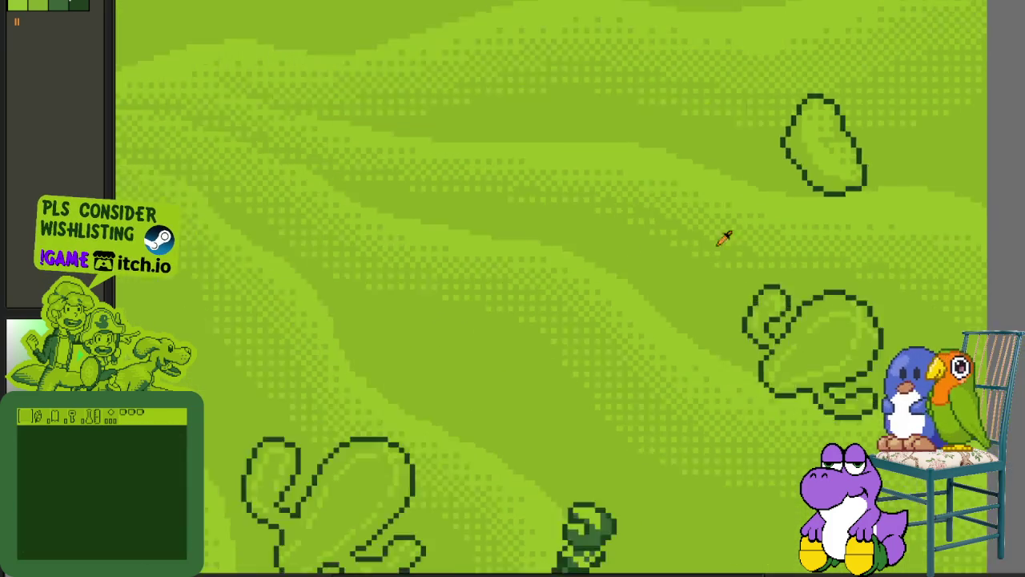
{"action": "scroll", "coordinate": [458, 256], "scroll_direction": "down", "scroll_amount": 1}
{"action": "scroll", "coordinate": [412, 192], "scroll_direction": "up", "scroll_amount": 1}
{"action": "scroll", "coordinate": [440, 212], "scroll_direction": "up", "scroll_amount": 1}
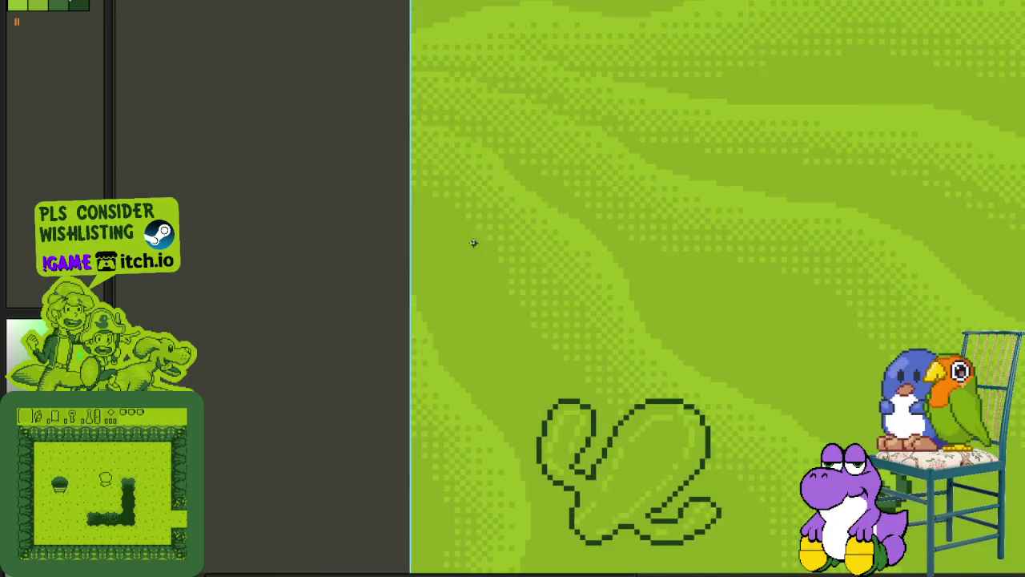
{"action": "scroll", "coordinate": [485, 242], "scroll_direction": "up", "scroll_amount": 1}
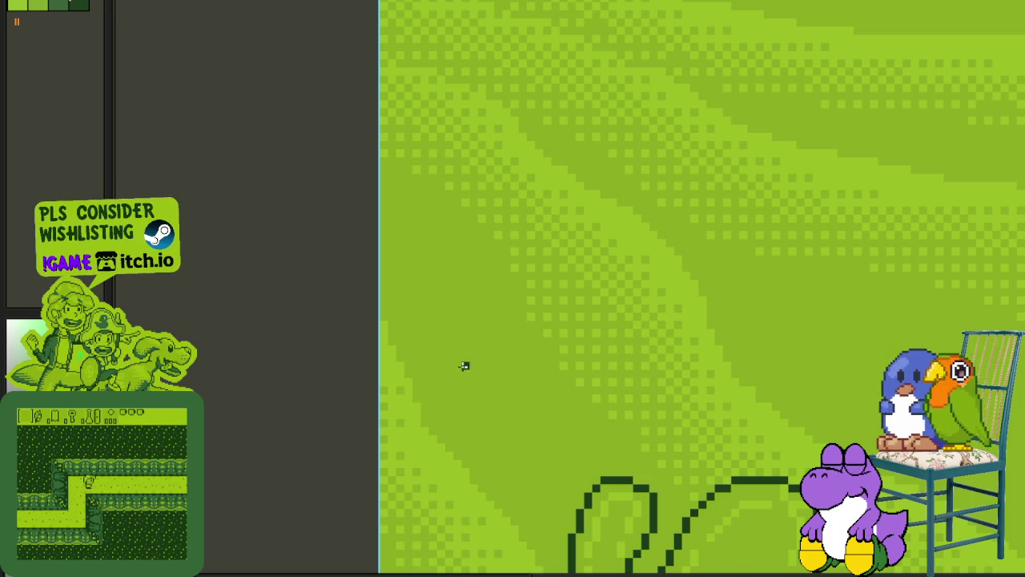
{"action": "scroll", "coordinate": [473, 358], "scroll_direction": "up", "scroll_amount": 1}
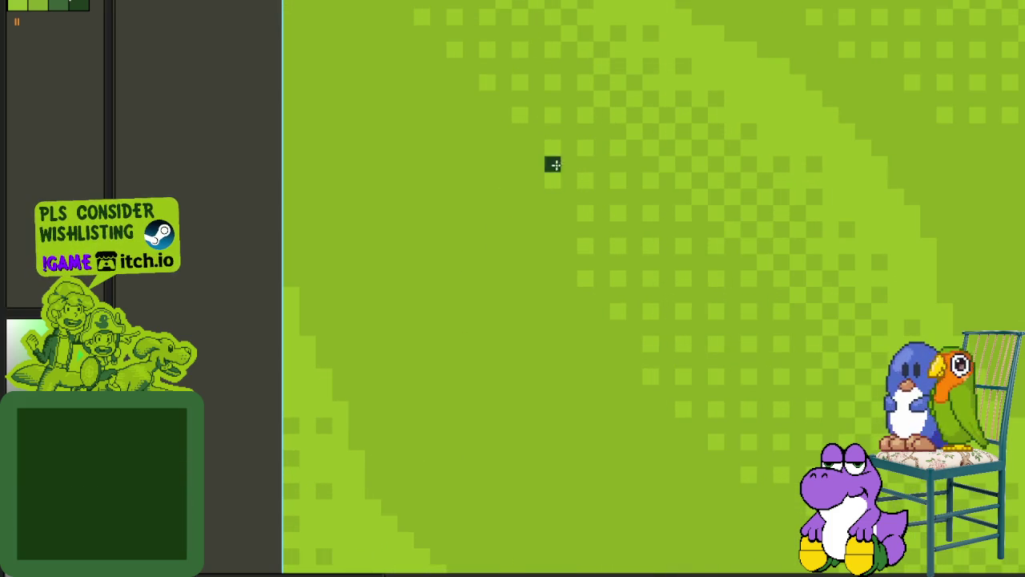
- Draw the top curve and straight right side of a new dark rock outline
{"action": "mouse_move", "coordinate": [537, 131]}
{"action": "left_mouse_down"}
{"action": "mouse_move", "coordinate": [520, 131]}
{"action": "mouse_move", "coordinate": [454, 265]}
{"action": "left_mouse_up"}
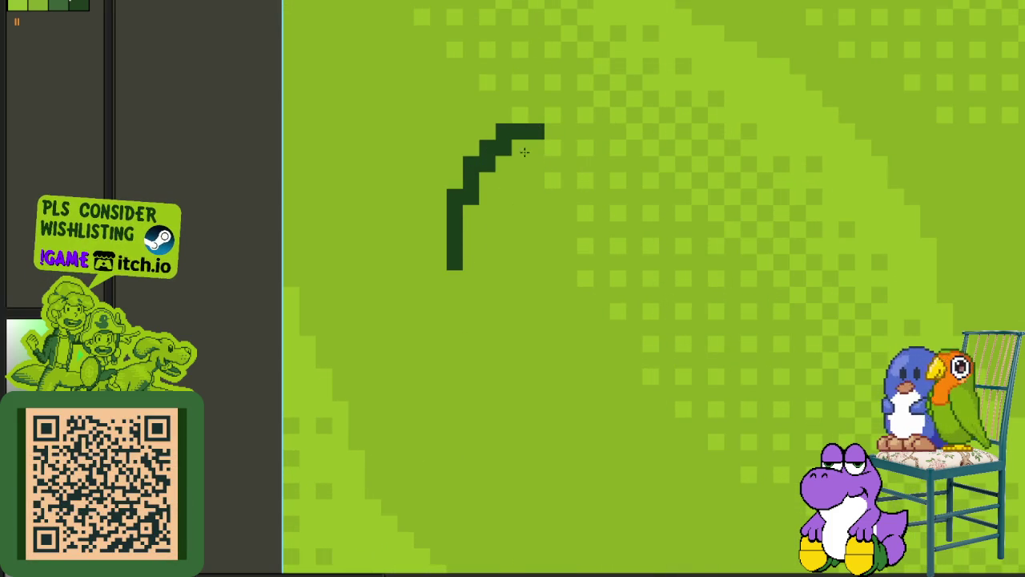
{"action": "left_click_drag", "start_coordinate": [475, 216], "coordinate": [524, 137]}
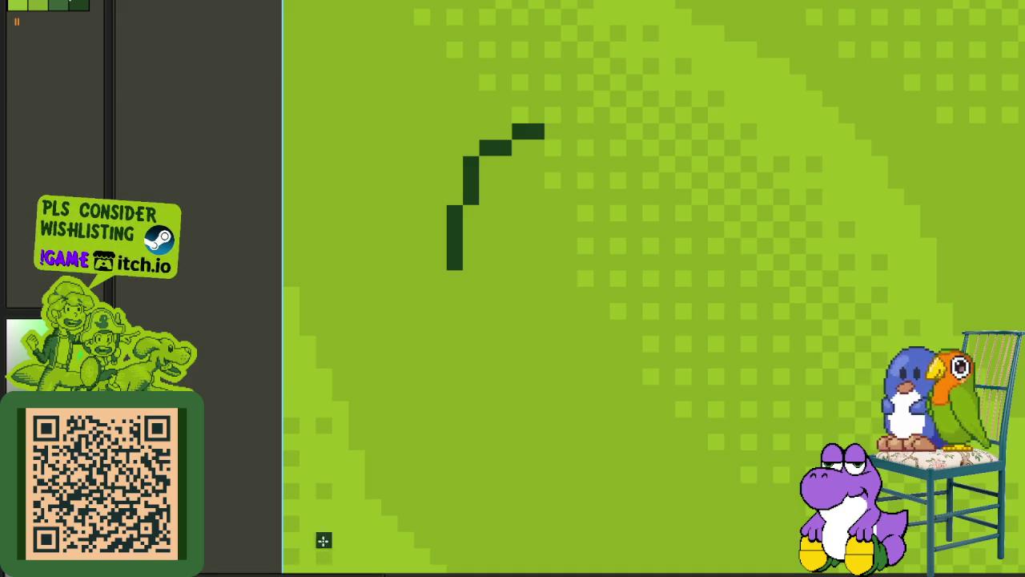
{"action": "left_click_drag", "start_coordinate": [522, 279], "coordinate": [504, 308]}
{"action": "scroll", "coordinate": [508, 224], "scroll_direction": "up", "scroll_amount": 1}
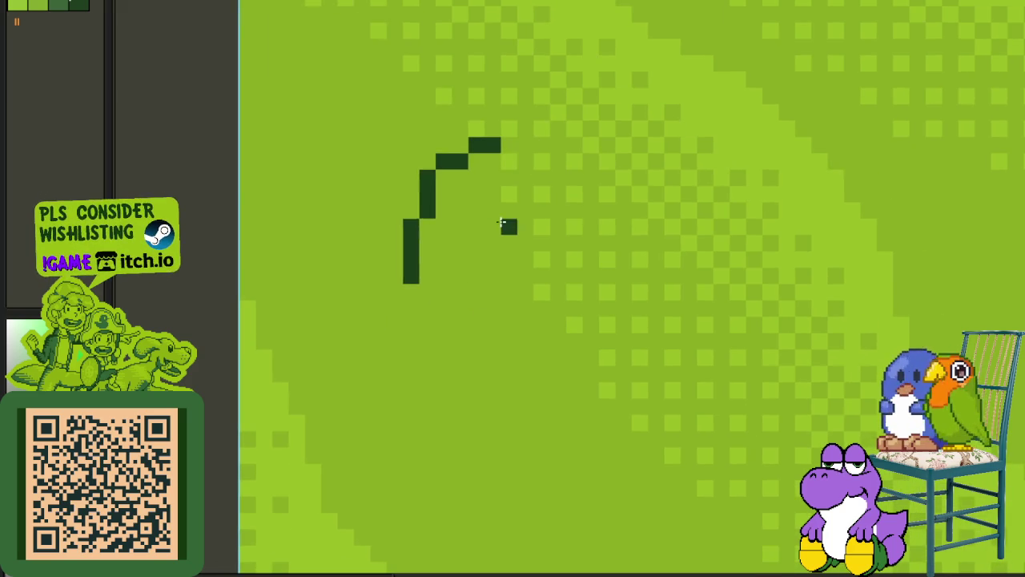
{"action": "scroll", "coordinate": [508, 224], "scroll_direction": "up", "scroll_amount": 1}
{"action": "left_click_drag", "start_coordinate": [508, 165], "coordinate": [544, 190]}
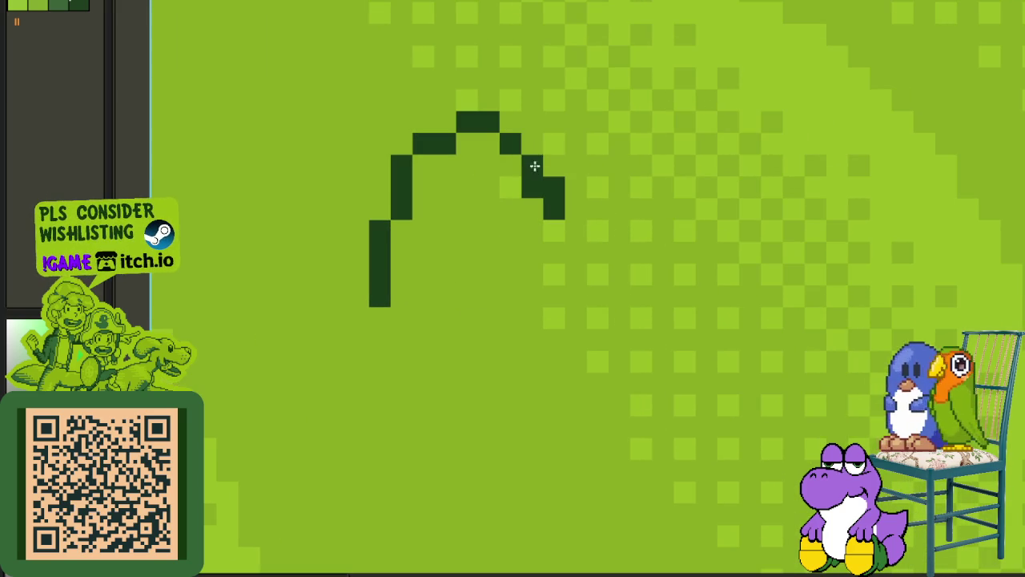
{"action": "scroll", "coordinate": [552, 257], "scroll_direction": "down", "scroll_amount": 2}
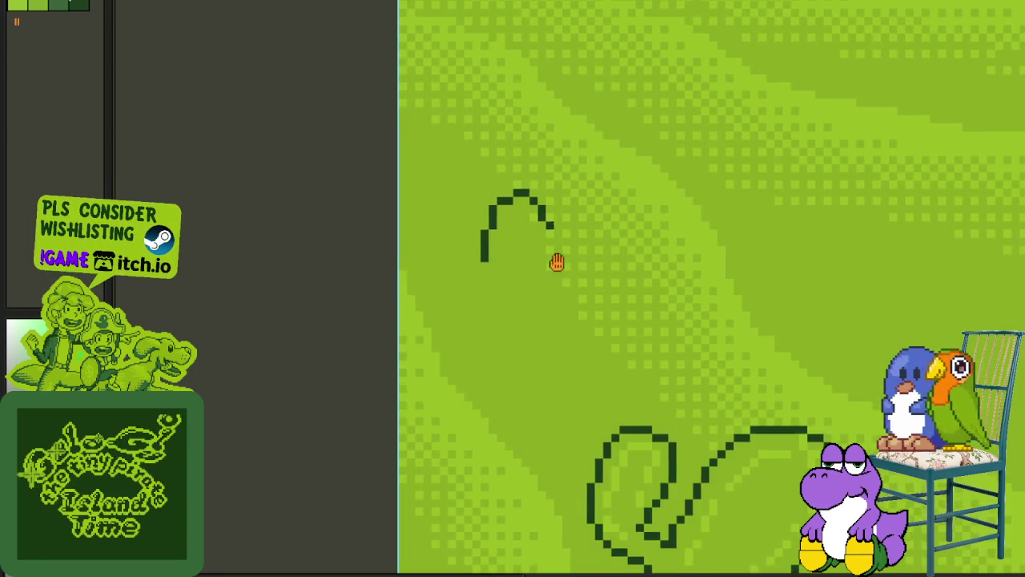
{"action": "scroll", "coordinate": [552, 257], "scroll_direction": "up", "scroll_amount": 2}
{"action": "left_click_drag", "start_coordinate": [547, 210], "coordinate": [552, 251]}
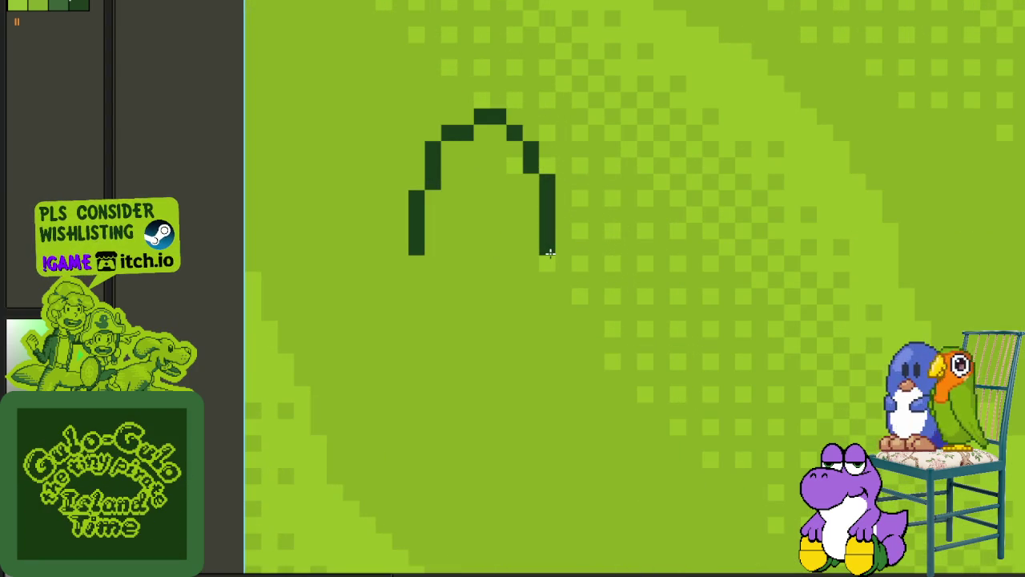
- Extend the outline down the left side and along the bottom, erasing stray pixels
{"action": "left_click_drag", "start_coordinate": [550, 254], "coordinate": [579, 273]}
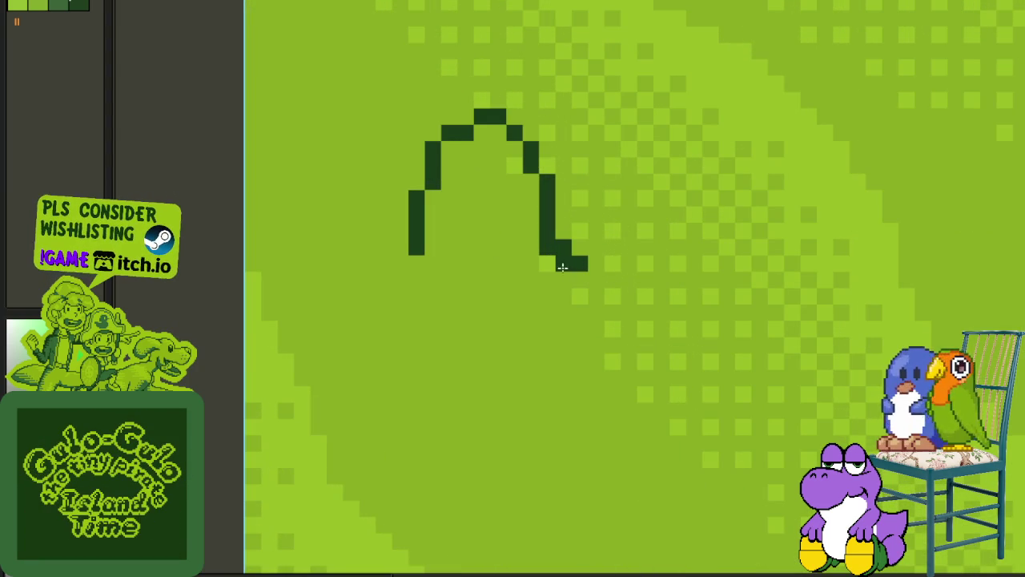
{"action": "right_click", "coordinate": [548, 247]}
{"action": "right_click", "coordinate": [417, 247]}
{"action": "mouse_move", "coordinate": [396, 250]}
{"action": "left_mouse_down"}
{"action": "mouse_move", "coordinate": [397, 294]}
{"action": "mouse_move", "coordinate": [384, 293]}
{"action": "mouse_move", "coordinate": [451, 373]}
{"action": "left_mouse_up"}
{"action": "right_click", "coordinate": [417, 345]}
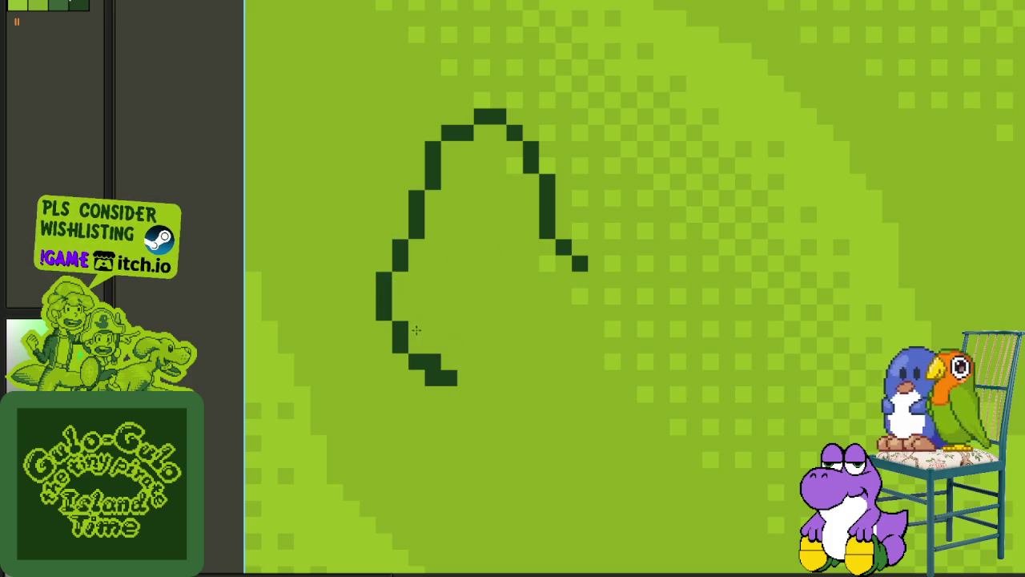
{"action": "left_click_drag", "start_coordinate": [459, 392], "coordinate": [513, 410]}
{"action": "right_click", "coordinate": [449, 378]}
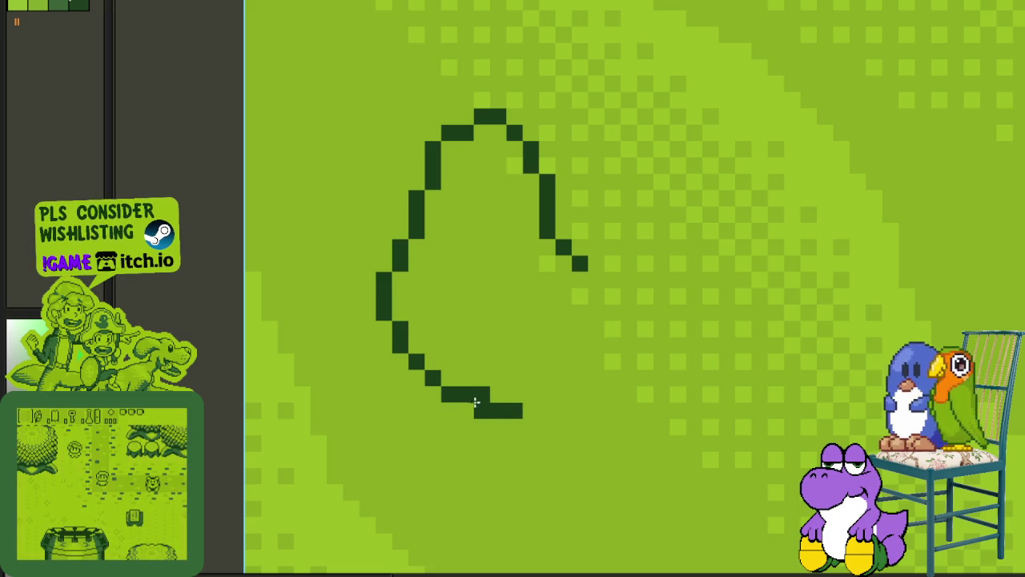
{"action": "right_click", "coordinate": [448, 394]}
{"action": "left_click_drag", "start_coordinate": [433, 378], "coordinate": [448, 378]}
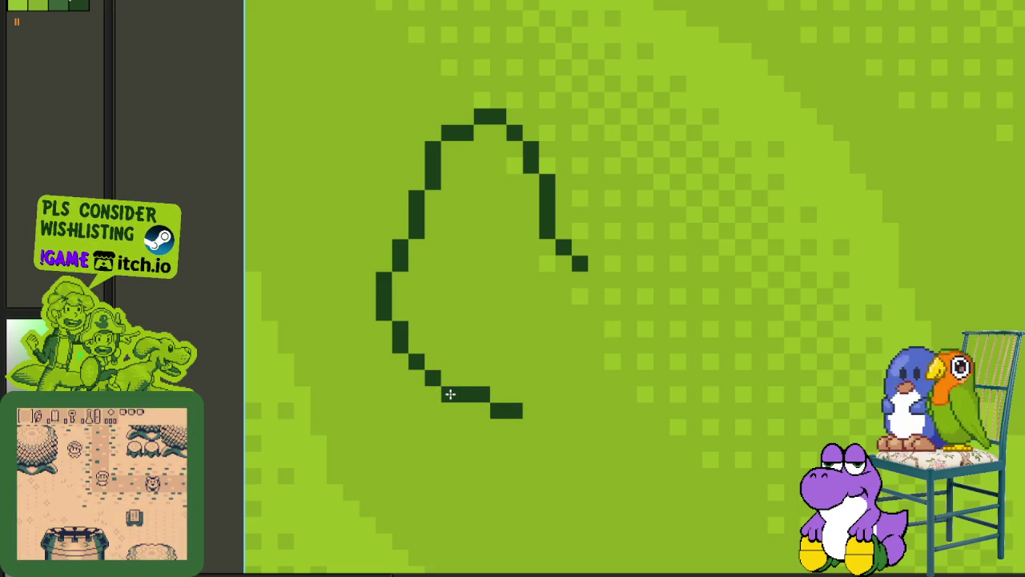
- Rework the outline's right diagonal and bottom-right corner pixels
{"action": "left_click", "coordinate": [580, 311]}
{"action": "right_click", "coordinate": [580, 311]}
{"action": "left_click", "coordinate": [596, 279]}
{"action": "mouse_move", "coordinate": [612, 294]}
{"action": "left_mouse_down"}
{"action": "mouse_move", "coordinate": [614, 364]}
{"action": "mouse_move", "coordinate": [549, 400]}
{"action": "left_mouse_up"}
{"action": "right_click", "coordinate": [612, 296]}
{"action": "left_click", "coordinate": [596, 297]}
{"action": "left_click", "coordinate": [538, 410]}
{"action": "right_click", "coordinate": [547, 394]}
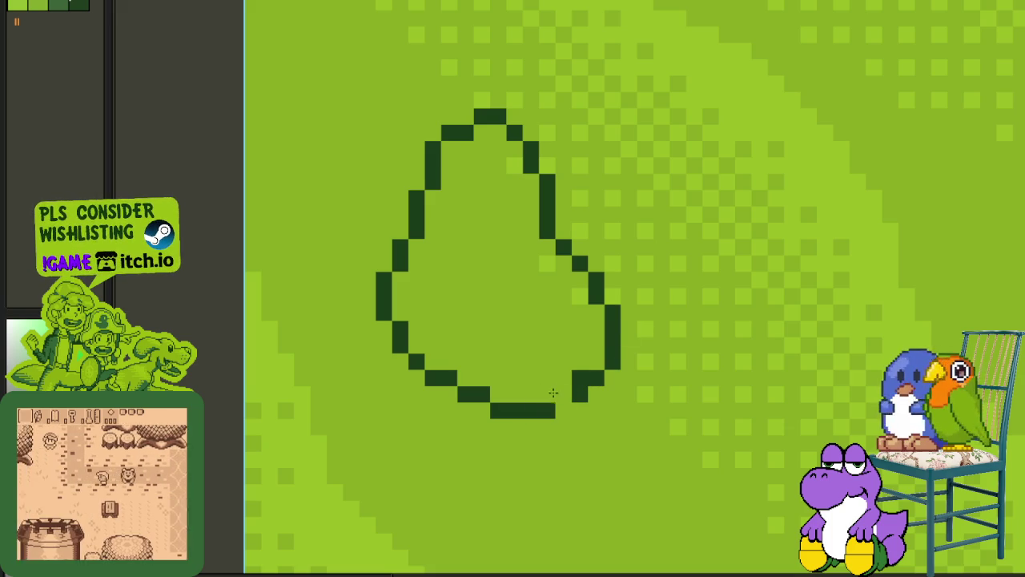
{"action": "right_click", "coordinate": [580, 378]}
{"action": "left_click", "coordinate": [548, 394]}
- Close the last gap at the outline's lower right, completing the pear shape
{"action": "scroll", "coordinate": [553, 396], "scroll_direction": "down", "scroll_amount": 3}
{"action": "scroll", "coordinate": [544, 384], "scroll_direction": "up", "scroll_amount": 3}
{"action": "right_click", "coordinate": [552, 395]}
{"action": "left_click", "coordinate": [535, 379]}
{"action": "scroll", "coordinate": [539, 379], "scroll_direction": "down", "scroll_amount": 3}
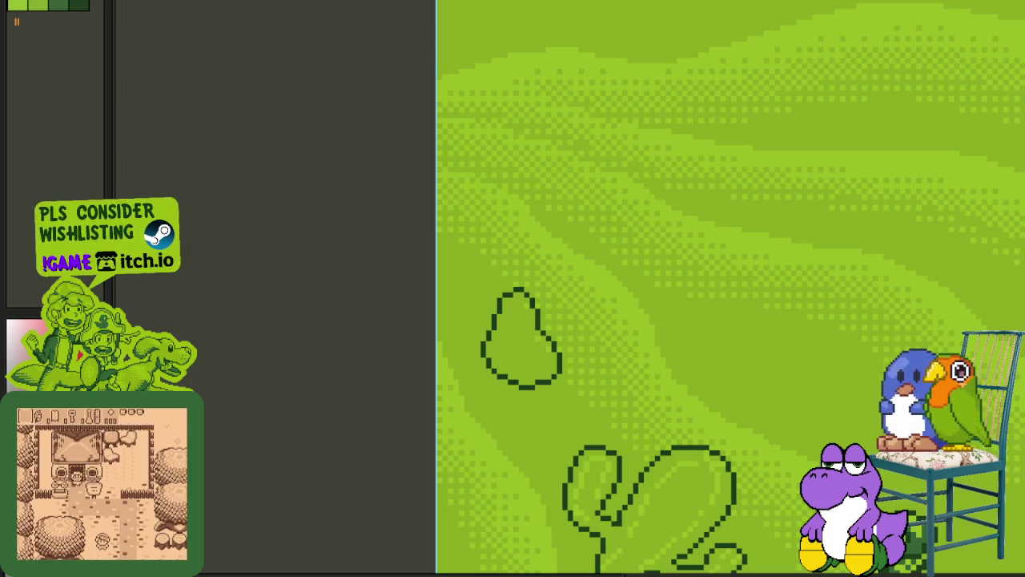
- Shade the pear rock's inner left edge in a lighter green
{"action": "scroll", "coordinate": [507, 337], "scroll_direction": "up", "scroll_amount": 1}
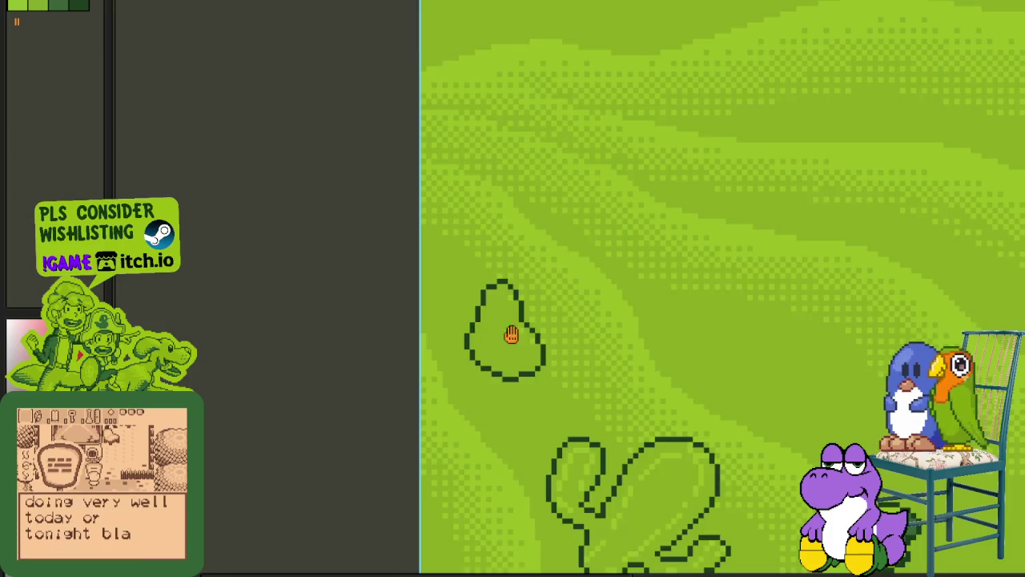
{"action": "scroll", "coordinate": [561, 328], "scroll_direction": "up", "scroll_amount": 3}
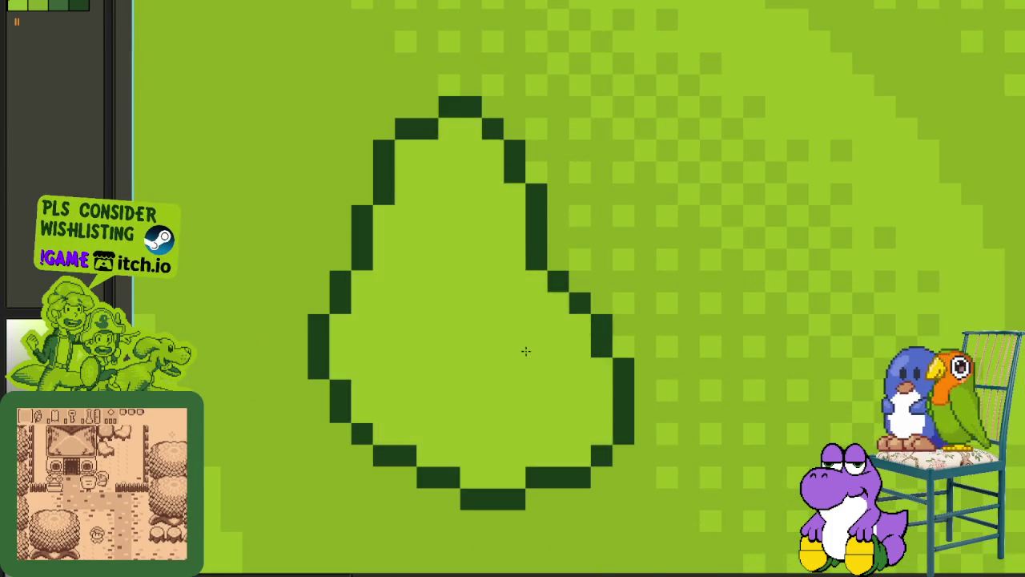
{"action": "scroll", "coordinate": [521, 350], "scroll_direction": "down", "scroll_amount": 3}
{"action": "scroll", "coordinate": [513, 312], "scroll_direction": "up", "scroll_amount": 1}
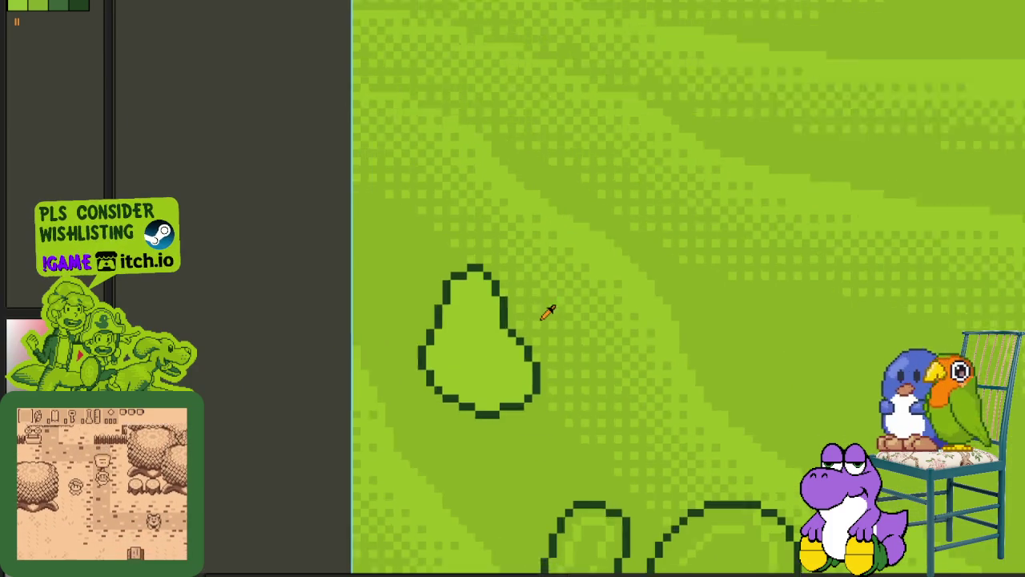
{"action": "scroll", "coordinate": [549, 305], "scroll_direction": "up", "scroll_amount": 2}
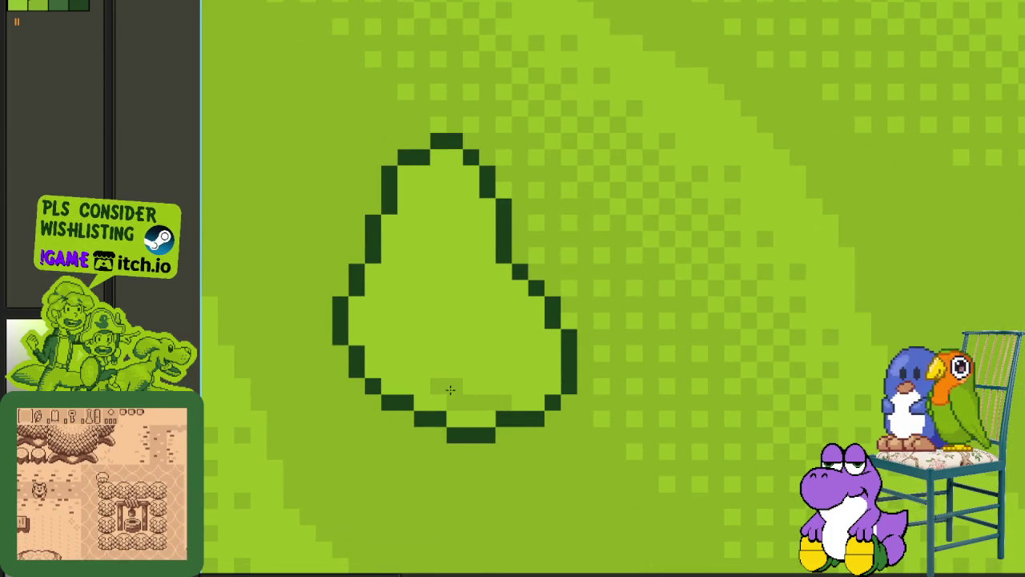
{"action": "left_click_drag", "start_coordinate": [439, 377], "coordinate": [389, 299]}
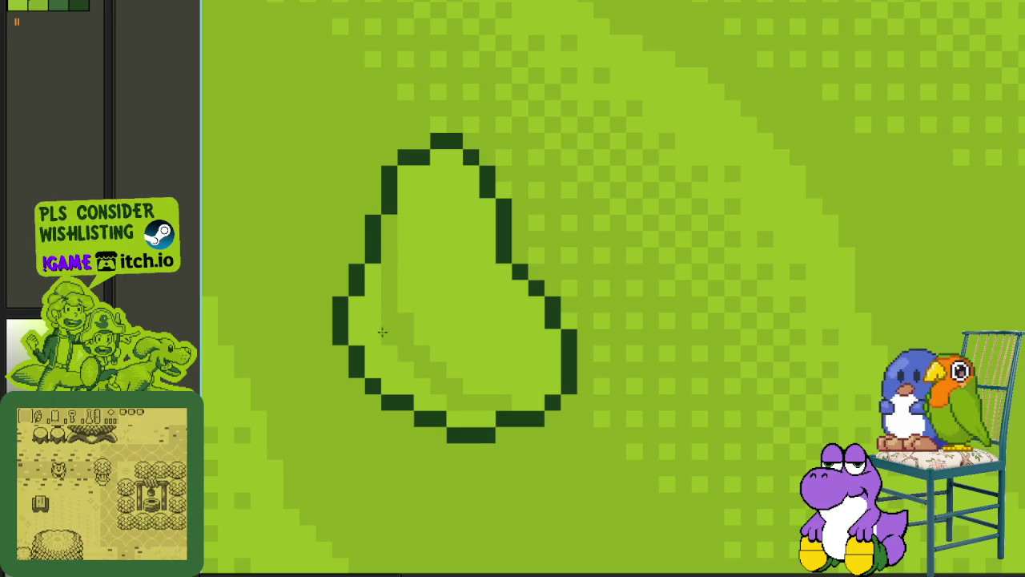
{"action": "scroll", "coordinate": [473, 419], "scroll_direction": "down", "scroll_amount": 1}
{"action": "scroll", "coordinate": [432, 432], "scroll_direction": "down", "scroll_amount": 1}
{"action": "scroll", "coordinate": [309, 407], "scroll_direction": "up", "scroll_amount": 1}
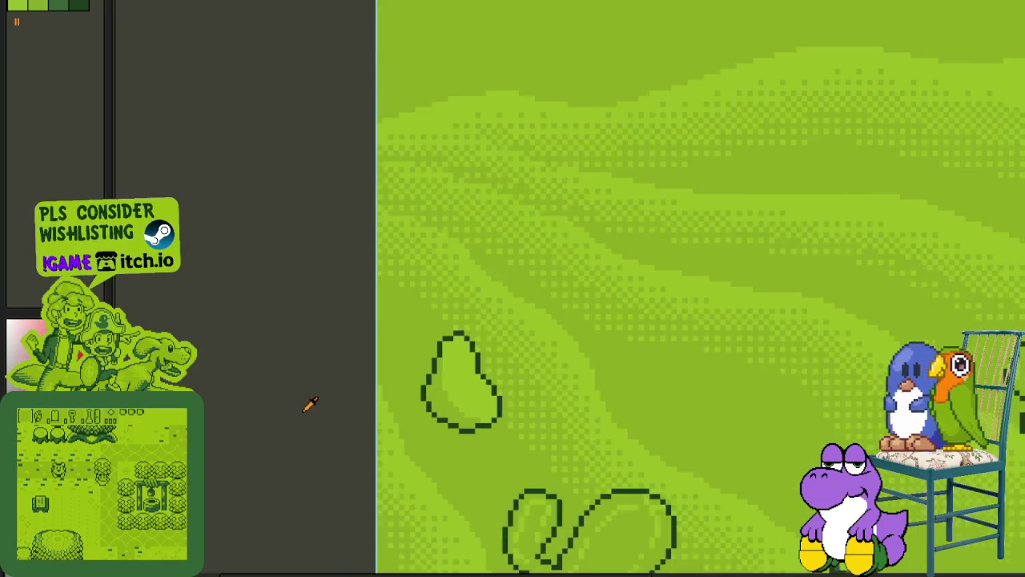
{"action": "scroll", "coordinate": [310, 397], "scroll_direction": "up", "scroll_amount": 1}
{"action": "scroll", "coordinate": [490, 413], "scroll_direction": "up", "scroll_amount": 3}
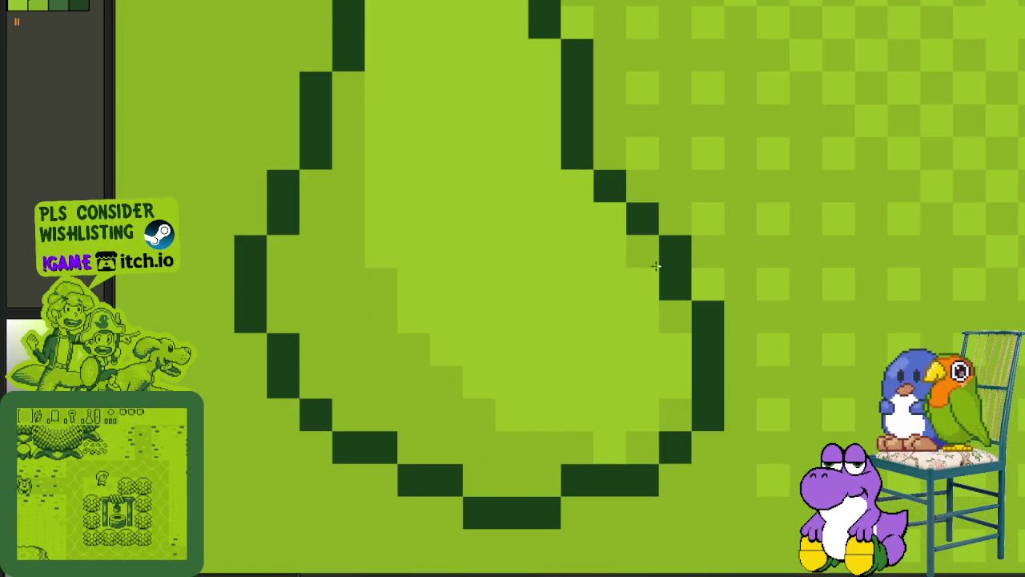
- Tidy the pear's top outline pixels near its right edge
{"action": "left_click", "coordinate": [576, 185]}
{"action": "scroll", "coordinate": [584, 165], "scroll_direction": "down", "scroll_amount": 1}
{"action": "mouse_move", "coordinate": [596, 270]}
{"action": "left_mouse_down"}
{"action": "mouse_move", "coordinate": [596, 240]}
{"action": "mouse_move", "coordinate": [559, 214]}
{"action": "mouse_move", "coordinate": [490, 244]}
{"action": "left_mouse_up"}
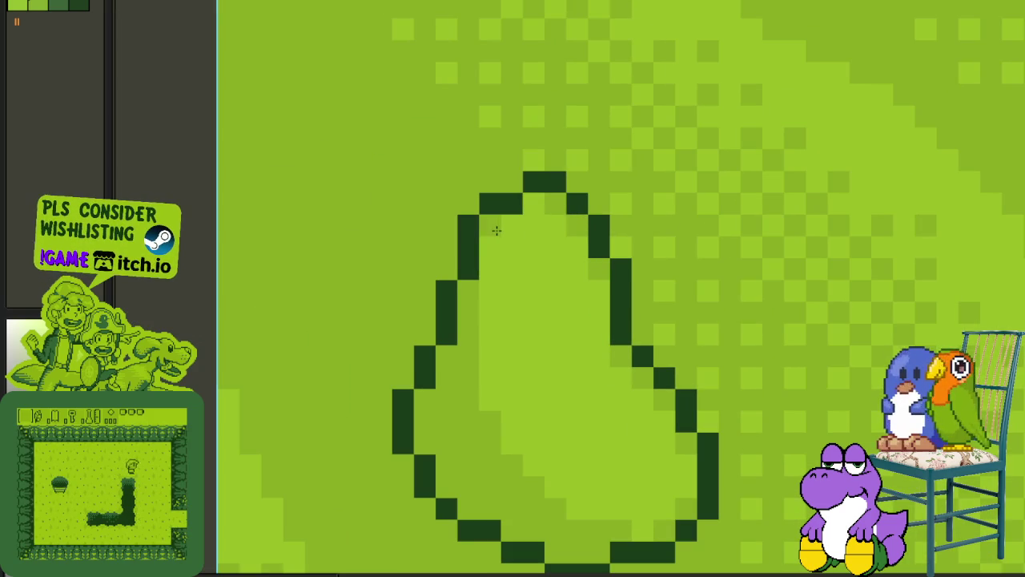
{"action": "scroll", "coordinate": [491, 244], "scroll_direction": "down", "scroll_amount": 2}
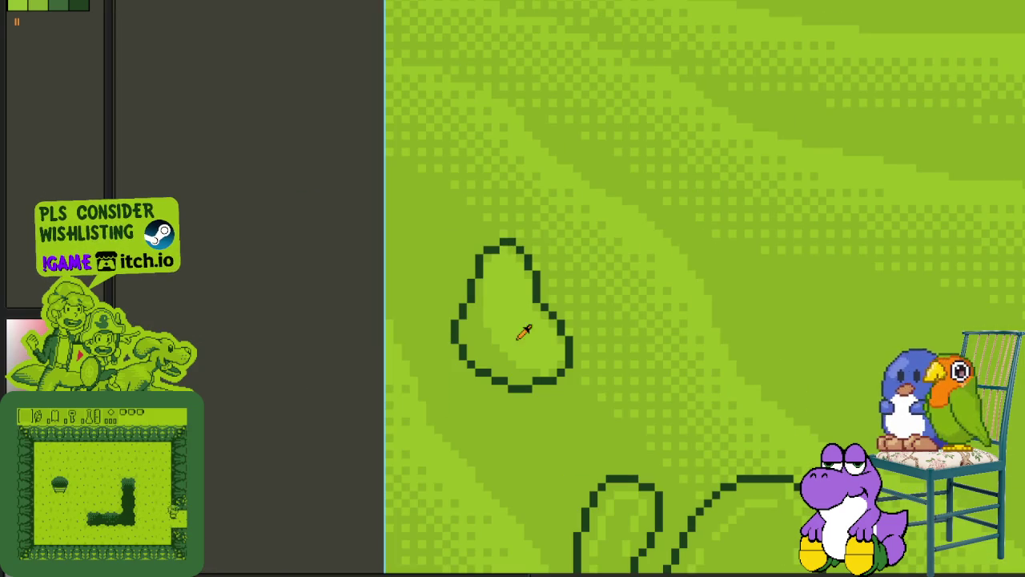
{"action": "scroll", "coordinate": [522, 332], "scroll_direction": "up", "scroll_amount": 1}
{"action": "scroll", "coordinate": [499, 325], "scroll_direction": "up", "scroll_amount": 1}
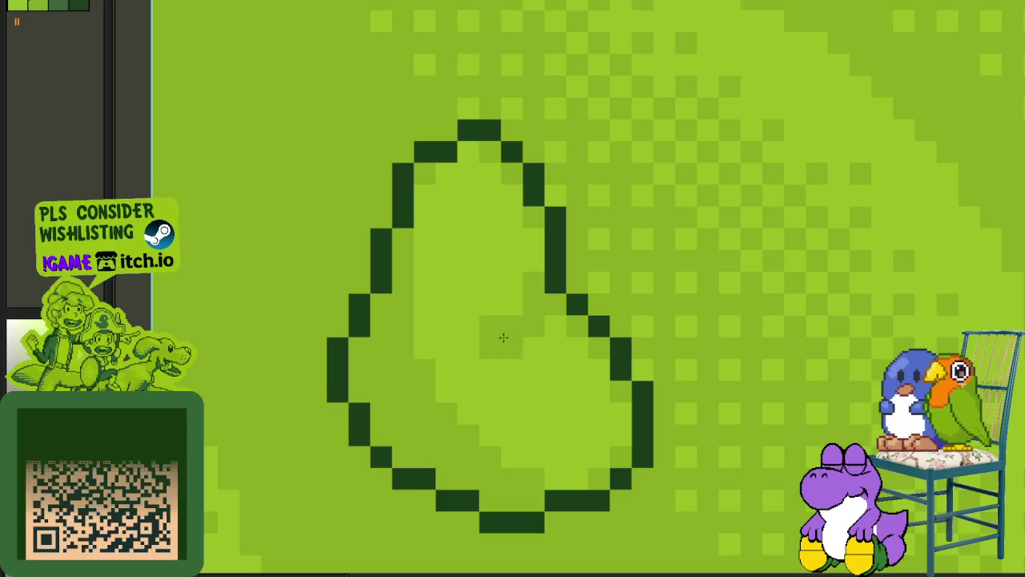
{"action": "scroll", "coordinate": [536, 328], "scroll_direction": "down", "scroll_amount": 3}
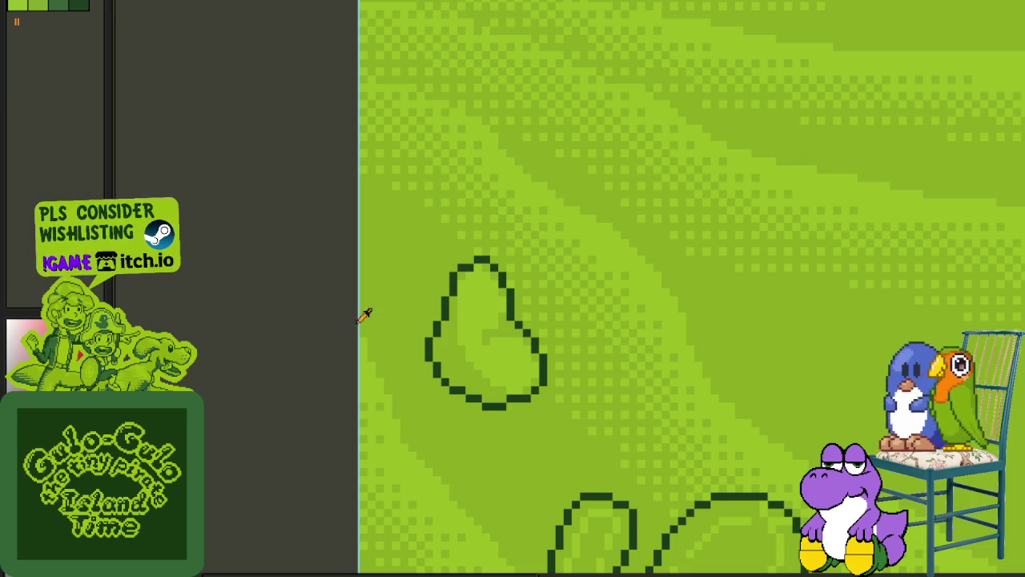
- Lasso the pear rock and move it slightly down and left
{"action": "scroll", "coordinate": [475, 265], "scroll_direction": "up", "scroll_amount": 2}
{"action": "mouse_move", "coordinate": [526, 145]}
{"action": "left_mouse_down"}
{"action": "mouse_move", "coordinate": [378, 258]}
{"action": "mouse_move", "coordinate": [527, 418]}
{"action": "mouse_move", "coordinate": [609, 455]}
{"action": "left_mouse_up"}
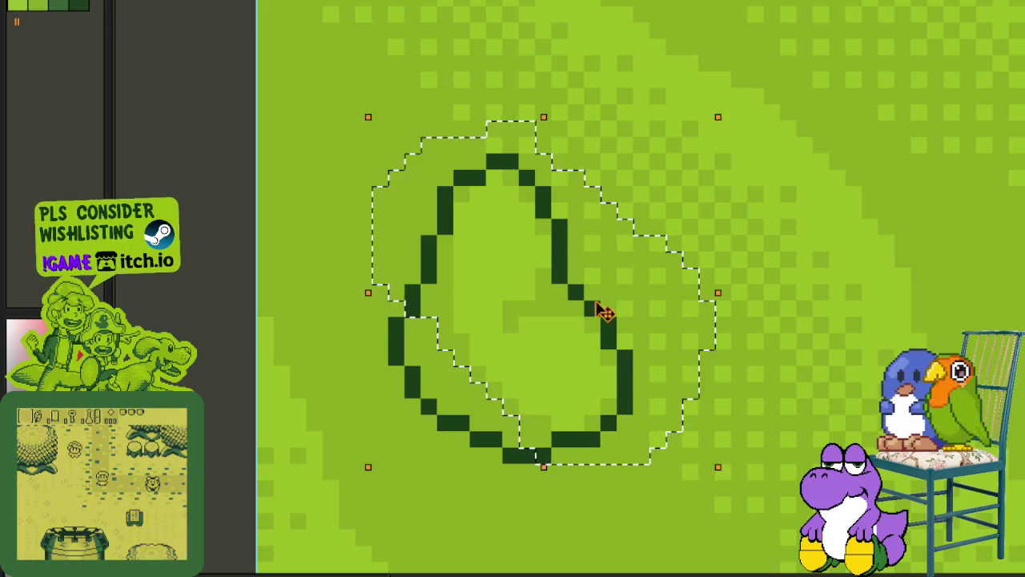
{"action": "left_click_drag", "start_coordinate": [602, 313], "coordinate": [568, 332]}
{"action": "key", "text": "ctrl+d"}
- Redraw the pear's lower-left stepped outline and nudge its upper part down one pixel
{"action": "scroll", "coordinate": [495, 448], "scroll_direction": "up", "scroll_amount": 1}
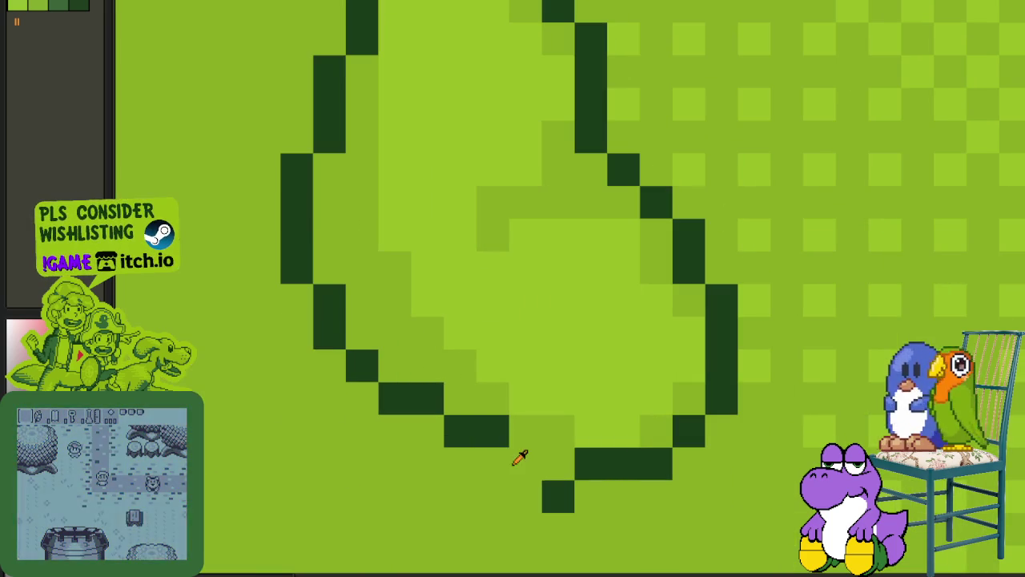
{"action": "left_click", "coordinate": [505, 474]}
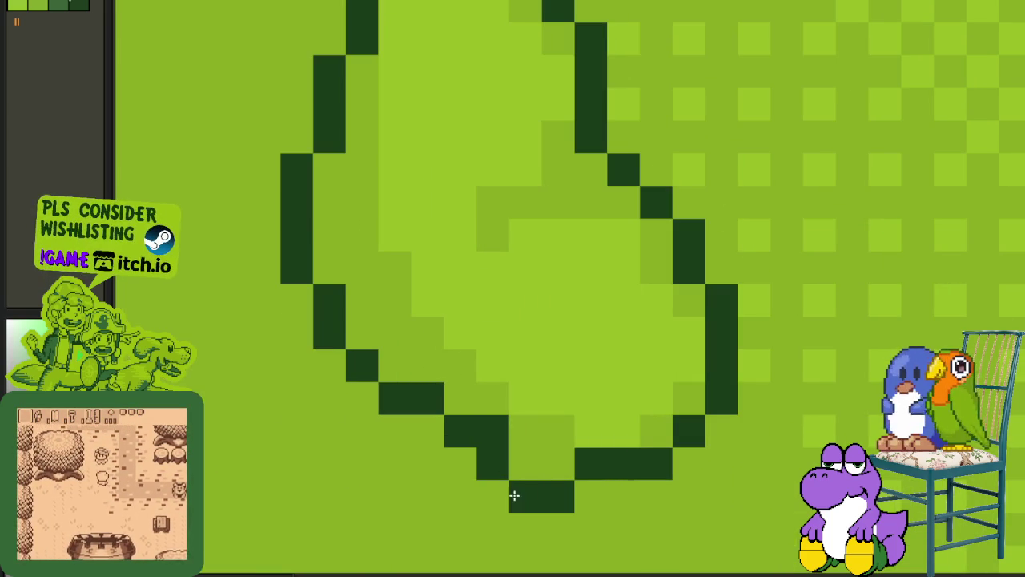
{"action": "scroll", "coordinate": [472, 417], "scroll_direction": "down", "scroll_amount": 3}
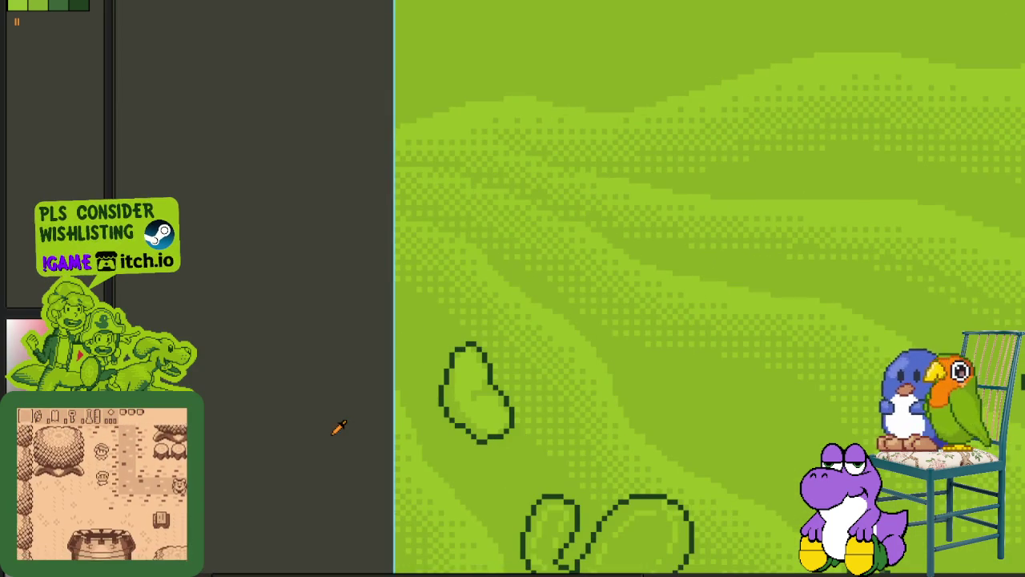
{"action": "scroll", "coordinate": [474, 424], "scroll_direction": "up", "scroll_amount": 3}
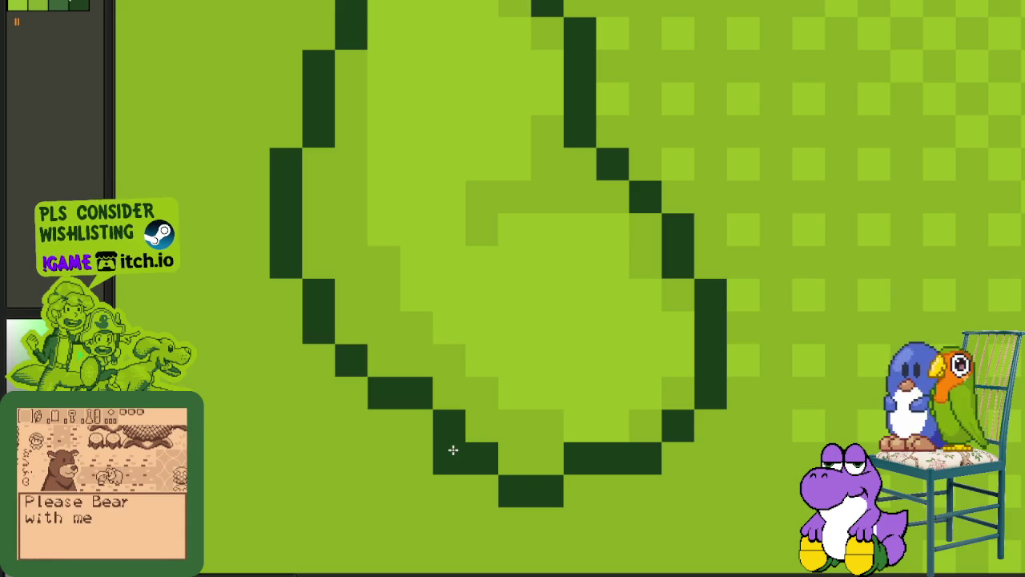
{"action": "left_click_drag", "start_coordinate": [454, 449], "coordinate": [423, 425]}
{"action": "scroll", "coordinate": [419, 392], "scroll_direction": "down", "scroll_amount": 2}
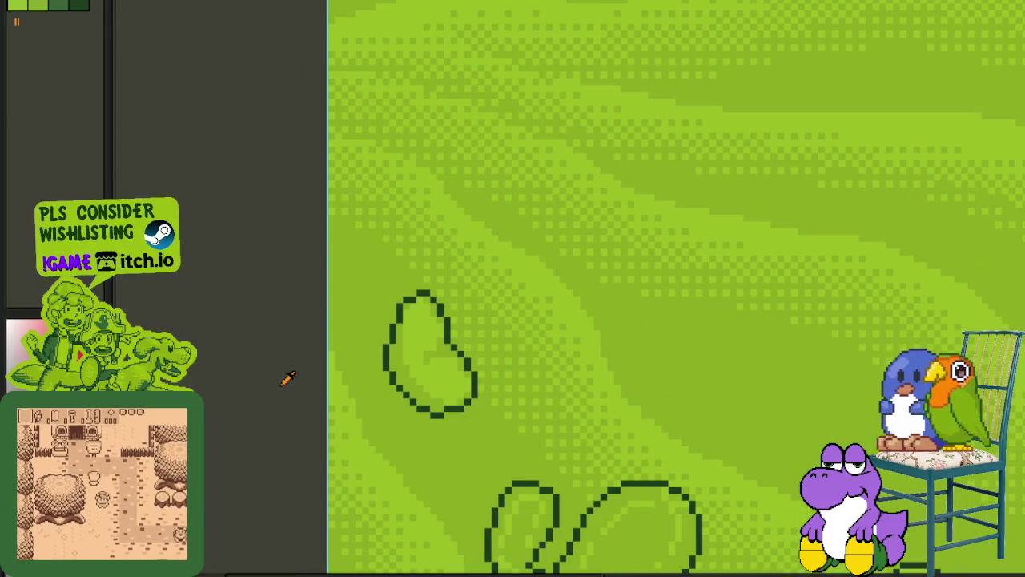
{"action": "scroll", "coordinate": [356, 311], "scroll_direction": "up", "scroll_amount": 2}
{"action": "mouse_move", "coordinate": [525, 228]}
{"action": "left_mouse_down"}
{"action": "mouse_move", "coordinate": [481, 226]}
{"action": "mouse_move", "coordinate": [436, 352]}
{"action": "mouse_move", "coordinate": [590, 339]}
{"action": "left_mouse_up"}
{"action": "left_click_drag", "start_coordinate": [526, 270], "coordinate": [527, 281]}
{"action": "left_click", "coordinate": [683, 293]}
- Fill the upper rock's interior with red using the Paint Bucket
{"action": "mouse_move", "coordinate": [669, 276]}
{"action": "left_mouse_down"}
{"action": "mouse_move", "coordinate": [597, 239]}
{"action": "mouse_move", "coordinate": [469, 272]}
{"action": "mouse_move", "coordinate": [515, 323]}
{"action": "mouse_move", "coordinate": [617, 341]}
{"action": "mouse_move", "coordinate": [571, 321]}
{"action": "mouse_move", "coordinate": [584, 328]}
{"action": "left_mouse_up"}
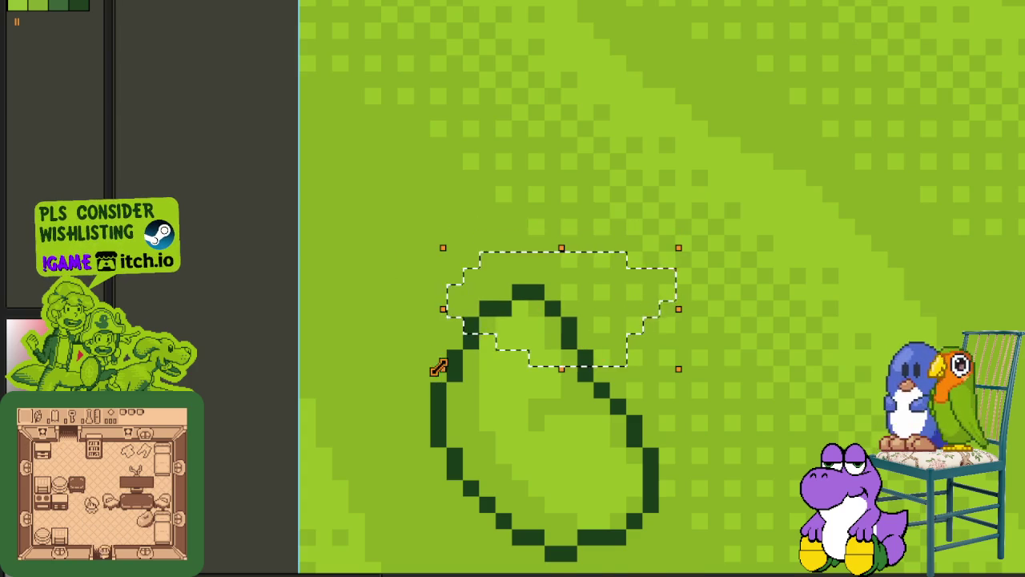
{"action": "scroll", "coordinate": [389, 380], "scroll_direction": "down", "scroll_amount": 3}
{"action": "scroll", "coordinate": [300, 389], "scroll_direction": "down", "scroll_amount": 3}
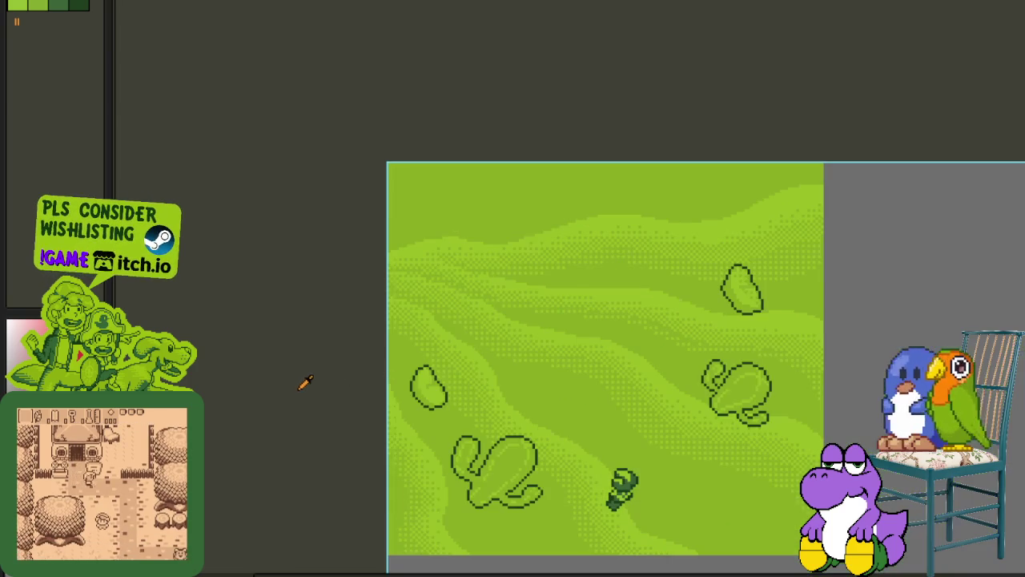
{"action": "scroll", "coordinate": [771, 280], "scroll_direction": "up", "scroll_amount": 3}
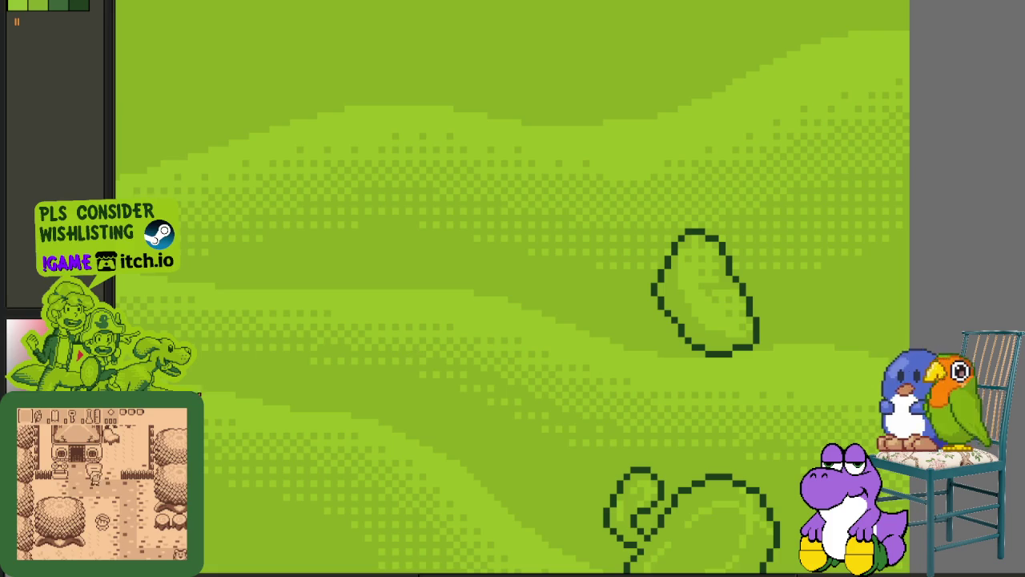
{"action": "scroll", "coordinate": [694, 318], "scroll_direction": "up", "scroll_amount": 2}
{"action": "left_click", "coordinate": [687, 326]}
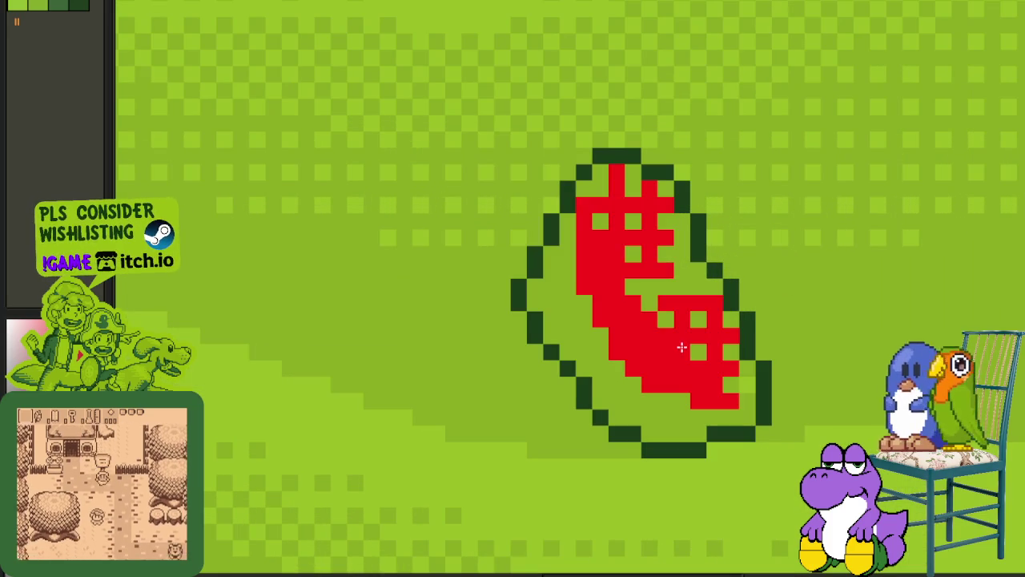
- Paint over the remaining green gaps so the rock's red fill is solid
{"action": "mouse_move", "coordinate": [677, 333]}
{"action": "left_mouse_down"}
{"action": "mouse_move", "coordinate": [648, 304]}
{"action": "mouse_move", "coordinate": [746, 385]}
{"action": "left_mouse_up"}
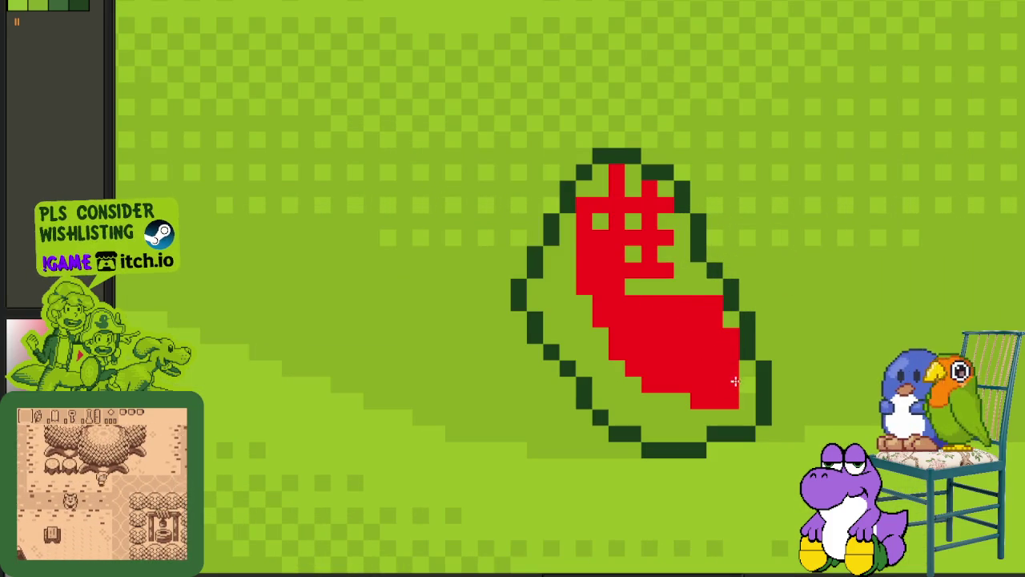
{"action": "mouse_move", "coordinate": [640, 258]}
{"action": "left_mouse_down"}
{"action": "mouse_move", "coordinate": [660, 238]}
{"action": "mouse_move", "coordinate": [655, 213]}
{"action": "left_mouse_up"}
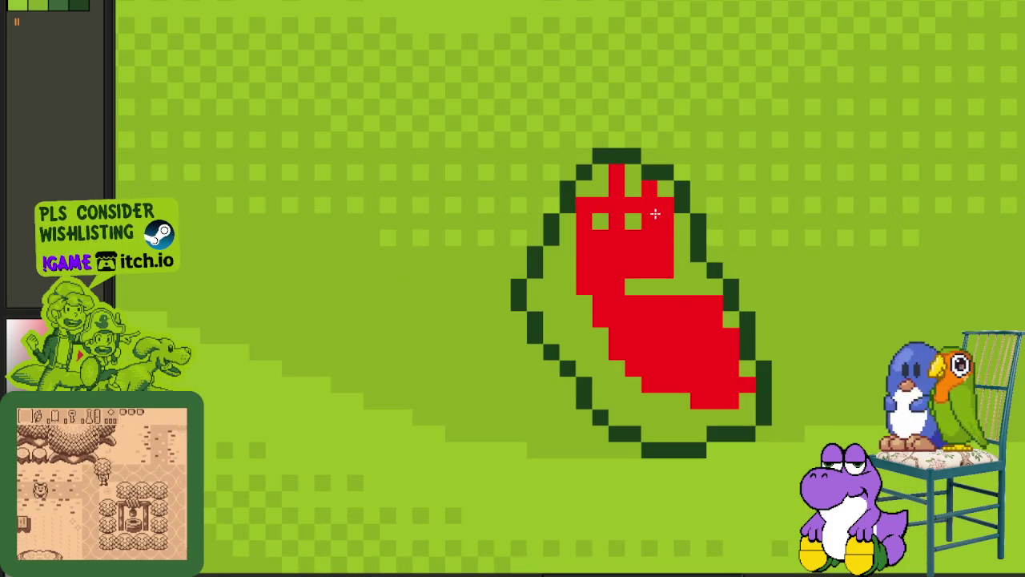
{"action": "left_click", "coordinate": [600, 222]}
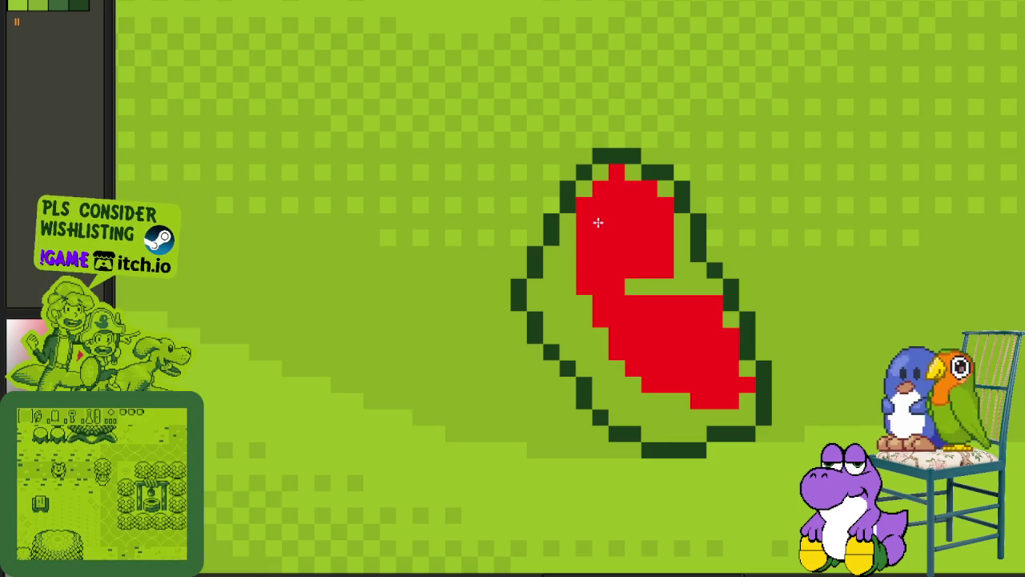
- Undo the red painting to restore the rock's plain green interior
{"action": "scroll", "coordinate": [600, 224], "scroll_direction": "down", "scroll_amount": 1}
{"action": "scroll", "coordinate": [608, 240], "scroll_direction": "up", "scroll_amount": 1}
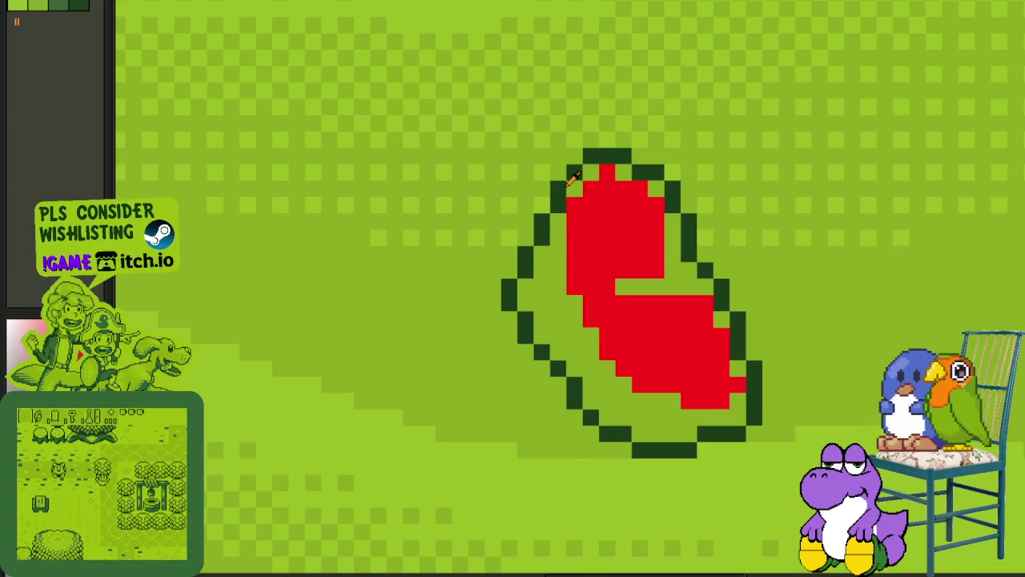
{"action": "scroll", "coordinate": [561, 178], "scroll_direction": "up", "scroll_amount": 1}
{"action": "key", "text": "ctrl+z"}
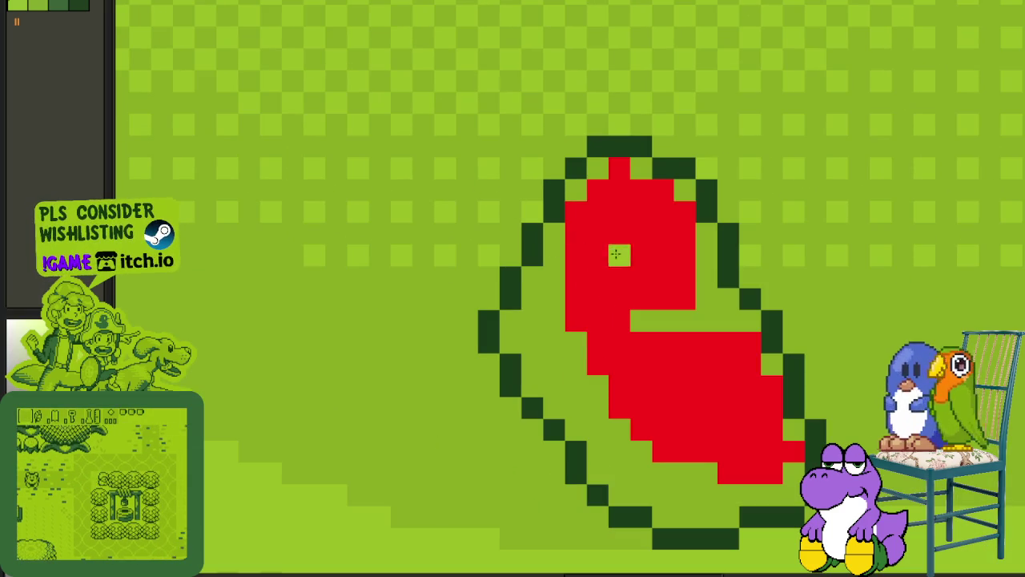
{"action": "key", "text": "ctrl+z"}
{"action": "scroll", "coordinate": [625, 262], "scroll_direction": "down", "scroll_amount": 2}
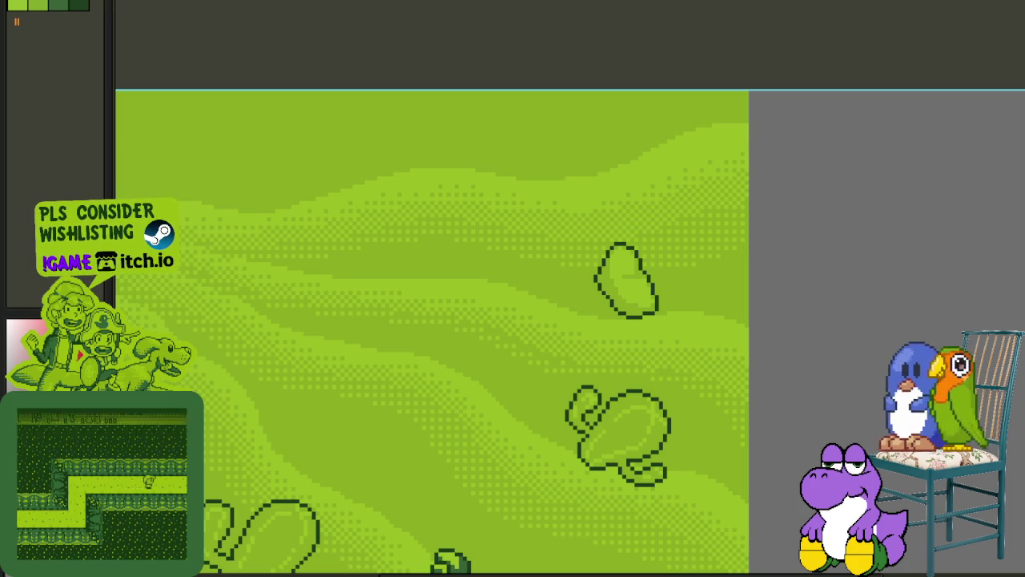
- Straighten the rock's left outline, adding and erasing edge pixels
{"action": "scroll", "coordinate": [645, 128], "scroll_direction": "down", "scroll_amount": 3}
{"action": "scroll", "coordinate": [638, 169], "scroll_direction": "up", "scroll_amount": 1}
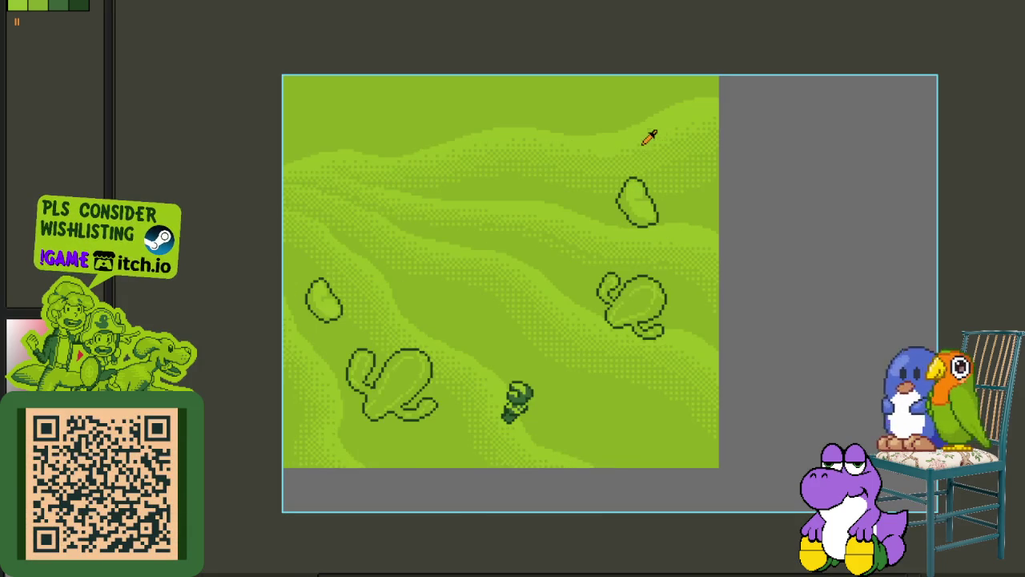
{"action": "scroll", "coordinate": [632, 161], "scroll_direction": "up", "scroll_amount": 2}
{"action": "scroll", "coordinate": [592, 205], "scroll_direction": "up", "scroll_amount": 2}
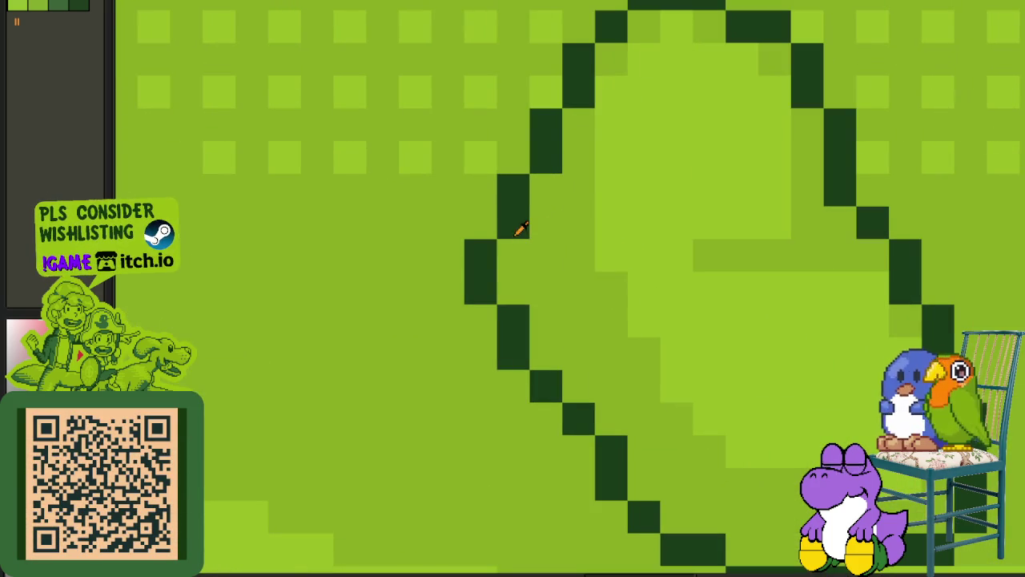
{"action": "left_click_drag", "start_coordinate": [513, 240], "coordinate": [514, 296]}
{"action": "right_click", "coordinate": [480, 255]}
{"action": "right_click", "coordinate": [481, 288]}
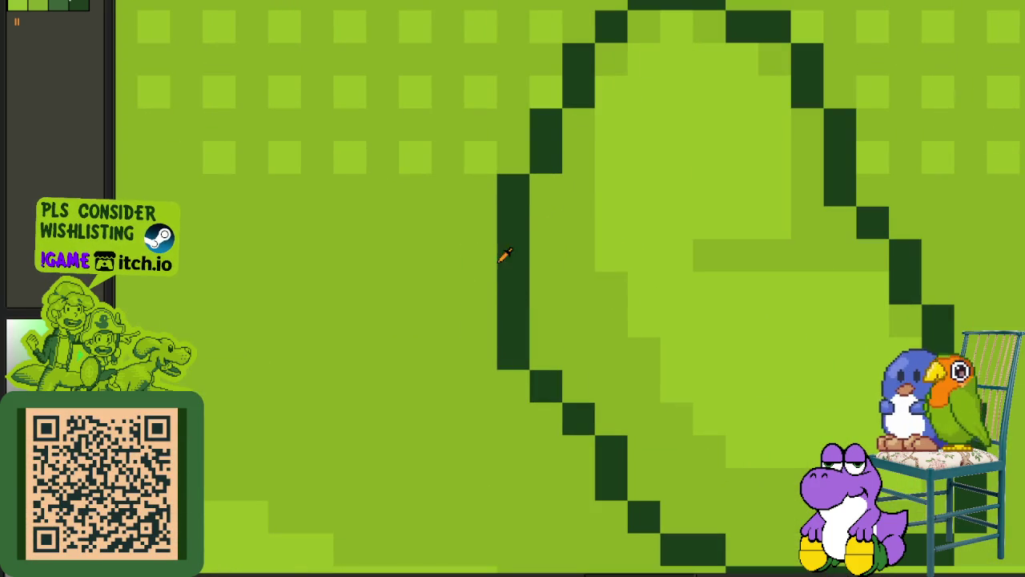
{"action": "left_click", "coordinate": [545, 190]}
{"action": "left_click", "coordinate": [544, 223]}
{"action": "right_click", "coordinate": [514, 190]}
- Draw a small closed pebble ring just below the left blob outline
{"action": "scroll", "coordinate": [518, 222], "scroll_direction": "down", "scroll_amount": 3}
{"action": "scroll", "coordinate": [551, 110], "scroll_direction": "down", "scroll_amount": 2}
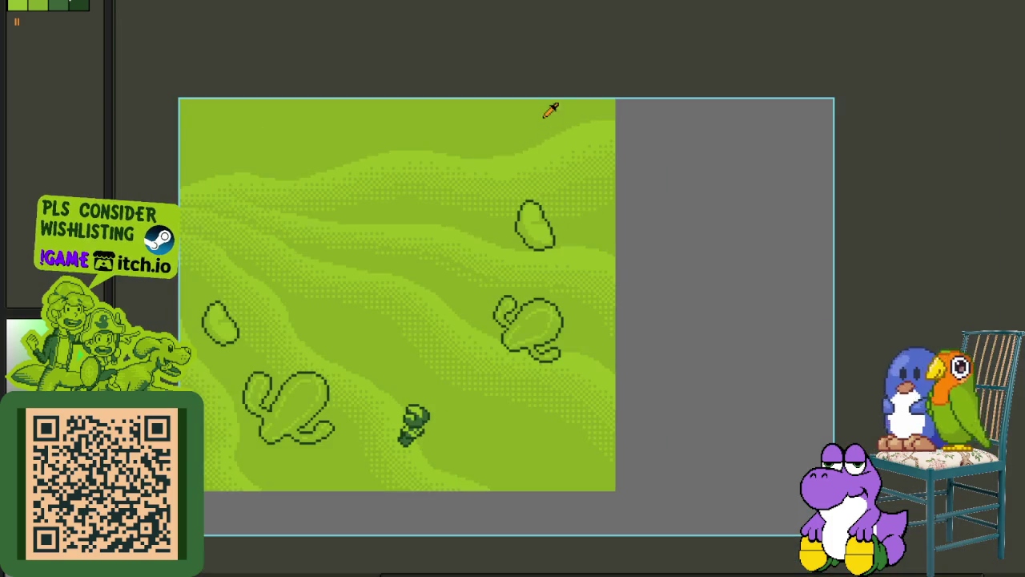
{"action": "scroll", "coordinate": [566, 206], "scroll_direction": "up", "scroll_amount": 2}
{"action": "scroll", "coordinate": [577, 247], "scroll_direction": "up", "scroll_amount": 1}
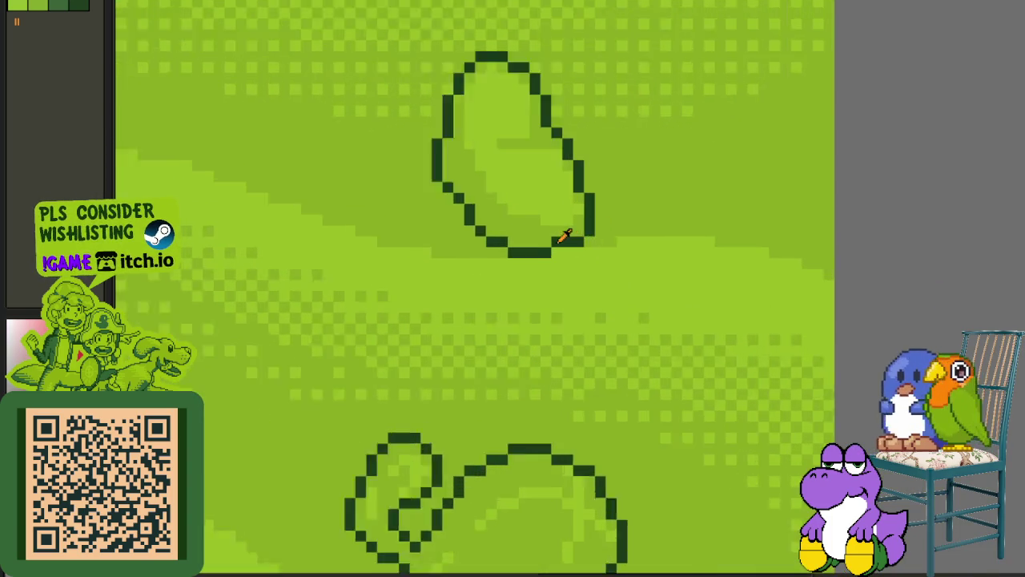
{"action": "scroll", "coordinate": [565, 235], "scroll_direction": "down", "scroll_amount": 1}
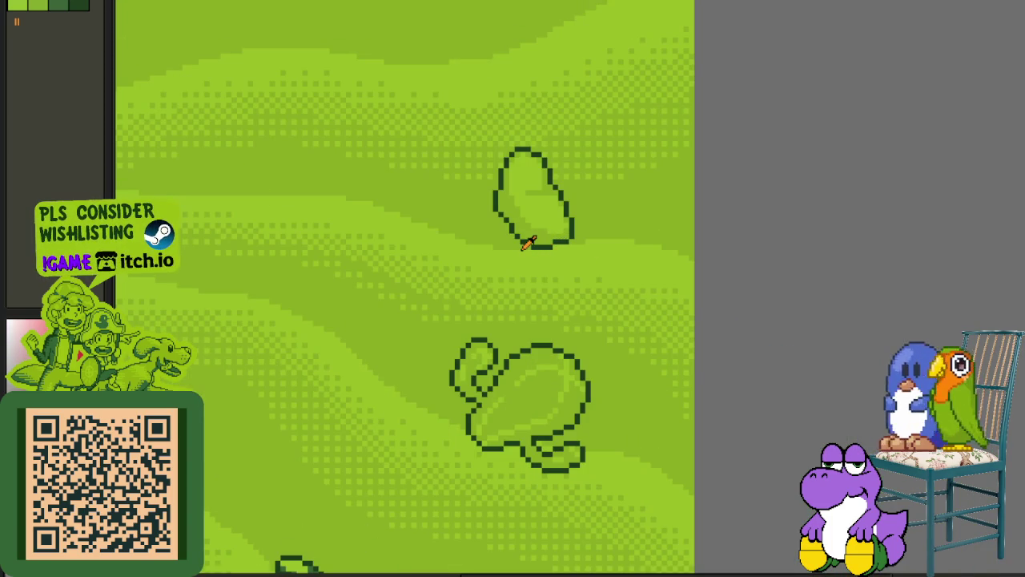
{"action": "scroll", "coordinate": [528, 243], "scroll_direction": "down", "scroll_amount": 1}
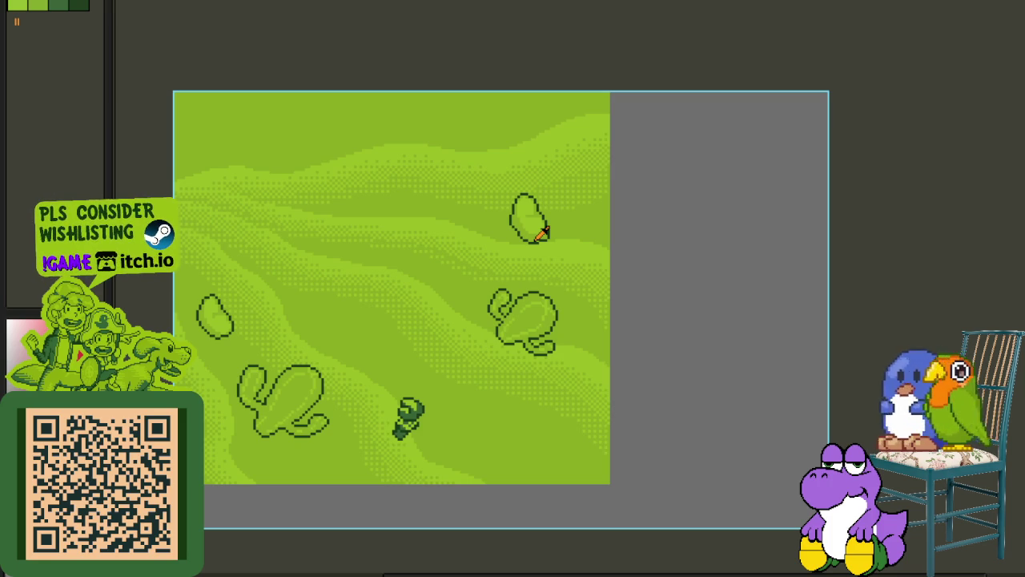
{"action": "scroll", "coordinate": [507, 280], "scroll_direction": "up", "scroll_amount": 1}
{"action": "scroll", "coordinate": [448, 304], "scroll_direction": "up", "scroll_amount": 1}
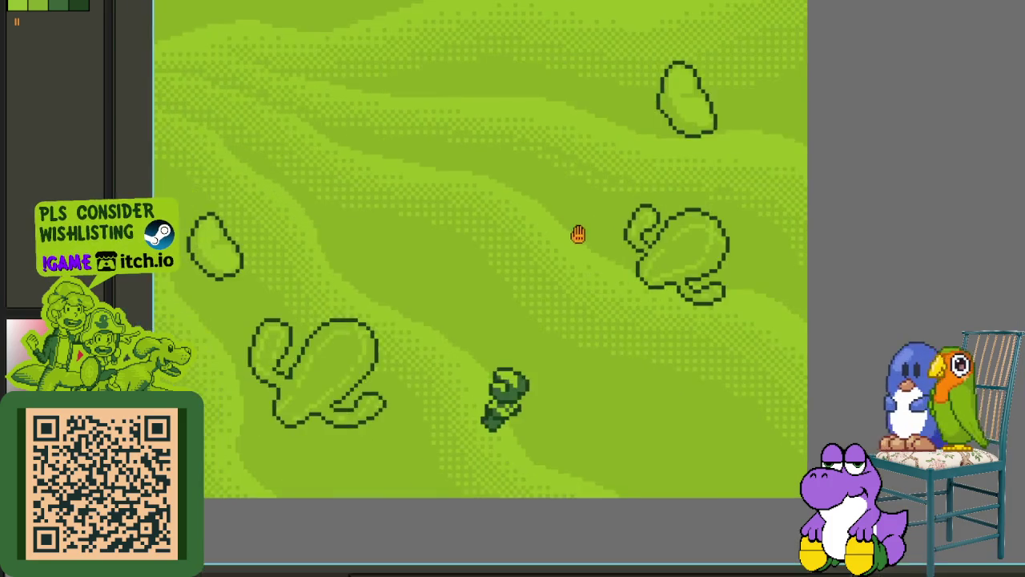
{"action": "scroll", "coordinate": [577, 231], "scroll_direction": "up", "scroll_amount": 1}
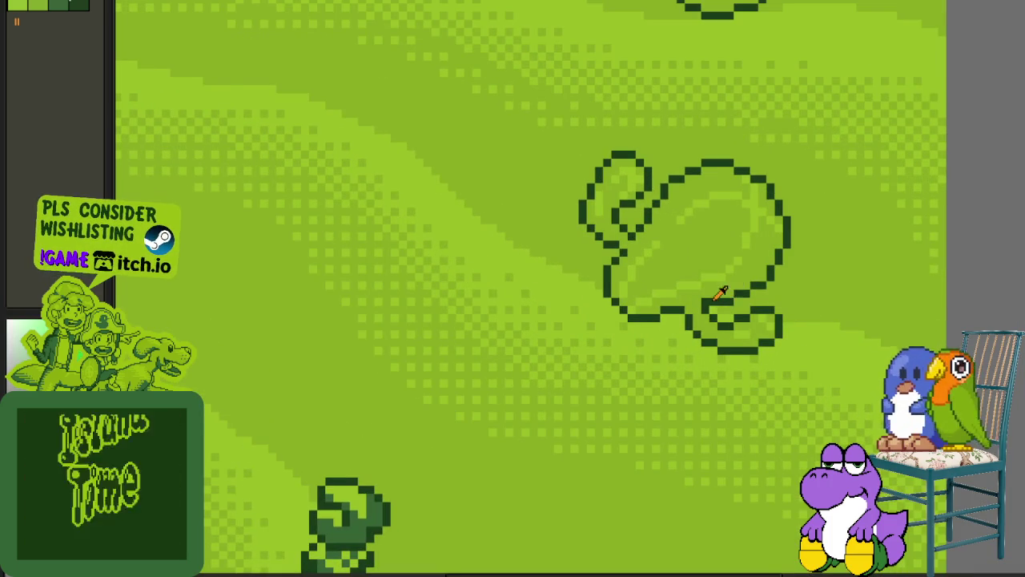
{"action": "scroll", "coordinate": [599, 218], "scroll_direction": "down", "scroll_amount": 1}
{"action": "scroll", "coordinate": [586, 274], "scroll_direction": "down", "scroll_amount": 1}
{"action": "left_click_drag", "start_coordinate": [508, 238], "coordinate": [435, 240]}
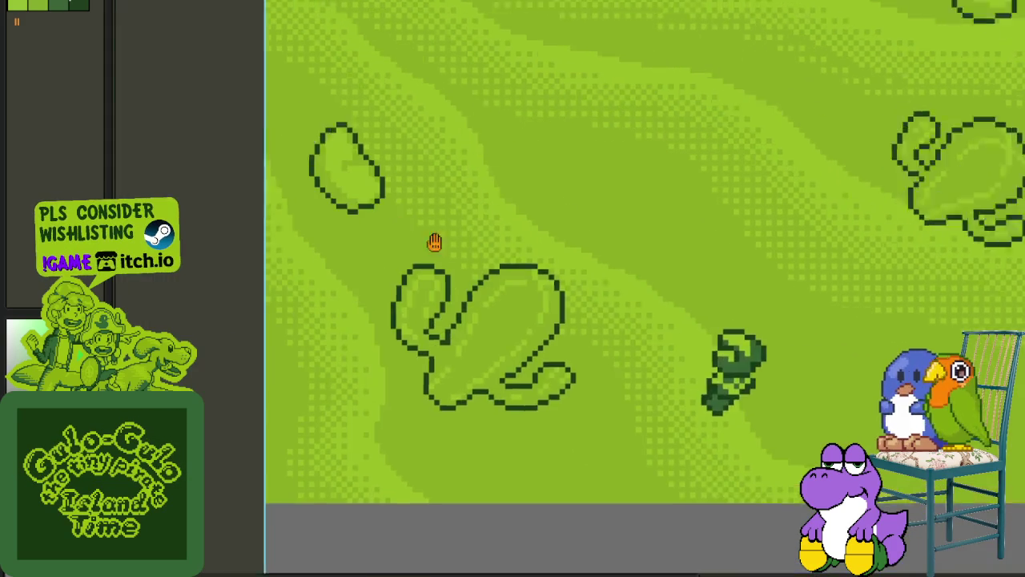
{"action": "scroll", "coordinate": [508, 279], "scroll_direction": "up", "scroll_amount": 1}
{"action": "scroll", "coordinate": [507, 280], "scroll_direction": "up", "scroll_amount": 1}
{"action": "mouse_move", "coordinate": [549, 286]}
{"action": "left_mouse_down"}
{"action": "mouse_move", "coordinate": [528, 312]}
{"action": "mouse_move", "coordinate": [581, 277]}
{"action": "mouse_move", "coordinate": [618, 300]}
{"action": "mouse_move", "coordinate": [632, 376]}
{"action": "mouse_move", "coordinate": [580, 395]}
{"action": "mouse_move", "coordinate": [533, 382]}
{"action": "mouse_move", "coordinate": [585, 361]}
{"action": "left_mouse_up"}
{"action": "scroll", "coordinate": [609, 345], "scroll_direction": "down", "scroll_amount": 2}
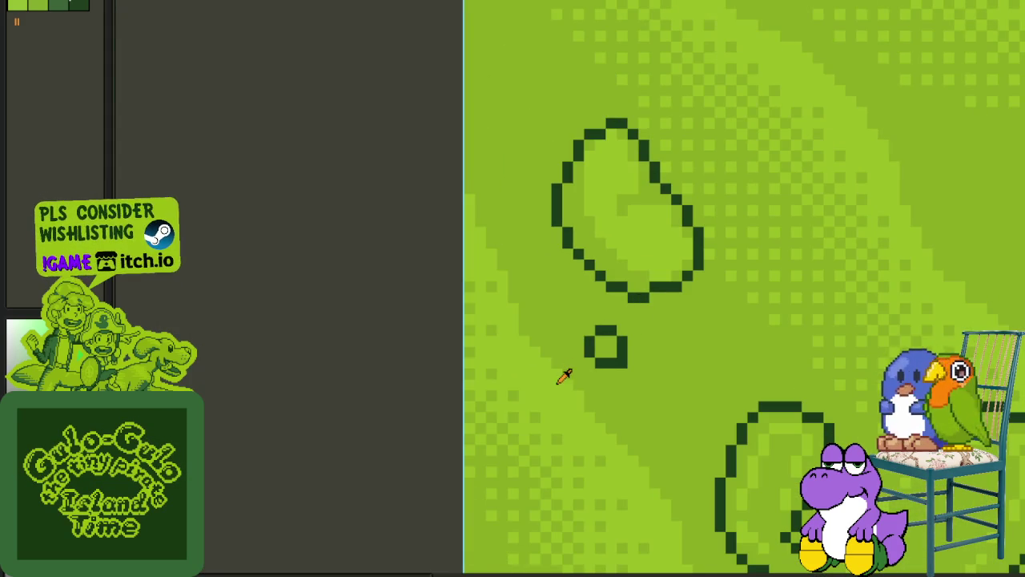
- Fill in the first small ring's bottom-right corner pixel
{"action": "scroll", "coordinate": [624, 332], "scroll_direction": "up", "scroll_amount": 1}
{"action": "left_click", "coordinate": [621, 381]}
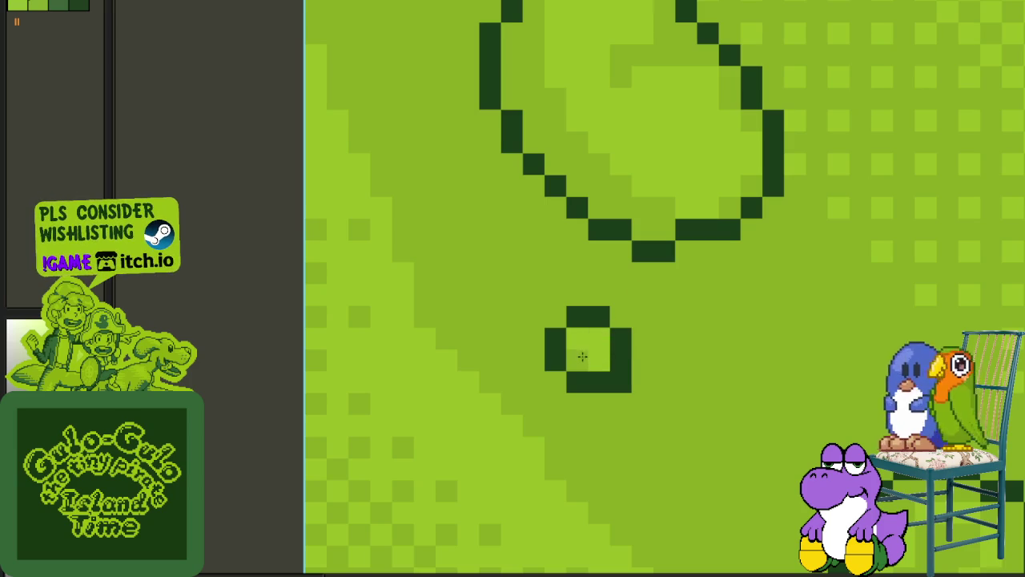
{"action": "scroll", "coordinate": [582, 357], "scroll_direction": "down", "scroll_amount": 2}
{"action": "scroll", "coordinate": [617, 354], "scroll_direction": "up", "scroll_amount": 1}
{"action": "scroll", "coordinate": [508, 308], "scroll_direction": "down", "scroll_amount": 1}
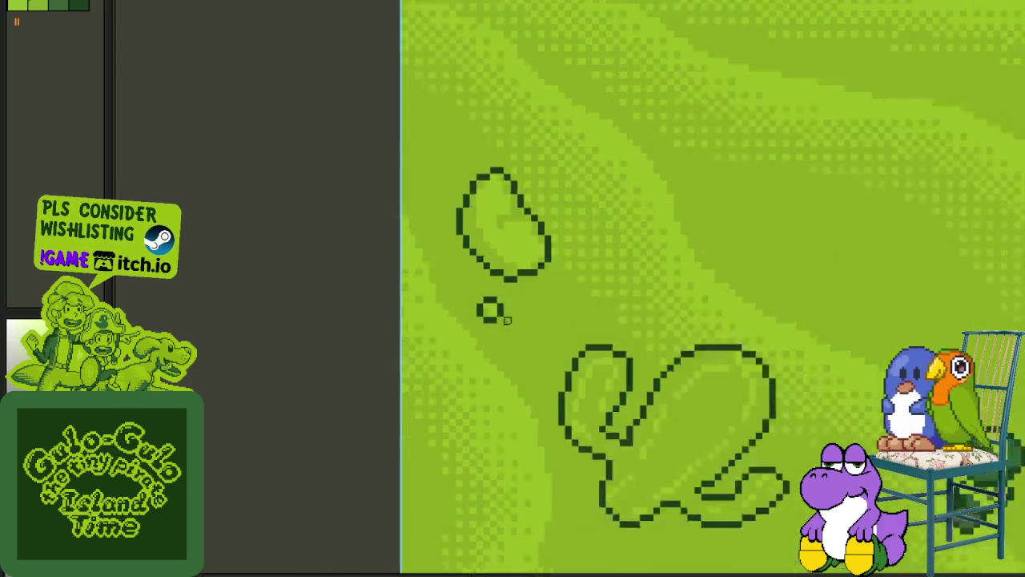
{"action": "scroll", "coordinate": [507, 320], "scroll_direction": "down", "scroll_amount": 1}
{"action": "scroll", "coordinate": [516, 298], "scroll_direction": "up", "scroll_amount": 2}
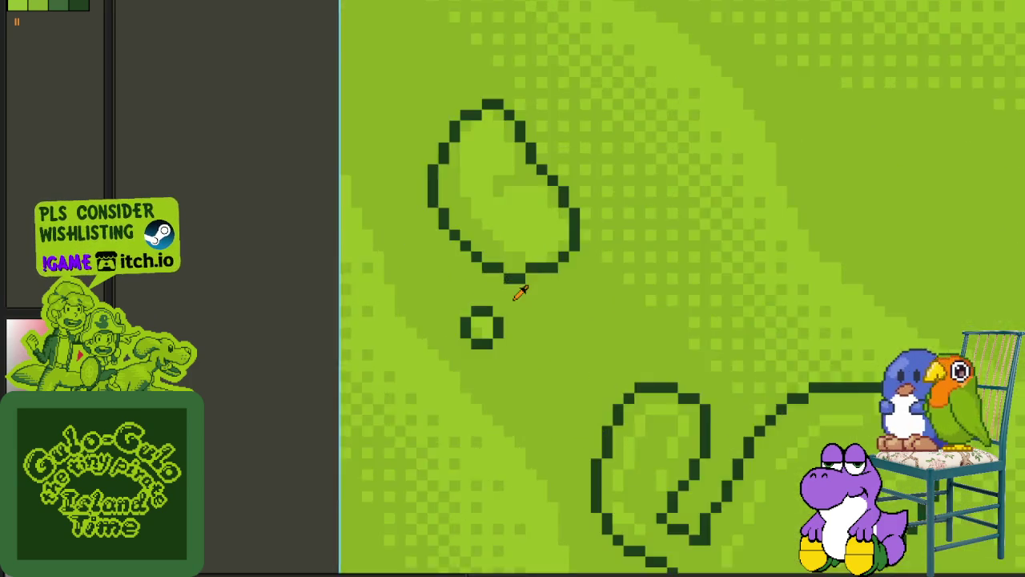
{"action": "scroll", "coordinate": [519, 293], "scroll_direction": "up", "scroll_amount": 2}
{"action": "left_click", "coordinate": [481, 377]}
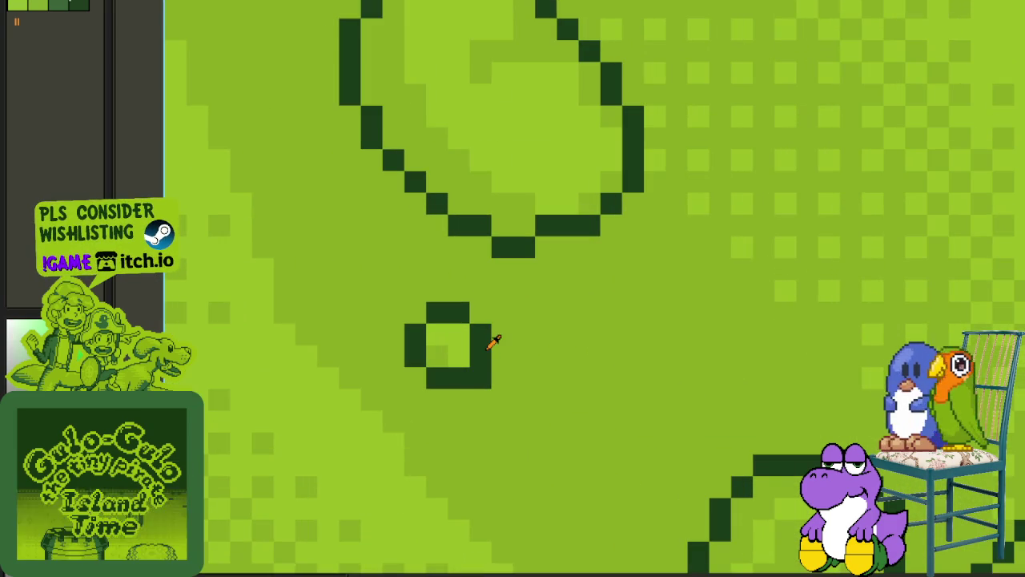
- Draw a second small ring to its right, closing it and clearing stray pixels
{"action": "mouse_move", "coordinate": [590, 314]}
{"action": "left_mouse_down"}
{"action": "mouse_move", "coordinate": [589, 290]}
{"action": "mouse_move", "coordinate": [601, 343]}
{"action": "left_mouse_up"}
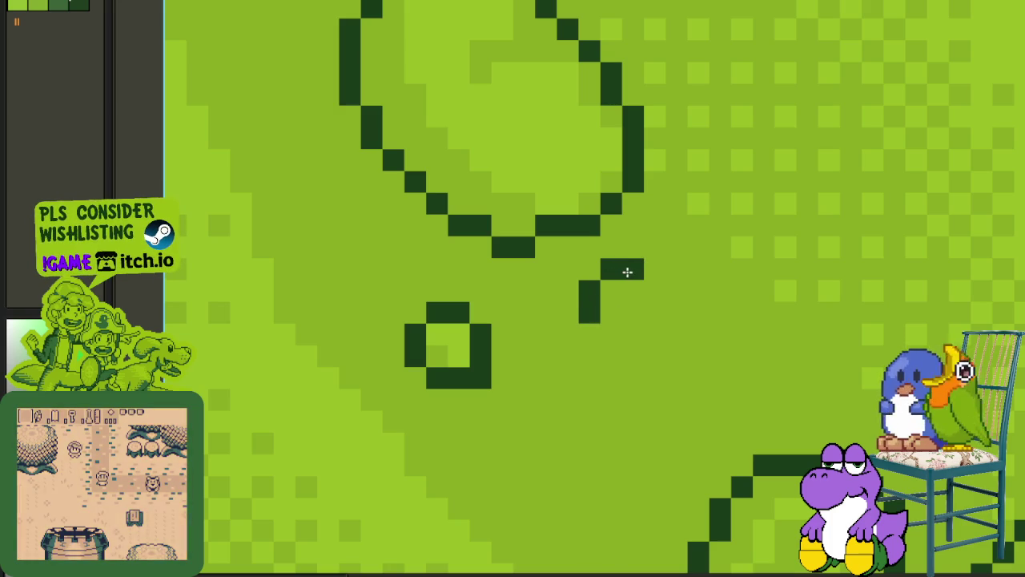
{"action": "left_click", "coordinate": [591, 338]}
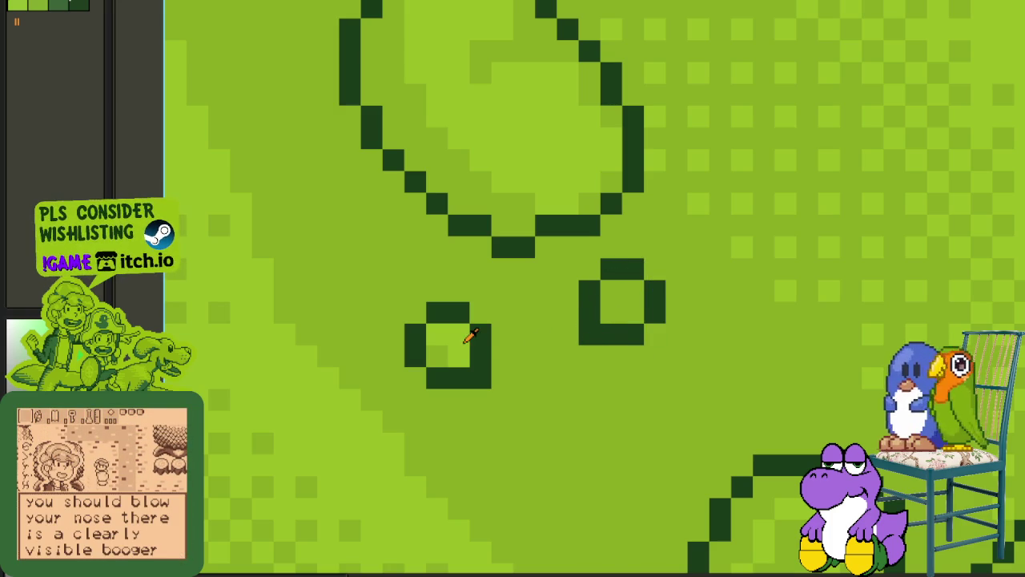
{"action": "scroll", "coordinate": [492, 332], "scroll_direction": "down", "scroll_amount": 4}
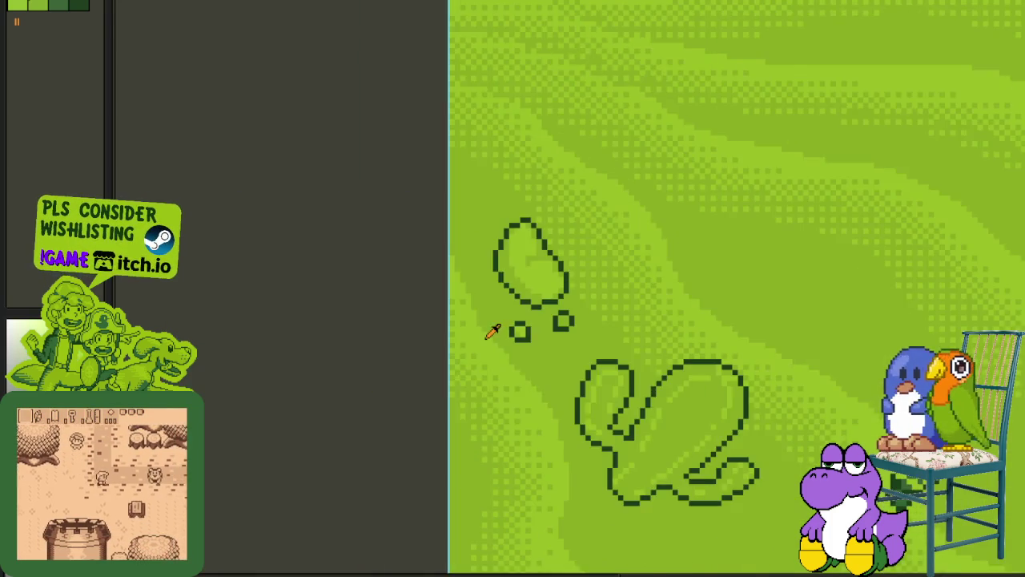
{"action": "scroll", "coordinate": [539, 333], "scroll_direction": "up", "scroll_amount": 3}
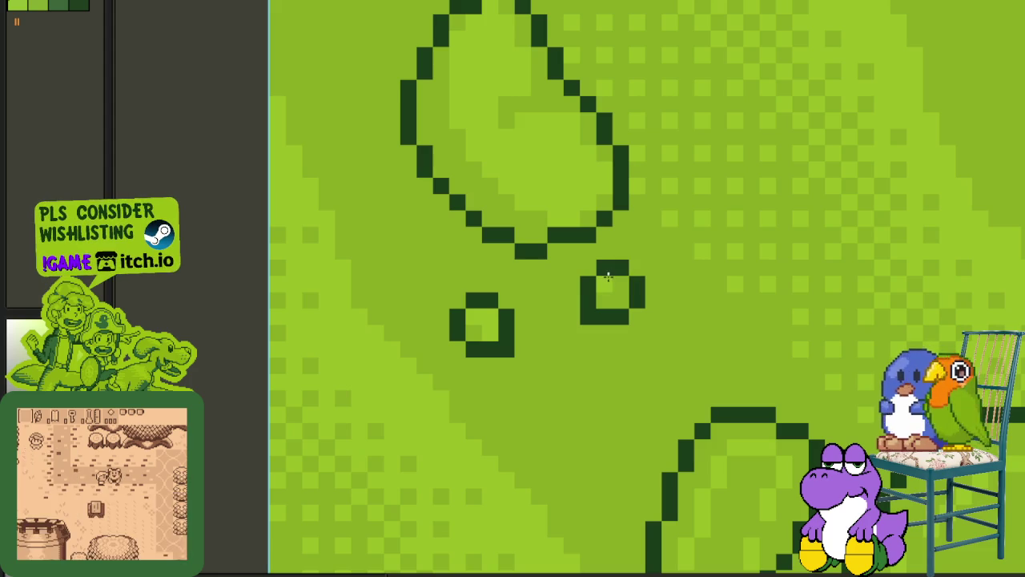
{"action": "scroll", "coordinate": [565, 308], "scroll_direction": "down", "scroll_amount": 4}
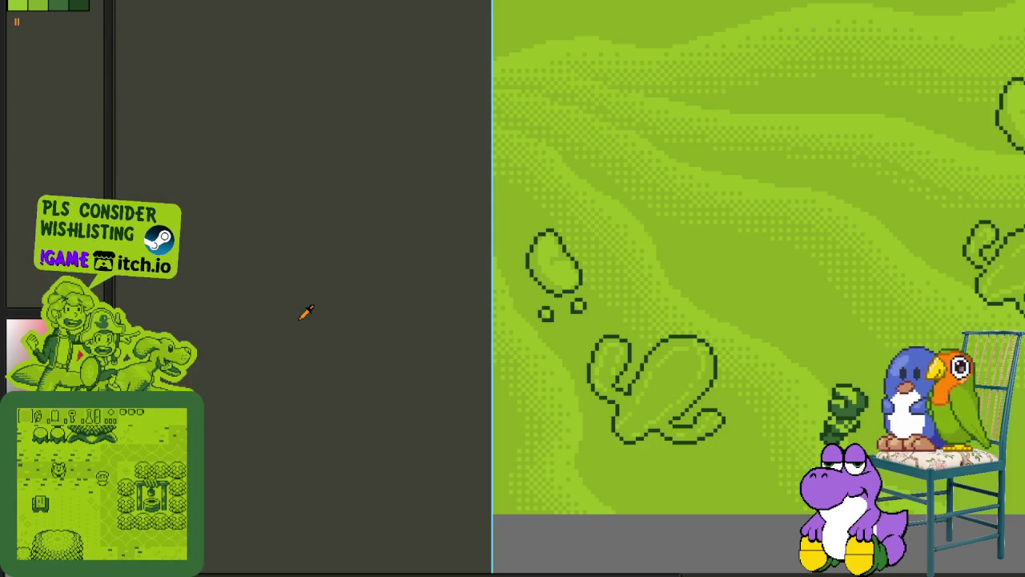
- Save the file with Ctrl+S
{"action": "scroll", "coordinate": [591, 282], "scroll_direction": "up", "scroll_amount": 3}
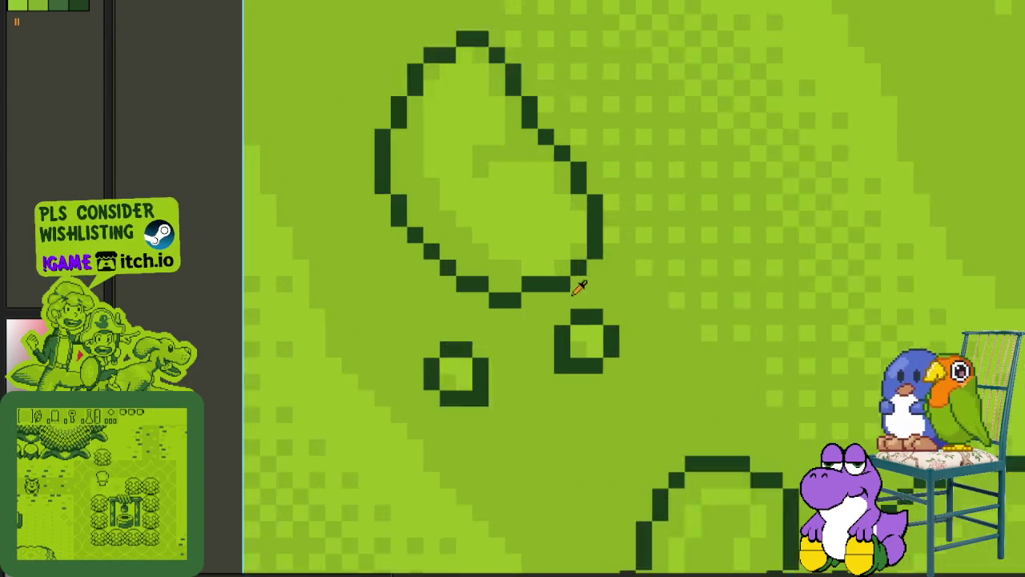
{"action": "scroll", "coordinate": [577, 285], "scroll_direction": "up", "scroll_amount": 1}
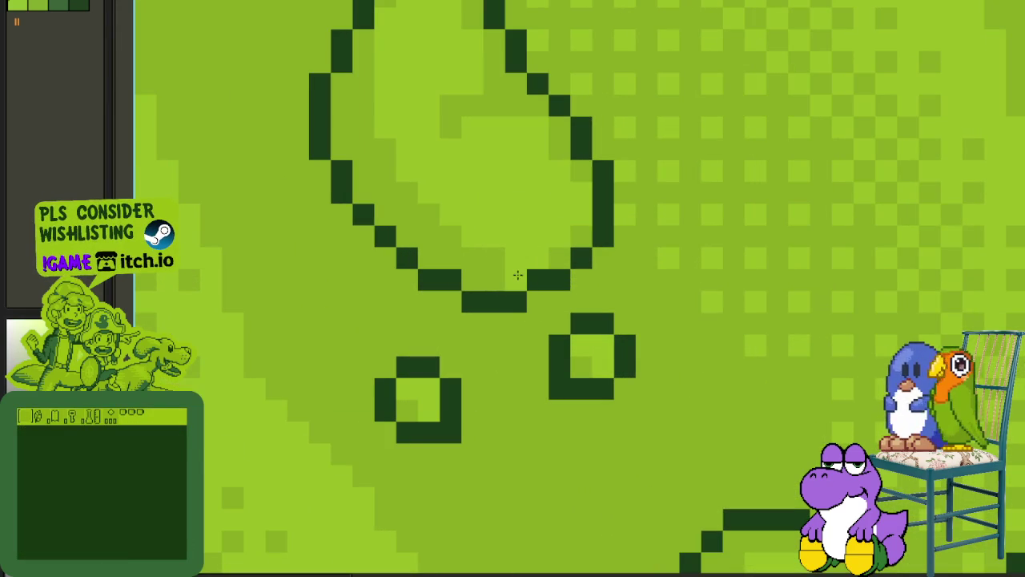
{"action": "scroll", "coordinate": [512, 272], "scroll_direction": "down", "scroll_amount": 3}
{"action": "key", "text": "ctrl+s"}
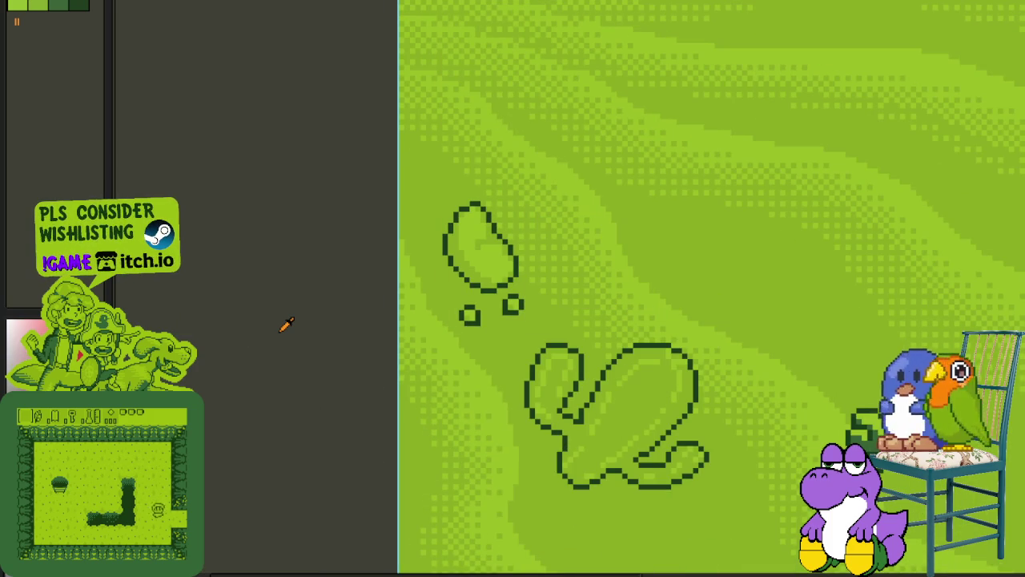
- Lasso the two small rings under the left blob and paste a copy beside the upper-right blob
{"action": "scroll", "coordinate": [528, 312], "scroll_direction": "up", "scroll_amount": 2}
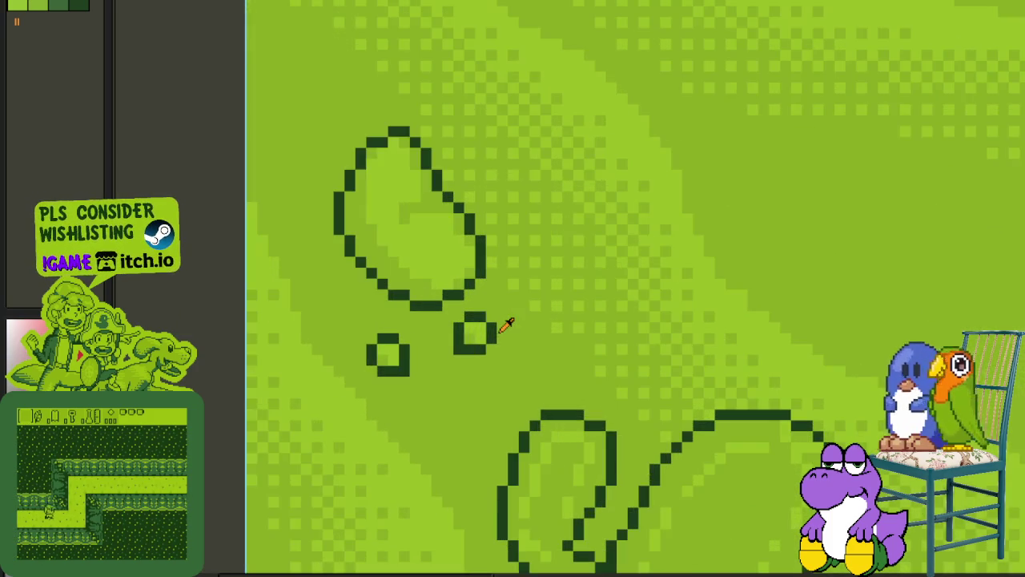
{"action": "scroll", "coordinate": [496, 318], "scroll_direction": "down", "scroll_amount": 1}
{"action": "mouse_move", "coordinate": [474, 315]}
{"action": "left_mouse_down"}
{"action": "mouse_move", "coordinate": [448, 401]}
{"action": "mouse_move", "coordinate": [520, 320]}
{"action": "mouse_move", "coordinate": [632, 339]}
{"action": "left_mouse_up"}
{"action": "scroll", "coordinate": [521, 320], "scroll_direction": "down", "scroll_amount": 2}
{"action": "scroll", "coordinate": [498, 340], "scroll_direction": "down", "scroll_amount": 1}
{"action": "scroll", "coordinate": [560, 240], "scroll_direction": "up", "scroll_amount": 2}
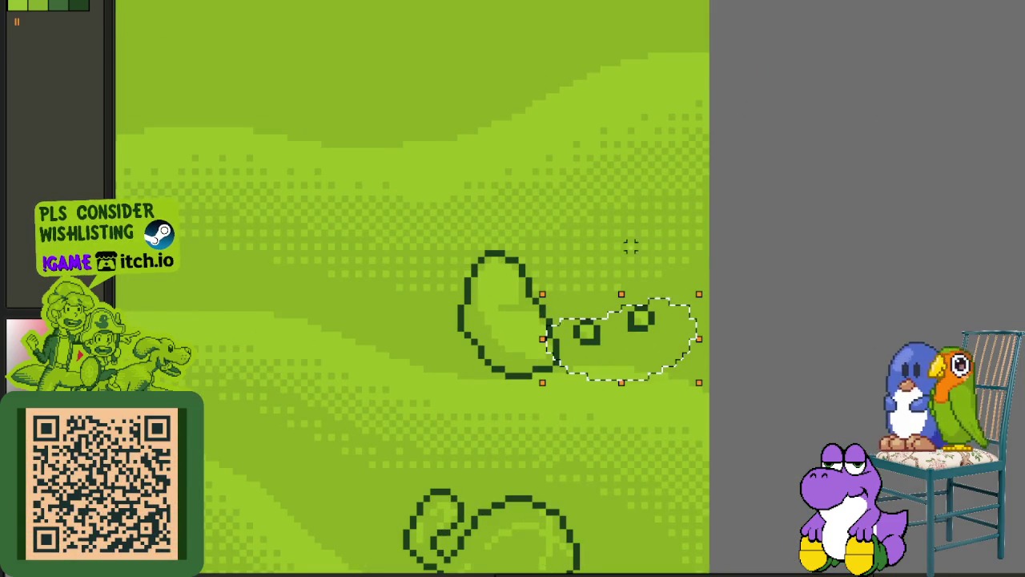
{"action": "scroll", "coordinate": [633, 329], "scroll_direction": "up", "scroll_amount": 2}
- Lasso just the right-hand ring to reposition it, then pan the view
{"action": "mouse_move", "coordinate": [641, 285]}
{"action": "left_mouse_down"}
{"action": "mouse_move", "coordinate": [645, 332]}
{"action": "mouse_move", "coordinate": [519, 282]}
{"action": "left_mouse_up"}
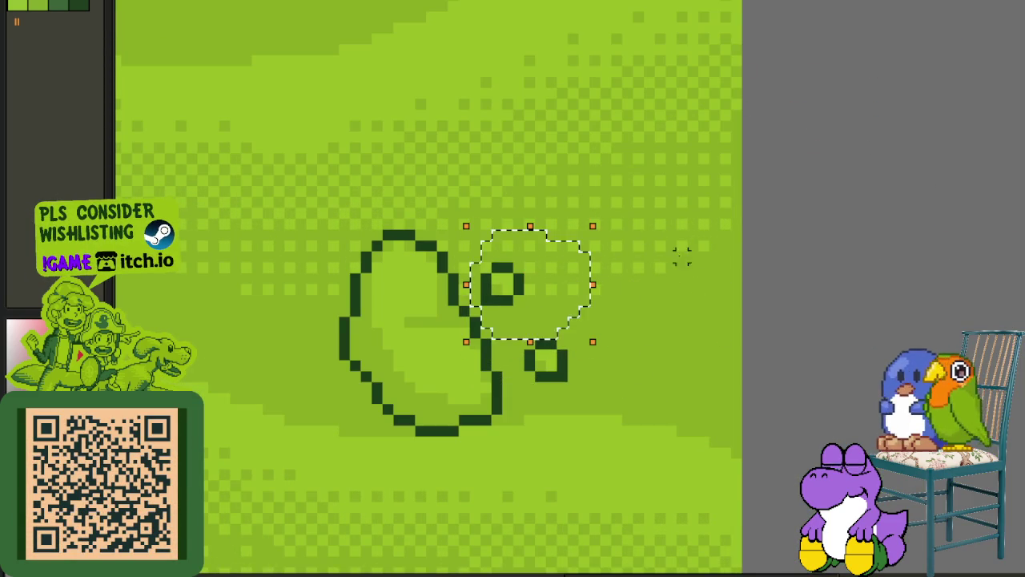
{"action": "scroll", "coordinate": [668, 270], "scroll_direction": "down", "scroll_amount": 2}
{"action": "mouse_move", "coordinate": [405, 418]}
{"action": "left_mouse_down"}
{"action": "mouse_move", "coordinate": [401, 302]}
{"action": "mouse_move", "coordinate": [457, 270]}
{"action": "left_mouse_up"}
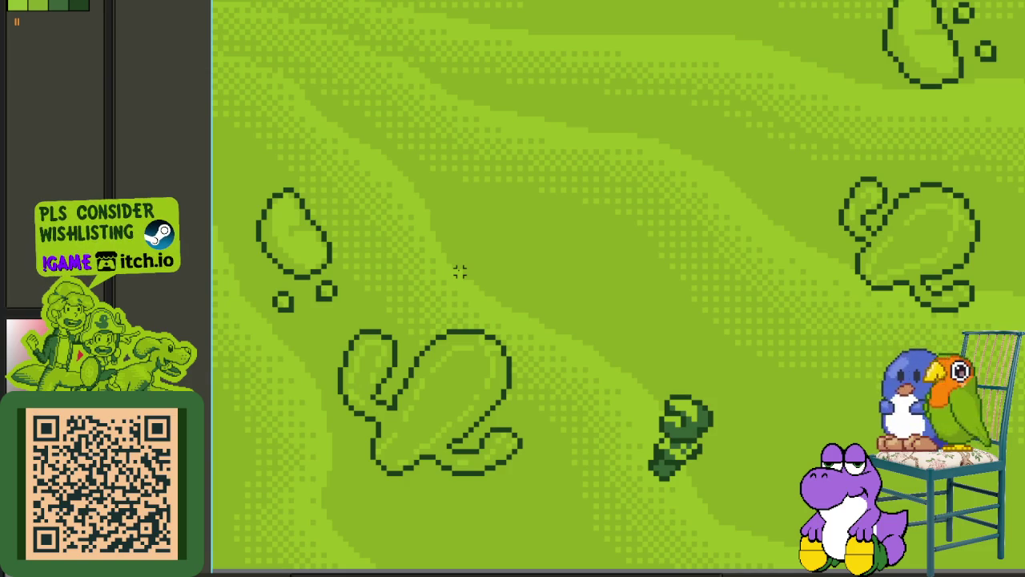
- Move the upper-right blob's two rings below and left of it and deselect
{"action": "scroll", "coordinate": [458, 271], "scroll_direction": "down", "scroll_amount": 1}
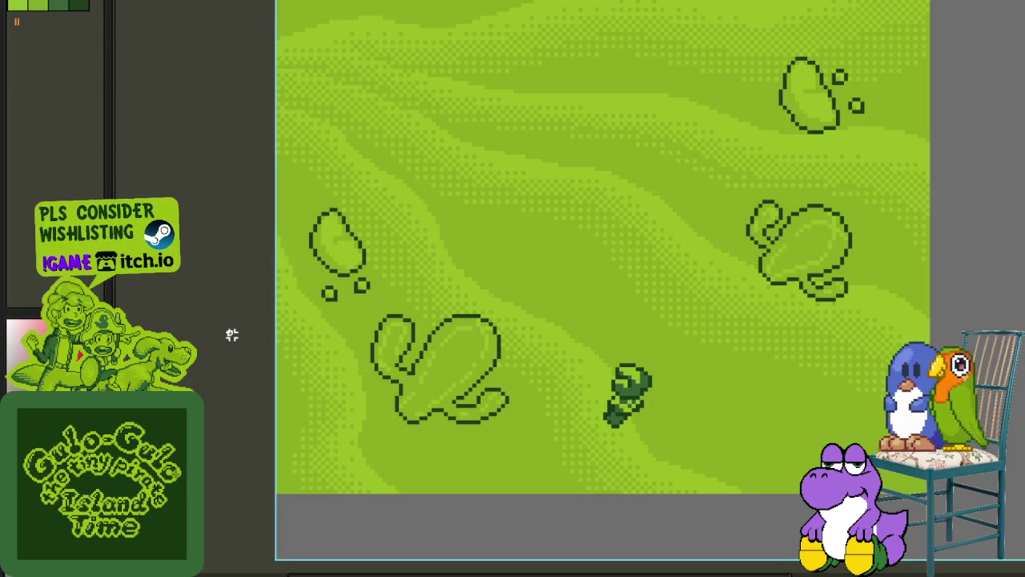
{"action": "scroll", "coordinate": [401, 290], "scroll_direction": "down", "scroll_amount": 1}
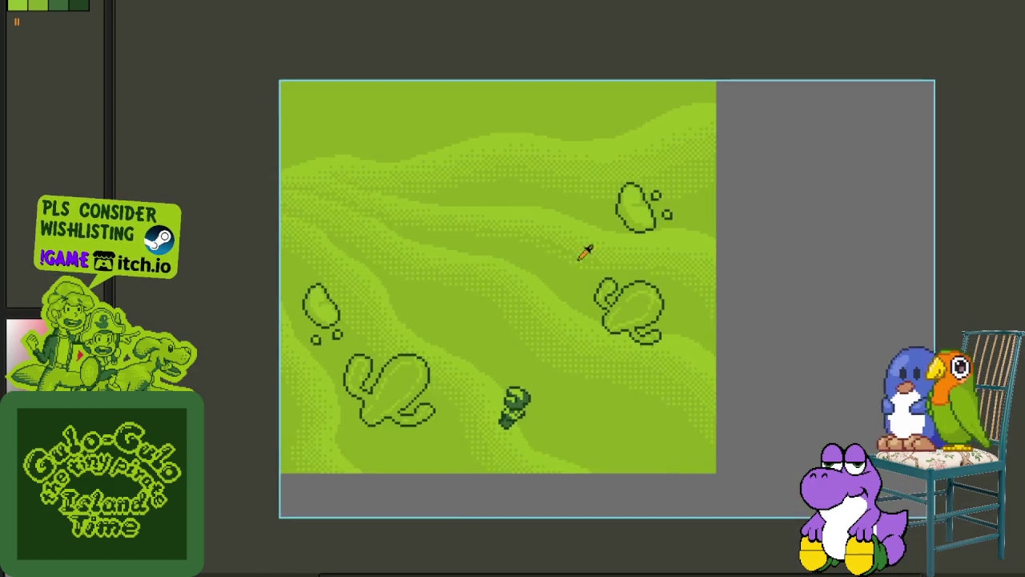
{"action": "scroll", "coordinate": [711, 137], "scroll_direction": "up", "scroll_amount": 3}
{"action": "left_click_drag", "start_coordinate": [698, 120], "coordinate": [705, 133]}
{"action": "mouse_move", "coordinate": [748, 188]}
{"action": "left_mouse_down"}
{"action": "mouse_move", "coordinate": [592, 237]}
{"action": "mouse_move", "coordinate": [590, 222]}
{"action": "left_mouse_up"}
{"action": "left_click", "coordinate": [778, 188]}
- Save the file and recentre the sketch on the canvas
{"action": "scroll", "coordinate": [646, 265], "scroll_direction": "down", "scroll_amount": 1}
{"action": "scroll", "coordinate": [575, 283], "scroll_direction": "down", "scroll_amount": 1}
{"action": "key", "text": "ctrl+s"}
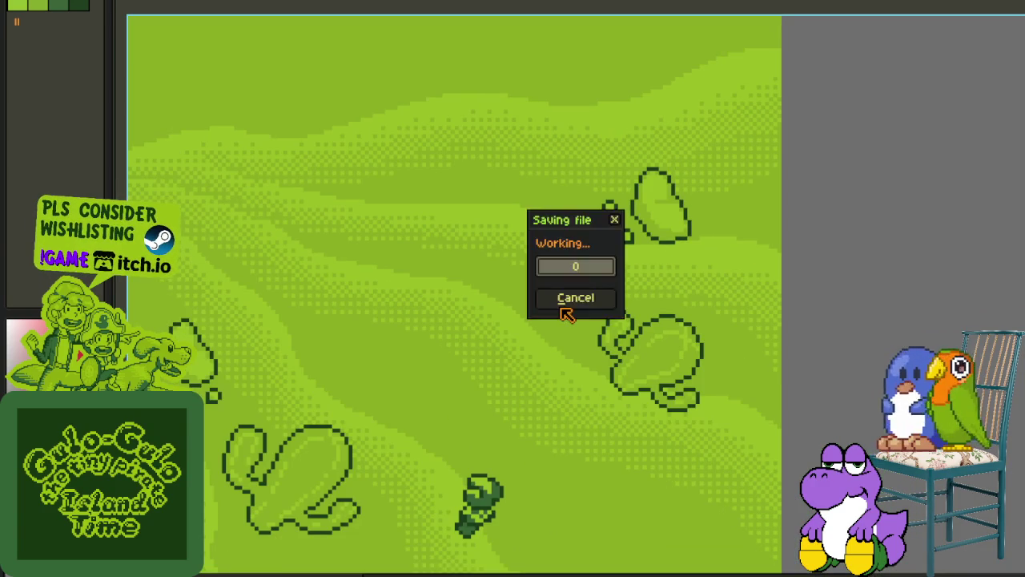
{"action": "left_click_drag", "start_coordinate": [517, 339], "coordinate": [670, 269]}
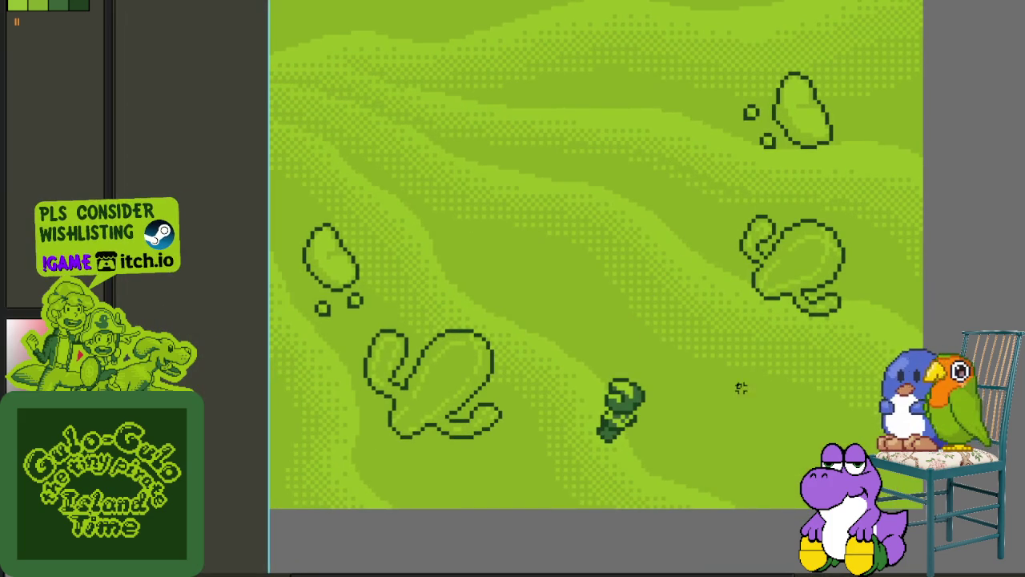
- Draw the new rock's dark green stepped diagonal edge and clean up stray outline pixels
{"action": "scroll", "coordinate": [640, 393], "scroll_direction": "up", "scroll_amount": 1}
{"action": "scroll", "coordinate": [641, 208], "scroll_direction": "up", "scroll_amount": 1}
{"action": "scroll", "coordinate": [626, 235], "scroll_direction": "up", "scroll_amount": 1}
{"action": "scroll", "coordinate": [503, 248], "scroll_direction": "down", "scroll_amount": 1}
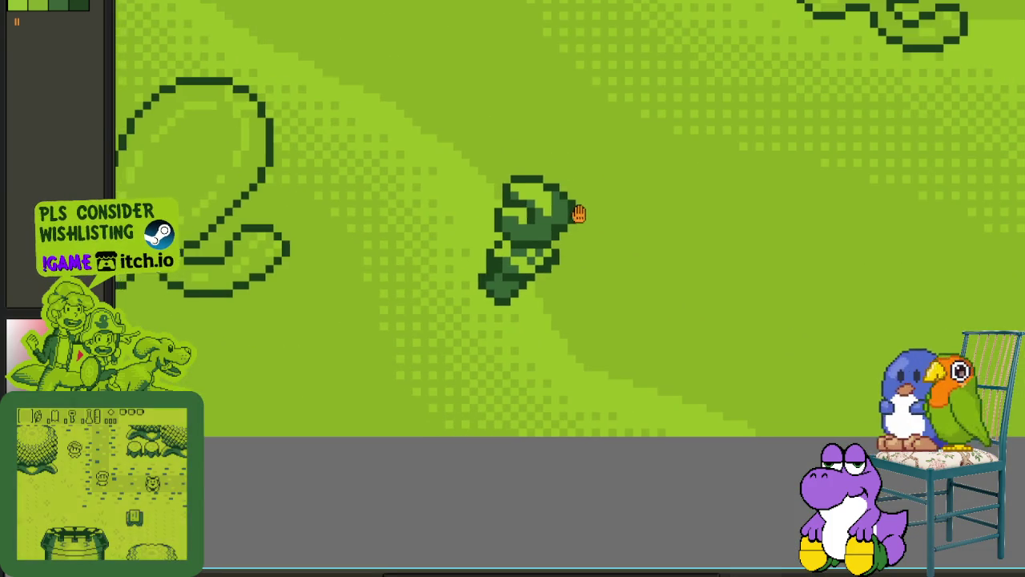
{"action": "scroll", "coordinate": [449, 210], "scroll_direction": "up", "scroll_amount": 1}
{"action": "scroll", "coordinate": [378, 205], "scroll_direction": "up", "scroll_amount": 1}
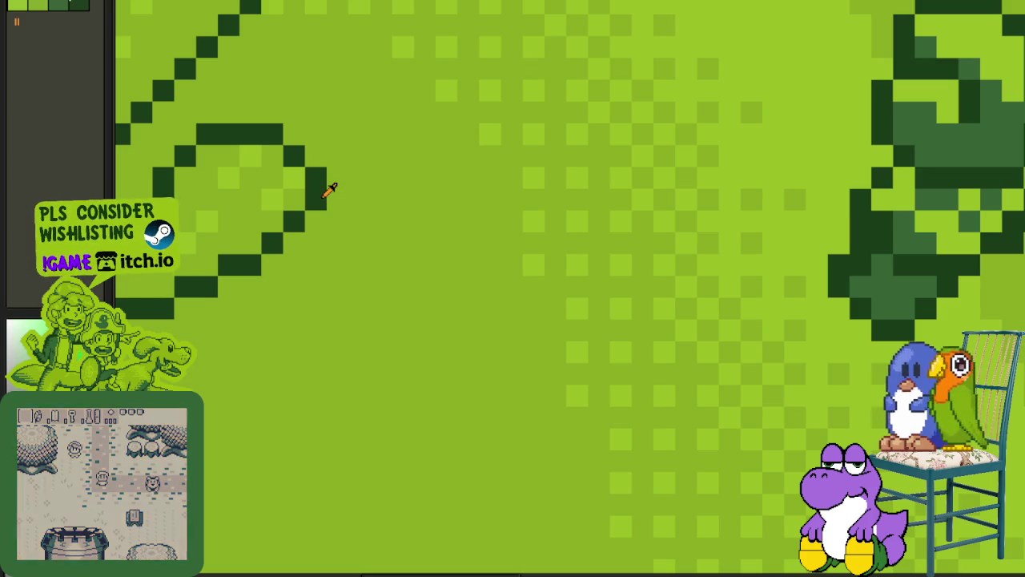
{"action": "scroll", "coordinate": [328, 189], "scroll_direction": "down", "scroll_amount": 2}
{"action": "scroll", "coordinate": [625, 248], "scroll_direction": "right", "scroll_amount": 2}
{"action": "scroll", "coordinate": [645, 276], "scroll_direction": "up", "scroll_amount": 1}
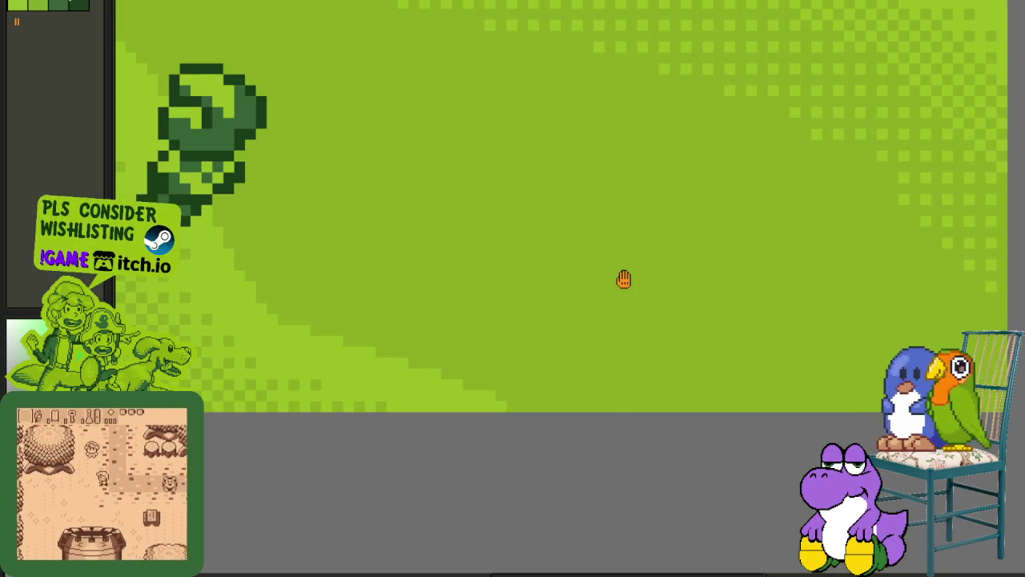
{"action": "scroll", "coordinate": [622, 279], "scroll_direction": "up", "scroll_amount": 1}
{"action": "scroll", "coordinate": [615, 248], "scroll_direction": "up", "scroll_amount": 1}
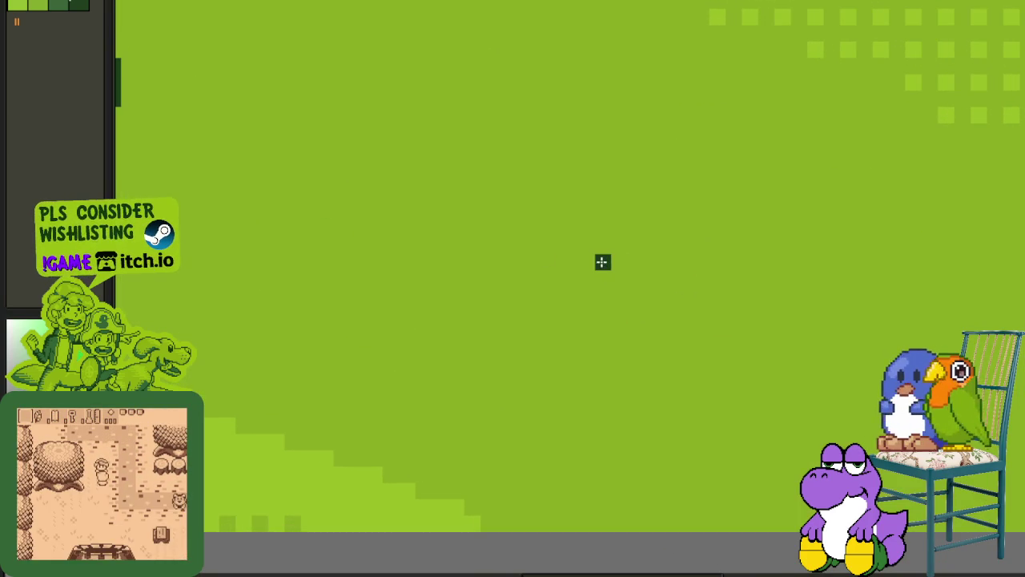
{"action": "mouse_move", "coordinate": [602, 262]}
{"action": "left_mouse_down"}
{"action": "mouse_move", "coordinate": [734, 362]}
{"action": "mouse_move", "coordinate": [716, 329]}
{"action": "mouse_move", "coordinate": [635, 262]}
{"action": "mouse_move", "coordinate": [531, 264]}
{"action": "mouse_move", "coordinate": [549, 264]}
{"action": "mouse_move", "coordinate": [521, 286]}
{"action": "mouse_move", "coordinate": [538, 307]}
{"action": "mouse_move", "coordinate": [536, 361]}
{"action": "mouse_move", "coordinate": [566, 392]}
{"action": "left_mouse_up"}
{"action": "left_click", "coordinate": [619, 279]}
{"action": "left_click", "coordinate": [750, 376]}
- Complete the oval rock's dark outline along its left side and bottom
{"action": "mouse_move", "coordinate": [753, 382]}
{"action": "left_mouse_down"}
{"action": "mouse_move", "coordinate": [749, 437]}
{"action": "mouse_move", "coordinate": [749, 423]}
{"action": "mouse_move", "coordinate": [668, 449]}
{"action": "mouse_move", "coordinate": [671, 435]}
{"action": "mouse_move", "coordinate": [686, 438]}
{"action": "mouse_move", "coordinate": [637, 446]}
{"action": "mouse_move", "coordinate": [653, 455]}
{"action": "mouse_move", "coordinate": [568, 371]}
{"action": "mouse_move", "coordinate": [536, 371]}
{"action": "mouse_move", "coordinate": [570, 412]}
{"action": "mouse_move", "coordinate": [575, 375]}
{"action": "left_mouse_up"}
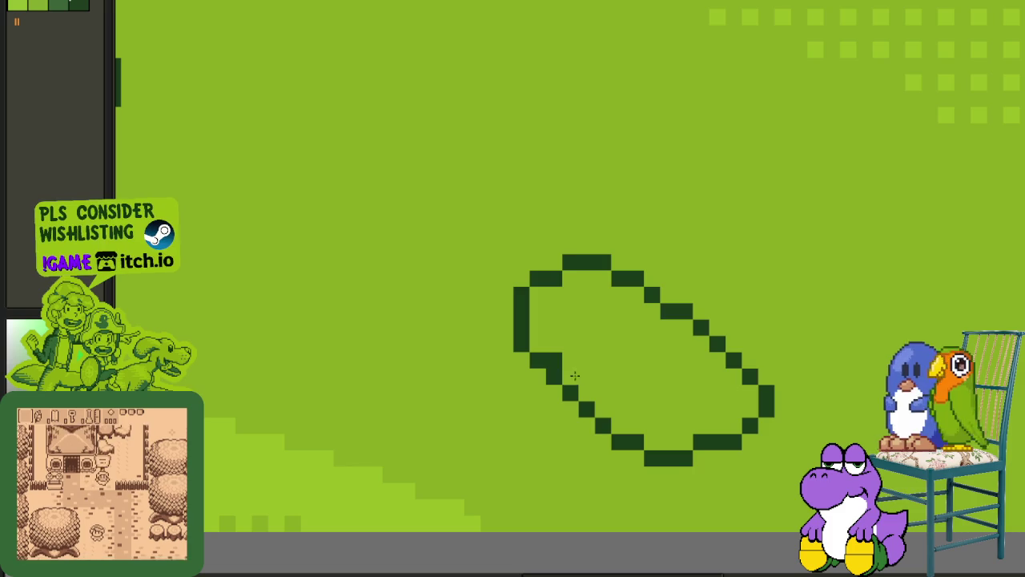
{"action": "scroll", "coordinate": [555, 362], "scroll_direction": "down", "scroll_amount": 3}
{"action": "scroll", "coordinate": [561, 360], "scroll_direction": "down", "scroll_amount": 2}
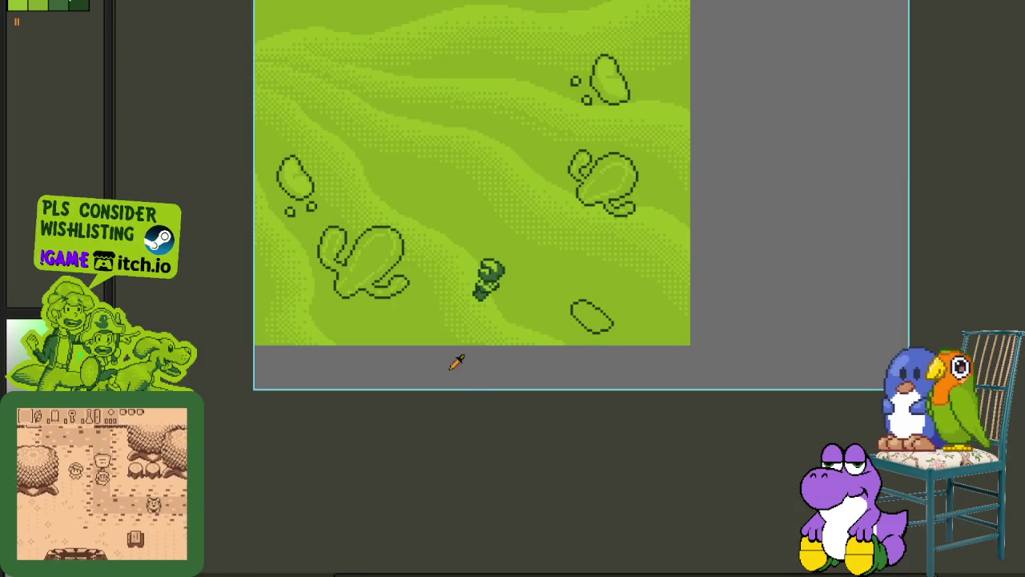
{"action": "scroll", "coordinate": [499, 328], "scroll_direction": "up", "scroll_amount": 3}
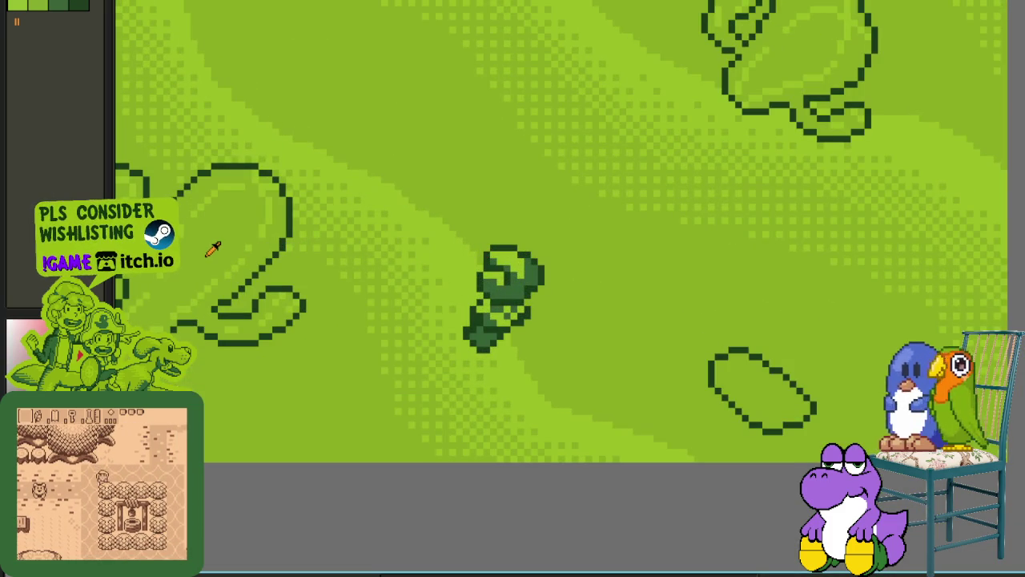
{"action": "scroll", "coordinate": [585, 280], "scroll_direction": "down", "scroll_amount": 2}
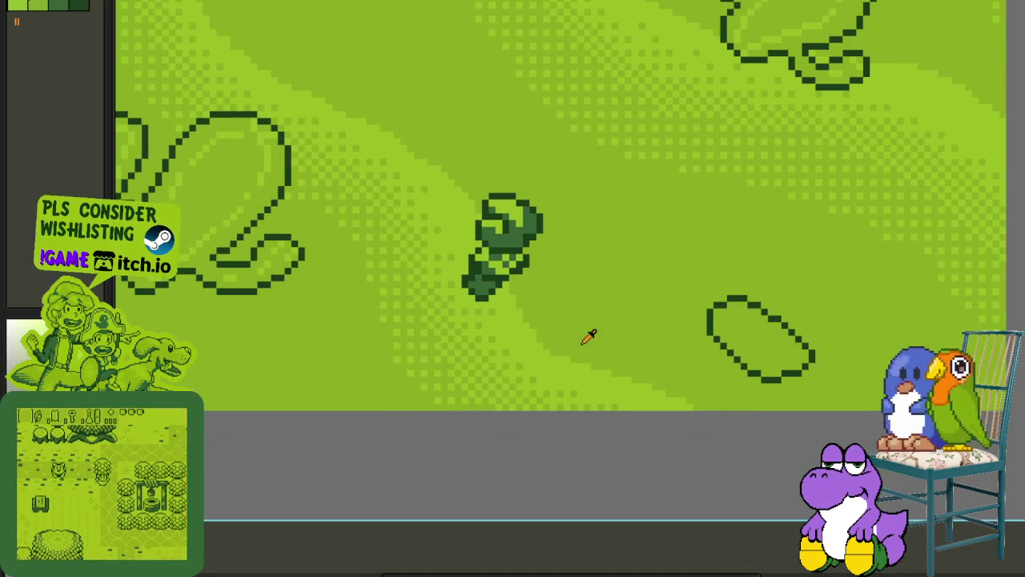
{"action": "scroll", "coordinate": [721, 400], "scroll_direction": "down", "scroll_amount": 3}
{"action": "scroll", "coordinate": [761, 384], "scroll_direction": "up", "scroll_amount": 2}
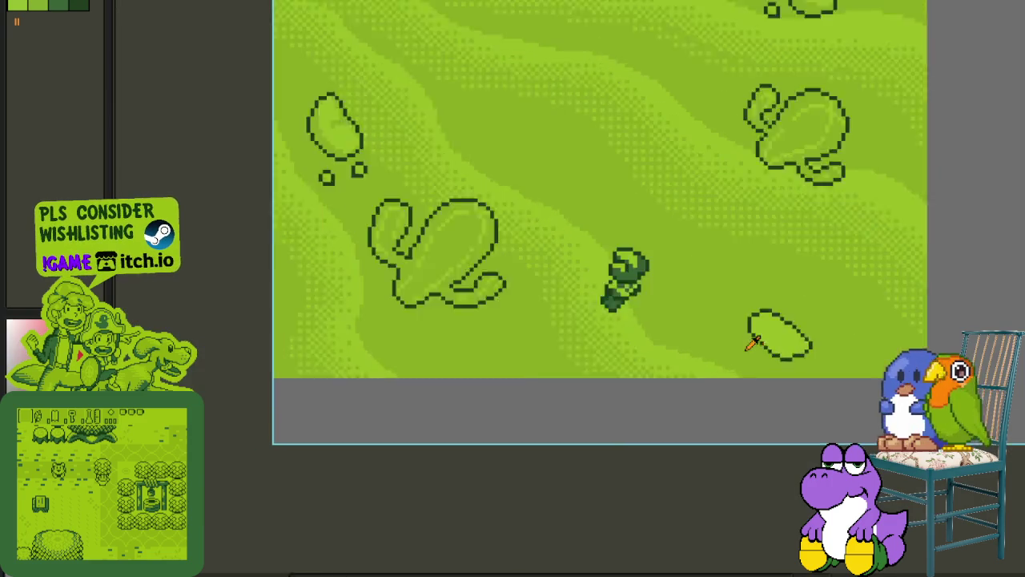
{"action": "scroll", "coordinate": [753, 343], "scroll_direction": "up", "scroll_amount": 1}
{"action": "scroll", "coordinate": [720, 348], "scroll_direction": "up", "scroll_amount": 1}
{"action": "scroll", "coordinate": [625, 330], "scroll_direction": "up", "scroll_amount": 1}
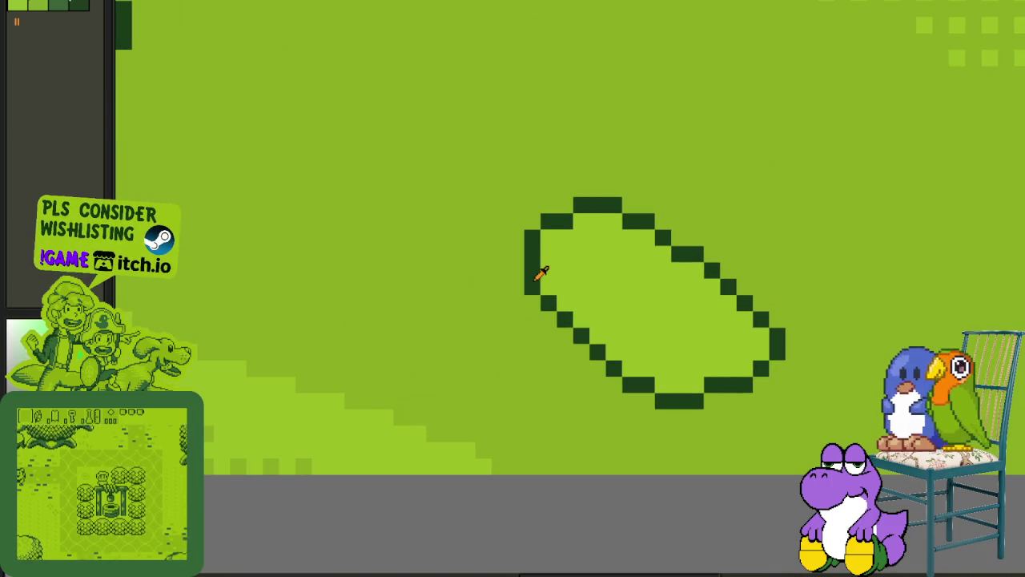
{"action": "mouse_move", "coordinate": [517, 270]}
{"action": "left_mouse_down"}
{"action": "mouse_move", "coordinate": [547, 350]}
{"action": "mouse_move", "coordinate": [697, 415]}
{"action": "mouse_move", "coordinate": [769, 388]}
{"action": "mouse_move", "coordinate": [745, 409]}
{"action": "mouse_move", "coordinate": [732, 377]}
{"action": "mouse_move", "coordinate": [732, 407]}
{"action": "mouse_move", "coordinate": [642, 410]}
{"action": "mouse_move", "coordinate": [597, 384]}
{"action": "mouse_move", "coordinate": [597, 398]}
{"action": "left_mouse_up"}
- Shade the rock's inner lower-left and upper-right edges with light green
{"action": "scroll", "coordinate": [728, 392], "scroll_direction": "up", "scroll_amount": 1}
{"action": "mouse_move", "coordinate": [549, 367]}
{"action": "left_mouse_down"}
{"action": "mouse_move", "coordinate": [555, 341]}
{"action": "mouse_move", "coordinate": [510, 357]}
{"action": "mouse_move", "coordinate": [493, 290]}
{"action": "mouse_move", "coordinate": [472, 293]}
{"action": "mouse_move", "coordinate": [465, 236]}
{"action": "mouse_move", "coordinate": [518, 231]}
{"action": "left_mouse_up"}
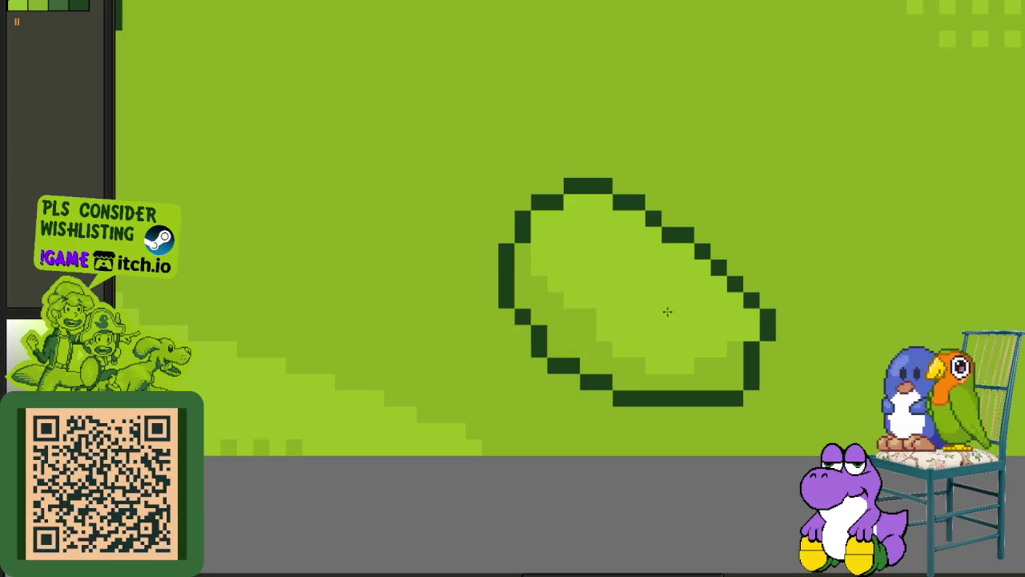
{"action": "mouse_move", "coordinate": [755, 360]}
{"action": "left_mouse_down"}
{"action": "mouse_move", "coordinate": [767, 339]}
{"action": "mouse_move", "coordinate": [746, 291]}
{"action": "mouse_move", "coordinate": [681, 228]}
{"action": "mouse_move", "coordinate": [575, 164]}
{"action": "mouse_move", "coordinate": [497, 171]}
{"action": "mouse_move", "coordinate": [479, 184]}
{"action": "left_mouse_up"}
{"action": "scroll", "coordinate": [534, 320], "scroll_direction": "down", "scroll_amount": 3}
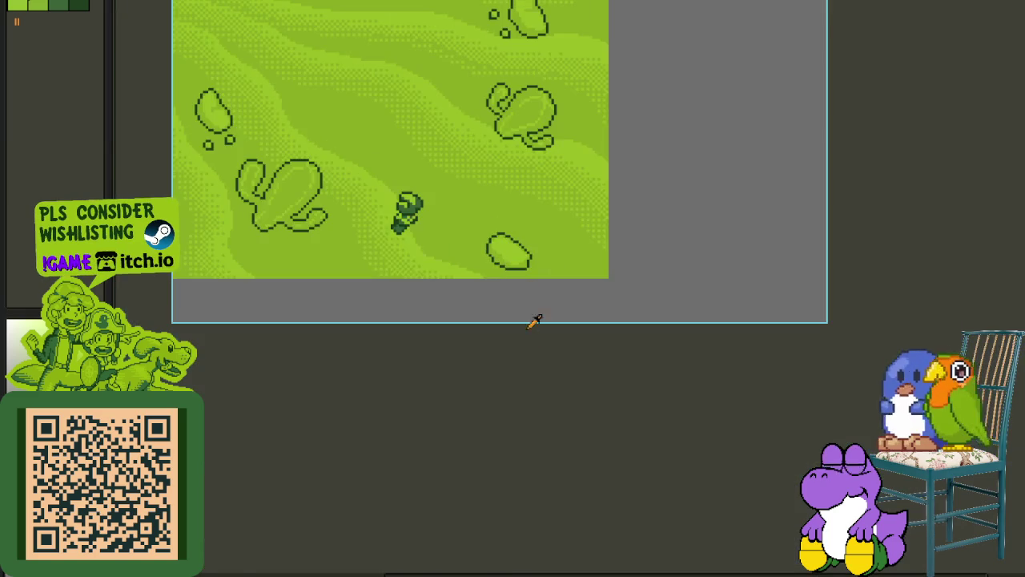
{"action": "scroll", "coordinate": [526, 245], "scroll_direction": "up", "scroll_amount": 3}
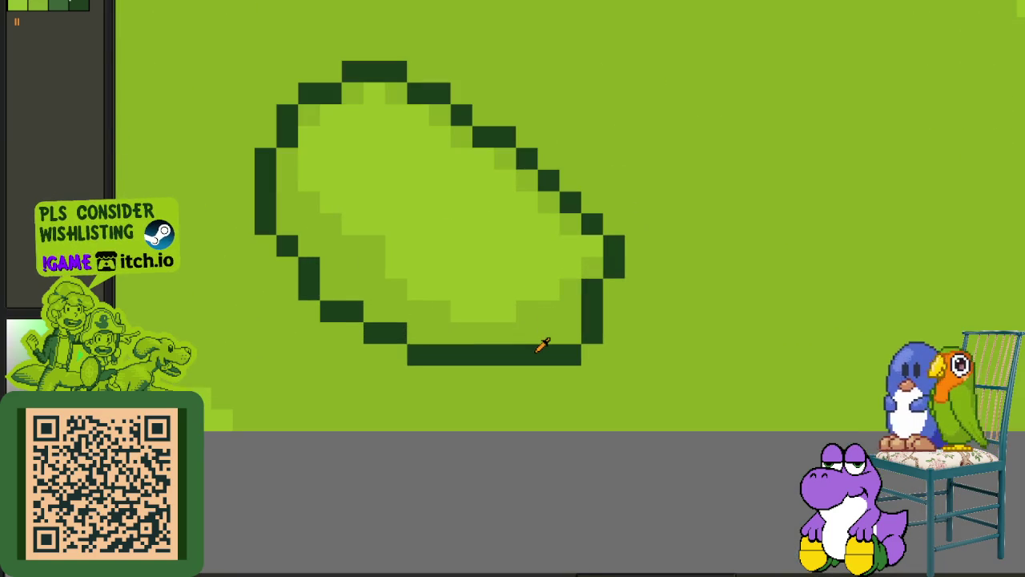
- Redraw the bottom-left outline in dark green and lighten stray pixels along the bottom edge
{"action": "mouse_move", "coordinate": [343, 337]}
{"action": "left_mouse_down"}
{"action": "mouse_move", "coordinate": [454, 368]}
{"action": "mouse_move", "coordinate": [511, 369]}
{"action": "mouse_move", "coordinate": [427, 344]}
{"action": "mouse_move", "coordinate": [353, 358]}
{"action": "left_mouse_up"}
{"action": "left_click", "coordinate": [528, 342], "text": "alt"}
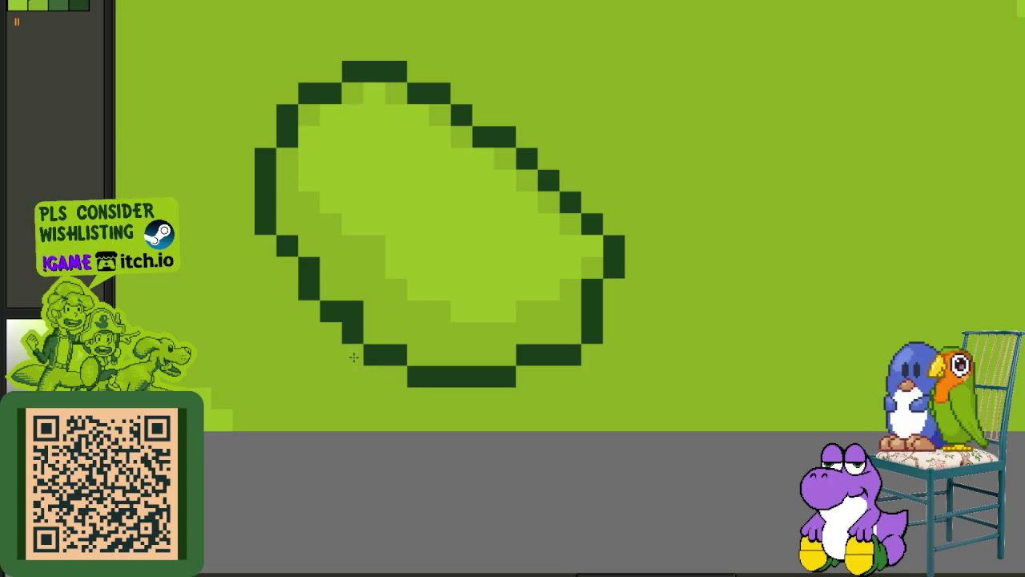
{"action": "left_click", "coordinate": [353, 310]}
{"action": "scroll", "coordinate": [573, 326], "scroll_direction": "down", "scroll_amount": 4}
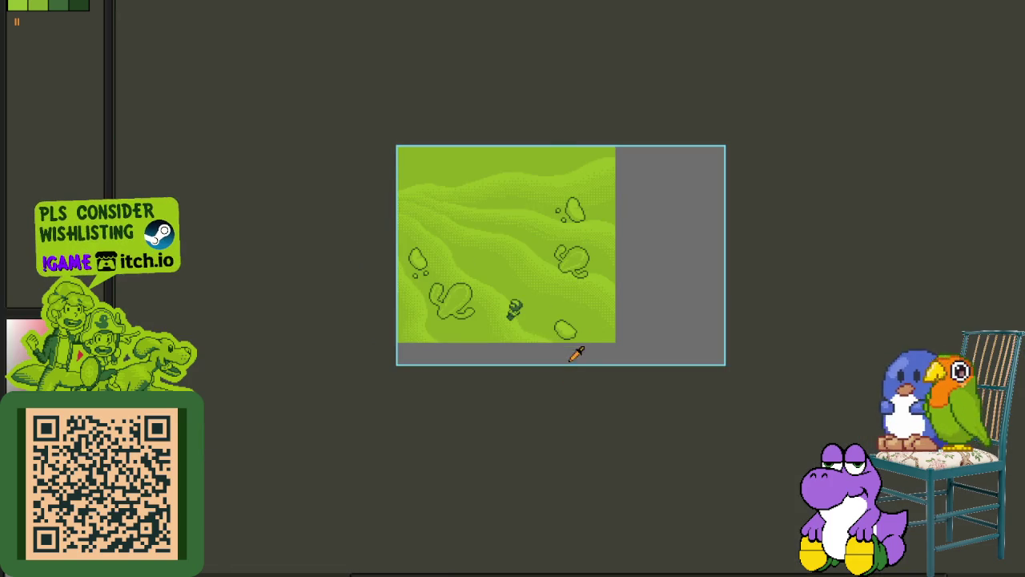
{"action": "scroll", "coordinate": [583, 338], "scroll_direction": "up", "scroll_amount": 1}
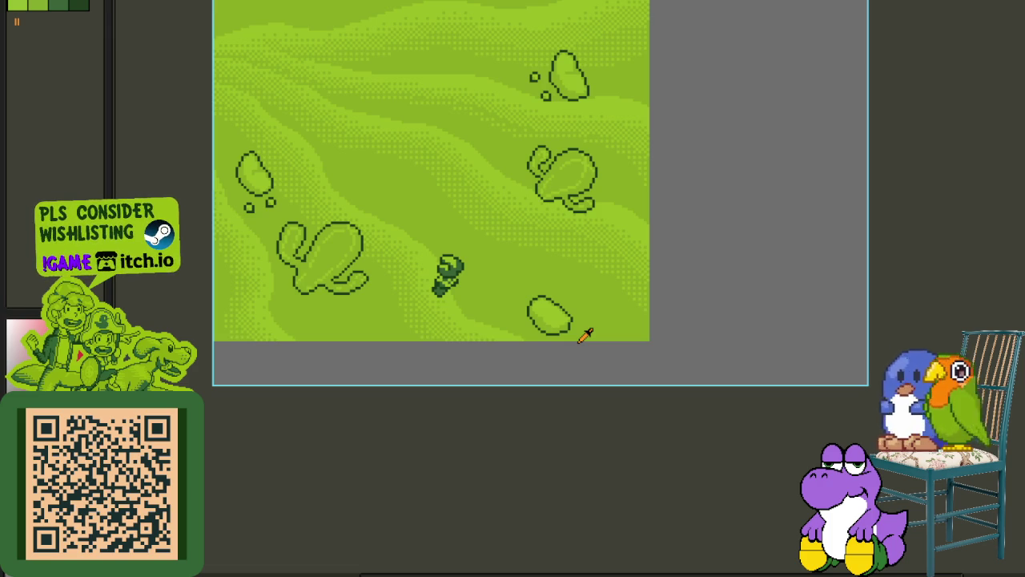
{"action": "scroll", "coordinate": [570, 382], "scroll_direction": "up", "scroll_amount": 2}
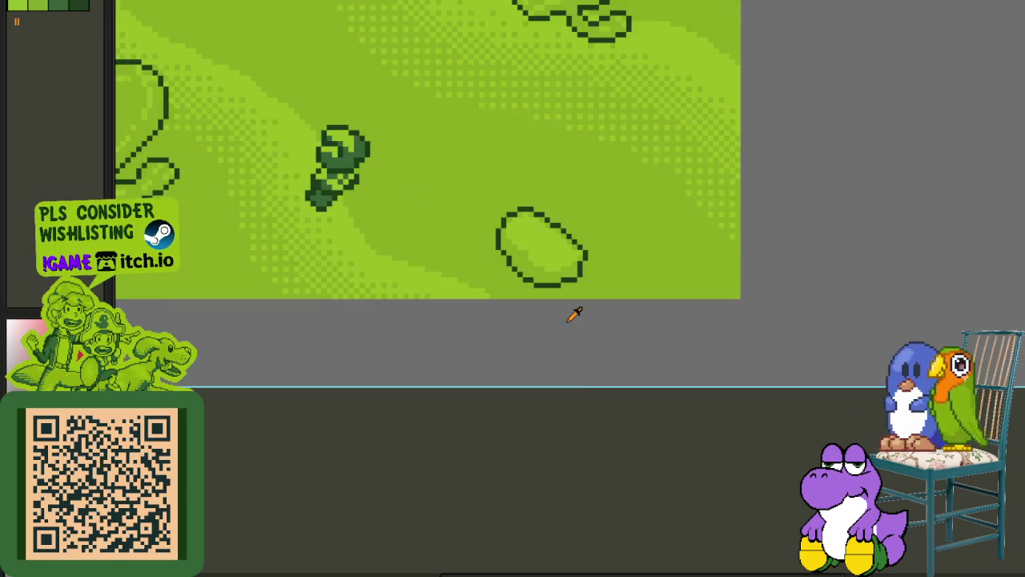
{"action": "scroll", "coordinate": [574, 315], "scroll_direction": "up", "scroll_amount": 4}
{"action": "scroll", "coordinate": [577, 245], "scroll_direction": "up", "scroll_amount": 2}
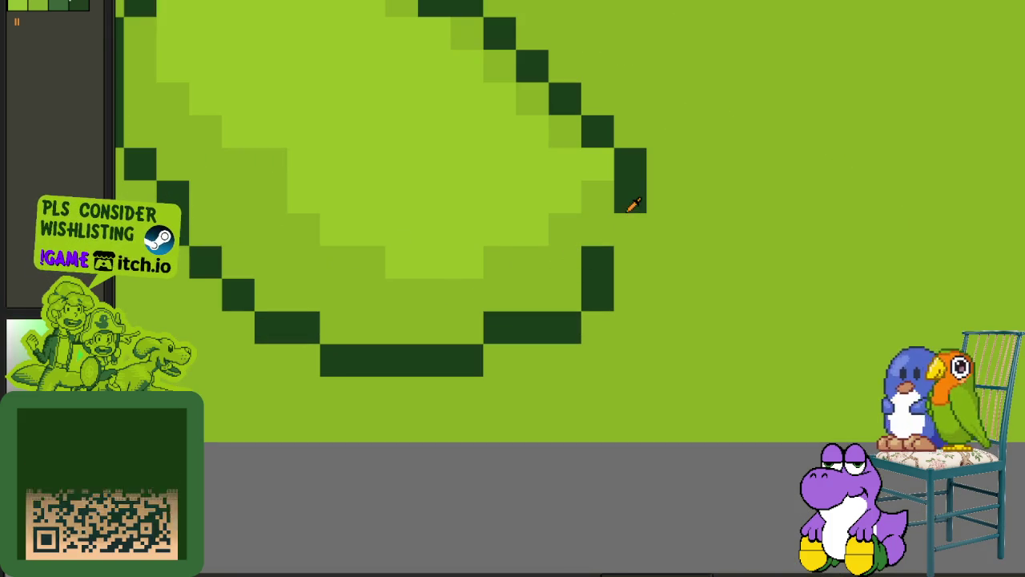
{"action": "scroll", "coordinate": [629, 216], "scroll_direction": "down", "scroll_amount": 2}
{"action": "scroll", "coordinate": [622, 235], "scroll_direction": "down", "scroll_amount": 4}
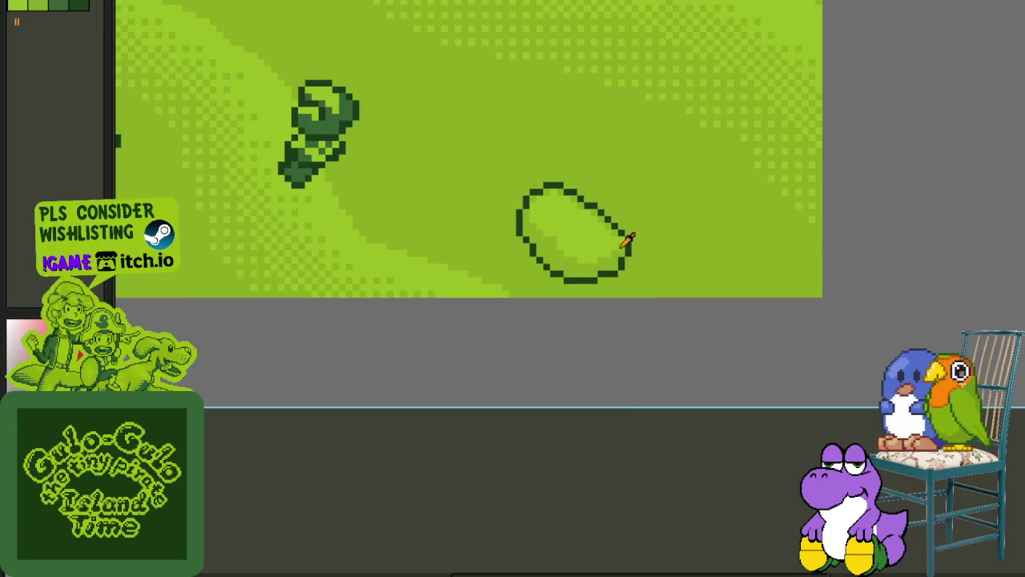
{"action": "scroll", "coordinate": [629, 238], "scroll_direction": "up", "scroll_amount": 3}
{"action": "scroll", "coordinate": [618, 240], "scroll_direction": "up", "scroll_amount": 1}
{"action": "scroll", "coordinate": [646, 292], "scroll_direction": "down", "scroll_amount": 4}
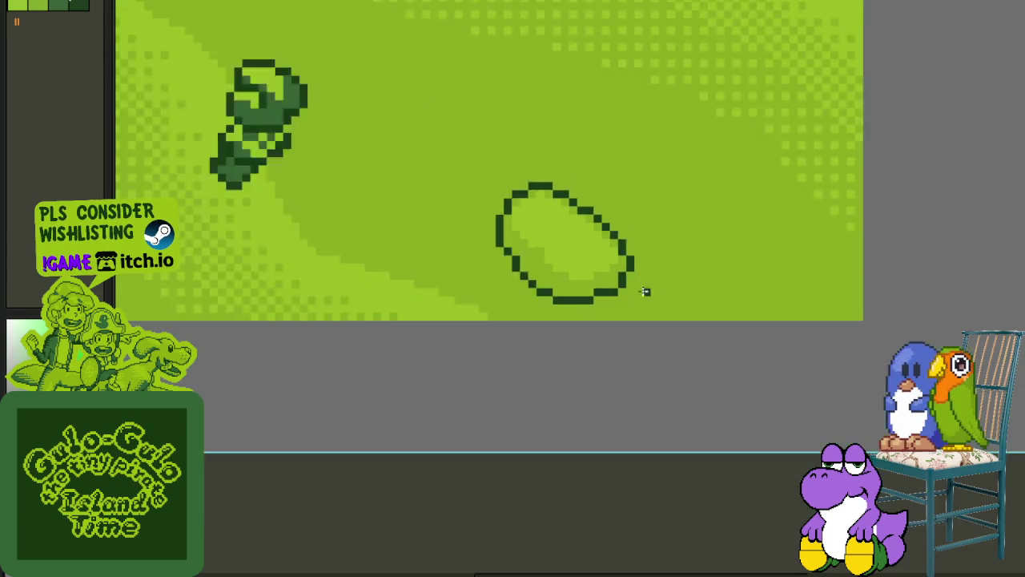
{"action": "scroll", "coordinate": [646, 291], "scroll_direction": "down", "scroll_amount": 2}
- Recentre the view on the whole desert map
{"action": "left_click_drag", "start_coordinate": [606, 297], "coordinate": [596, 311]}
{"action": "scroll", "coordinate": [590, 333], "scroll_direction": "up", "scroll_amount": 2}
{"action": "scroll", "coordinate": [574, 298], "scroll_direction": "down", "scroll_amount": 5}
{"action": "scroll", "coordinate": [571, 242], "scroll_direction": "up", "scroll_amount": 1}
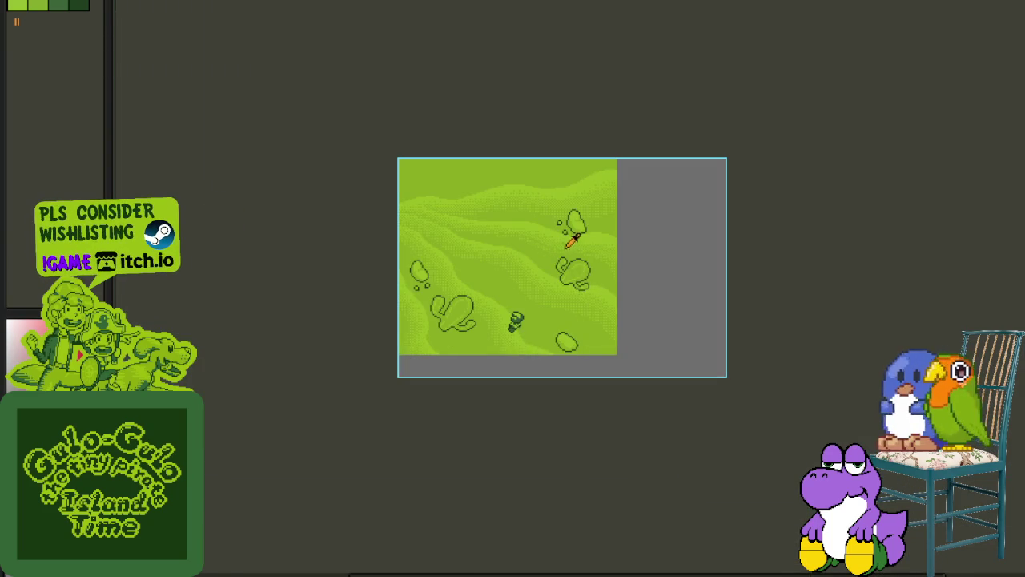
- Rotate the upper rock clockwise, apply the rotation, and deselect it
{"action": "scroll", "coordinate": [589, 215], "scroll_direction": "up", "scroll_amount": 2}
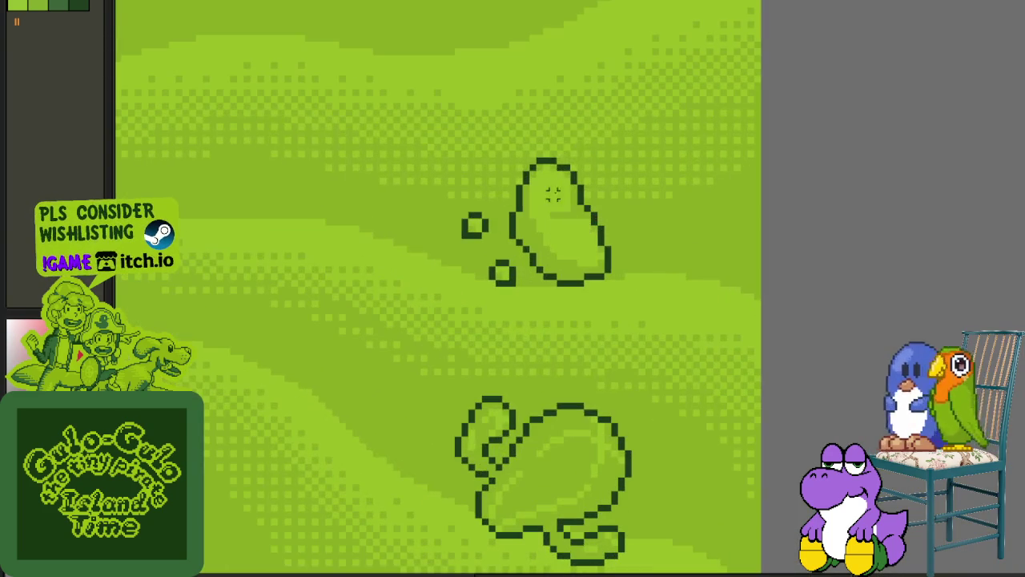
{"action": "mouse_move", "coordinate": [566, 146]}
{"action": "left_mouse_down"}
{"action": "mouse_move", "coordinate": [515, 218]}
{"action": "mouse_move", "coordinate": [561, 286]}
{"action": "mouse_move", "coordinate": [609, 152]}
{"action": "mouse_move", "coordinate": [570, 144]}
{"action": "left_mouse_up"}
{"action": "left_click_drag", "start_coordinate": [651, 152], "coordinate": [669, 188]}
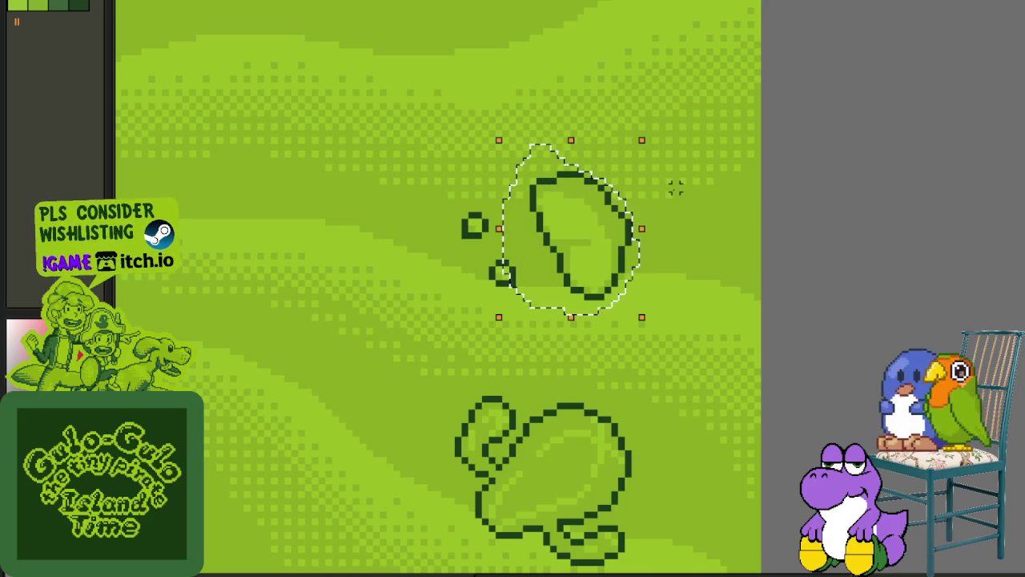
{"action": "key", "text": "Return"}
{"action": "left_click_drag", "start_coordinate": [525, 160], "coordinate": [662, 312]}
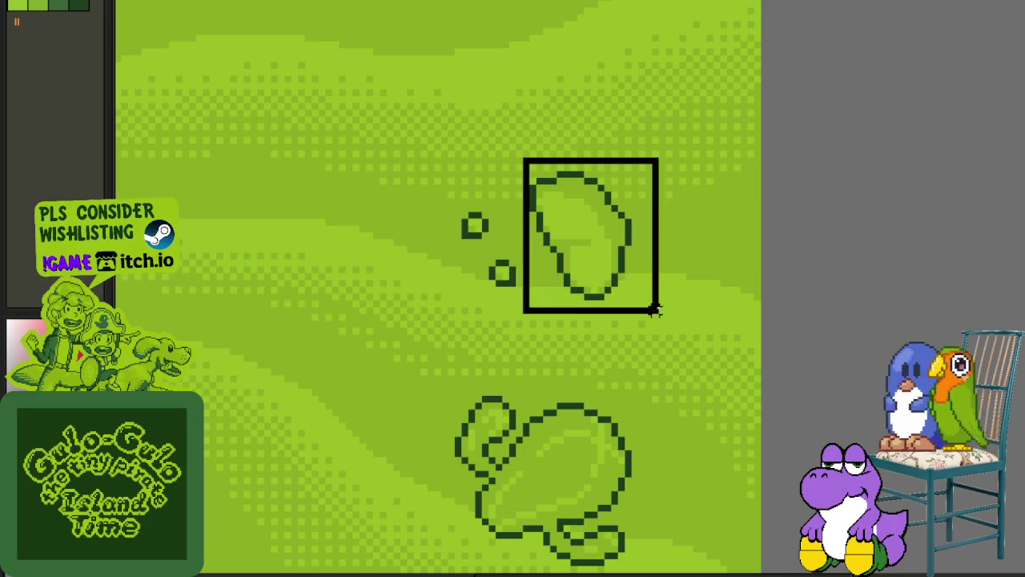
{"action": "scroll", "coordinate": [662, 259], "scroll_direction": "down", "scroll_amount": 1}
{"action": "scroll", "coordinate": [664, 259], "scroll_direction": "down", "scroll_amount": 1}
{"action": "left_click", "coordinate": [698, 253]}
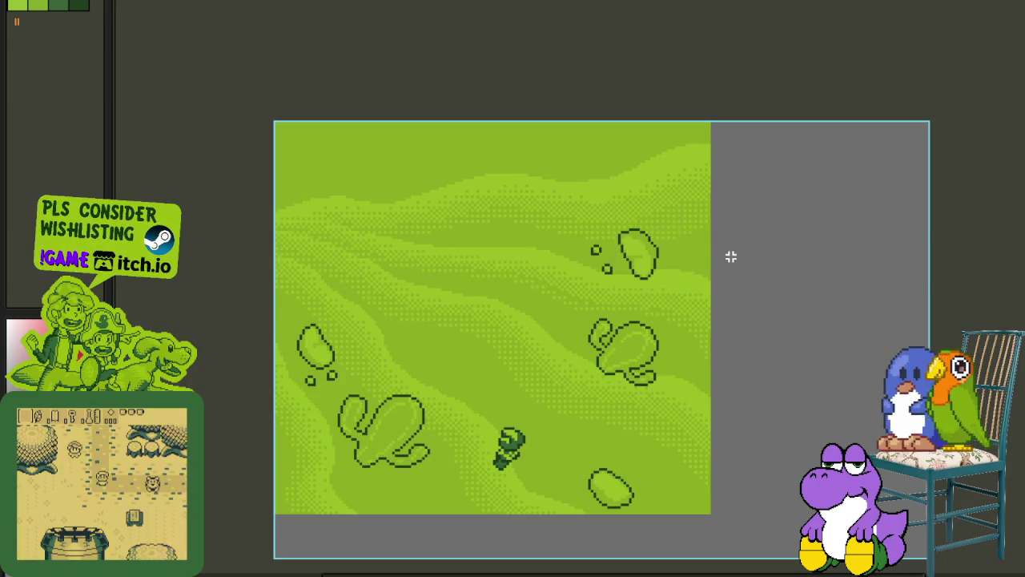
- Fill the rock's interior light green and add mid-green shading inside
{"action": "scroll", "coordinate": [725, 256], "scroll_direction": "down", "scroll_amount": 1}
{"action": "scroll", "coordinate": [702, 255], "scroll_direction": "up", "scroll_amount": 2}
{"action": "scroll", "coordinate": [623, 229], "scroll_direction": "up", "scroll_amount": 1}
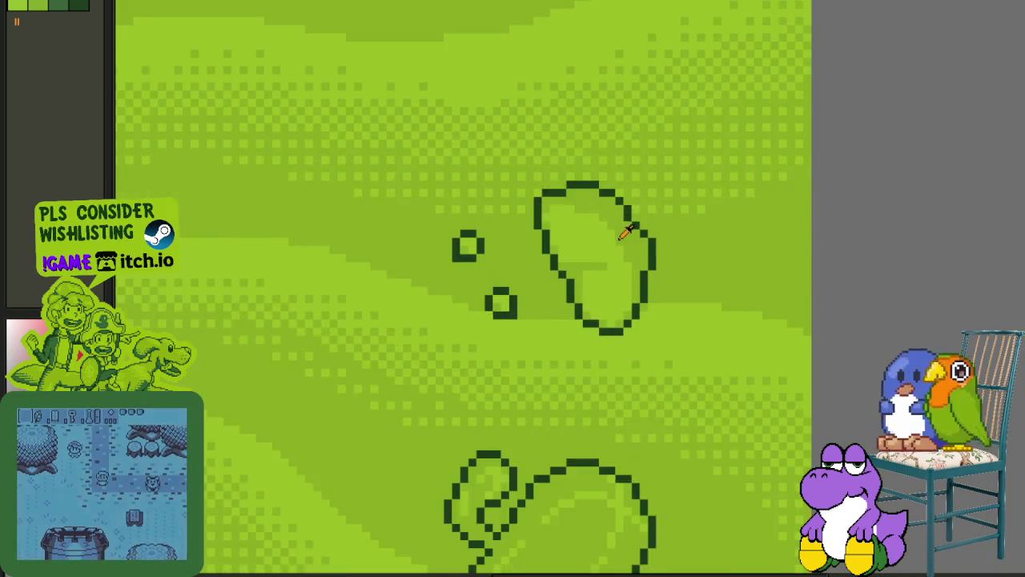
{"action": "scroll", "coordinate": [634, 257], "scroll_direction": "up", "scroll_amount": 1}
{"action": "scroll", "coordinate": [606, 350], "scroll_direction": "up", "scroll_amount": 2}
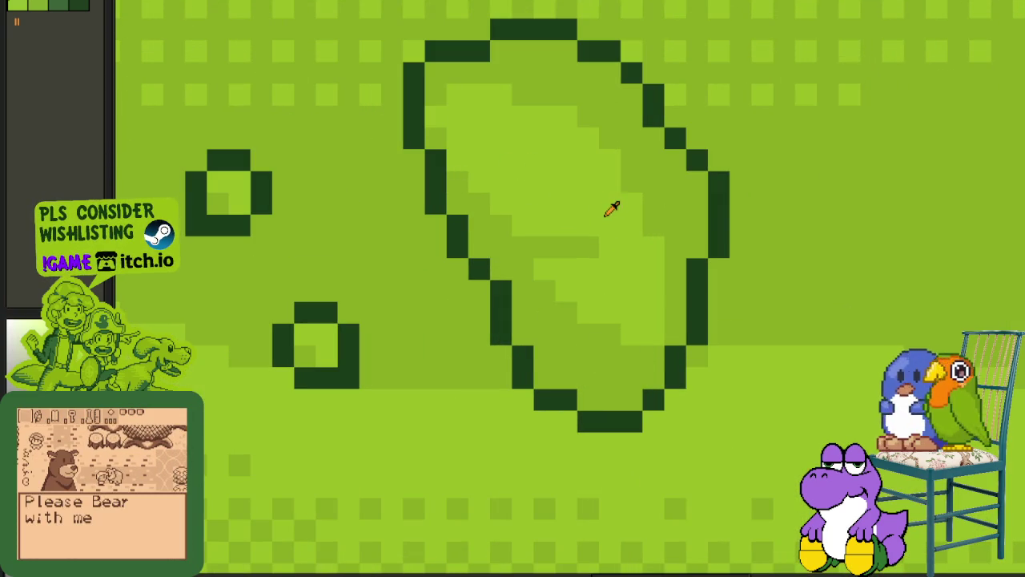
{"action": "left_click", "coordinate": [648, 203]}
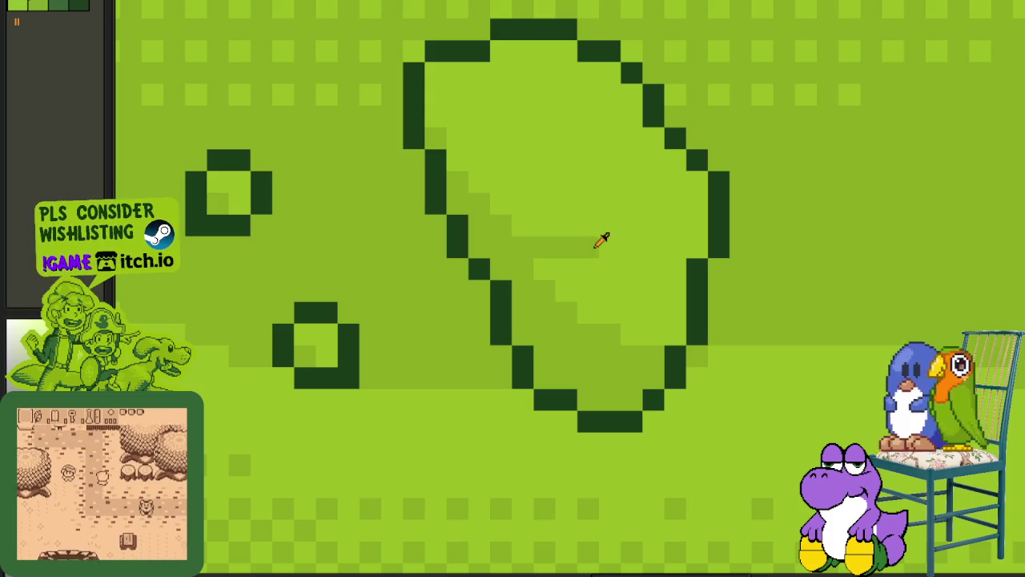
{"action": "left_click", "coordinate": [553, 193]}
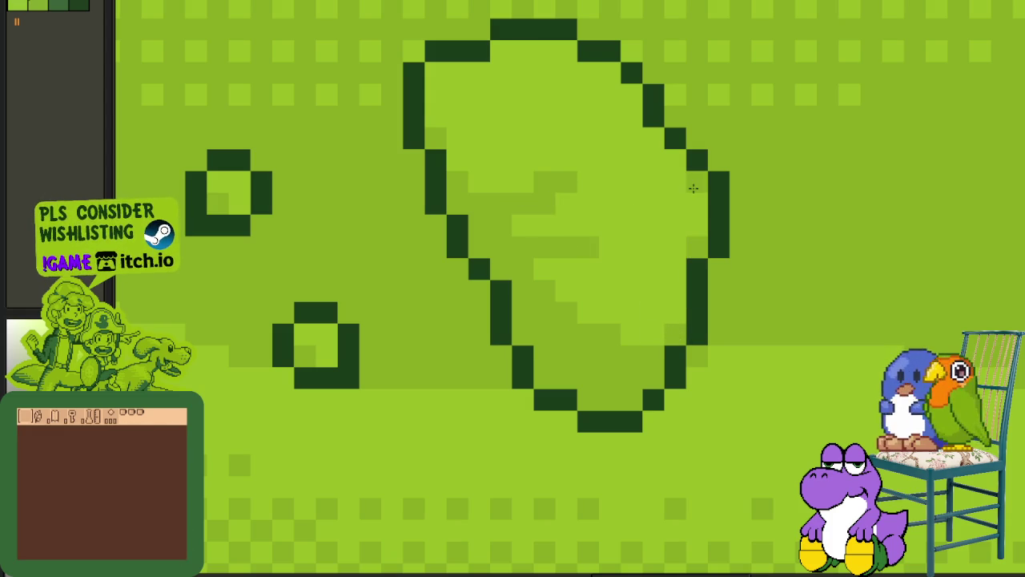
{"action": "key", "text": "alt"}
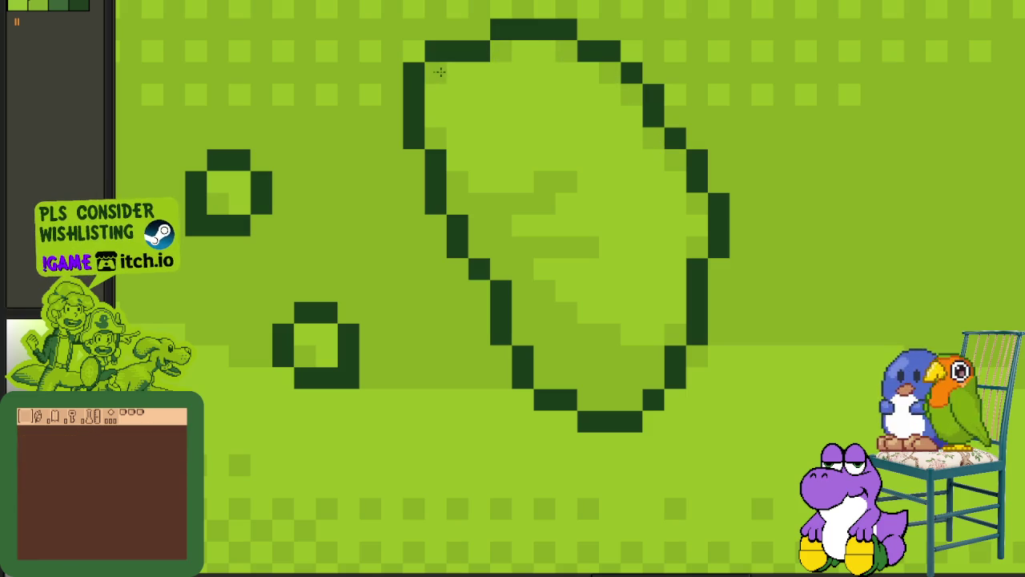
{"action": "scroll", "coordinate": [462, 126], "scroll_direction": "down", "scroll_amount": 5}
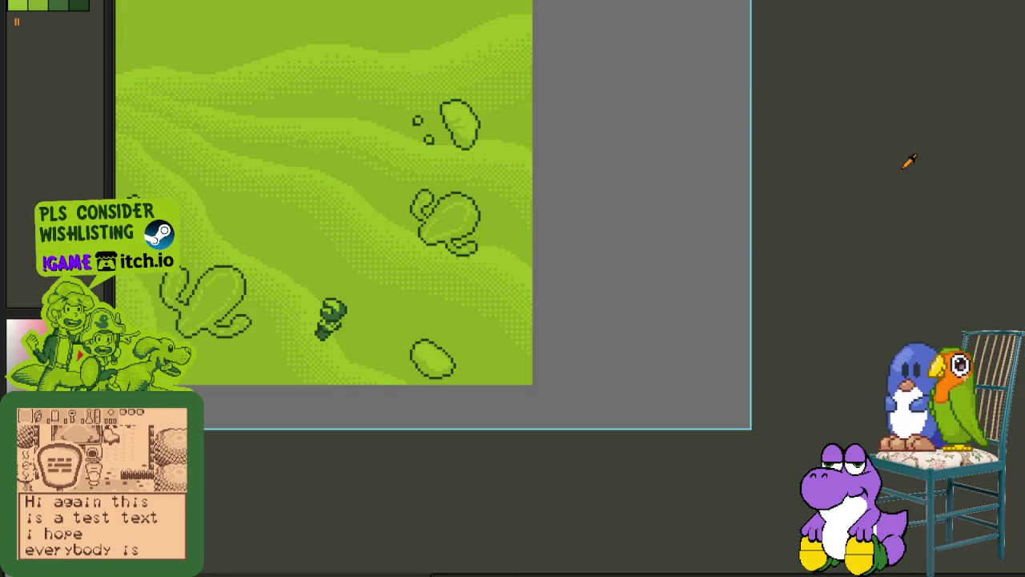
{"action": "scroll", "coordinate": [487, 138], "scroll_direction": "up", "scroll_amount": 1}
{"action": "scroll", "coordinate": [464, 116], "scroll_direction": "up", "scroll_amount": 1}
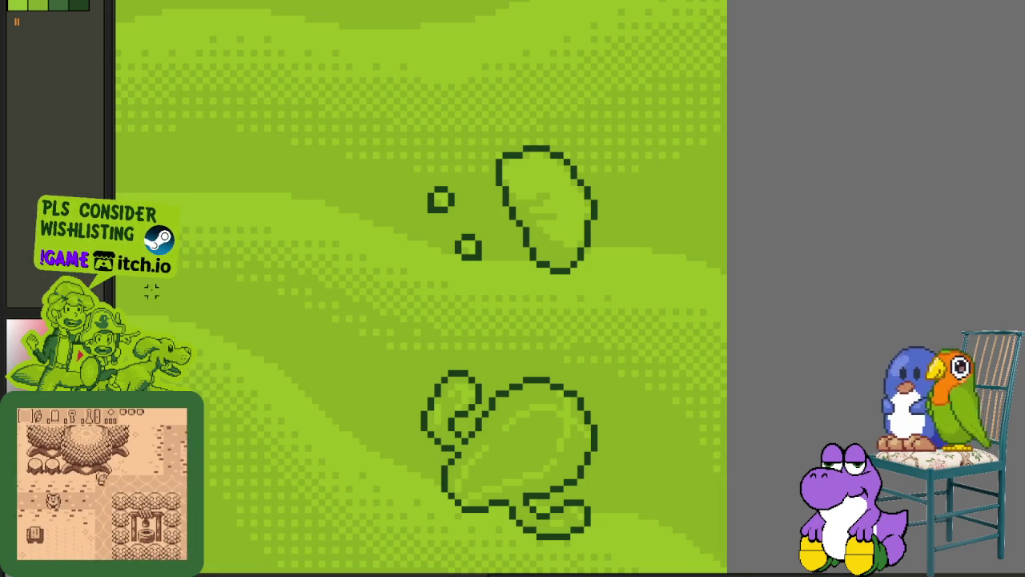
{"action": "scroll", "coordinate": [208, 300], "scroll_direction": "down", "scroll_amount": 2}
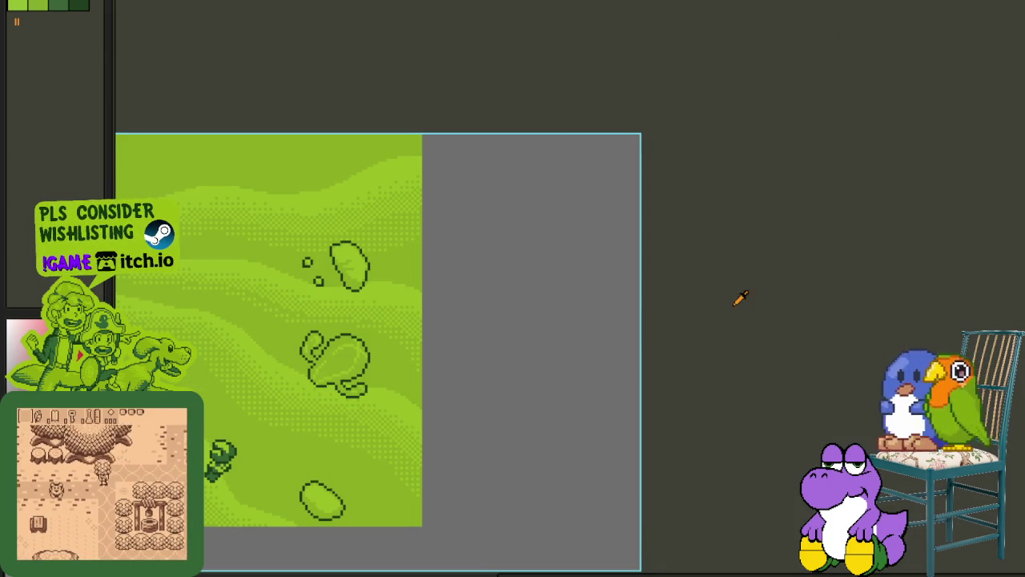
{"action": "scroll", "coordinate": [623, 261], "scroll_direction": "up", "scroll_amount": 1}
{"action": "scroll", "coordinate": [559, 233], "scroll_direction": "up", "scroll_amount": 1}
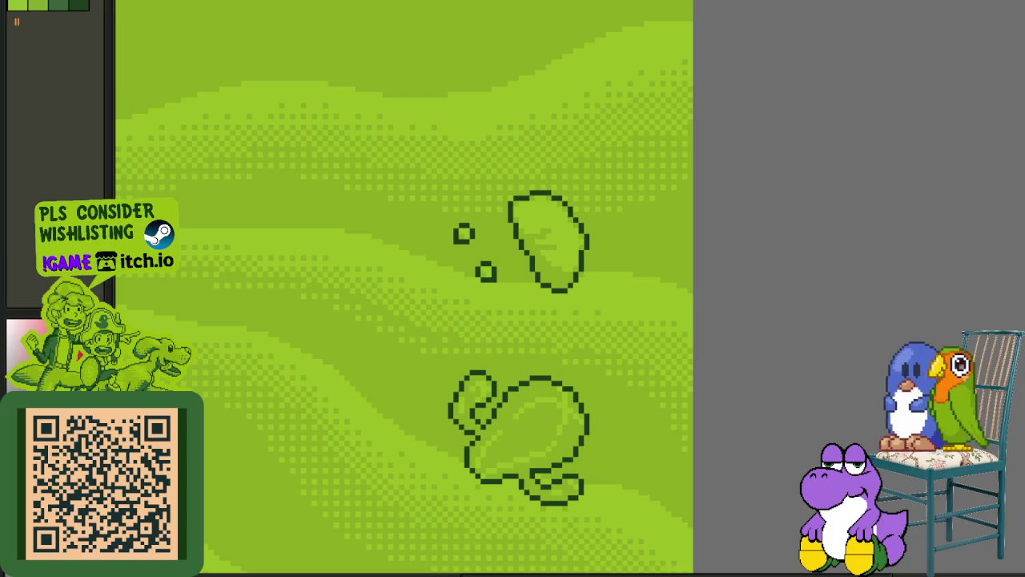
- Delete Layer 2 from the layers timeline
{"action": "scroll", "coordinate": [219, 165], "scroll_direction": "down", "scroll_amount": 3}
{"action": "scroll", "coordinate": [373, 377], "scroll_direction": "down", "scroll_amount": 2}
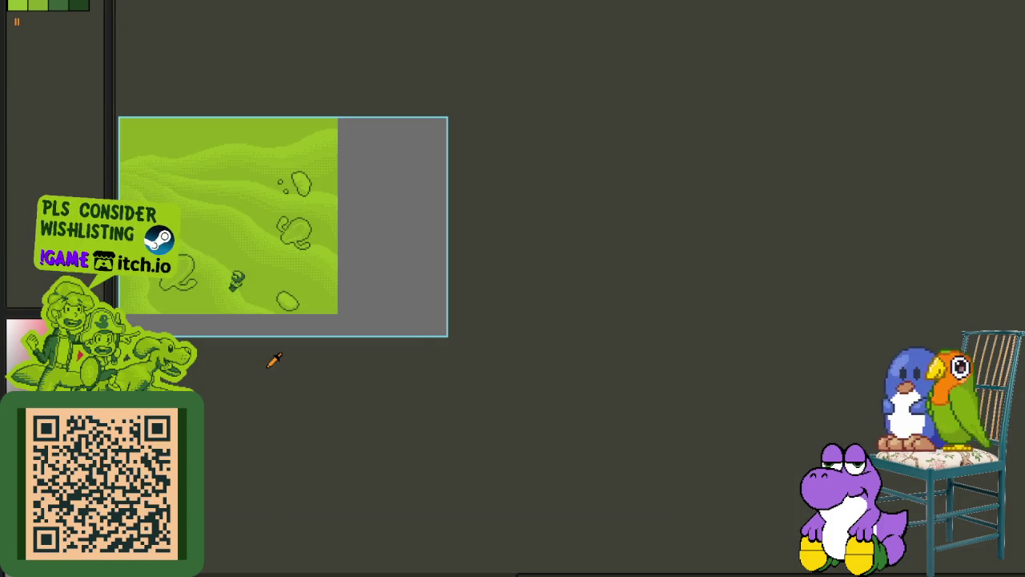
{"action": "scroll", "coordinate": [392, 331], "scroll_direction": "up", "scroll_amount": 1}
{"action": "scroll", "coordinate": [453, 297], "scroll_direction": "up", "scroll_amount": 1}
{"action": "scroll", "coordinate": [403, 288], "scroll_direction": "up", "scroll_amount": 1}
{"action": "key", "text": "Tab"}
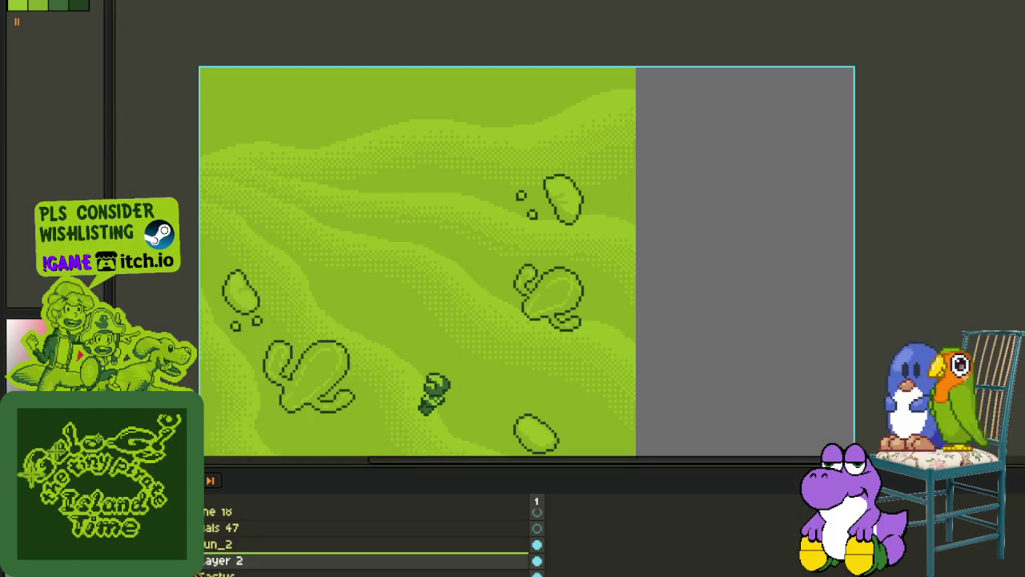
{"action": "right_click", "coordinate": [206, 560]}
{"action": "left_click", "coordinate": [305, 510]}
{"action": "scroll", "coordinate": [366, 407], "scroll_direction": "down", "scroll_amount": 2}
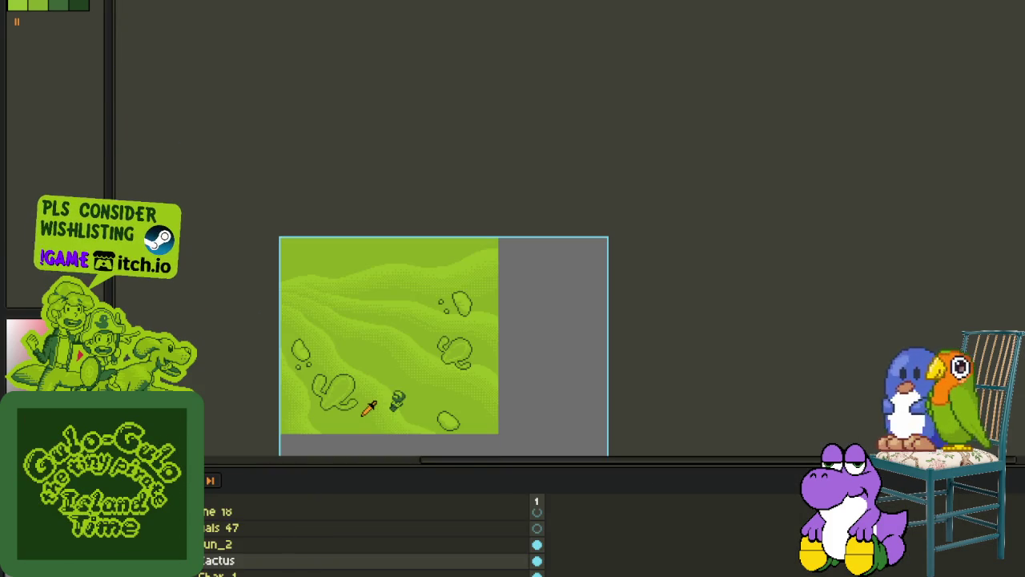
{"action": "left_click_drag", "start_coordinate": [366, 406], "coordinate": [376, 371]}
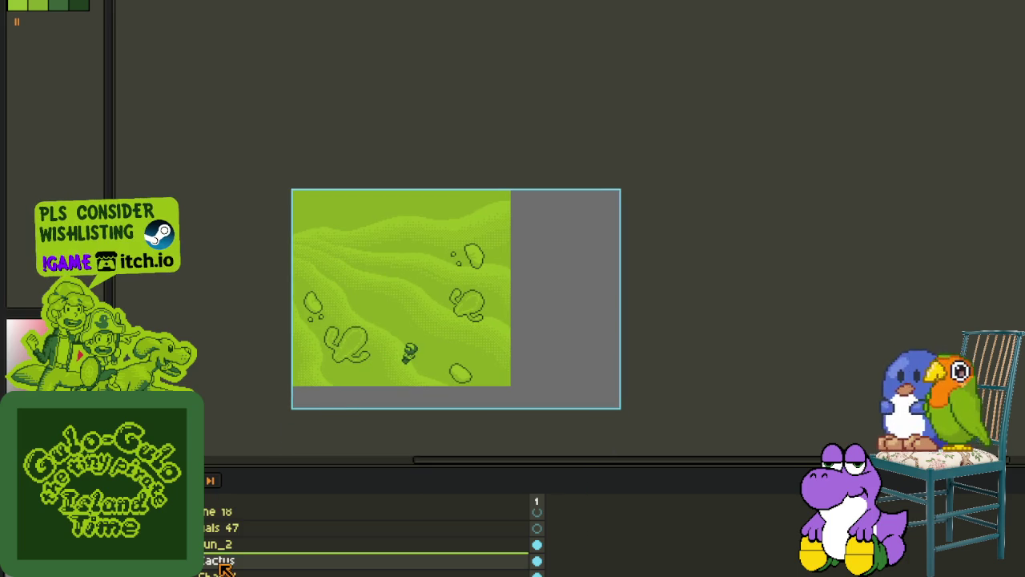
{"action": "key", "text": "Tab"}
- Draw a small dark pebble outline beside the bottom rock and fill it light green
{"action": "scroll", "coordinate": [464, 358], "scroll_direction": "up", "scroll_amount": 2}
{"action": "scroll", "coordinate": [465, 358], "scroll_direction": "up", "scroll_amount": 2}
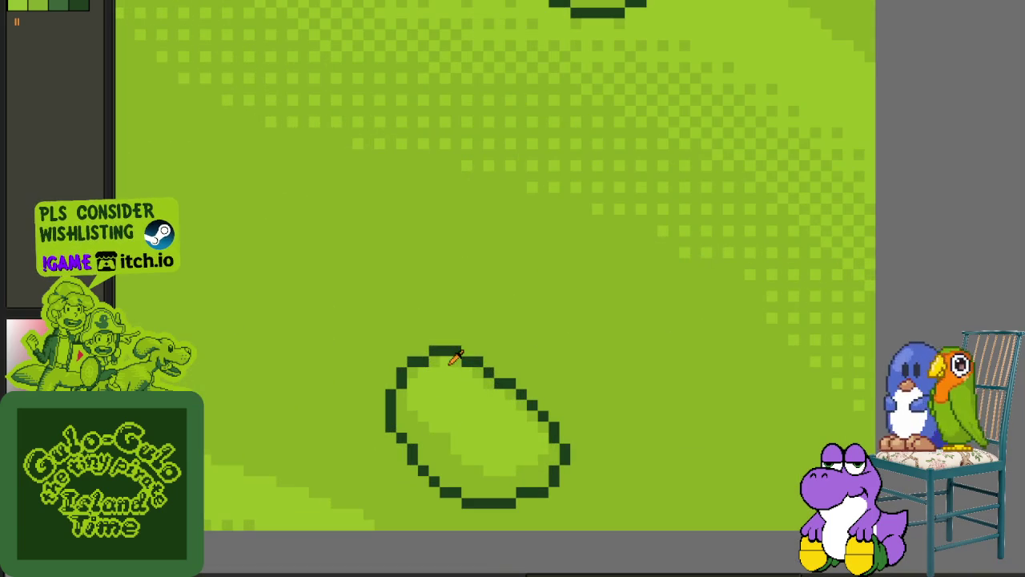
{"action": "scroll", "coordinate": [398, 337], "scroll_direction": "up", "scroll_amount": 1}
{"action": "scroll", "coordinate": [409, 344], "scroll_direction": "up", "scroll_amount": 2}
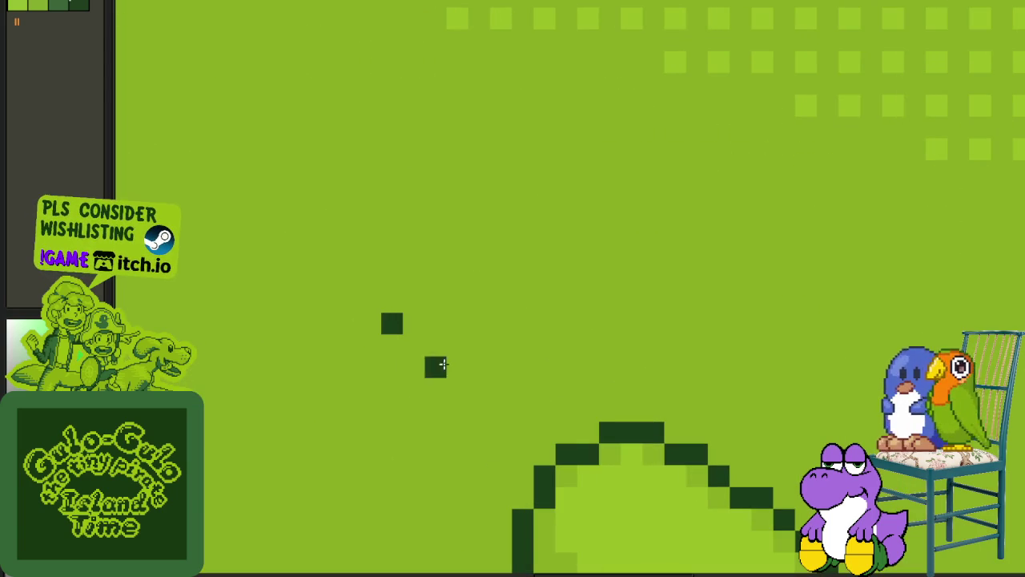
{"action": "scroll", "coordinate": [543, 383], "scroll_direction": "down", "scroll_amount": 4}
{"action": "scroll", "coordinate": [494, 368], "scroll_direction": "up", "scroll_amount": 2}
{"action": "scroll", "coordinate": [465, 355], "scroll_direction": "up", "scroll_amount": 2}
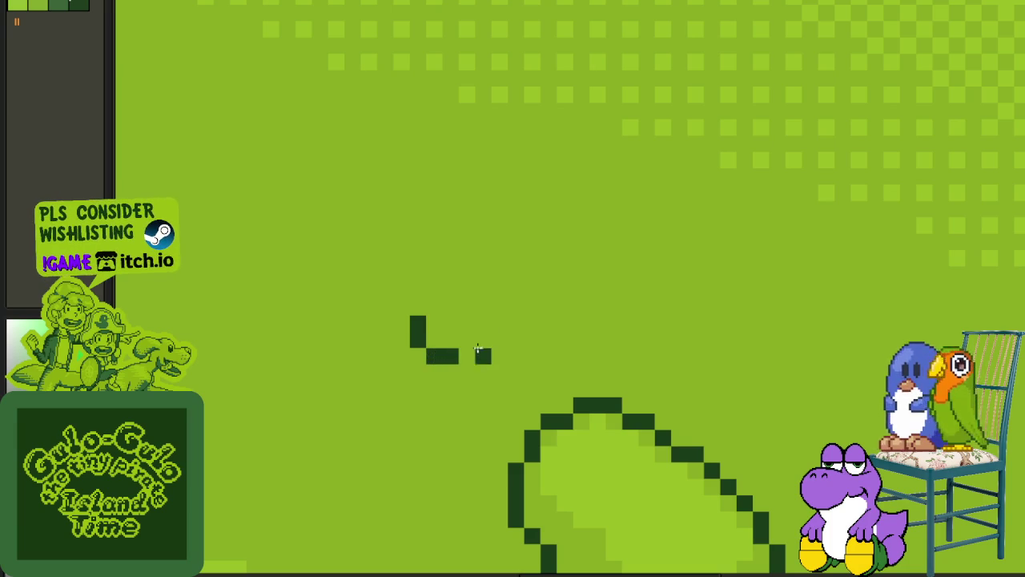
{"action": "mouse_move", "coordinate": [467, 339]}
{"action": "left_mouse_down"}
{"action": "mouse_move", "coordinate": [481, 318]}
{"action": "mouse_move", "coordinate": [444, 284]}
{"action": "mouse_move", "coordinate": [430, 303]}
{"action": "left_mouse_up"}
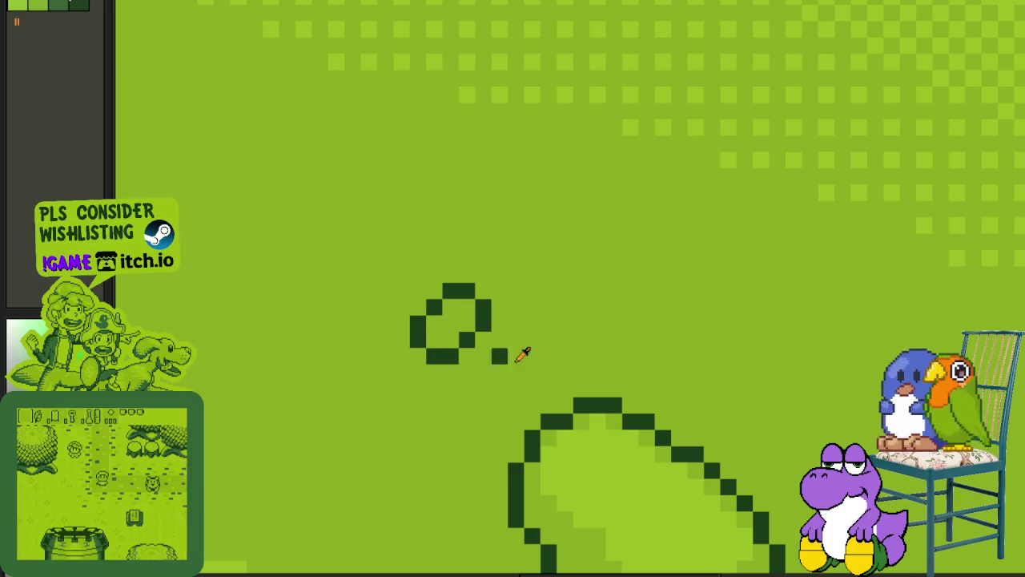
{"action": "left_click", "coordinate": [450, 324]}
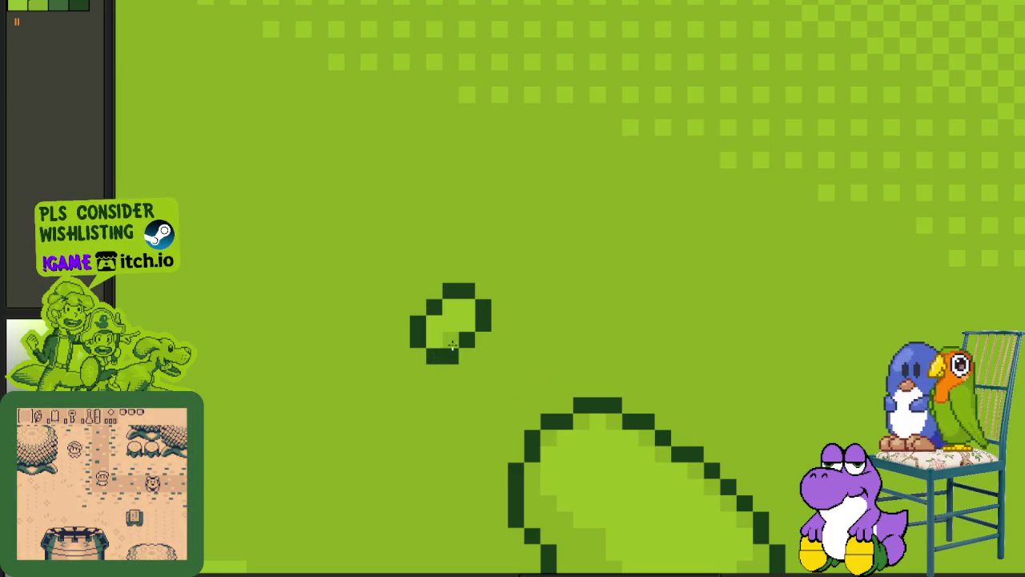
{"action": "scroll", "coordinate": [453, 345], "scroll_direction": "down", "scroll_amount": 5}
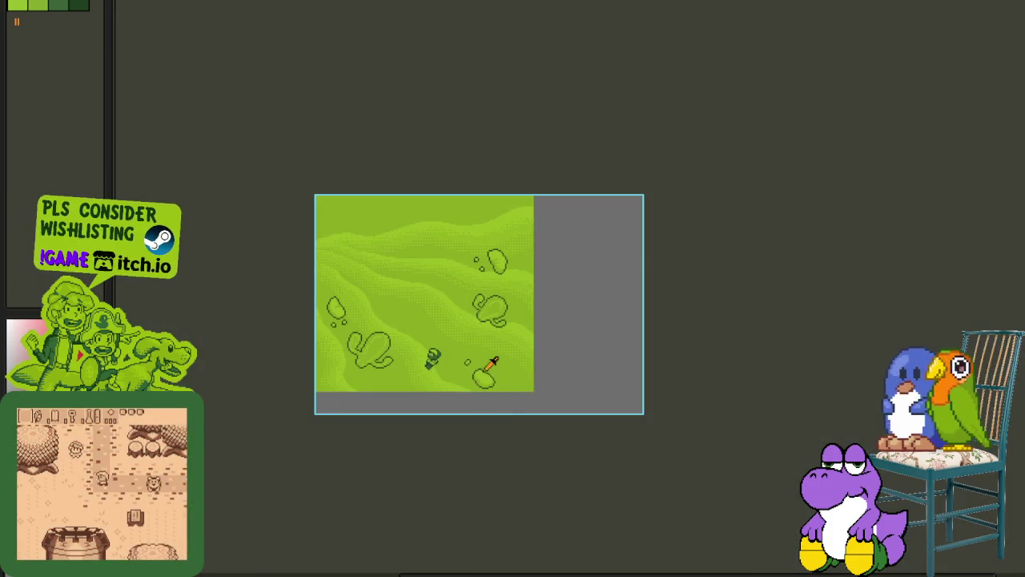
- Start a small pebble outline right of the bottom rock, drawing its left side
{"action": "scroll", "coordinate": [491, 363], "scroll_direction": "up", "scroll_amount": 5}
{"action": "scroll", "coordinate": [469, 348], "scroll_direction": "up", "scroll_amount": 1}
{"action": "scroll", "coordinate": [464, 355], "scroll_direction": "down", "scroll_amount": 1}
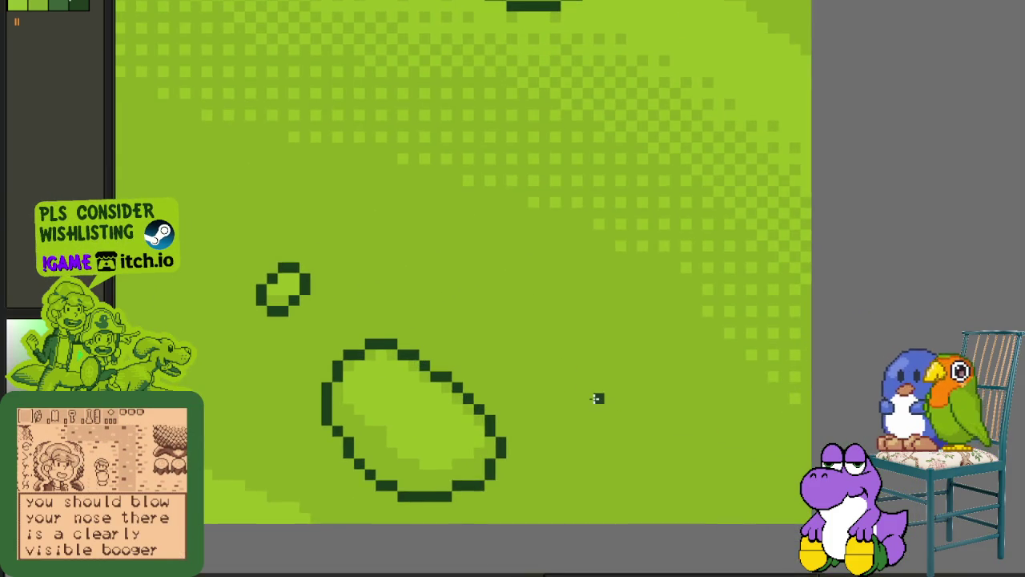
{"action": "scroll", "coordinate": [597, 398], "scroll_direction": "up", "scroll_amount": 2}
{"action": "left_click_drag", "start_coordinate": [577, 413], "coordinate": [541, 433]}
{"action": "scroll", "coordinate": [572, 425], "scroll_direction": "up", "scroll_amount": 1}
{"action": "scroll", "coordinate": [527, 391], "scroll_direction": "up", "scroll_amount": 1}
{"action": "mouse_move", "coordinate": [527, 391]}
{"action": "left_mouse_down"}
{"action": "mouse_move", "coordinate": [508, 427]}
{"action": "mouse_move", "coordinate": [599, 497]}
{"action": "mouse_move", "coordinate": [617, 408]}
{"action": "mouse_move", "coordinate": [577, 371]}
{"action": "left_mouse_up"}
{"action": "key", "text": "ctrl+z"}
{"action": "left_click", "coordinate": [531, 451]}
{"action": "key", "text": "ctrl+z"}
- Close the pebble outline's bottom and right side, erasing strays and reshaping corners
{"action": "left_click", "coordinate": [632, 474]}
{"action": "left_click", "coordinate": [621, 490]}
{"action": "left_click", "coordinate": [598, 407]}
{"action": "mouse_move", "coordinate": [597, 407]}
{"action": "left_mouse_down"}
{"action": "mouse_move", "coordinate": [588, 364]}
{"action": "mouse_move", "coordinate": [553, 362]}
{"action": "mouse_move", "coordinate": [558, 382]}
{"action": "left_mouse_up"}
{"action": "left_click", "coordinate": [554, 491]}
{"action": "left_click", "coordinate": [511, 450]}
{"action": "key", "text": "ctrl+z"}
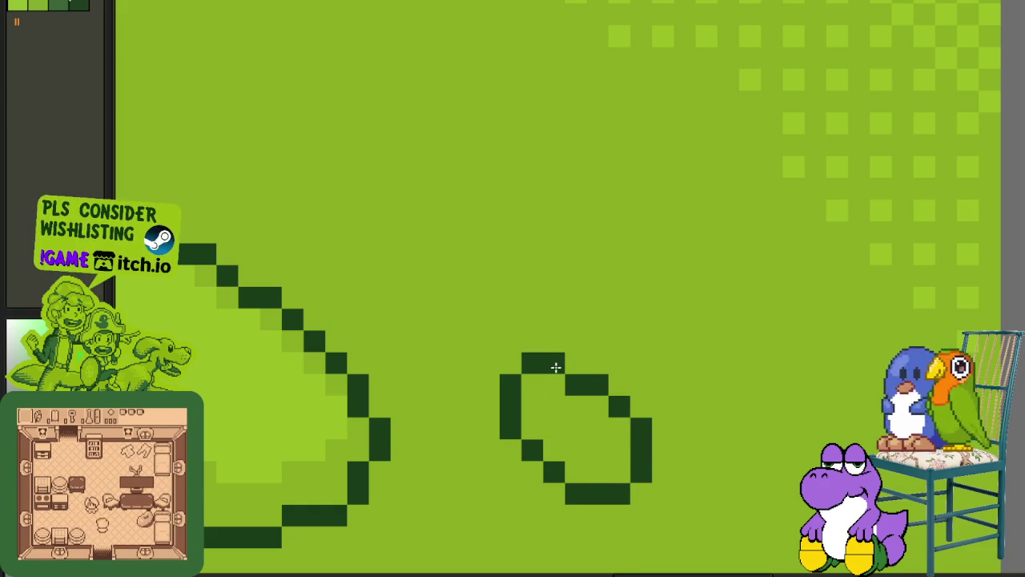
- Fill the new pebble with light green and re-centre the scene
{"action": "left_click", "coordinate": [575, 424]}
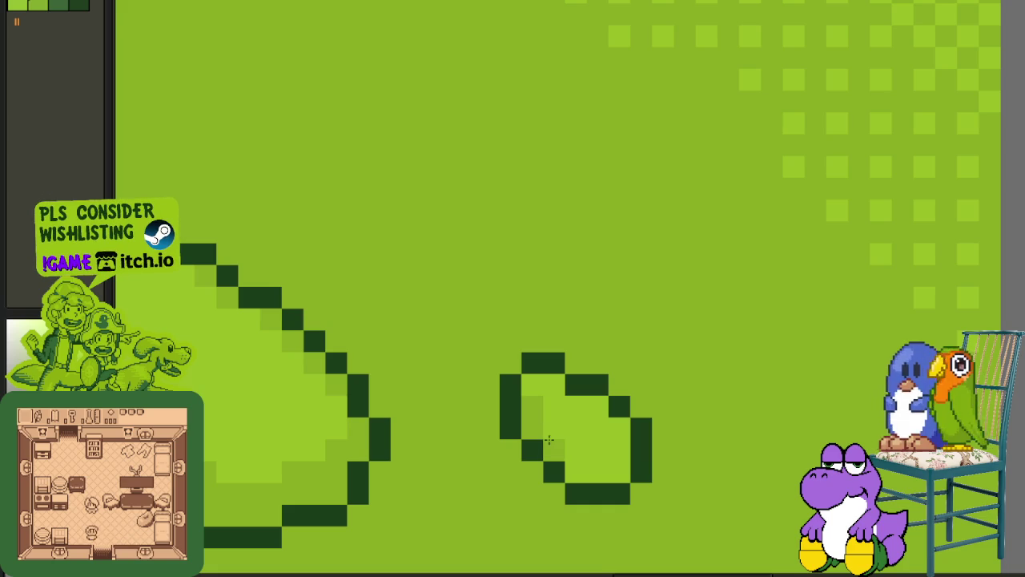
{"action": "scroll", "coordinate": [609, 473], "scroll_direction": "down", "scroll_amount": 4}
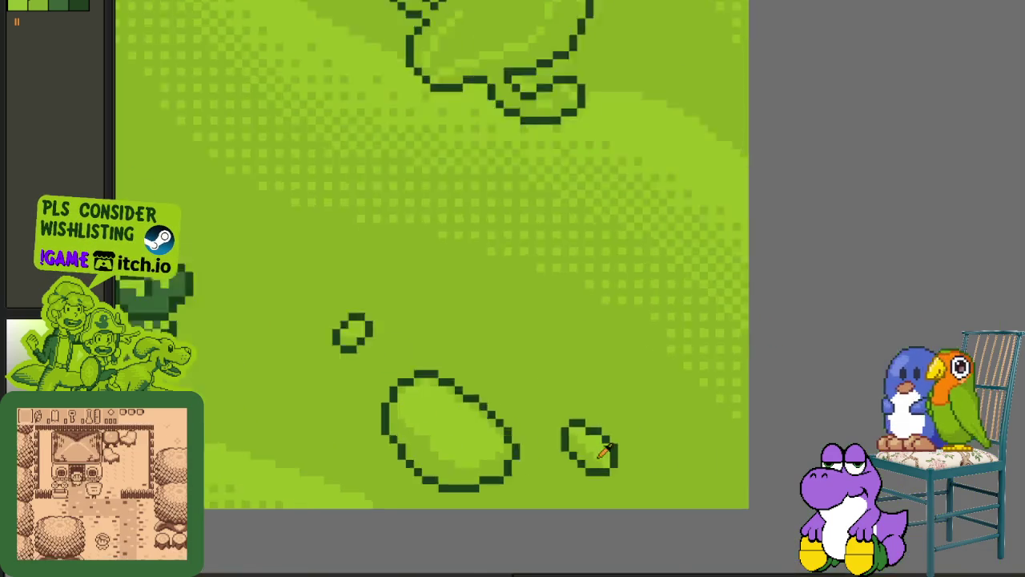
{"action": "scroll", "coordinate": [641, 478], "scroll_direction": "down", "scroll_amount": 2}
{"action": "scroll", "coordinate": [641, 478], "scroll_direction": "up", "scroll_amount": 1}
{"action": "scroll", "coordinate": [661, 483], "scroll_direction": "down", "scroll_amount": 2}
{"action": "scroll", "coordinate": [588, 550], "scroll_direction": "down", "scroll_amount": 1}
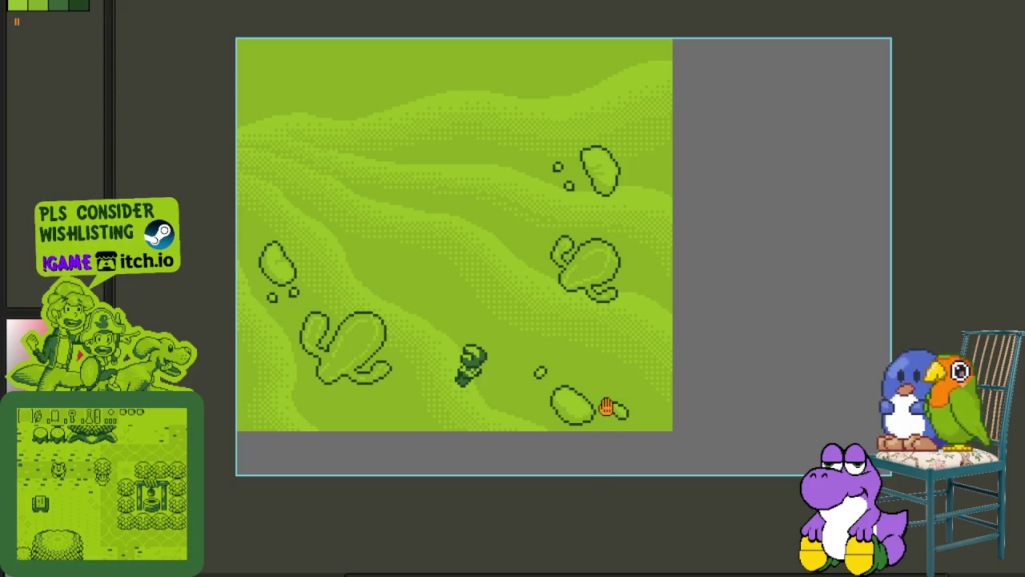
{"action": "scroll", "coordinate": [637, 372], "scroll_direction": "up", "scroll_amount": 3}
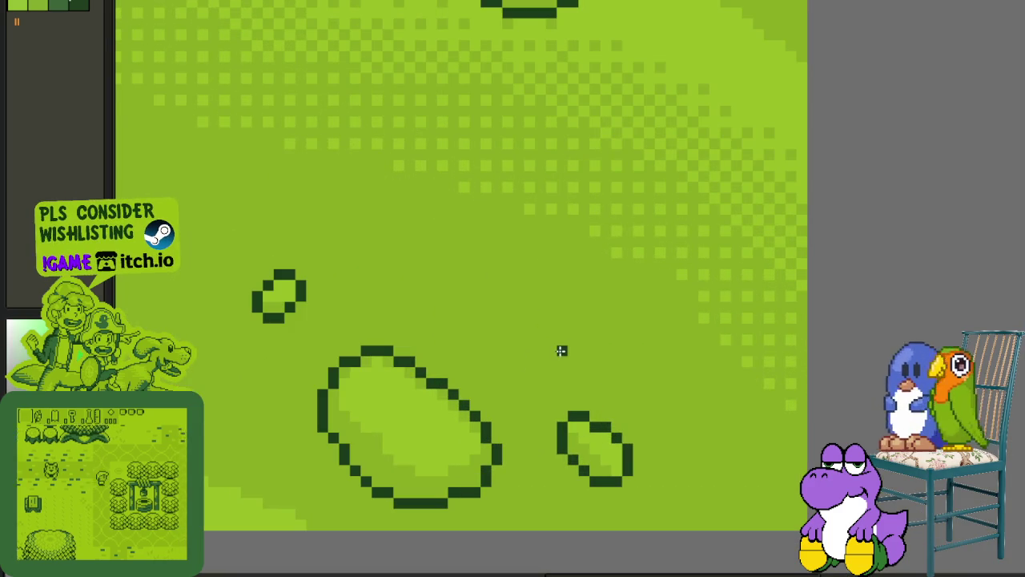
{"action": "scroll", "coordinate": [562, 350], "scroll_direction": "down", "scroll_amount": 3}
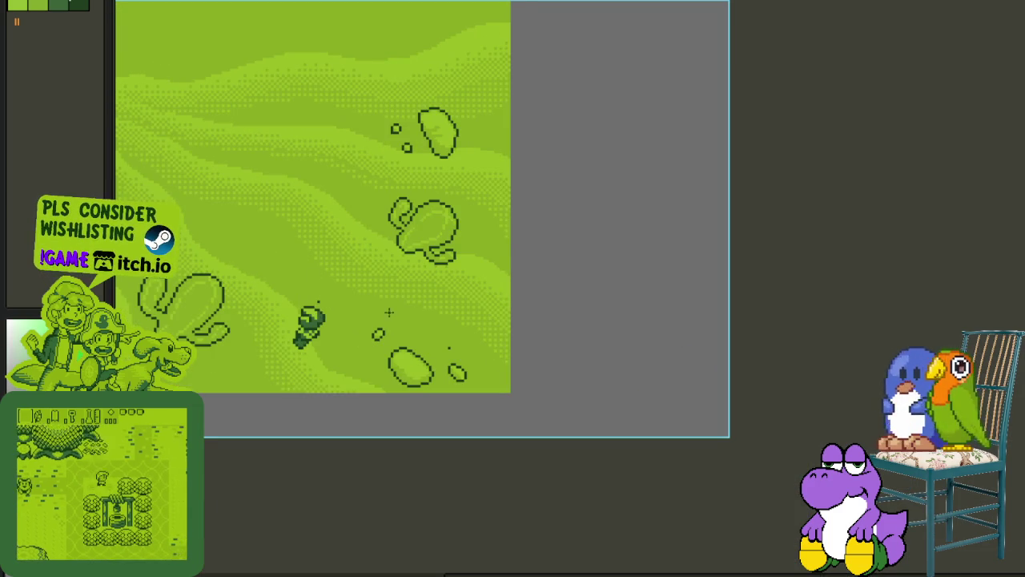
{"action": "left_click_drag", "start_coordinate": [210, 380], "coordinate": [349, 382]}
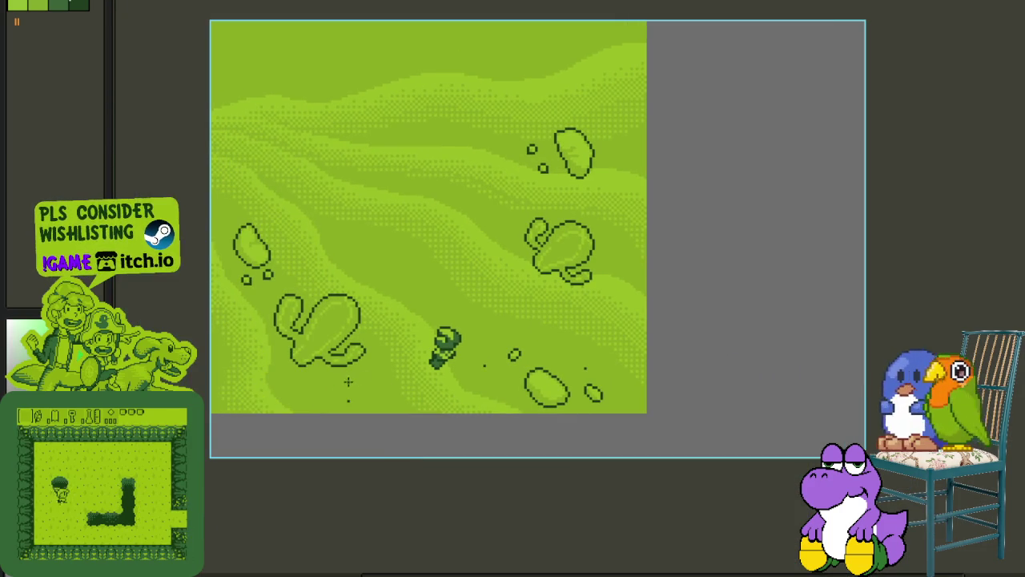
- Dot three single dark pixels across the sand and re-centre the scene
{"action": "left_click", "coordinate": [226, 215]}
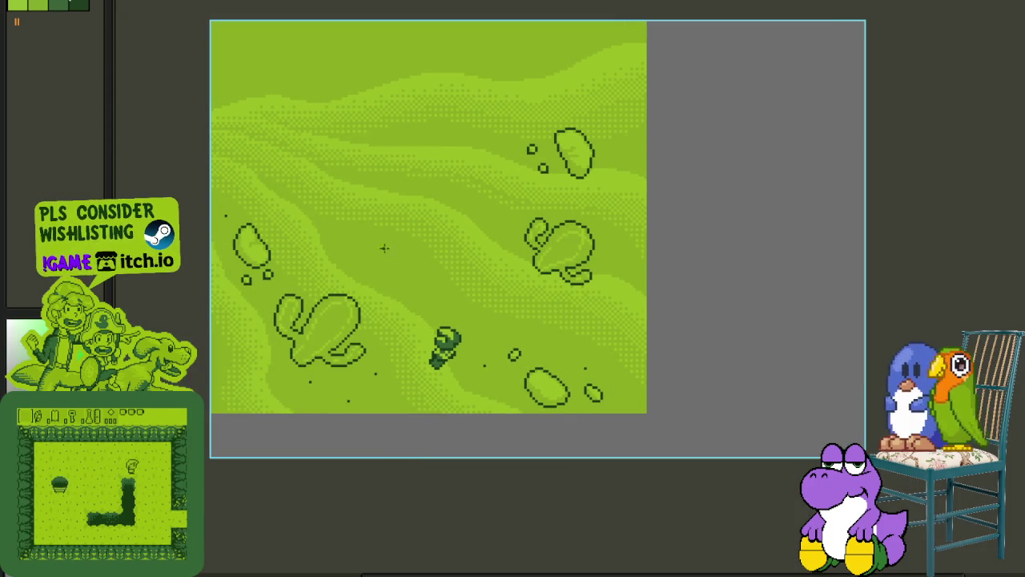
{"action": "left_click", "coordinate": [420, 282]}
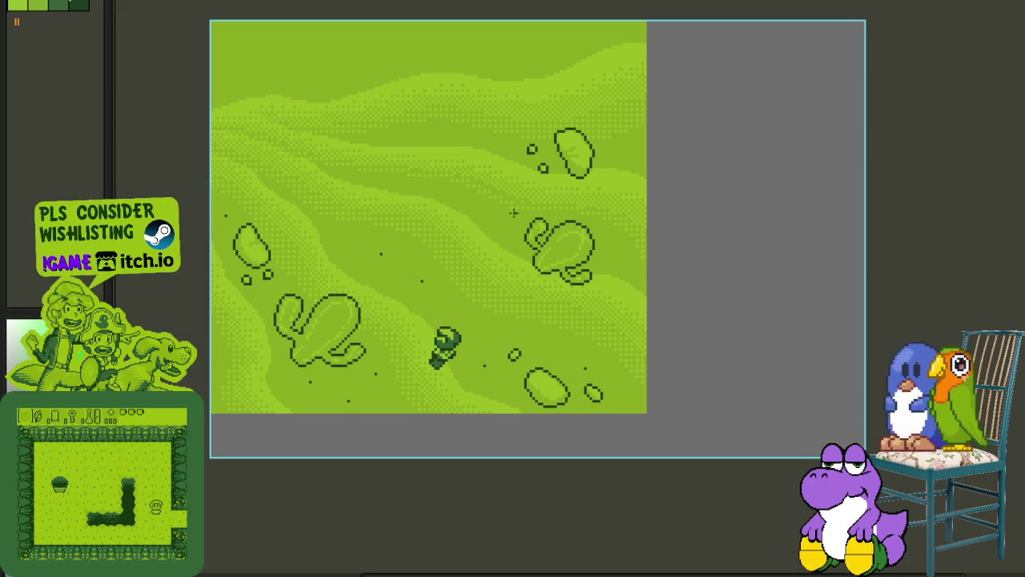
{"action": "left_click", "coordinate": [623, 254]}
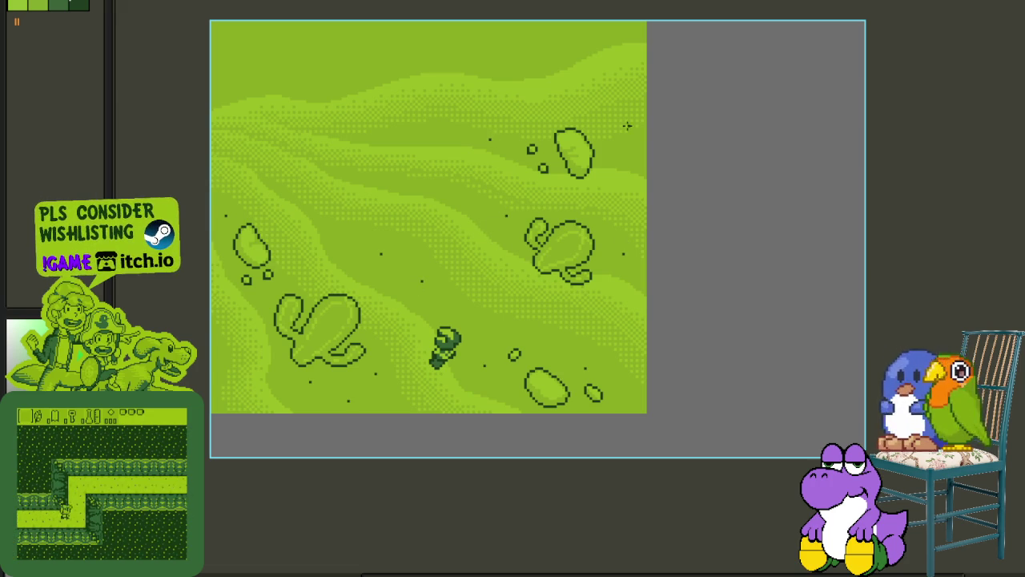
{"action": "scroll", "coordinate": [604, 159], "scroll_direction": "down", "scroll_amount": 5}
{"action": "scroll", "coordinate": [576, 117], "scroll_direction": "up", "scroll_amount": 3}
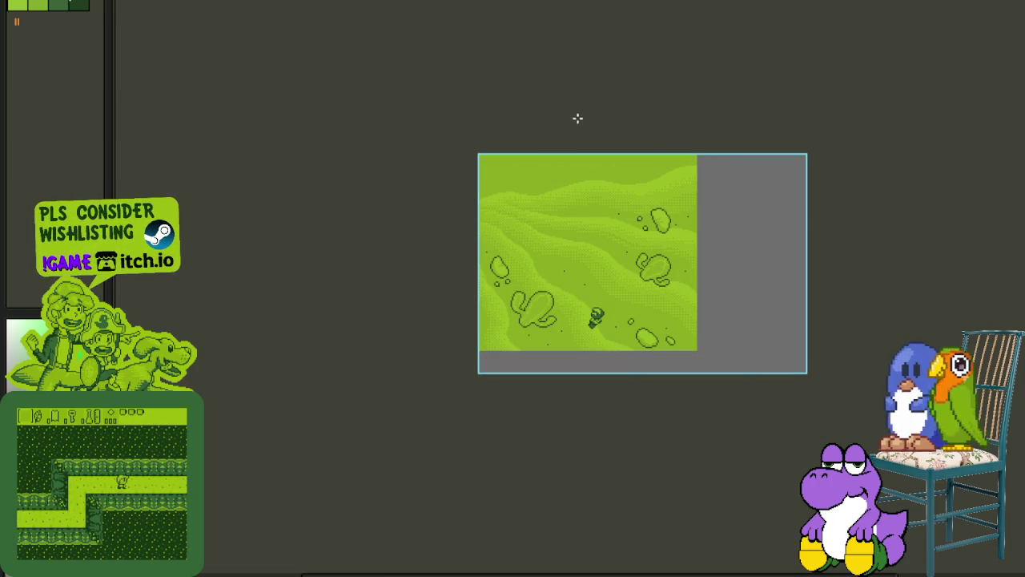
{"action": "left_click_drag", "start_coordinate": [619, 212], "coordinate": [562, 156]}
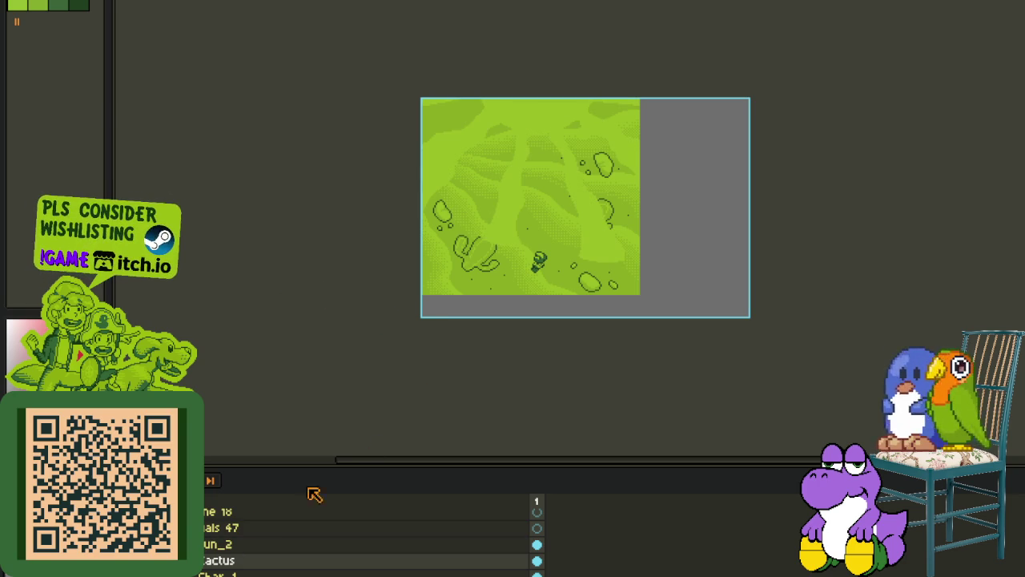
- Move the Run_2 layer above Decals 47
{"action": "left_click", "coordinate": [221, 545]}
{"action": "left_click_drag", "start_coordinate": [227, 546], "coordinate": [36, 324]}
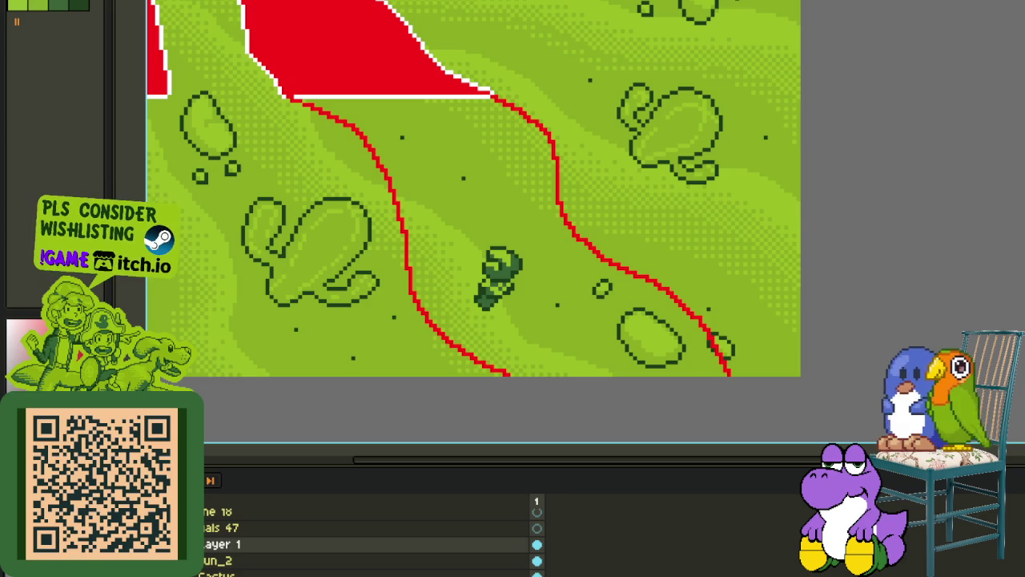
{"action": "scroll", "coordinate": [360, 176], "scroll_direction": "down", "scroll_amount": 1}
{"action": "scroll", "coordinate": [360, 177], "scroll_direction": "up", "scroll_amount": 2}
{"action": "scroll", "coordinate": [417, 198], "scroll_direction": "up", "scroll_amount": 1}
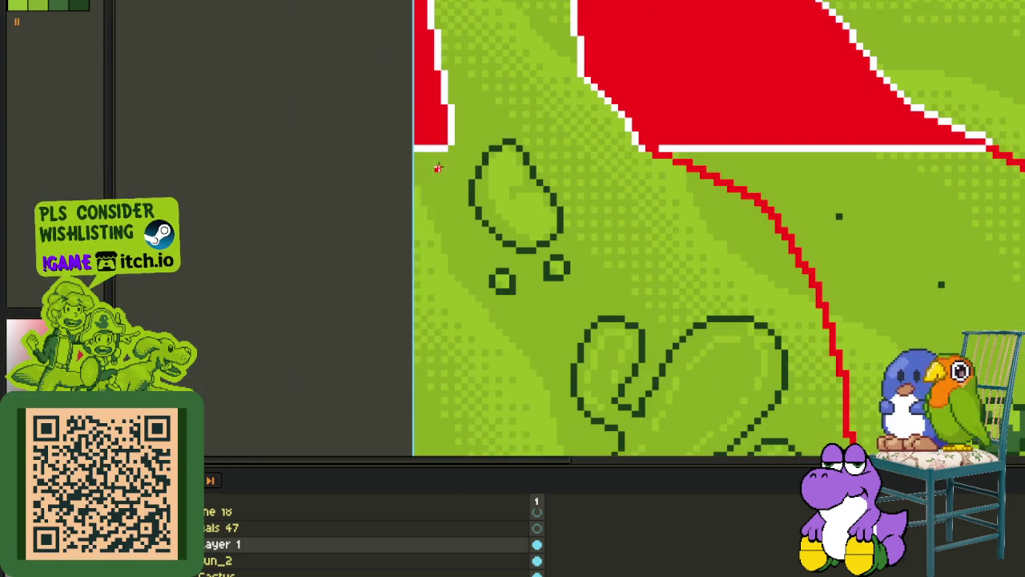
- Extend the red guide stroke to the canvas edge and paint red along the scene's left edge
{"action": "left_click_drag", "start_coordinate": [436, 175], "coordinate": [405, 248]}
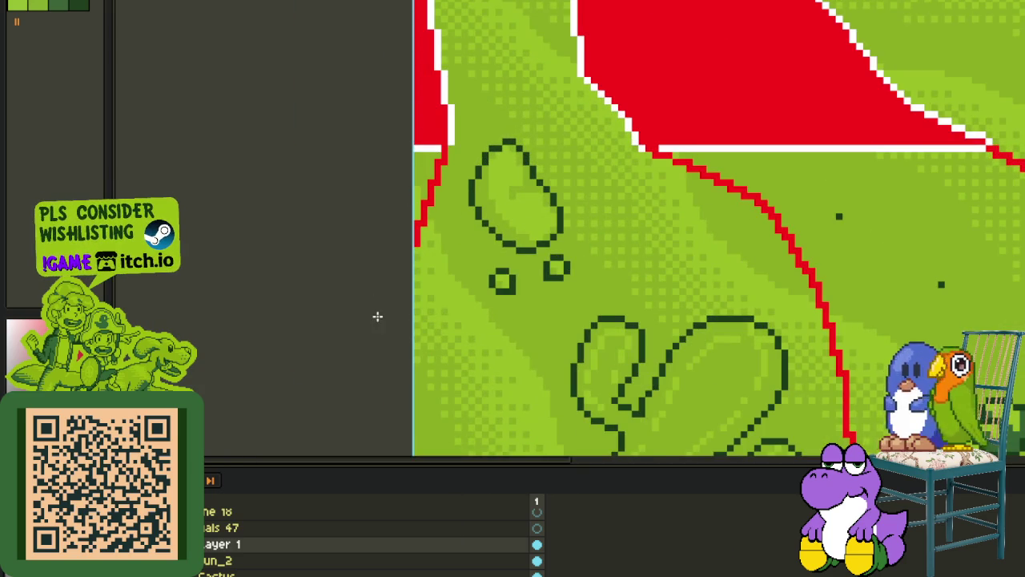
{"action": "scroll", "coordinate": [377, 316], "scroll_direction": "down", "scroll_amount": 1}
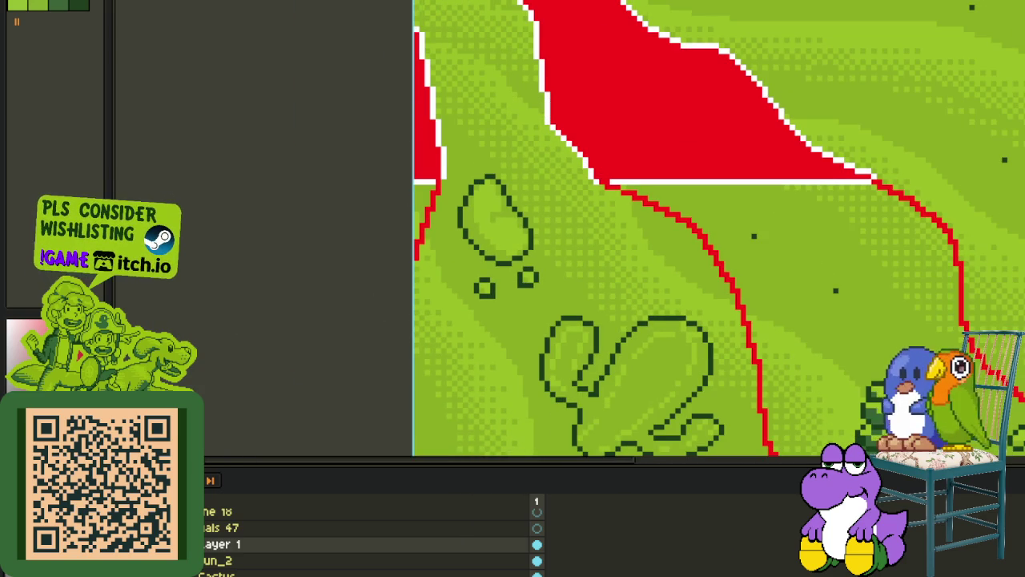
{"action": "scroll", "coordinate": [481, 232], "scroll_direction": "down", "scroll_amount": 1}
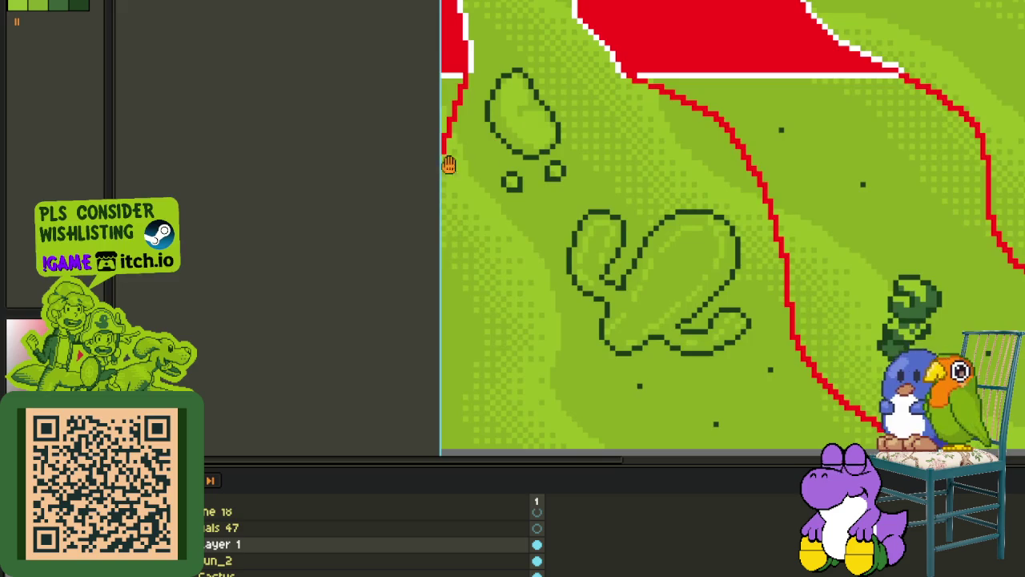
{"action": "scroll", "coordinate": [448, 160], "scroll_direction": "up", "scroll_amount": 1}
{"action": "scroll", "coordinate": [449, 160], "scroll_direction": "up", "scroll_amount": 1}
{"action": "scroll", "coordinate": [463, 177], "scroll_direction": "down", "scroll_amount": 1}
{"action": "scroll", "coordinate": [463, 176], "scroll_direction": "up", "scroll_amount": 1}
{"action": "mouse_move", "coordinate": [464, 172]}
{"action": "left_mouse_down"}
{"action": "mouse_move", "coordinate": [474, 201]}
{"action": "mouse_move", "coordinate": [461, 277]}
{"action": "left_mouse_up"}
- Zoom in on the outlined oval blob beside the red line, then undo the outlined blobs
{"action": "scroll", "coordinate": [457, 268], "scroll_direction": "down", "scroll_amount": 1}
{"action": "scroll", "coordinate": [751, 247], "scroll_direction": "up", "scroll_amount": 1}
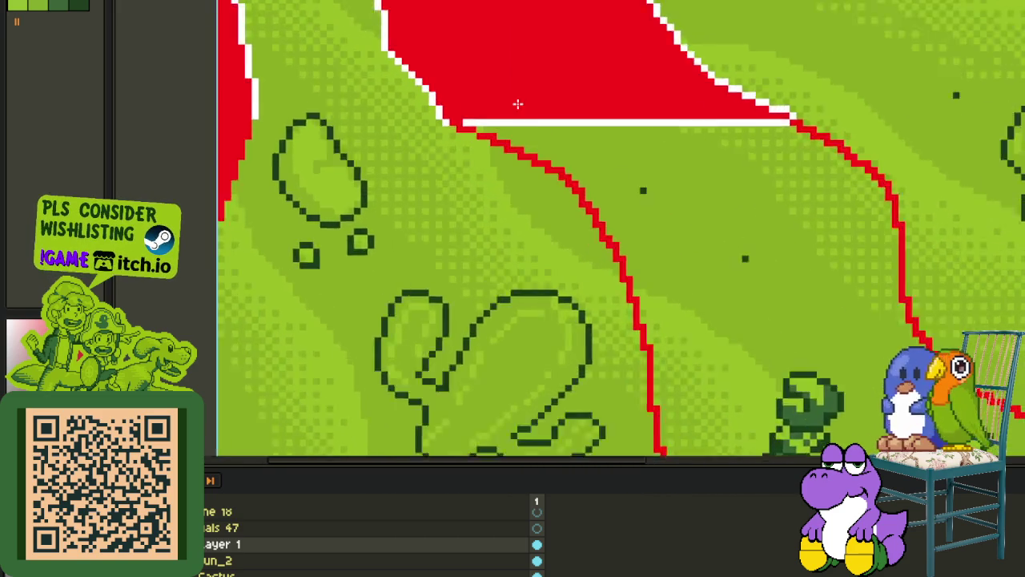
{"action": "scroll", "coordinate": [538, 122], "scroll_direction": "up", "scroll_amount": 1}
{"action": "scroll", "coordinate": [539, 123], "scroll_direction": "down", "scroll_amount": 1}
{"action": "left_click_drag", "start_coordinate": [748, 225], "coordinate": [571, 124]}
{"action": "scroll", "coordinate": [723, 192], "scroll_direction": "down", "scroll_amount": 1}
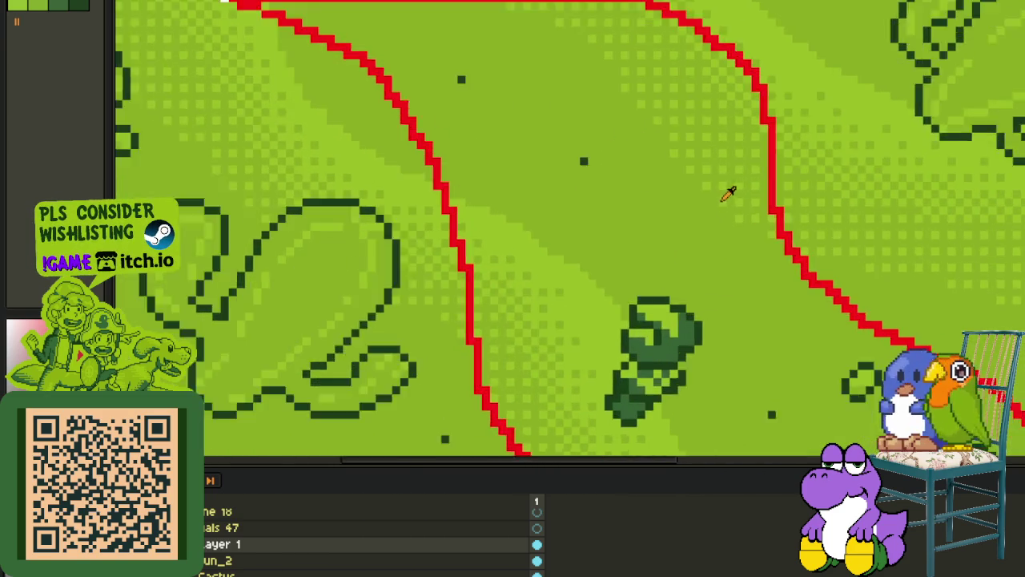
{"action": "scroll", "coordinate": [723, 160], "scroll_direction": "up", "scroll_amount": 3}
{"action": "scroll", "coordinate": [625, 205], "scroll_direction": "down", "scroll_amount": 2}
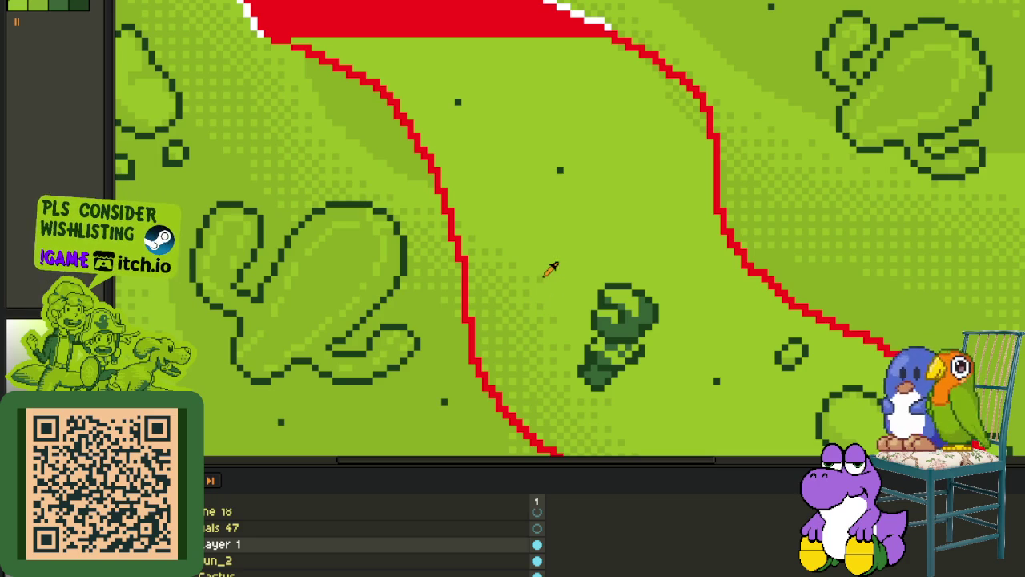
{"action": "scroll", "coordinate": [566, 257], "scroll_direction": "down", "scroll_amount": 1}
{"action": "scroll", "coordinate": [550, 151], "scroll_direction": "up", "scroll_amount": 3}
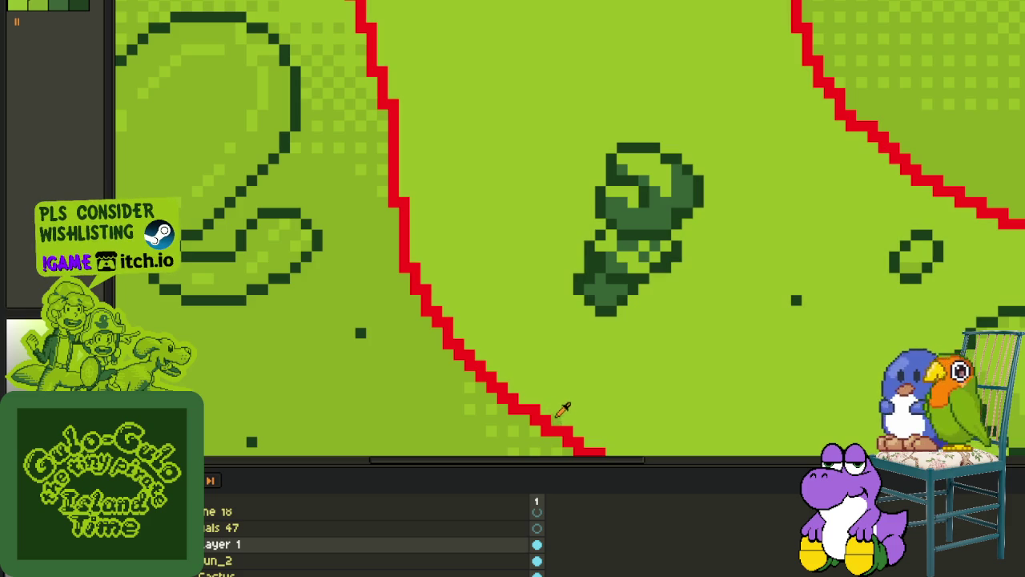
{"action": "scroll", "coordinate": [563, 405], "scroll_direction": "down", "scroll_amount": 1}
{"action": "scroll", "coordinate": [563, 392], "scroll_direction": "down", "scroll_amount": 2}
{"action": "scroll", "coordinate": [630, 332], "scroll_direction": "up", "scroll_amount": 3}
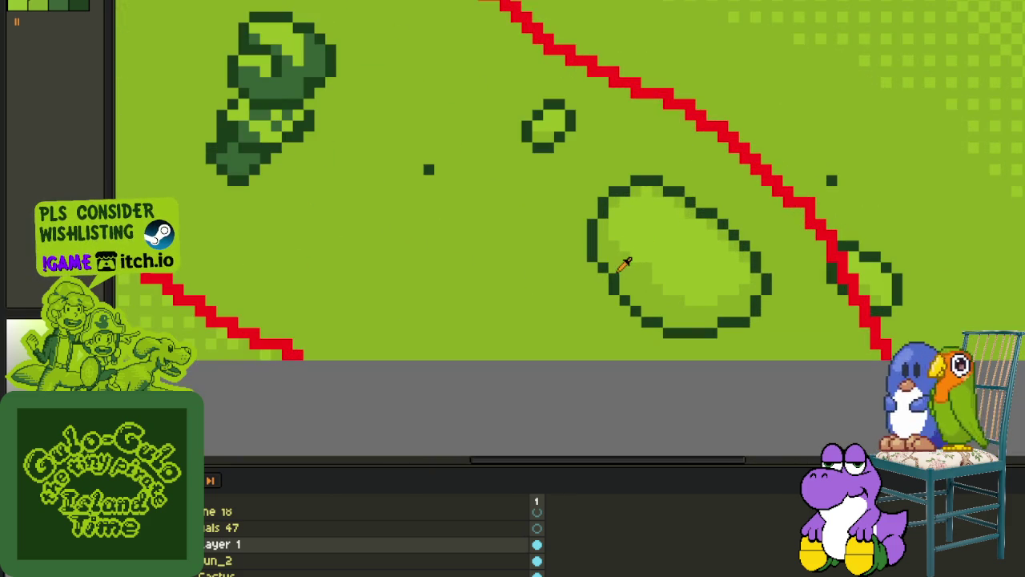
{"action": "key", "text": "ctrl+z"}
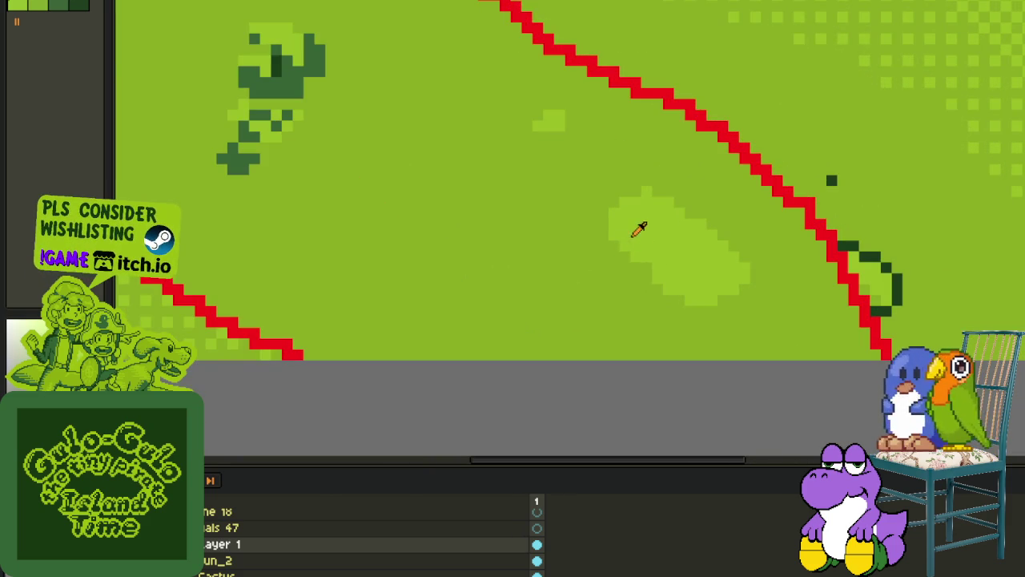
- Bucket-fill the band light green, then dark green, then pick red and fill it solid red
{"action": "left_click", "coordinate": [564, 232]}
{"action": "left_click", "coordinate": [348, 102]}
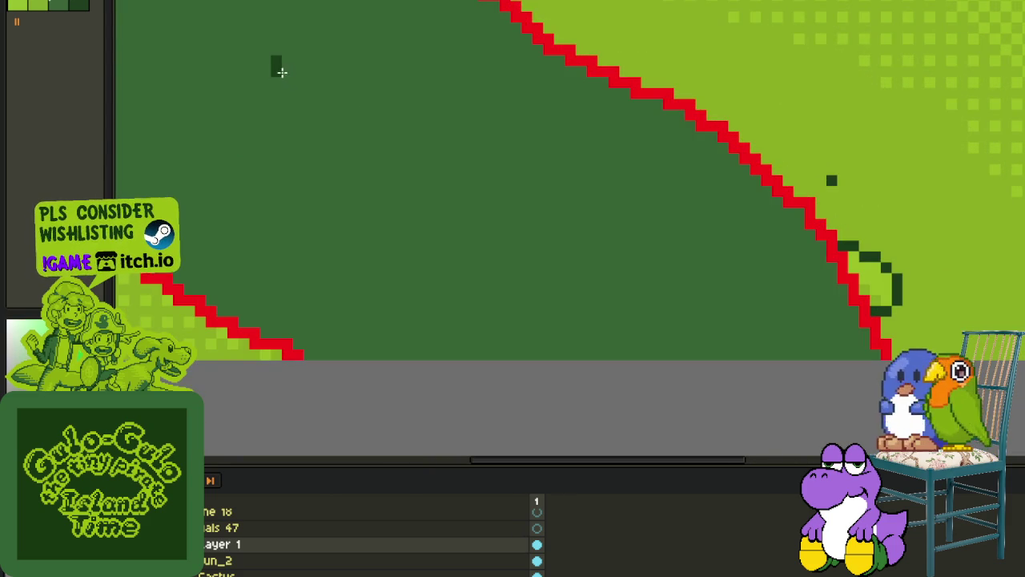
{"action": "scroll", "coordinate": [290, 71], "scroll_direction": "down", "scroll_amount": 3}
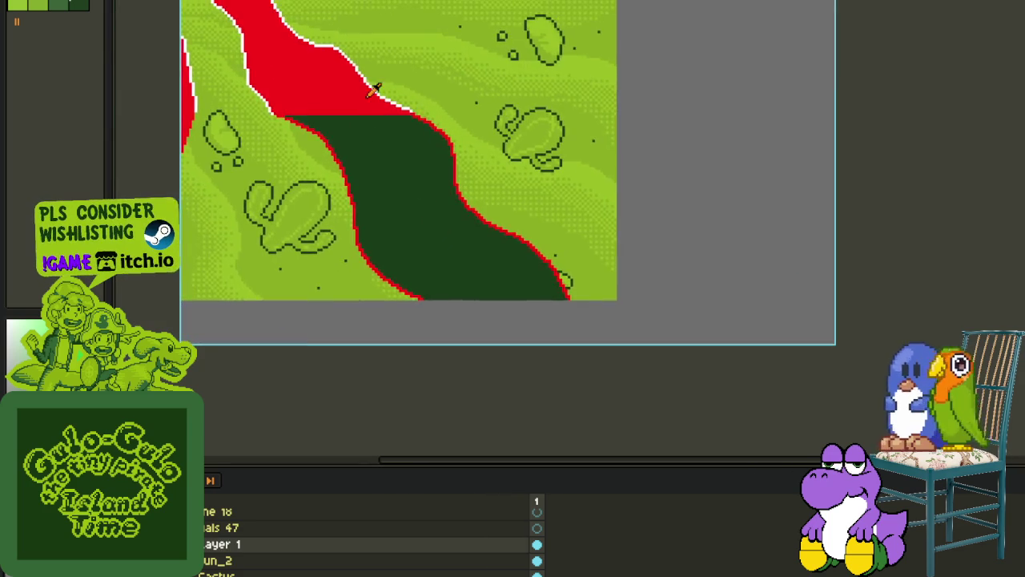
{"action": "scroll", "coordinate": [372, 90], "scroll_direction": "up", "scroll_amount": 3}
{"action": "left_click", "coordinate": [349, 121]}
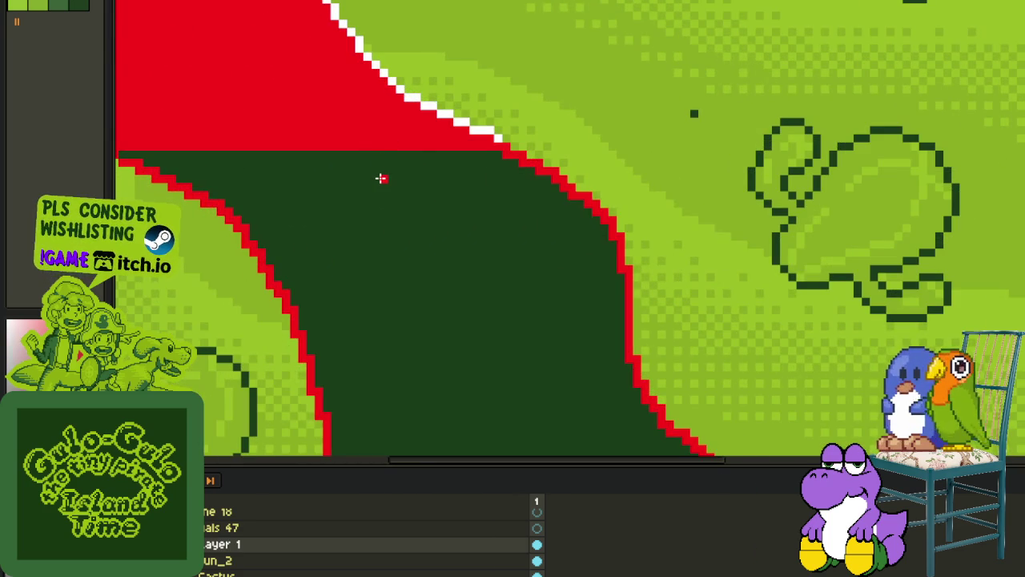
{"action": "left_click", "coordinate": [380, 177]}
{"action": "scroll", "coordinate": [383, 181], "scroll_direction": "down", "scroll_amount": 3}
{"action": "scroll", "coordinate": [336, 213], "scroll_direction": "down", "scroll_amount": 1}
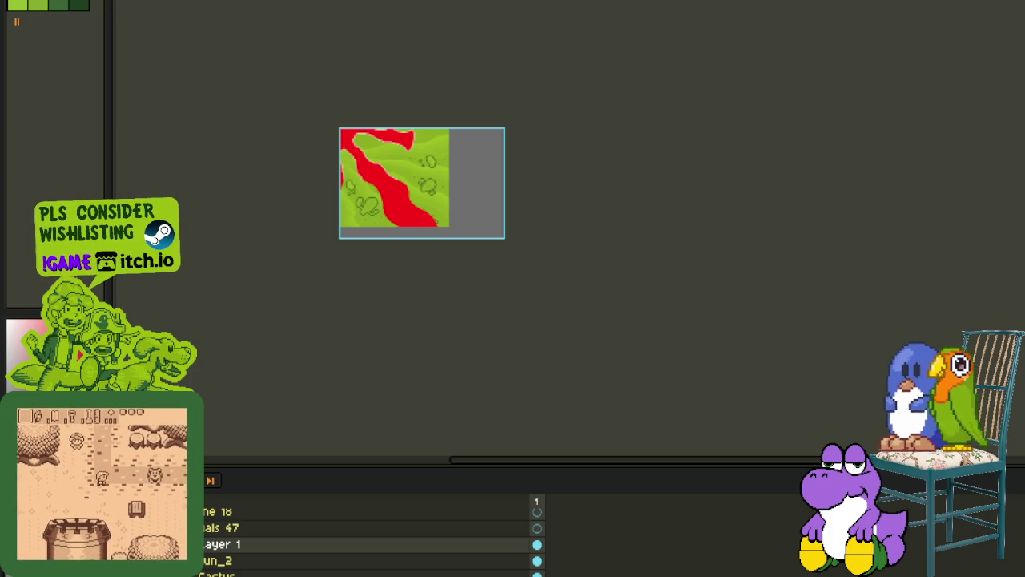
- Close the river edge with red up to the canvas top
{"action": "scroll", "coordinate": [483, 174], "scroll_direction": "up", "scroll_amount": 2}
{"action": "scroll", "coordinate": [428, 130], "scroll_direction": "up", "scroll_amount": 3}
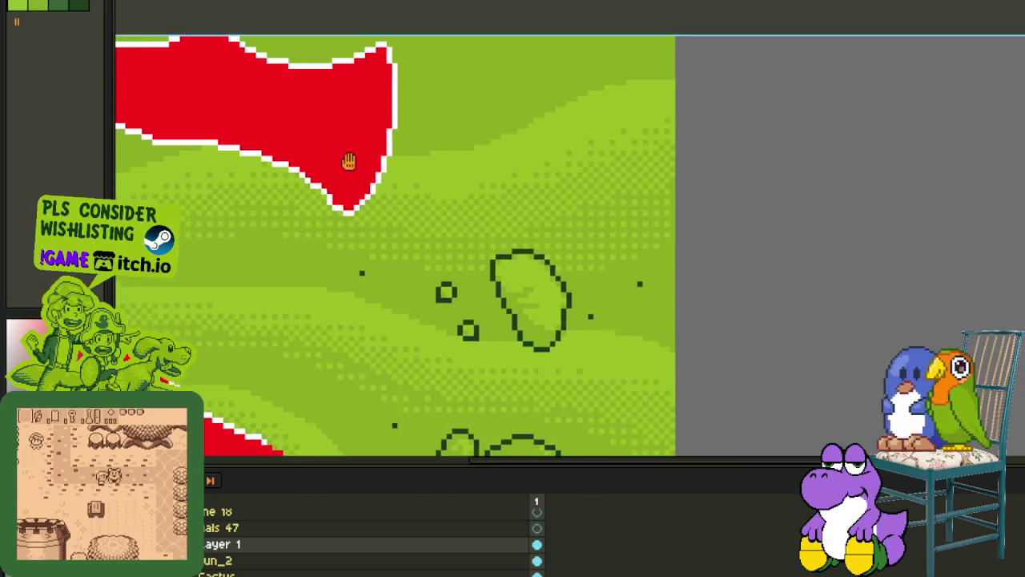
{"action": "scroll", "coordinate": [348, 160], "scroll_direction": "up", "scroll_amount": 1}
{"action": "scroll", "coordinate": [382, 201], "scroll_direction": "down", "scroll_amount": 1}
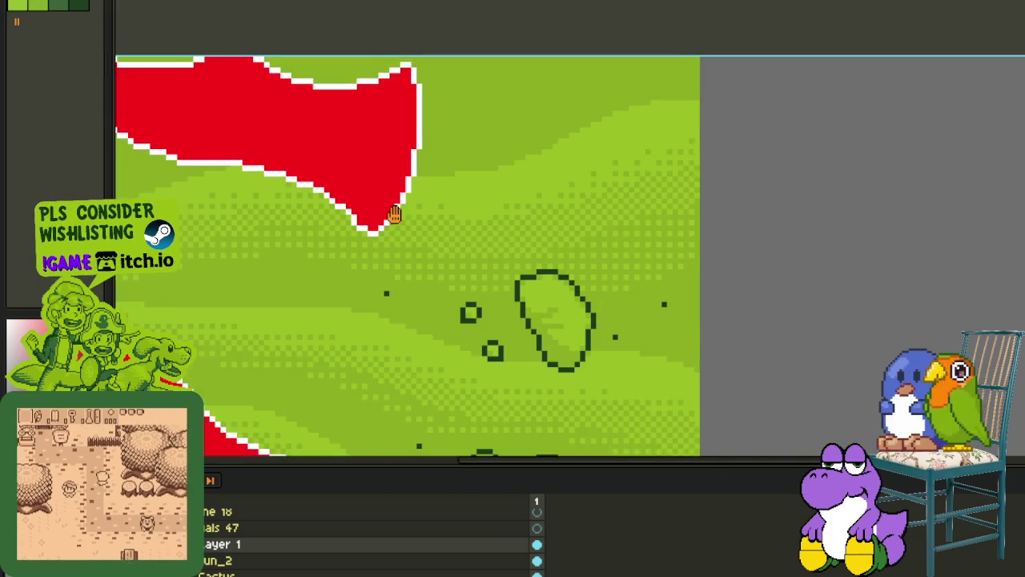
{"action": "scroll", "coordinate": [393, 213], "scroll_direction": "down", "scroll_amount": 1}
{"action": "scroll", "coordinate": [424, 260], "scroll_direction": "up", "scroll_amount": 1}
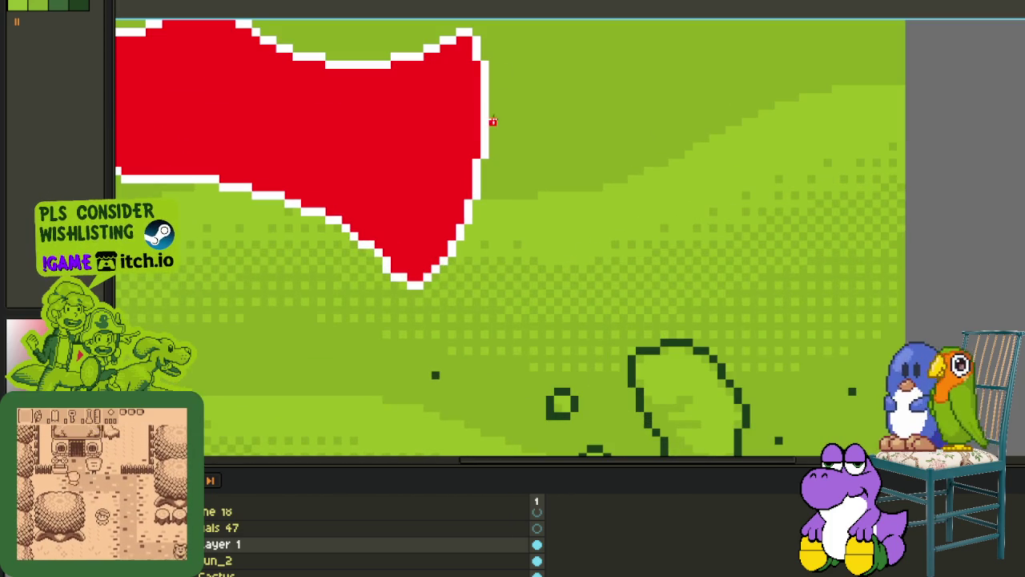
{"action": "scroll", "coordinate": [493, 121], "scroll_direction": "up", "scroll_amount": 3}
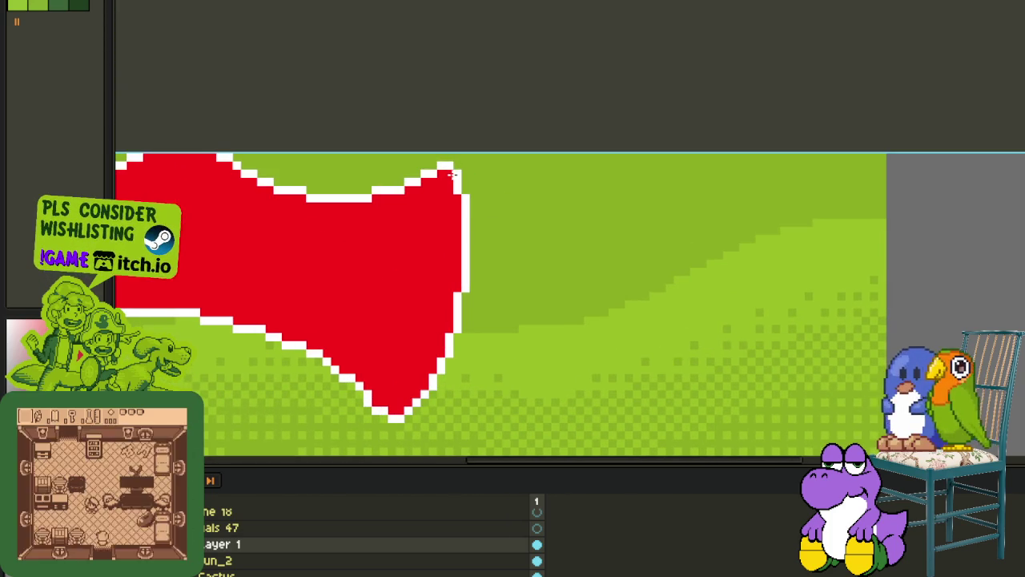
{"action": "left_click_drag", "start_coordinate": [455, 172], "coordinate": [513, 129]}
{"action": "scroll", "coordinate": [446, 376], "scroll_direction": "down", "scroll_amount": 2}
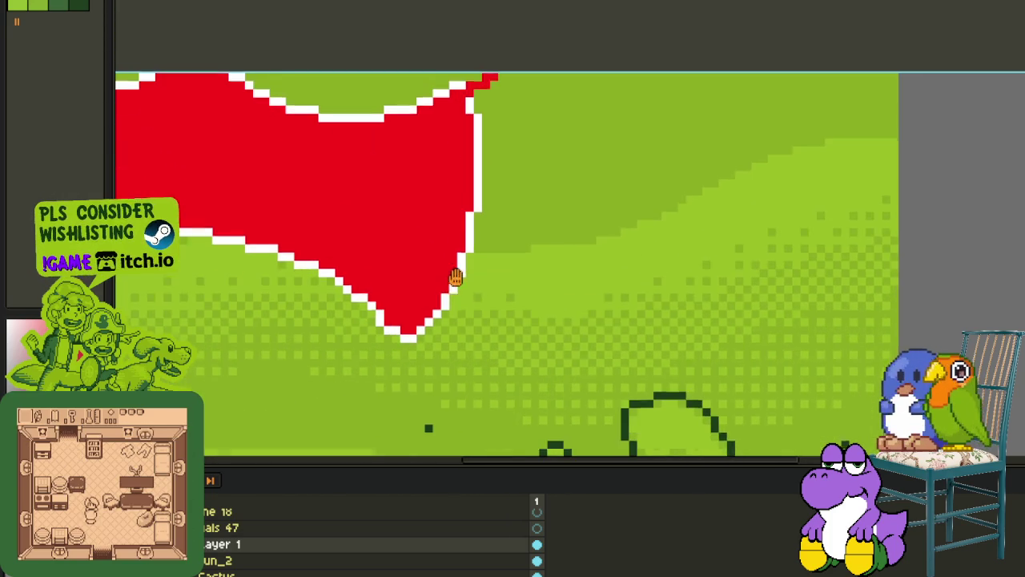
{"action": "scroll", "coordinate": [425, 304], "scroll_direction": "down", "scroll_amount": 1}
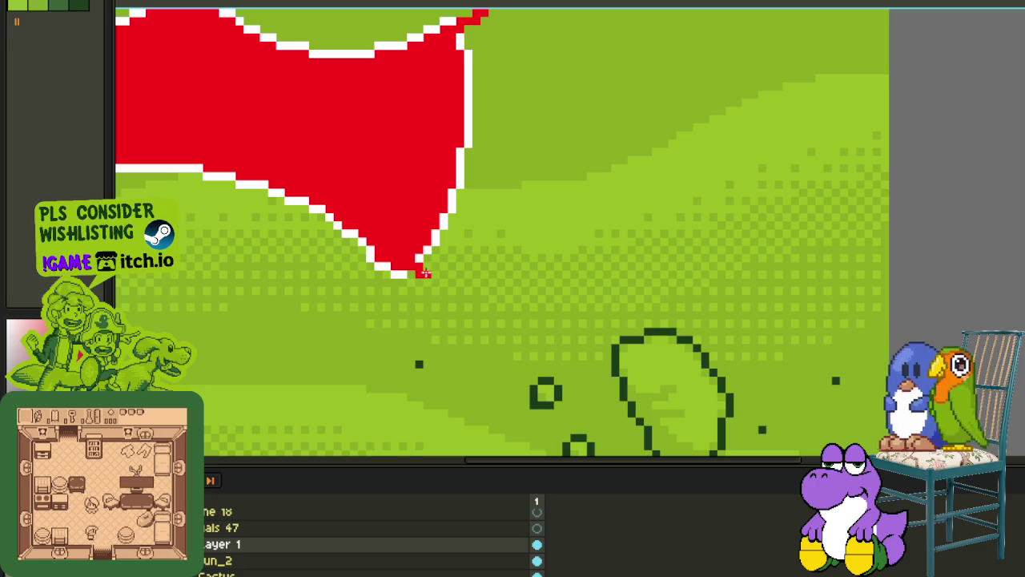
- Draw a wavy red ridge line across the grass below the river
{"action": "left_click_drag", "start_coordinate": [467, 281], "coordinate": [719, 203]}
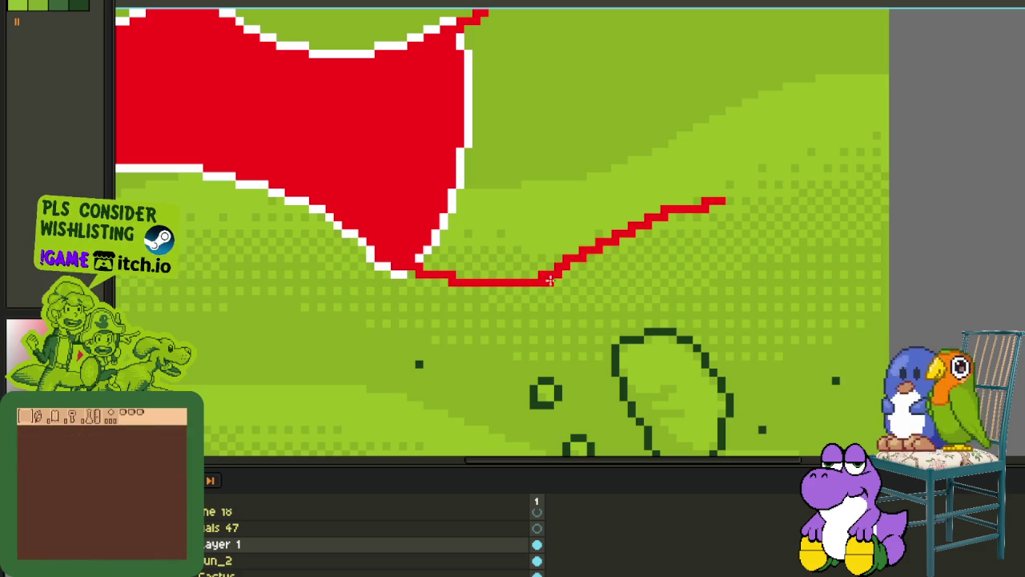
{"action": "mouse_move", "coordinate": [613, 248]}
{"action": "left_mouse_down"}
{"action": "mouse_move", "coordinate": [584, 265]}
{"action": "mouse_move", "coordinate": [773, 291]}
{"action": "left_mouse_up"}
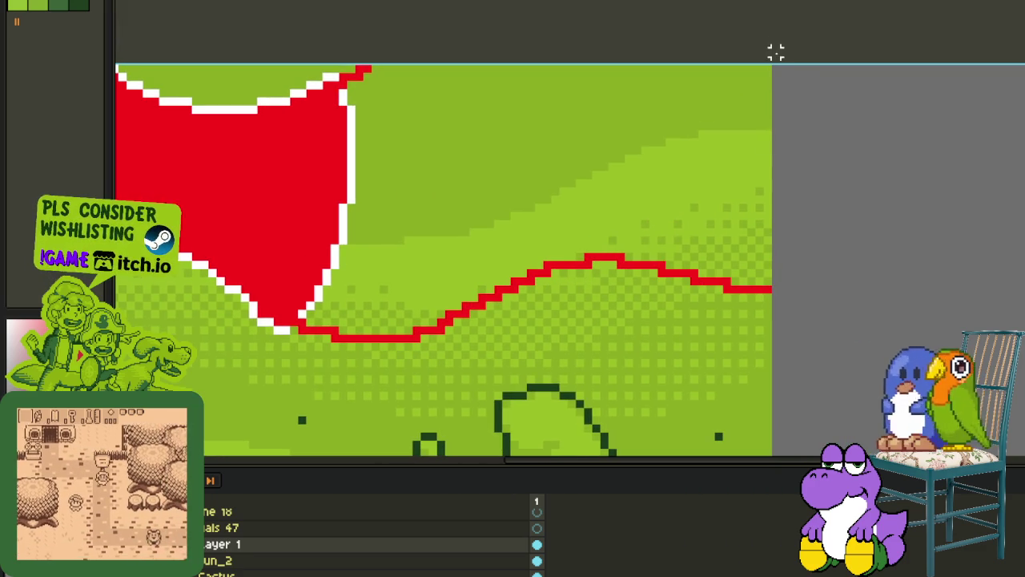
{"action": "scroll", "coordinate": [776, 52], "scroll_direction": "down", "scroll_amount": 2}
{"action": "scroll", "coordinate": [801, 200], "scroll_direction": "down", "scroll_amount": 2}
{"action": "scroll", "coordinate": [835, 405], "scroll_direction": "down", "scroll_amount": 1}
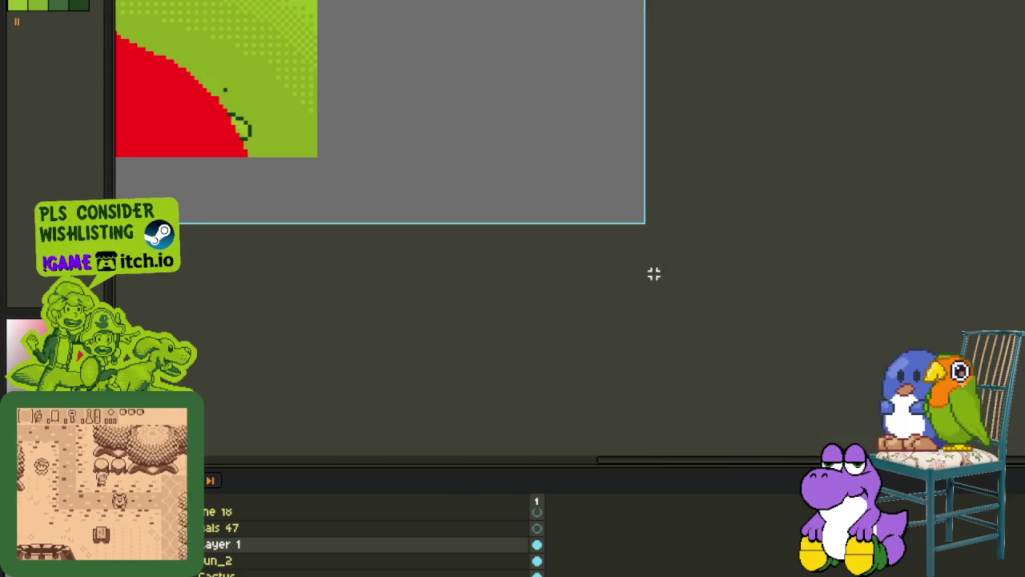
{"action": "mouse_move", "coordinate": [319, 164]}
{"action": "left_mouse_down"}
{"action": "mouse_move", "coordinate": [610, 207]}
{"action": "mouse_move", "coordinate": [335, 343]}
{"action": "left_mouse_up"}
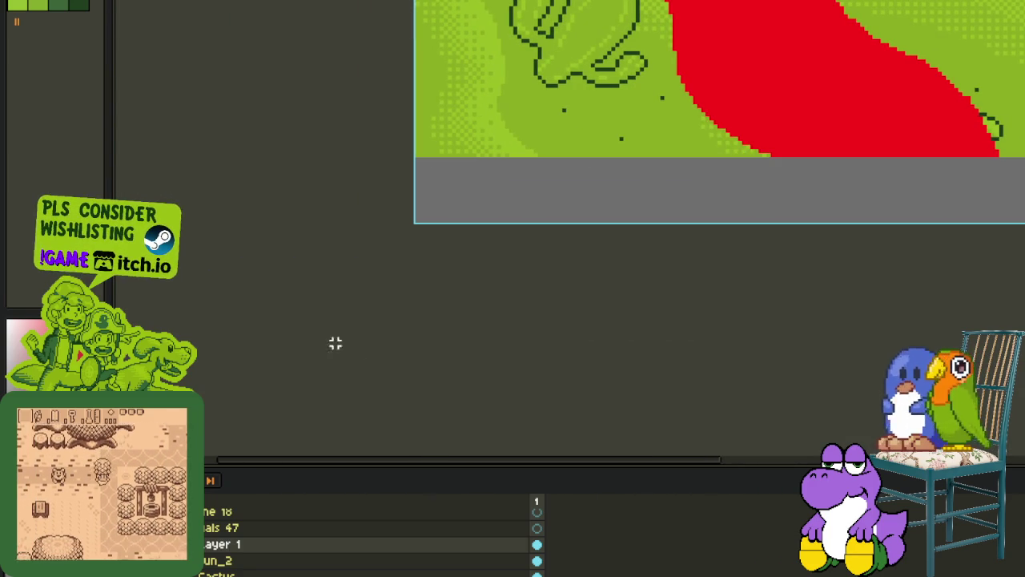
{"action": "mouse_move", "coordinate": [767, 131]}
{"action": "left_mouse_down"}
{"action": "mouse_move", "coordinate": [534, 335]}
{"action": "mouse_move", "coordinate": [425, 348]}
{"action": "left_mouse_up"}
{"action": "scroll", "coordinate": [425, 348], "scroll_direction": "up", "scroll_amount": 1}
{"action": "scroll", "coordinate": [380, 348], "scroll_direction": "up", "scroll_amount": 1}
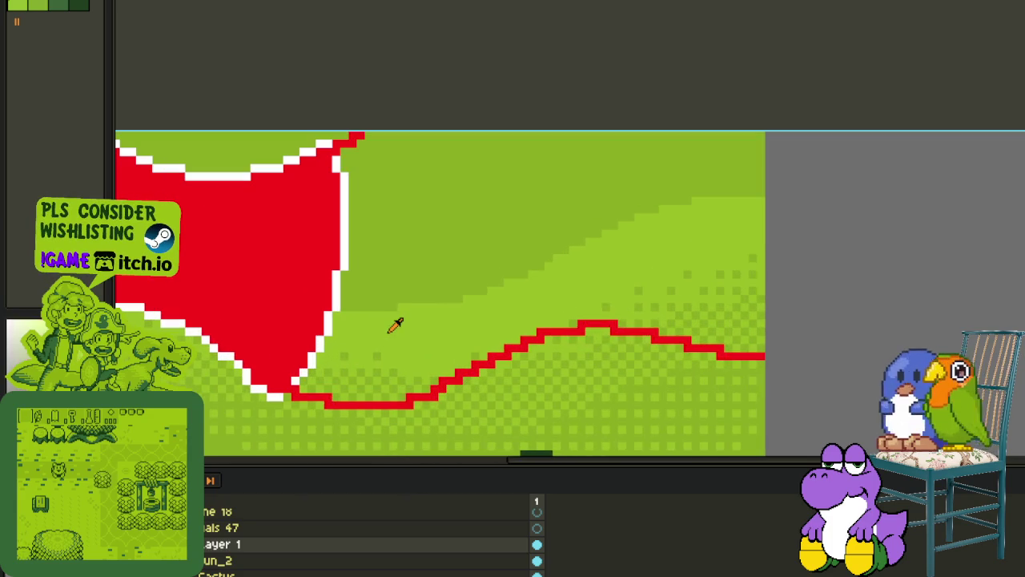
- Fill the area above the ridge white, then red, after trying and undoing a light-green fill
{"action": "left_click", "coordinate": [415, 269]}
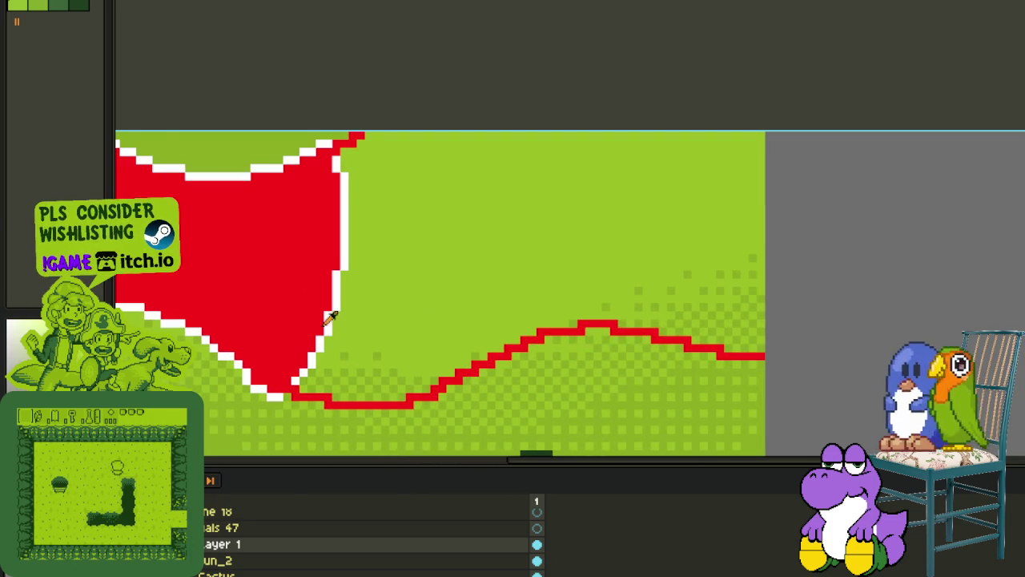
{"action": "scroll", "coordinate": [400, 352], "scroll_direction": "up", "scroll_amount": 2}
{"action": "key", "text": "ctrl+z"}
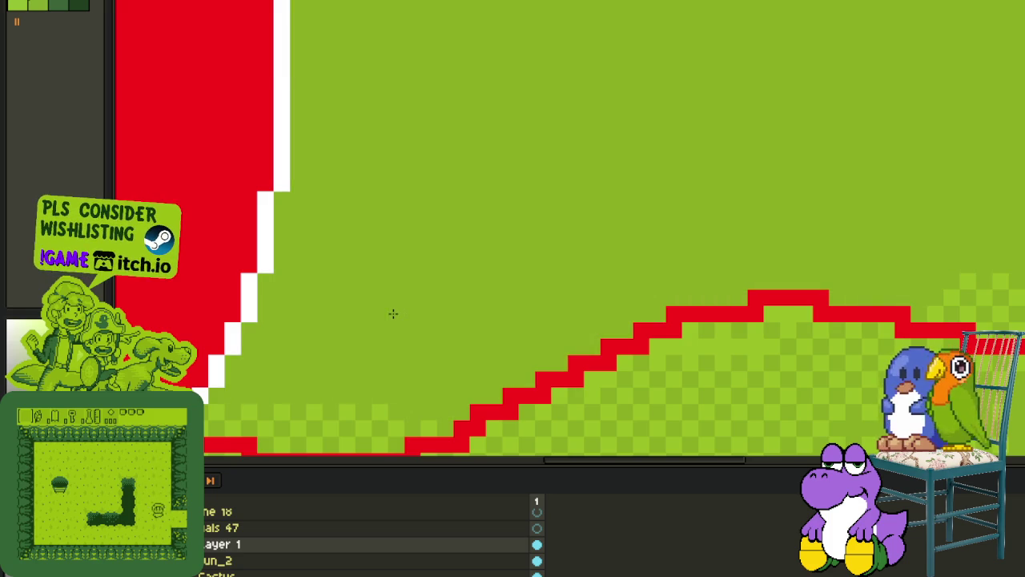
{"action": "scroll", "coordinate": [373, 327], "scroll_direction": "down", "scroll_amount": 1}
{"action": "scroll", "coordinate": [329, 351], "scroll_direction": "up", "scroll_amount": 1}
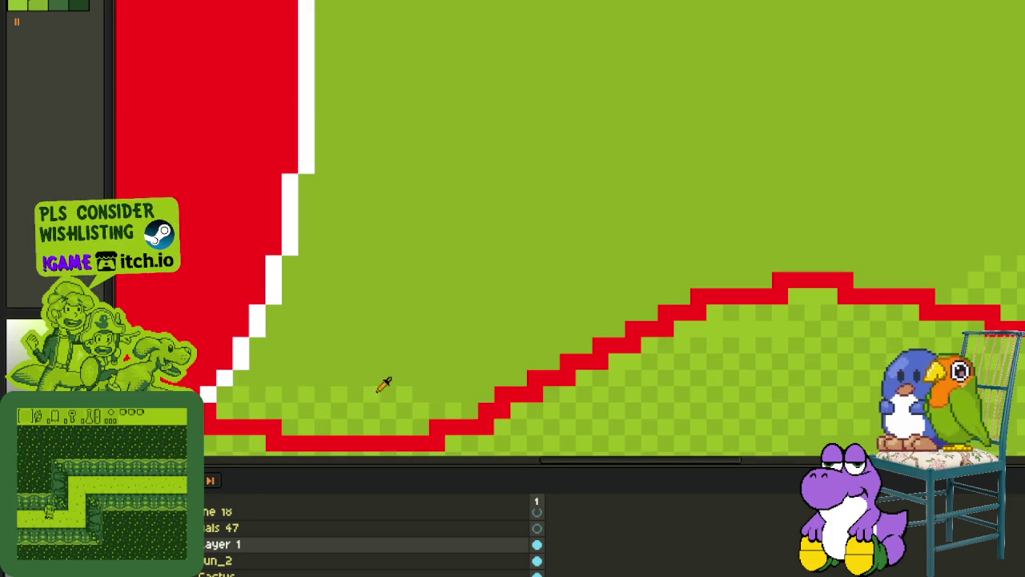
{"action": "key", "text": "ctrl+y"}
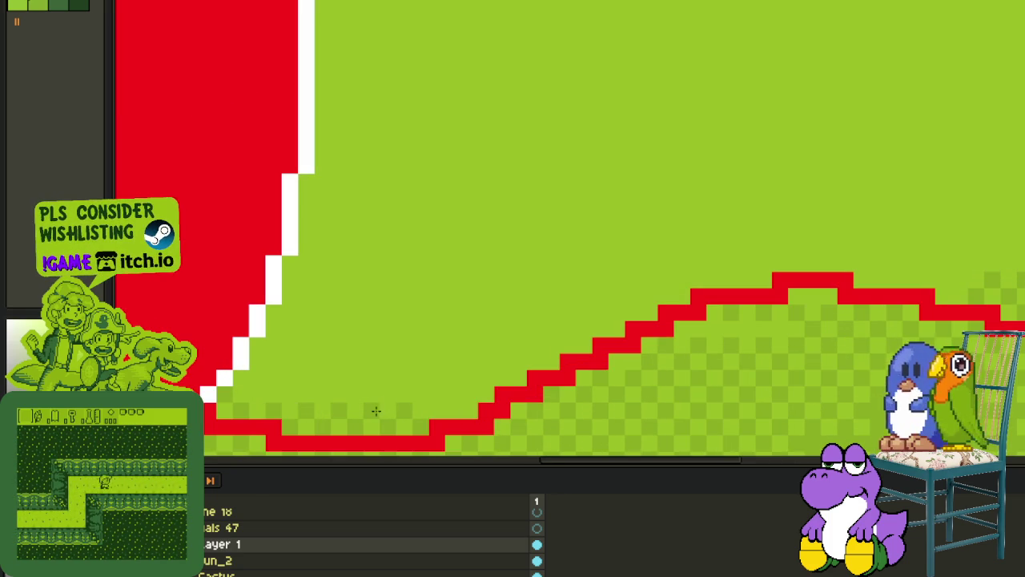
{"action": "key", "text": "ctrl+z"}
{"action": "scroll", "coordinate": [399, 392], "scroll_direction": "down", "scroll_amount": 2}
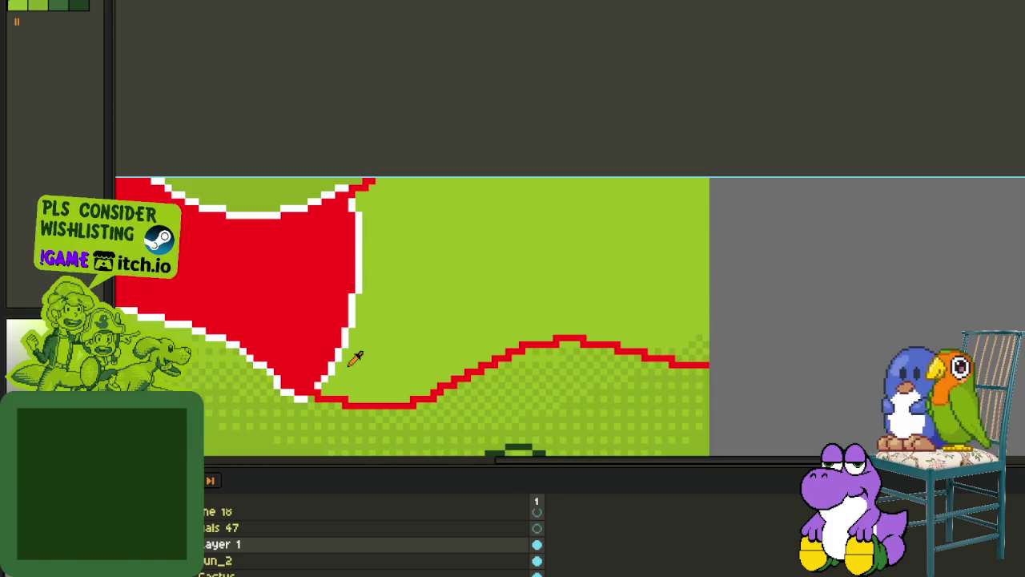
{"action": "left_click", "coordinate": [353, 364]}
{"action": "left_click", "coordinate": [360, 367]}
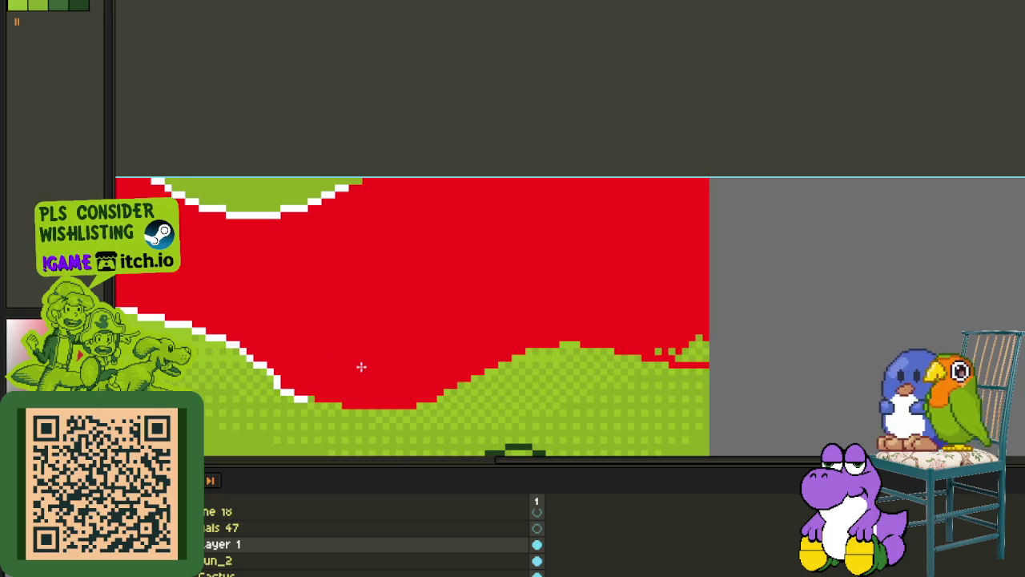
- Paint over the leftover green pixel blocks at the right hill edge in red
{"action": "scroll", "coordinate": [657, 320], "scroll_direction": "up", "scroll_amount": 1}
{"action": "scroll", "coordinate": [655, 344], "scroll_direction": "up", "scroll_amount": 1}
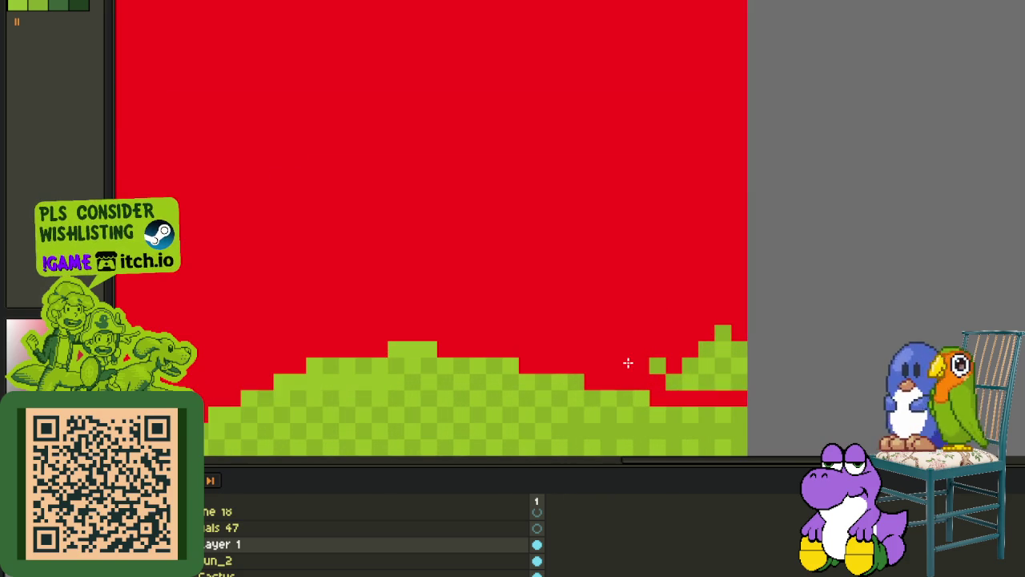
{"action": "left_click_drag", "start_coordinate": [672, 369], "coordinate": [695, 370]}
{"action": "mouse_move", "coordinate": [697, 378]}
{"action": "left_mouse_down"}
{"action": "mouse_move", "coordinate": [735, 373]}
{"action": "mouse_move", "coordinate": [743, 347]}
{"action": "mouse_move", "coordinate": [726, 337]}
{"action": "mouse_move", "coordinate": [708, 348]}
{"action": "left_mouse_up"}
{"action": "scroll", "coordinate": [693, 357], "scroll_direction": "down", "scroll_amount": 2}
{"action": "scroll", "coordinate": [672, 358], "scroll_direction": "up", "scroll_amount": 1}
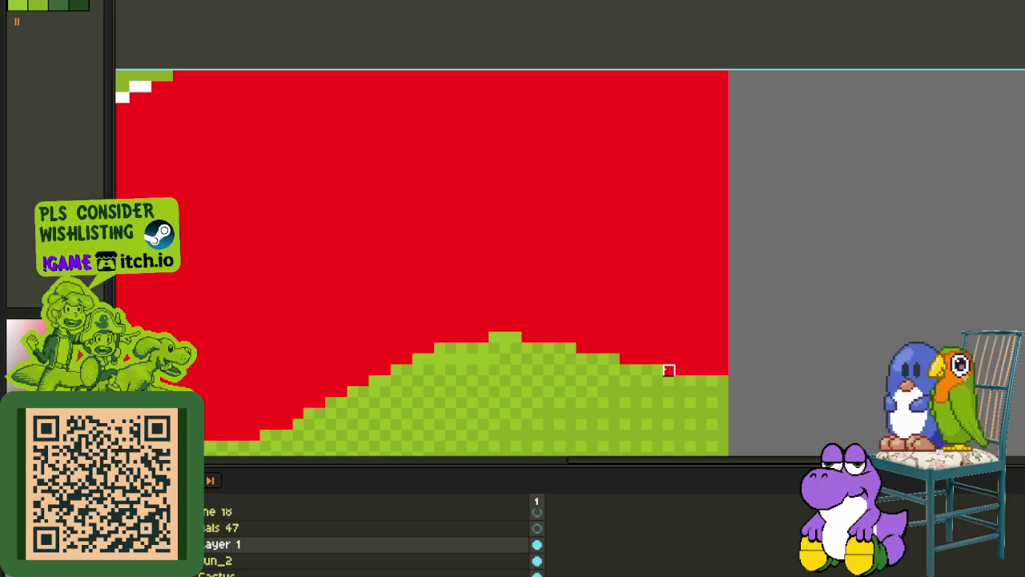
{"action": "scroll", "coordinate": [666, 366], "scroll_direction": "down", "scroll_amount": 2}
{"action": "scroll", "coordinate": [433, 210], "scroll_direction": "up", "scroll_amount": 1}
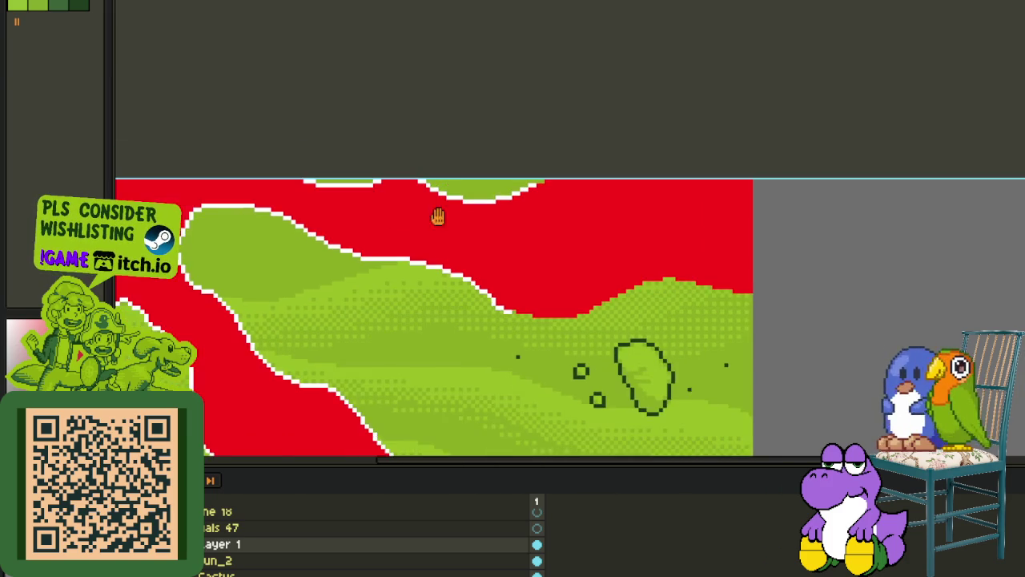
{"action": "scroll", "coordinate": [509, 272], "scroll_direction": "up", "scroll_amount": 1}
{"action": "scroll", "coordinate": [517, 325], "scroll_direction": "up", "scroll_amount": 1}
{"action": "scroll", "coordinate": [522, 347], "scroll_direction": "down", "scroll_amount": 1}
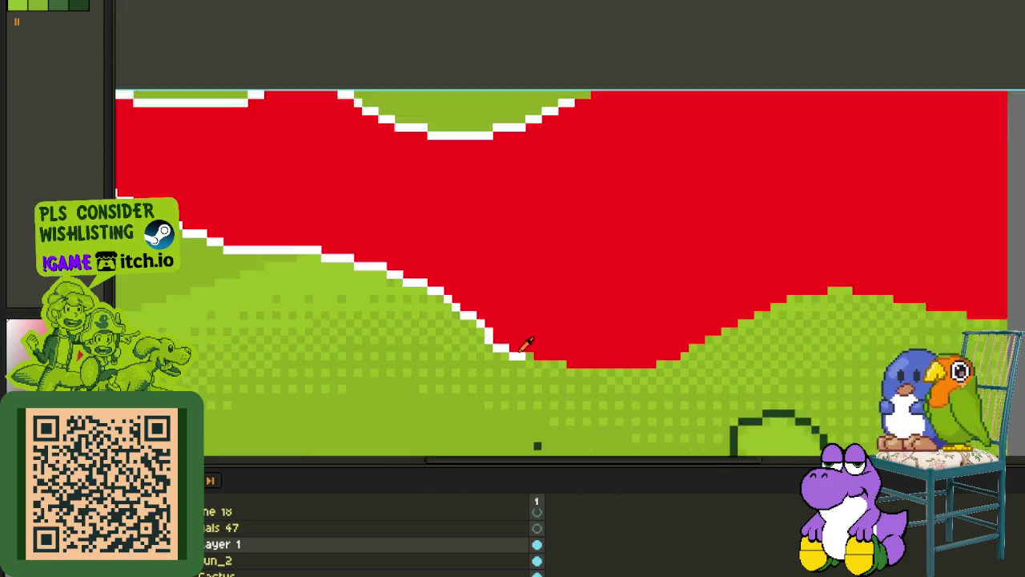
{"action": "scroll", "coordinate": [542, 362], "scroll_direction": "down", "scroll_amount": 1}
{"action": "scroll", "coordinate": [542, 320], "scroll_direction": "down", "scroll_amount": 2}
{"action": "scroll", "coordinate": [509, 328], "scroll_direction": "up", "scroll_amount": 2}
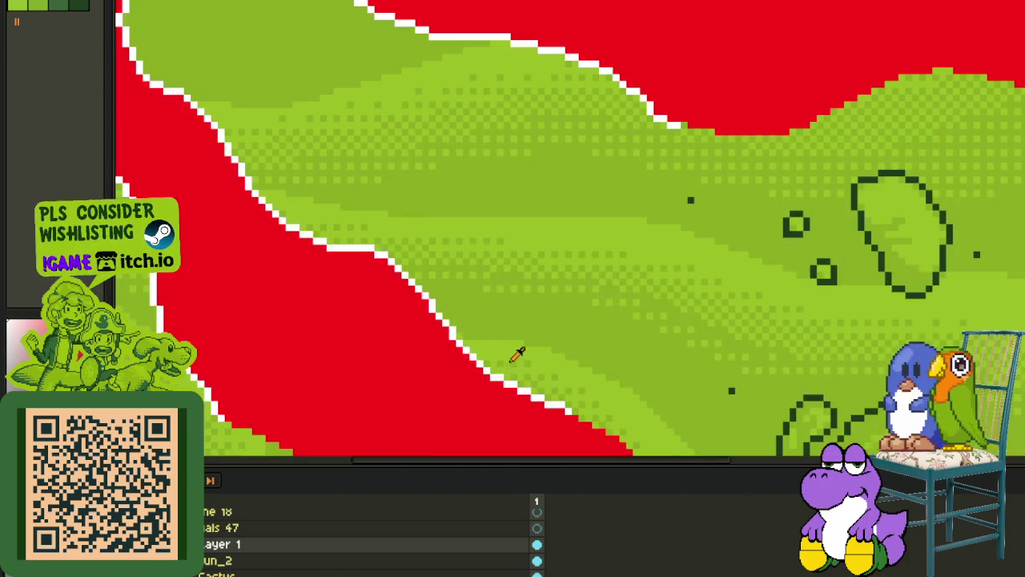
- Replace the white pixels with transparency
{"action": "key", "text": "shift+r"}
{"action": "scroll", "coordinate": [537, 387], "scroll_direction": "down", "scroll_amount": 2}
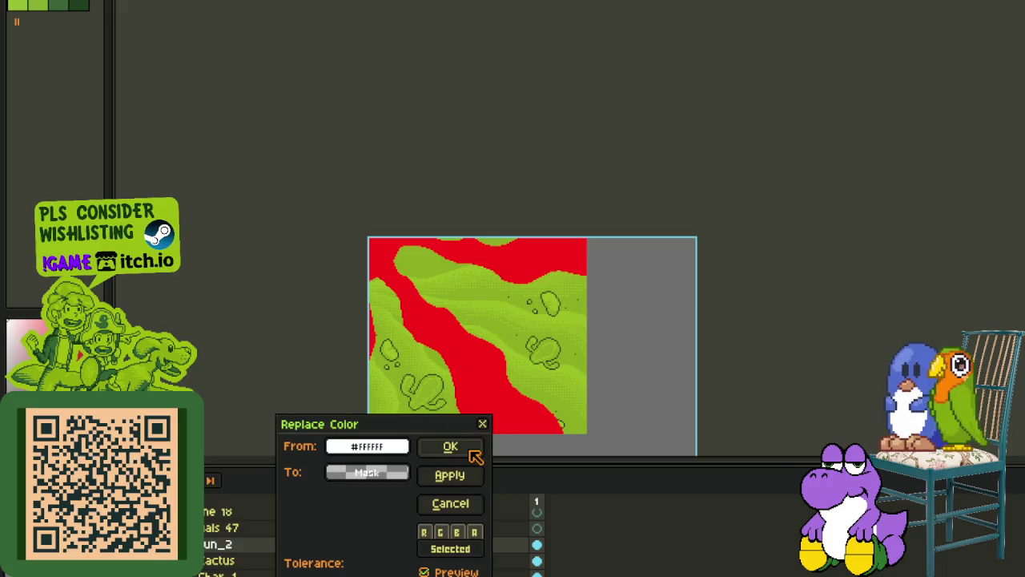
{"action": "left_click", "coordinate": [450, 446]}
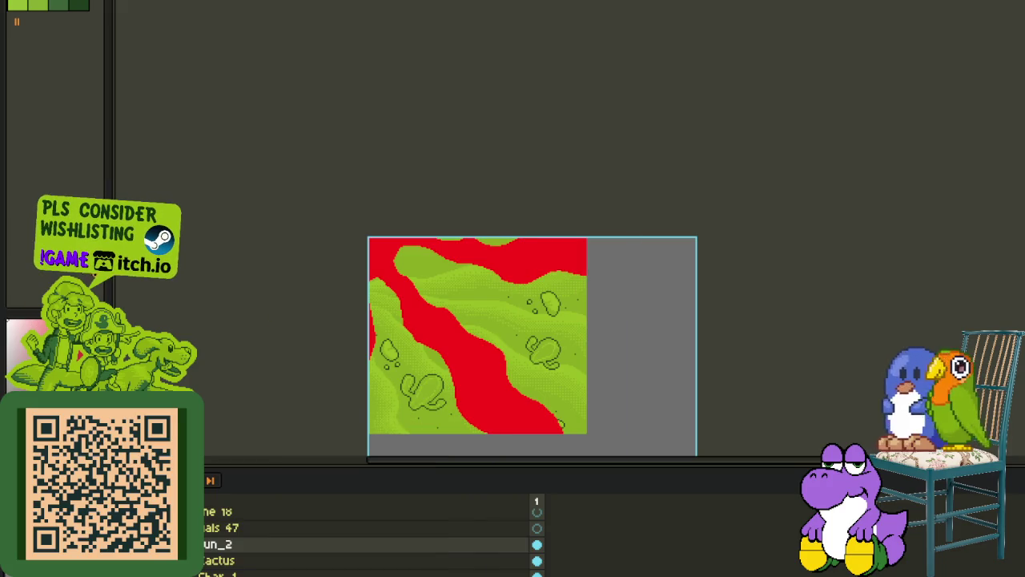
- Add a white outline around the red areas
{"action": "key", "text": "shift+o"}
{"action": "left_click", "coordinate": [879, 206]}
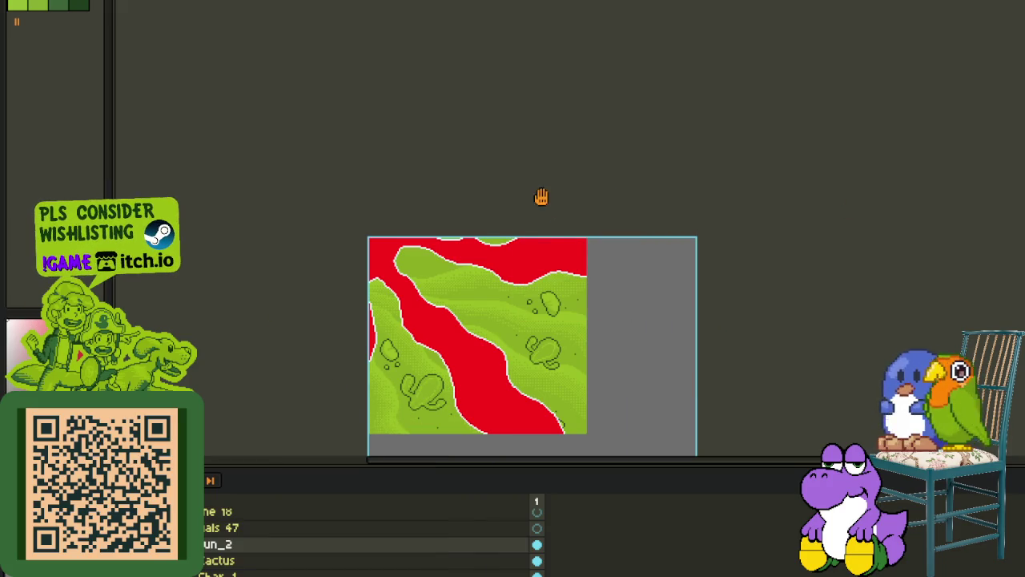
{"action": "left_click_drag", "start_coordinate": [541, 197], "coordinate": [571, 137]}
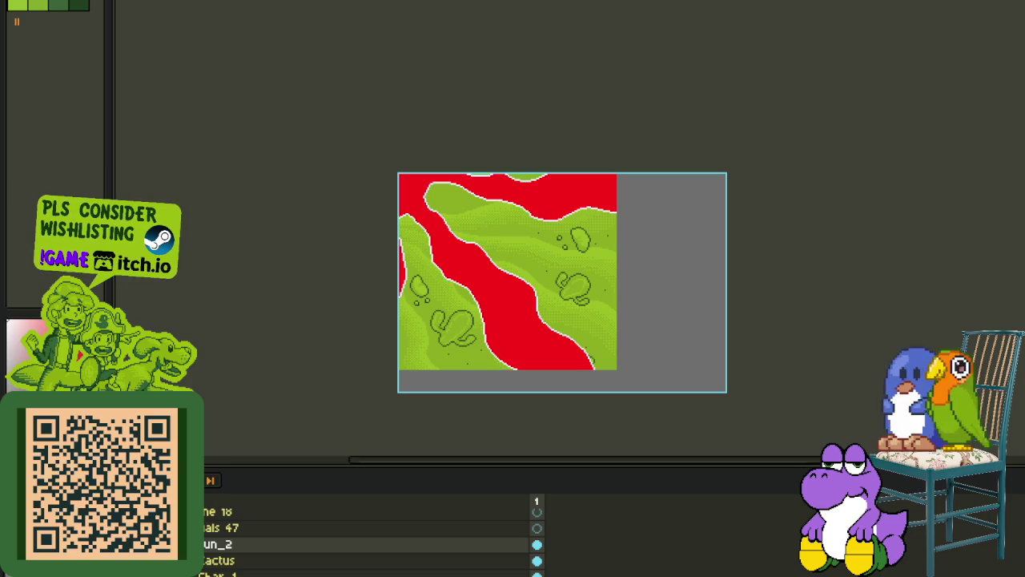
{"action": "scroll", "coordinate": [472, 212], "scroll_direction": "up", "scroll_amount": 1}
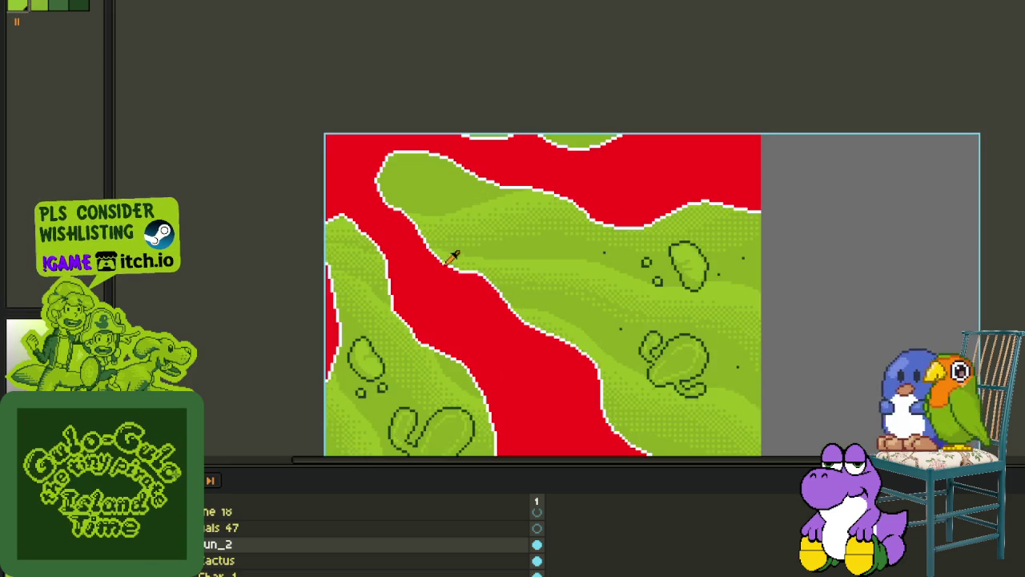
- Replace the red areas with green using colour replacement
{"action": "key", "text": "shift+r"}
{"action": "left_click", "coordinate": [450, 446]}
{"action": "scroll", "coordinate": [477, 377], "scroll_direction": "down", "scroll_amount": 1}
{"action": "scroll", "coordinate": [401, 321], "scroll_direction": "down", "scroll_amount": 1}
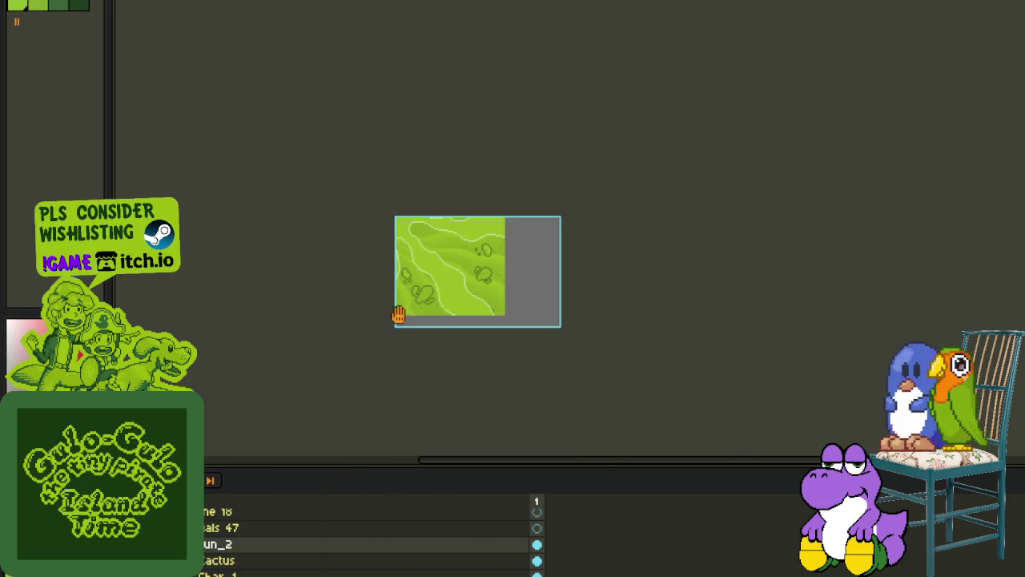
{"action": "scroll", "coordinate": [375, 306], "scroll_direction": "up", "scroll_amount": 1}
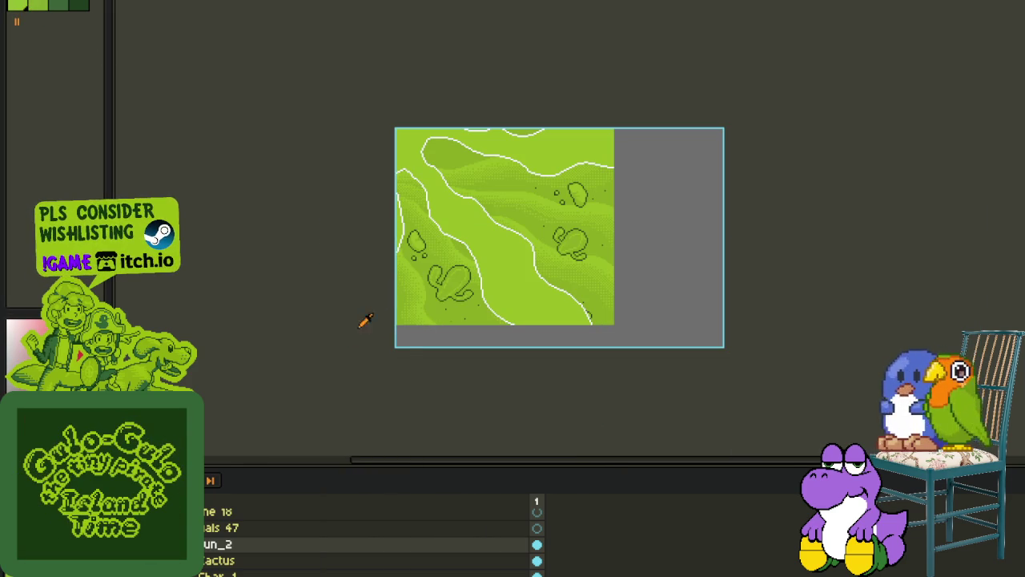
- Draw a straight horizontal test line across the map
{"action": "left_click_drag", "start_coordinate": [395, 221], "coordinate": [632, 232]}
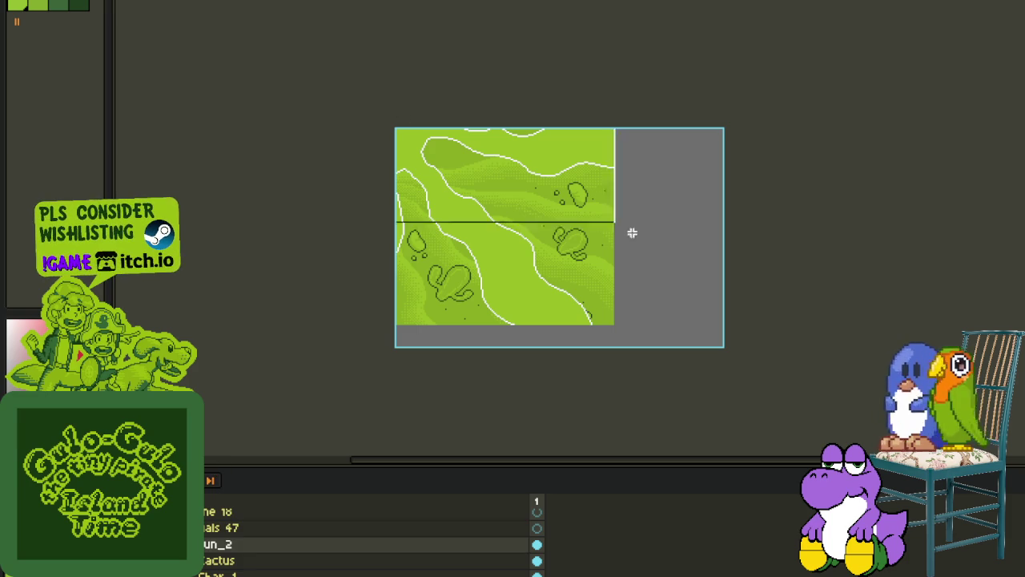
{"action": "scroll", "coordinate": [716, 297], "scroll_direction": "down", "scroll_amount": 1}
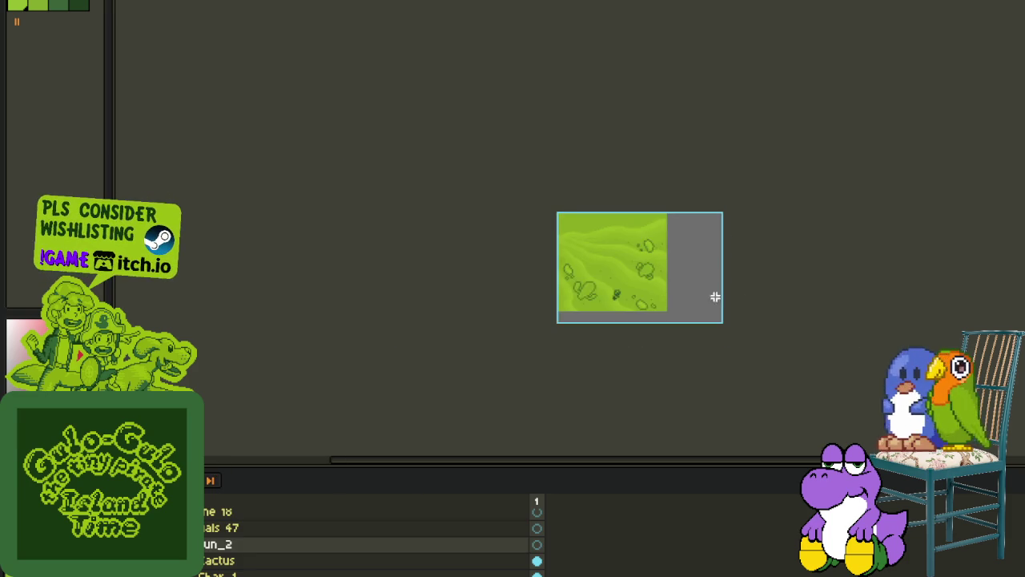
{"action": "scroll", "coordinate": [693, 295], "scroll_direction": "up", "scroll_amount": 1}
{"action": "left_click_drag", "start_coordinate": [705, 280], "coordinate": [689, 295]}
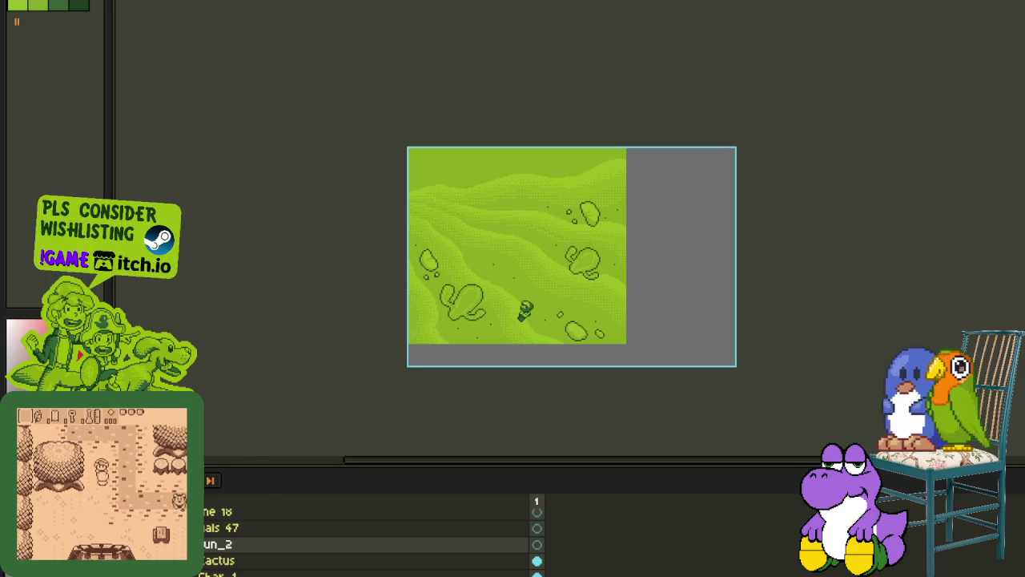
- Sketch a trial red ridge line and hide the timeline to enlarge the canvas
{"action": "scroll", "coordinate": [502, 404], "scroll_direction": "down", "scroll_amount": 2}
{"action": "scroll", "coordinate": [501, 404], "scroll_direction": "right", "scroll_amount": 2}
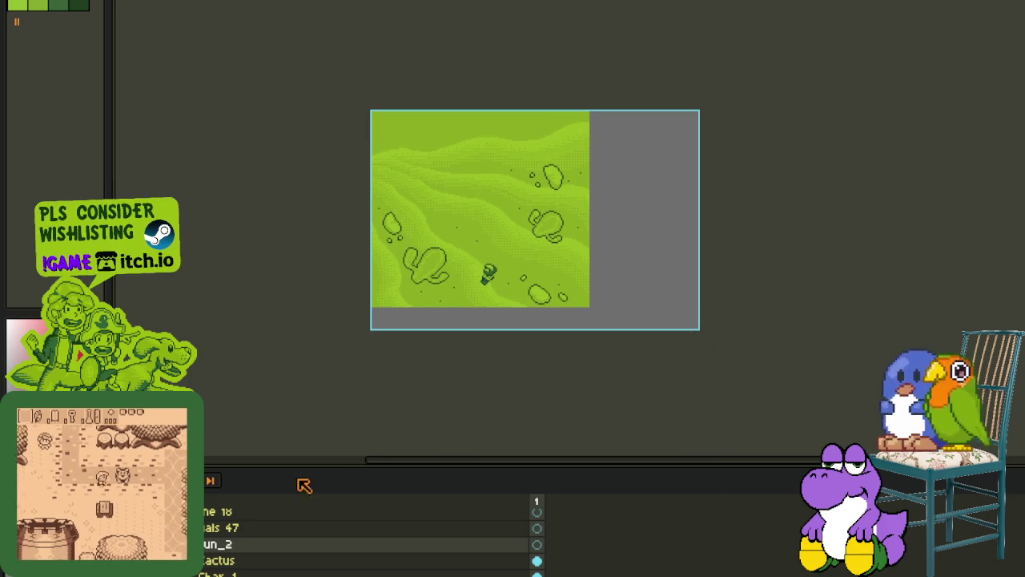
{"action": "scroll", "coordinate": [391, 222], "scroll_direction": "up", "scroll_amount": 2}
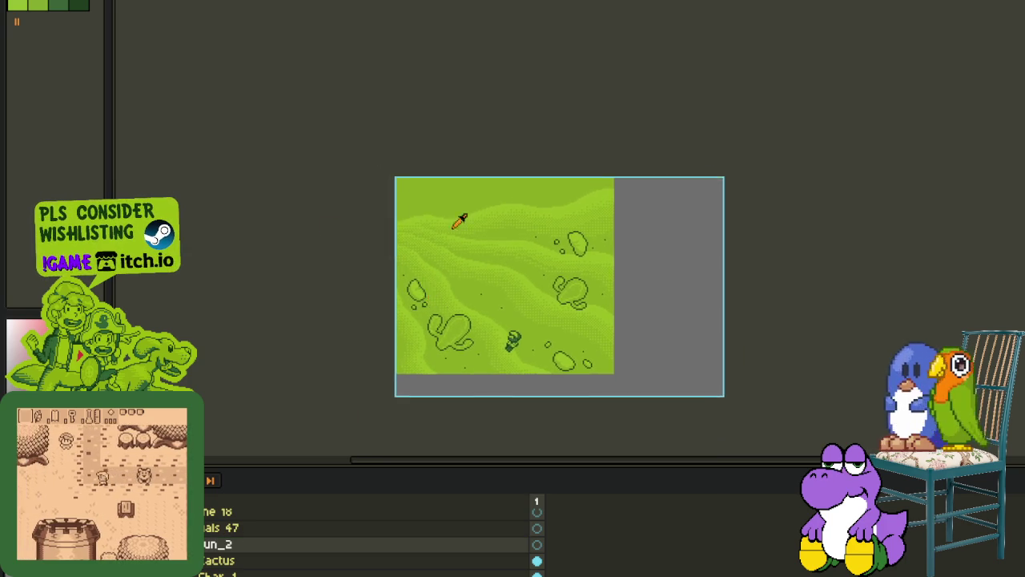
{"action": "scroll", "coordinate": [449, 216], "scroll_direction": "up", "scroll_amount": 2}
{"action": "scroll", "coordinate": [351, 224], "scroll_direction": "up", "scroll_amount": 1}
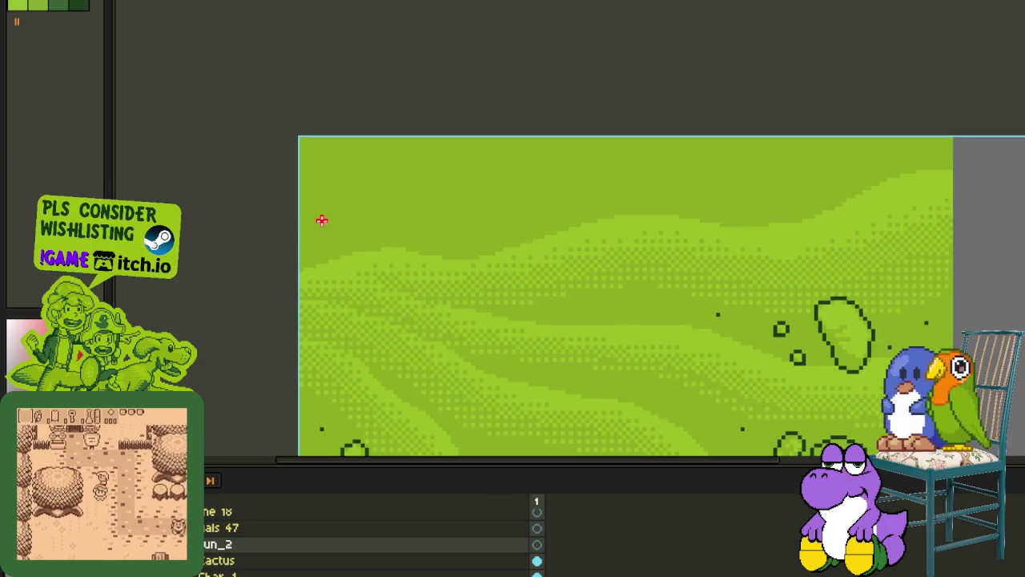
{"action": "left_click_drag", "start_coordinate": [296, 236], "coordinate": [397, 160]}
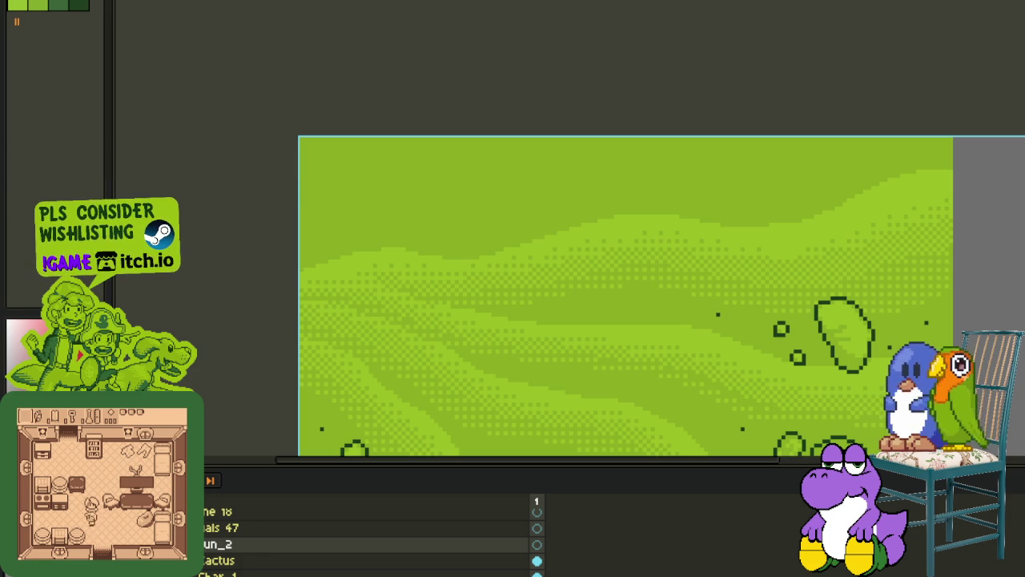
{"action": "key", "text": "Tab"}
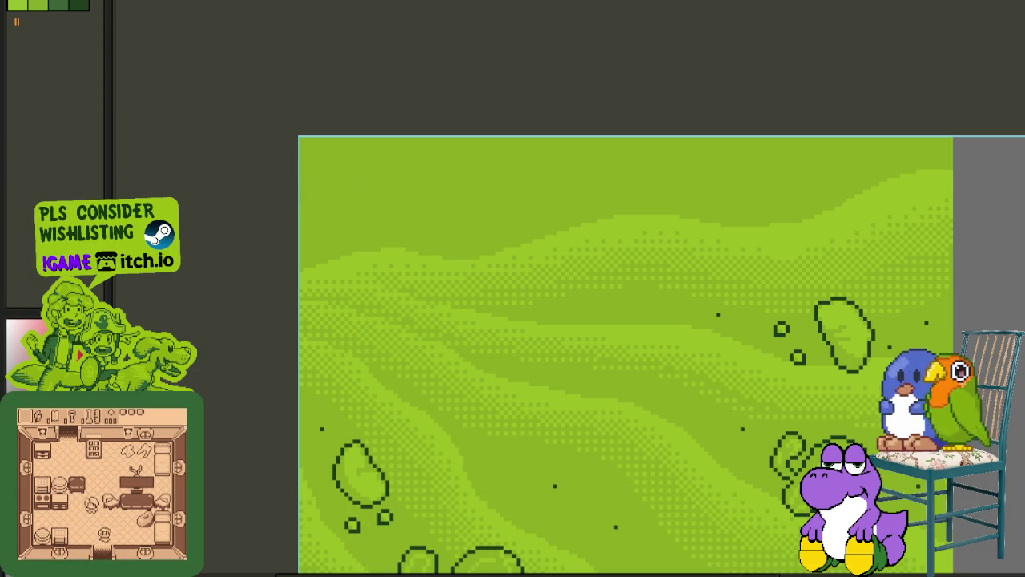
{"action": "scroll", "coordinate": [447, 235], "scroll_direction": "down", "scroll_amount": 1}
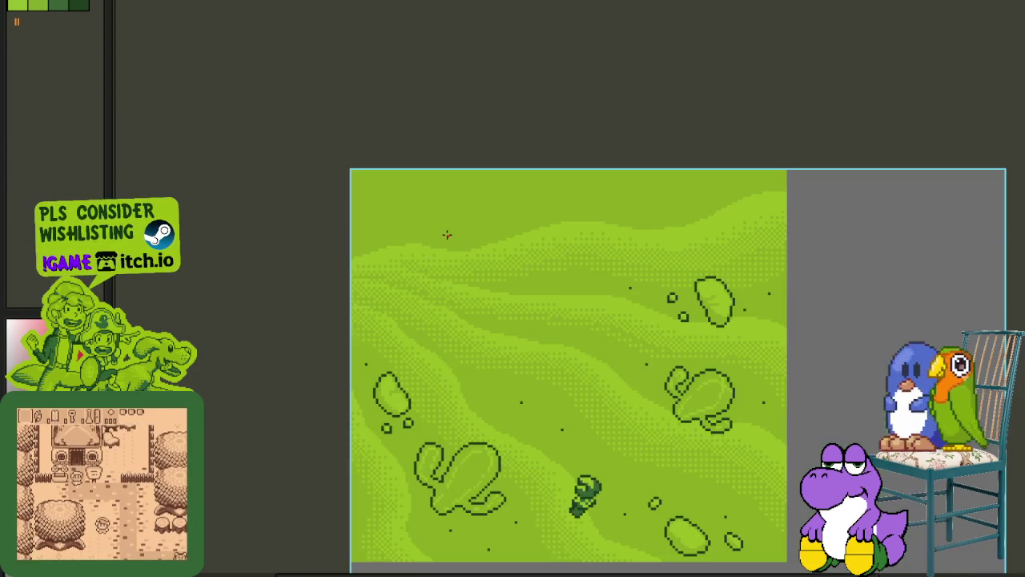
{"action": "scroll", "coordinate": [423, 235], "scroll_direction": "up", "scroll_amount": 2}
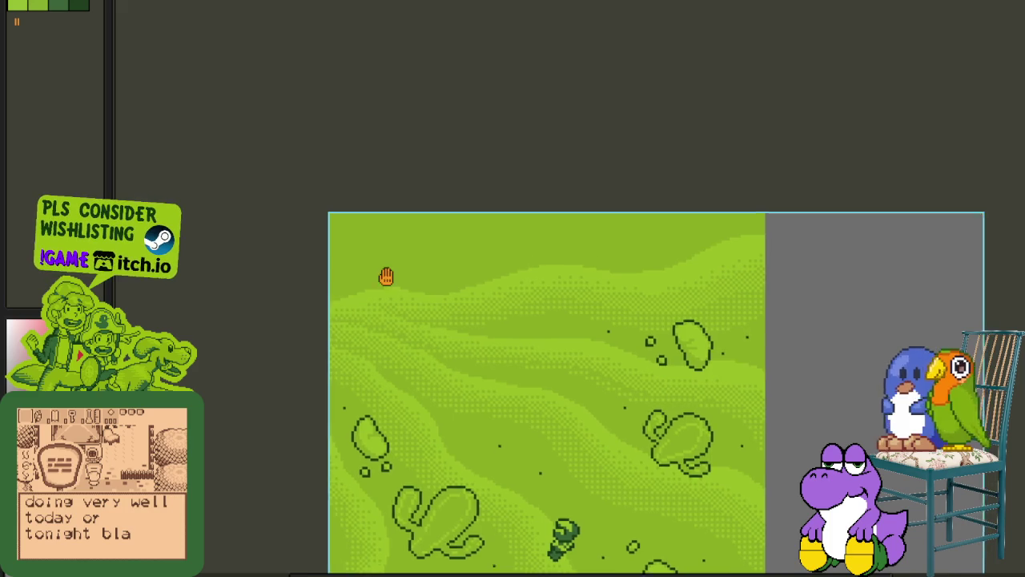
{"action": "scroll", "coordinate": [416, 283], "scroll_direction": "up", "scroll_amount": 1}
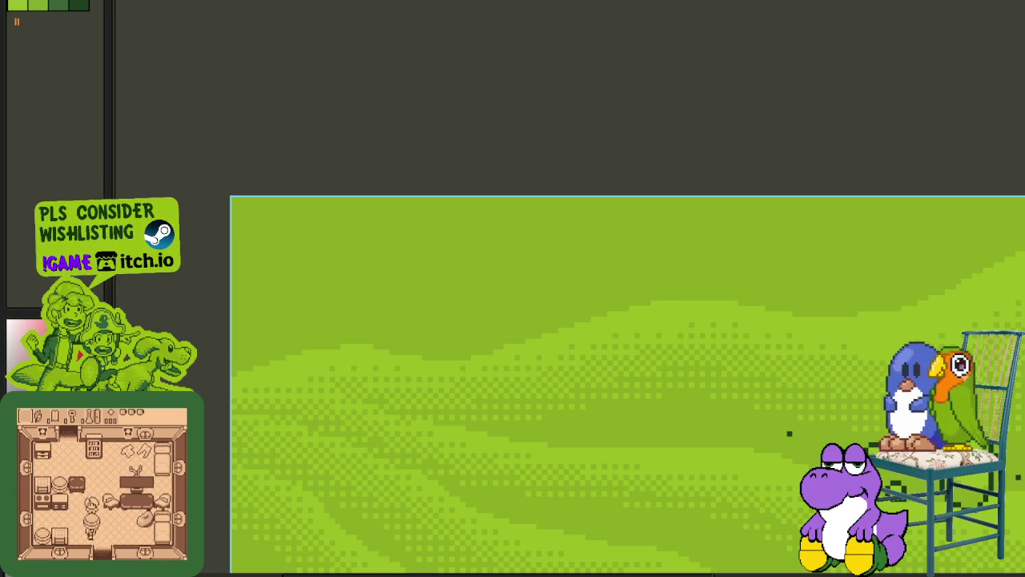
- Draw the red ridge line from the left edge, over the hump, up to the top-right edge
{"action": "scroll", "coordinate": [589, 364], "scroll_direction": "down", "scroll_amount": 1}
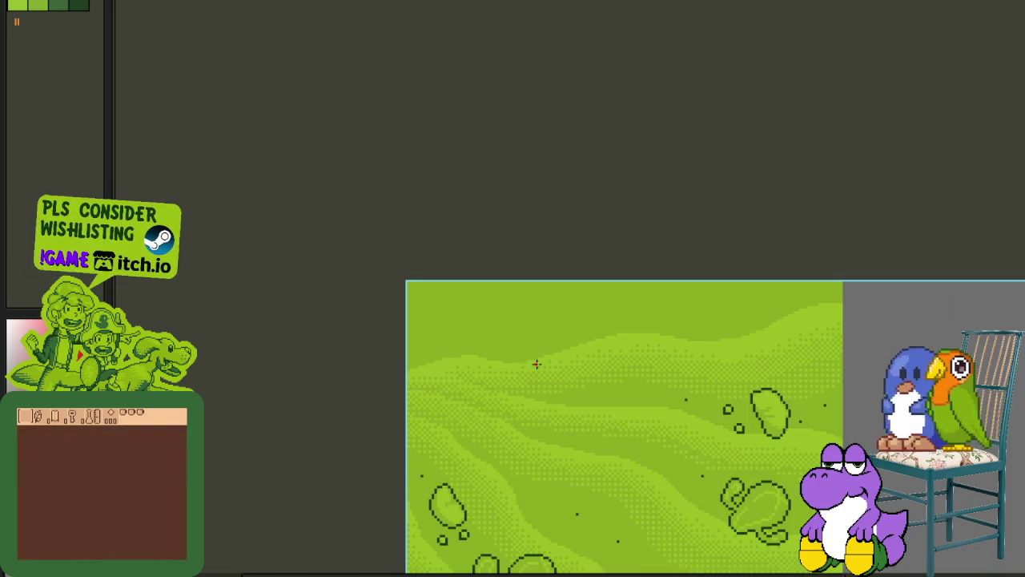
{"action": "scroll", "coordinate": [461, 237], "scroll_direction": "down", "scroll_amount": 2}
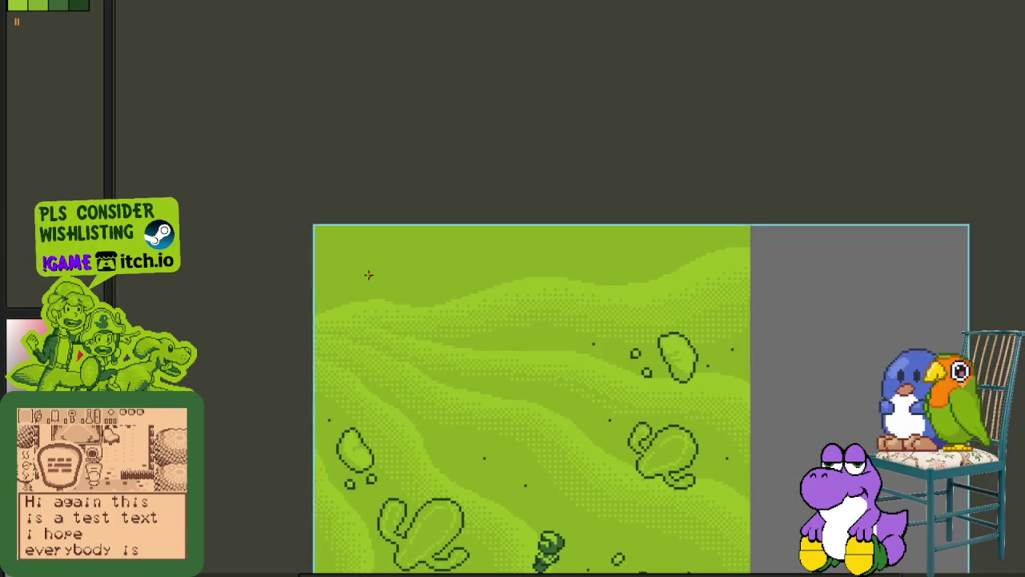
{"action": "scroll", "coordinate": [309, 273], "scroll_direction": "up", "scroll_amount": 1}
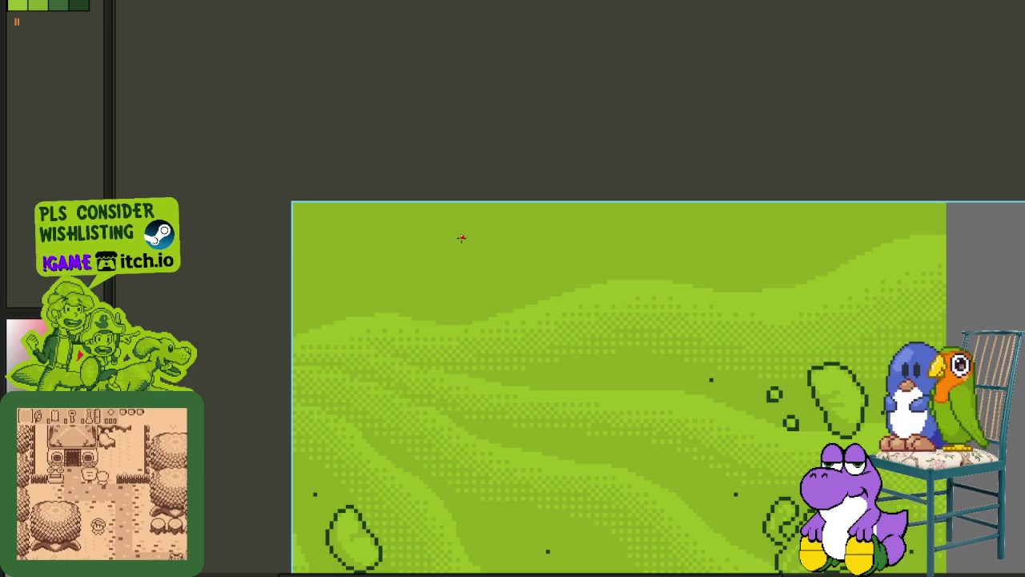
{"action": "left_click_drag", "start_coordinate": [461, 237], "coordinate": [293, 297]}
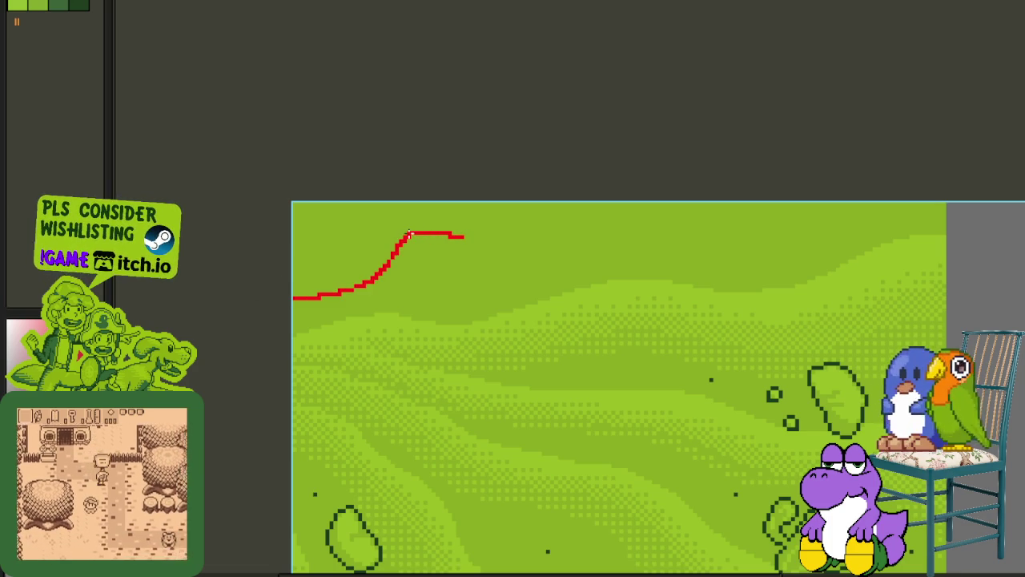
{"action": "left_click_drag", "start_coordinate": [418, 232], "coordinate": [595, 258]}
{"action": "scroll", "coordinate": [577, 261], "scroll_direction": "right", "scroll_amount": 2}
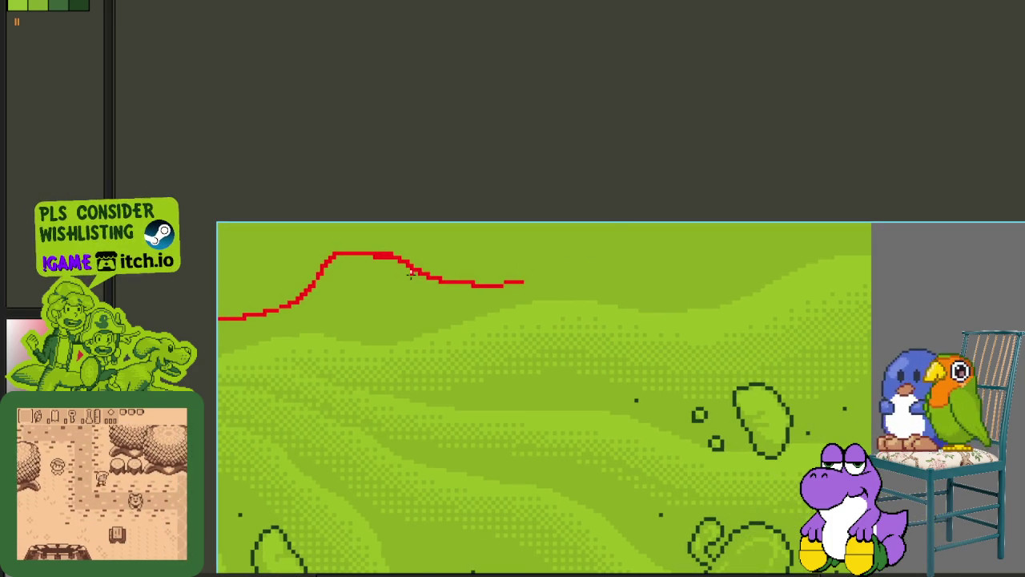
{"action": "left_click_drag", "start_coordinate": [476, 265], "coordinate": [608, 224]}
- Marquee-select the stray lower red stroke and delete it
{"action": "scroll", "coordinate": [513, 252], "scroll_direction": "left", "scroll_amount": 2}
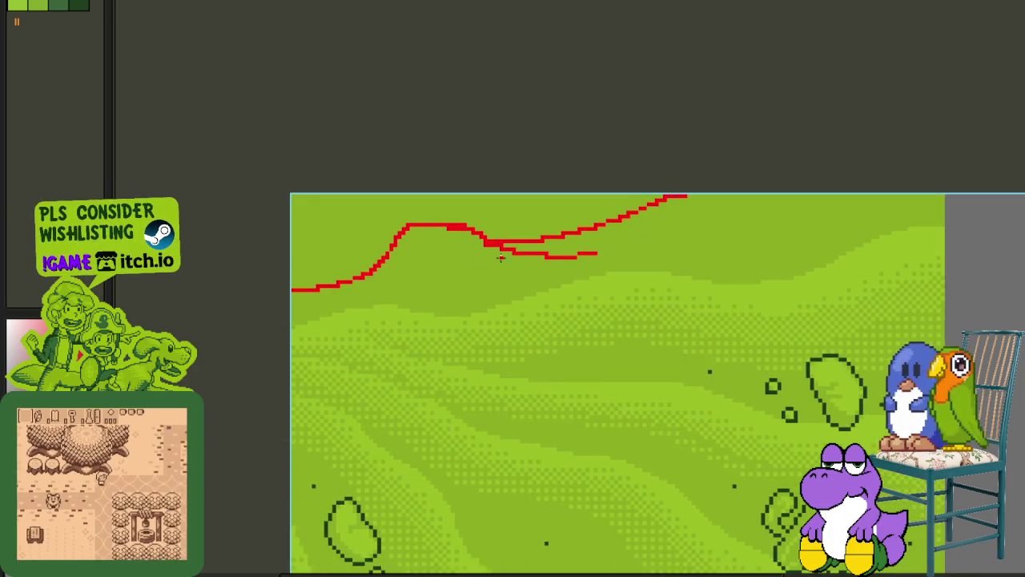
{"action": "scroll", "coordinate": [512, 252], "scroll_direction": "up", "scroll_amount": 1}
{"action": "scroll", "coordinate": [517, 250], "scroll_direction": "up", "scroll_amount": 1}
{"action": "left_click_drag", "start_coordinate": [473, 222], "coordinate": [790, 268]}
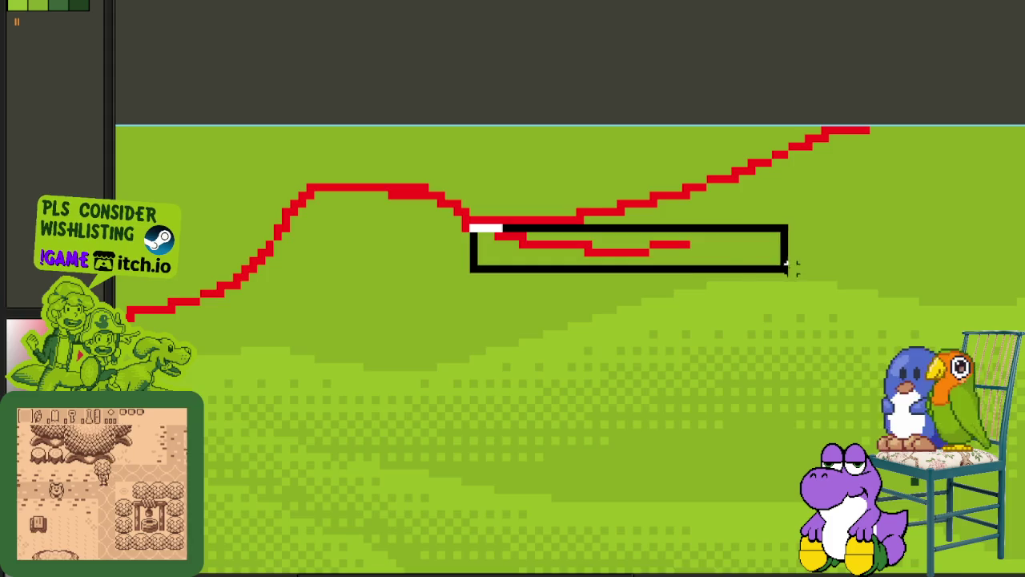
{"action": "key", "text": "Delete"}
- Thicken the red line along the top of the hump
{"action": "scroll", "coordinate": [670, 268], "scroll_direction": "down", "scroll_amount": 2}
{"action": "scroll", "coordinate": [640, 240], "scroll_direction": "up", "scroll_amount": 2}
{"action": "scroll", "coordinate": [602, 192], "scroll_direction": "up", "scroll_amount": 1}
{"action": "left_click_drag", "start_coordinate": [583, 185], "coordinate": [523, 183]}
{"action": "scroll", "coordinate": [552, 225], "scroll_direction": "down", "scroll_amount": 1}
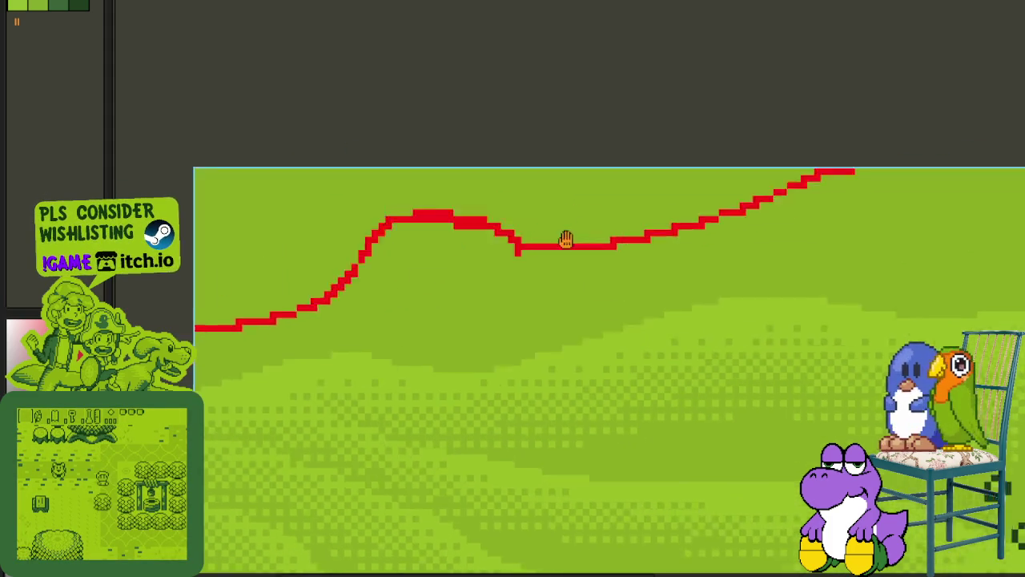
{"action": "scroll", "coordinate": [566, 235], "scroll_direction": "down", "scroll_amount": 1}
{"action": "scroll", "coordinate": [648, 224], "scroll_direction": "down", "scroll_amount": 2}
{"action": "scroll", "coordinate": [538, 204], "scroll_direction": "down", "scroll_amount": 1}
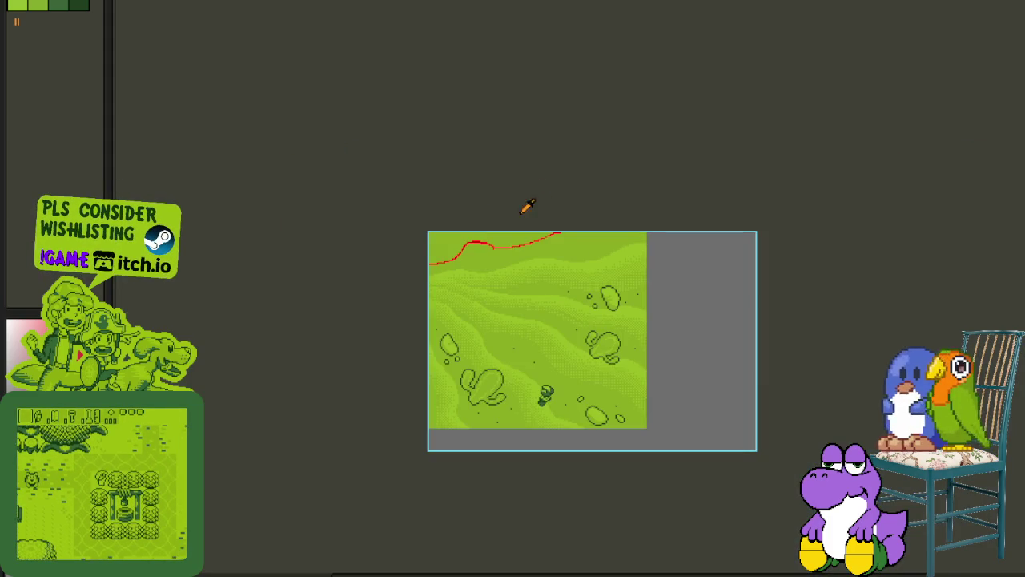
{"action": "scroll", "coordinate": [497, 241], "scroll_direction": "up", "scroll_amount": 3}
{"action": "scroll", "coordinate": [484, 280], "scroll_direction": "up", "scroll_amount": 1}
{"action": "scroll", "coordinate": [449, 290], "scroll_direction": "up", "scroll_amount": 1}
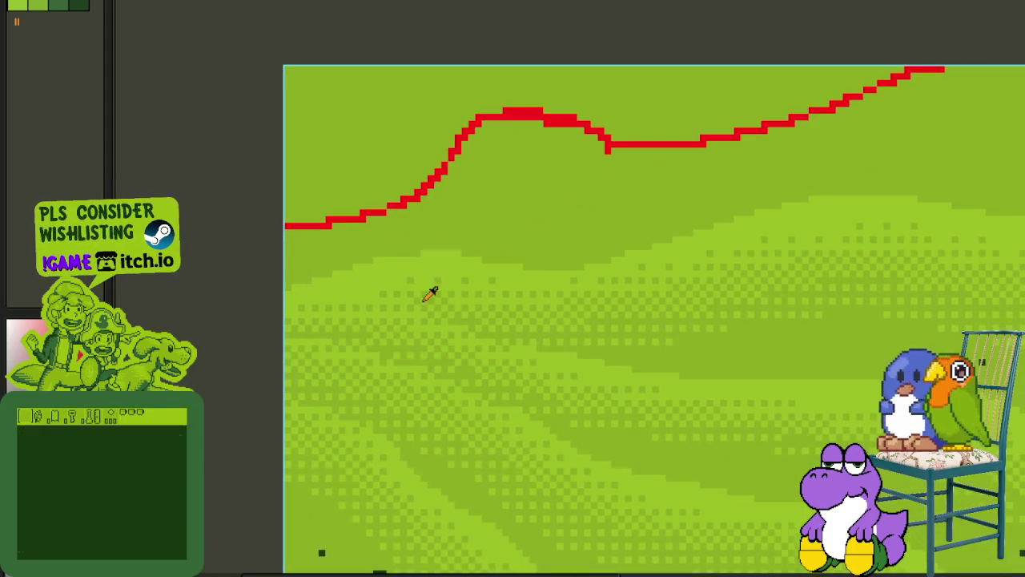
- Remove the stray red pixel painted onto the dithered slope
{"action": "key", "text": "Tab"}
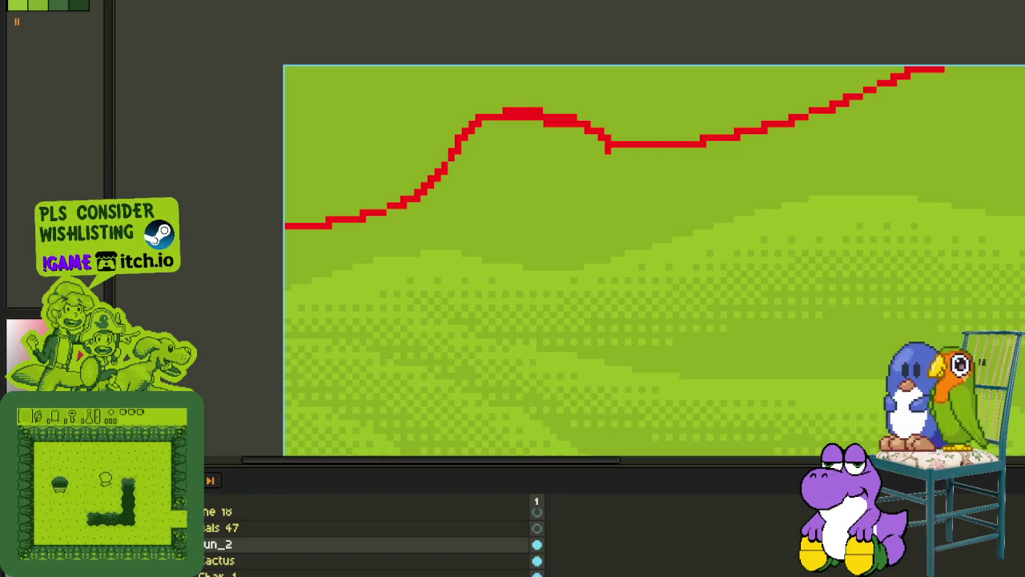
{"action": "key", "text": "Tab"}
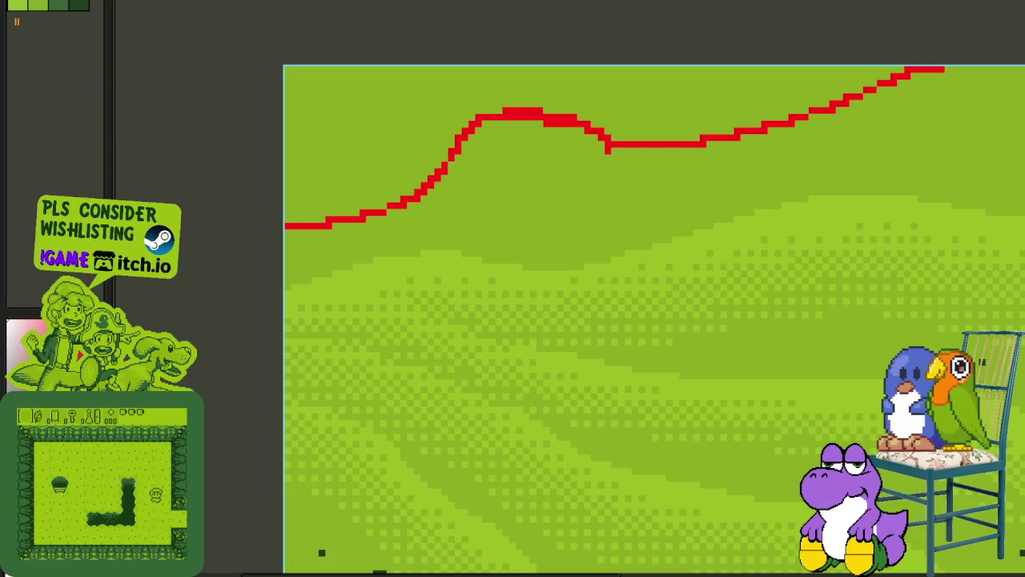
{"action": "scroll", "coordinate": [303, 244], "scroll_direction": "up", "scroll_amount": 2}
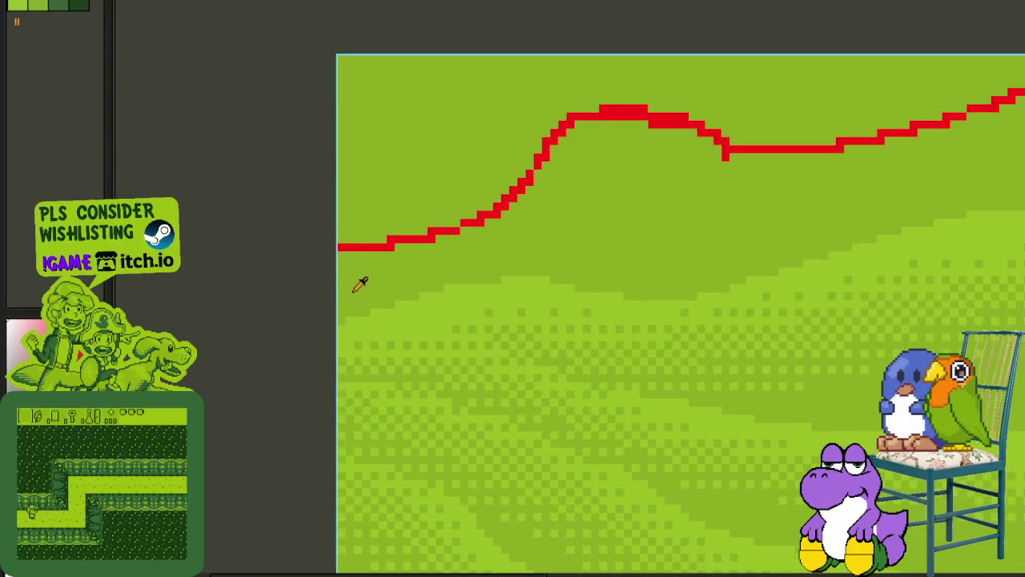
{"action": "scroll", "coordinate": [359, 285], "scroll_direction": "up", "scroll_amount": 1}
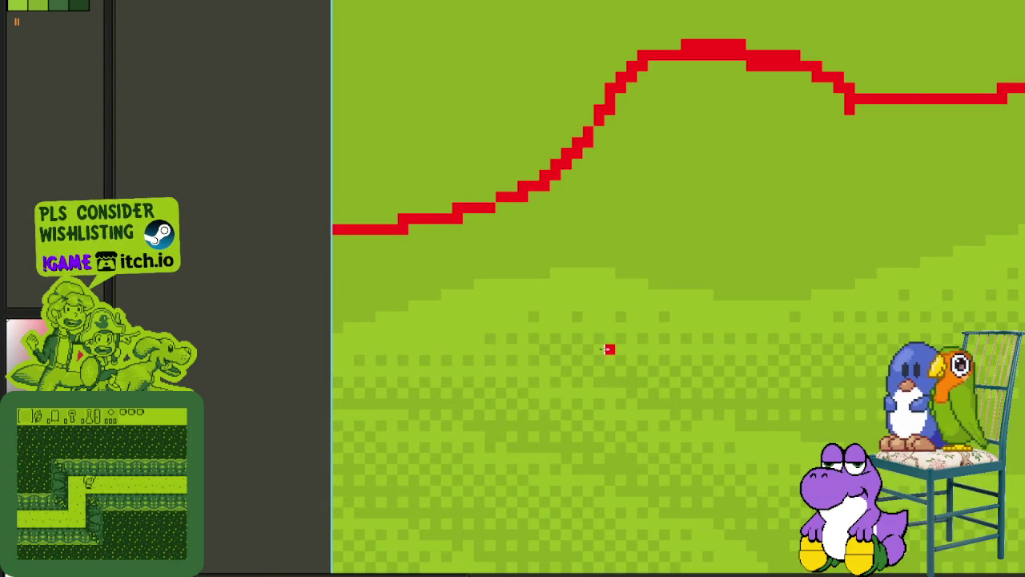
{"action": "scroll", "coordinate": [512, 336], "scroll_direction": "up", "scroll_amount": 1}
{"action": "left_click", "coordinate": [464, 321]}
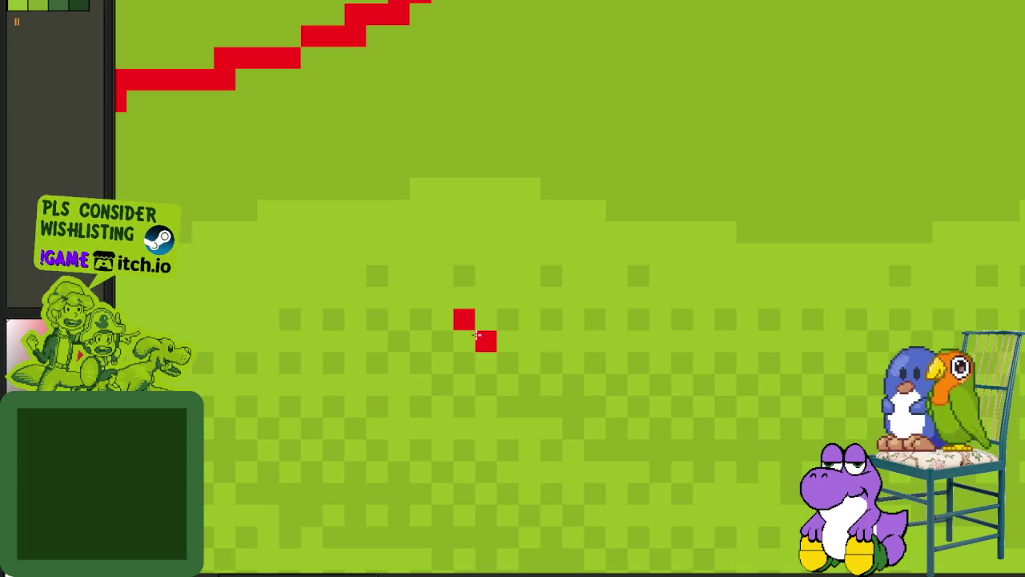
{"action": "key", "text": "ctrl+z"}
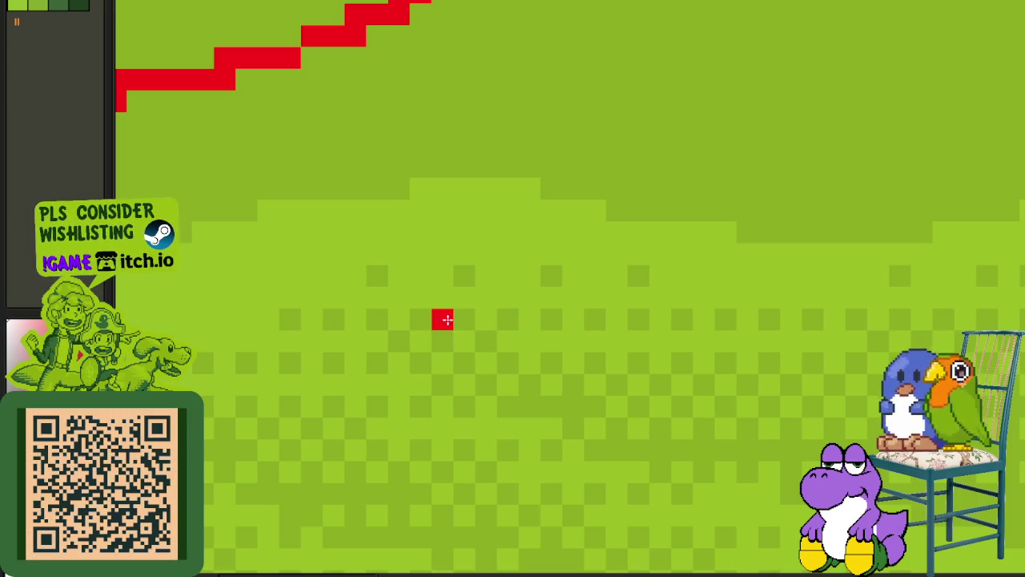
{"action": "scroll", "coordinate": [443, 321], "scroll_direction": "down", "scroll_amount": 3}
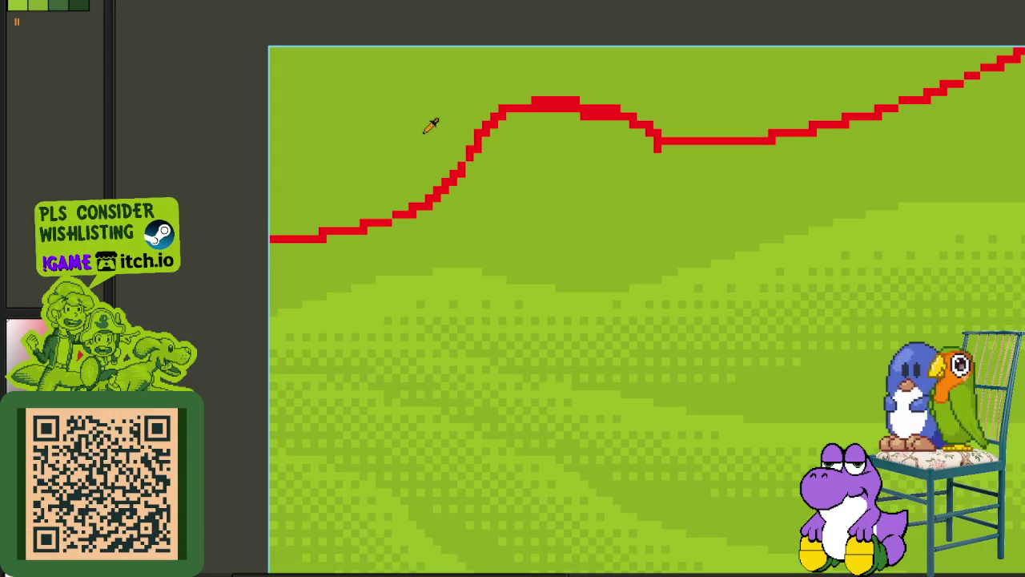
- Replace the ridge line's red with white using Replace Color
{"action": "key", "text": "shift+r"}
{"action": "left_click", "coordinate": [448, 444]}
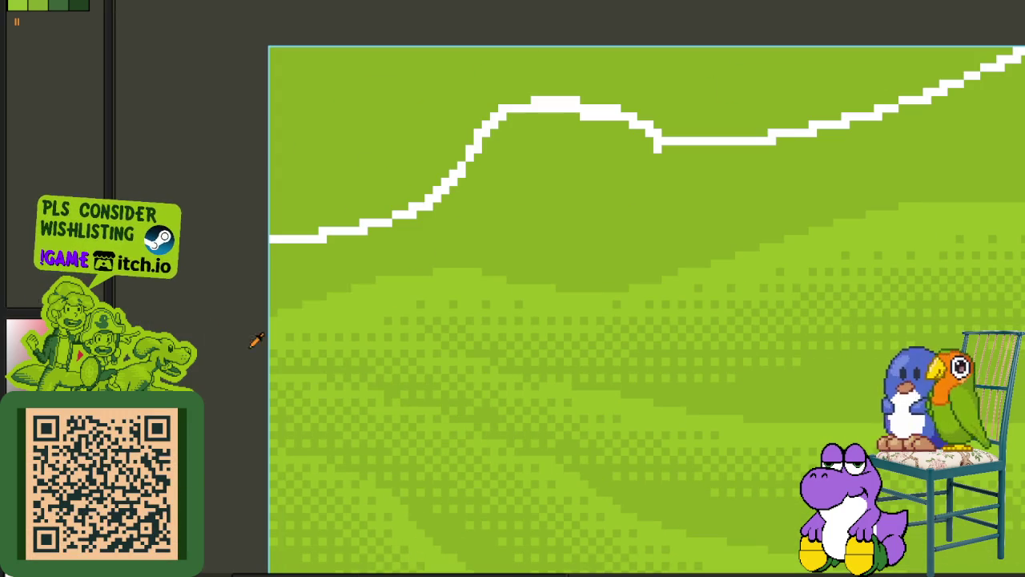
{"action": "scroll", "coordinate": [397, 217], "scroll_direction": "up", "scroll_amount": 1}
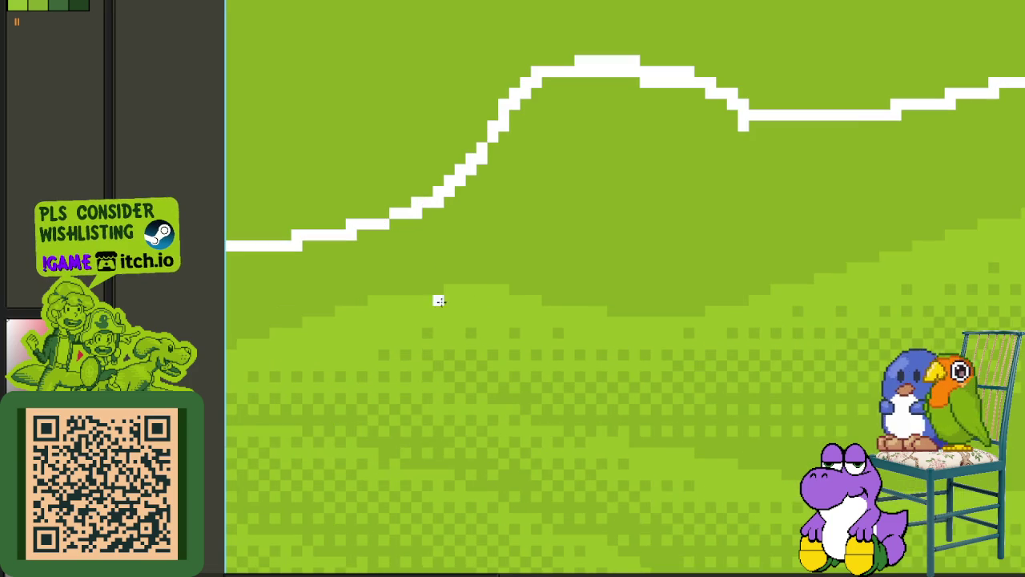
{"action": "scroll", "coordinate": [439, 301], "scroll_direction": "up", "scroll_amount": 1}
- Draw a 2×2 red-and-white checker tile and select it as a brush
{"action": "left_click", "coordinate": [475, 379]}
{"action": "left_click", "coordinate": [497, 401]}
{"action": "left_click", "coordinate": [475, 401]}
{"action": "key", "text": "x"}
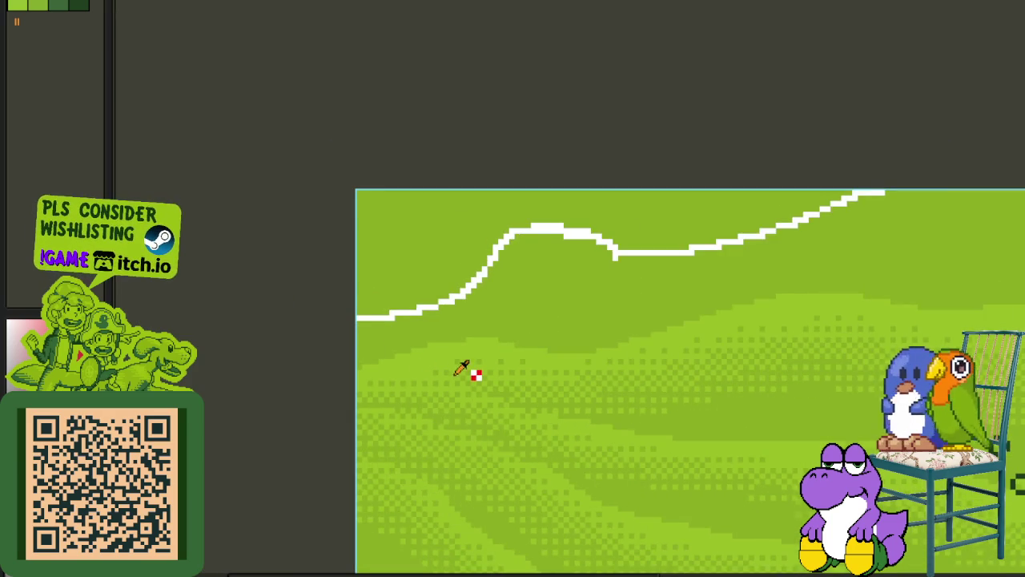
{"action": "scroll", "coordinate": [463, 370], "scroll_direction": "up", "scroll_amount": 2}
{"action": "left_click", "coordinate": [498, 377]}
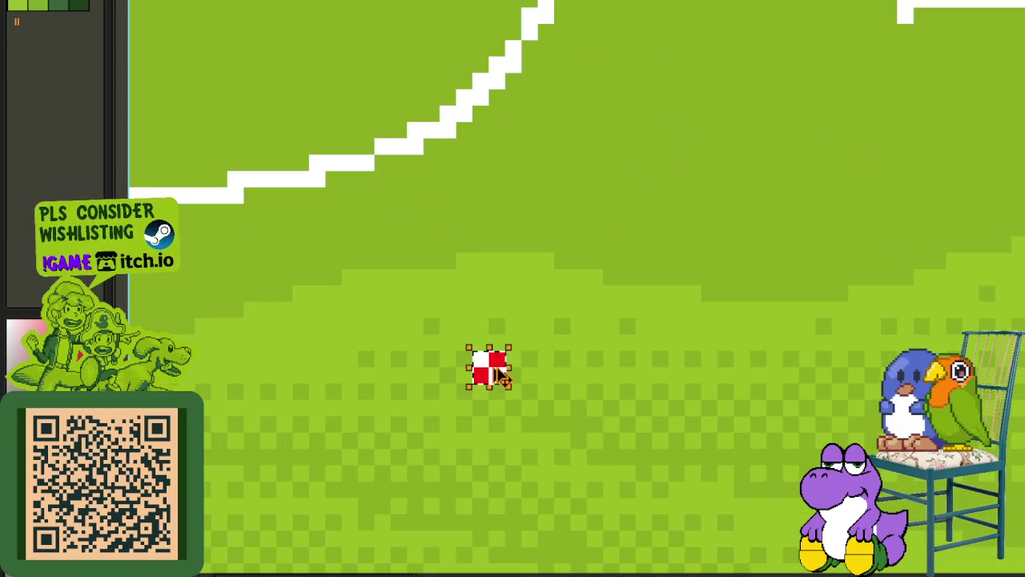
{"action": "scroll", "coordinate": [387, 361], "scroll_direction": "down", "scroll_amount": 2}
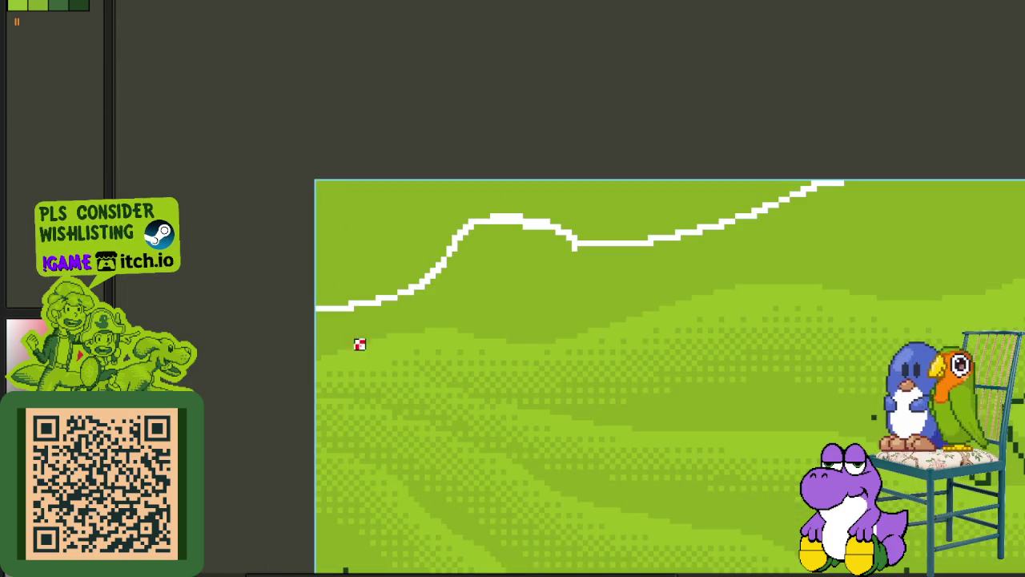
- Paint the checker line below the white ridge, undoing the overshoot and redrawing from the top right
{"action": "left_click_drag", "start_coordinate": [317, 345], "coordinate": [490, 273]}
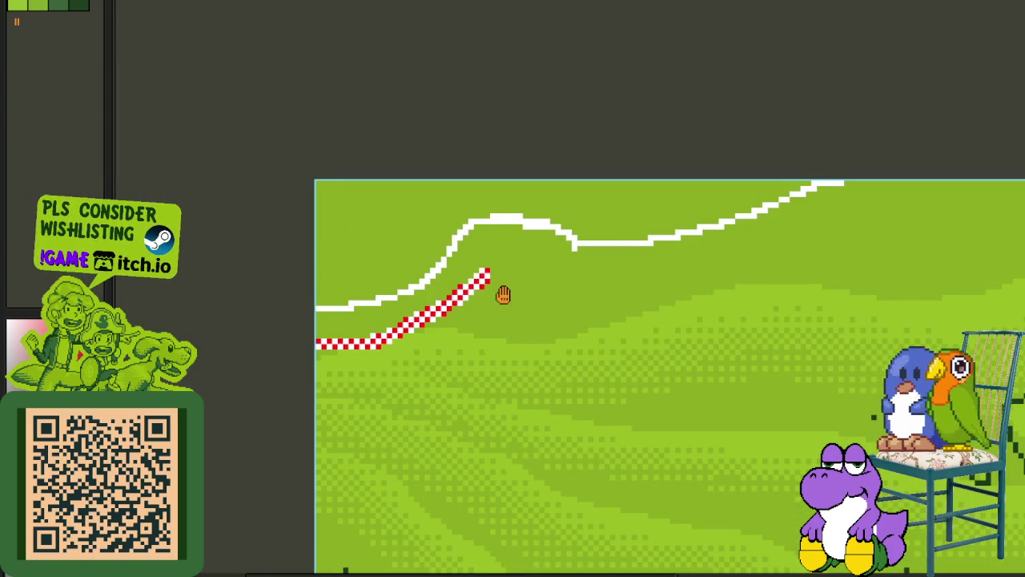
{"action": "left_click_drag", "start_coordinate": [400, 294], "coordinate": [647, 290]}
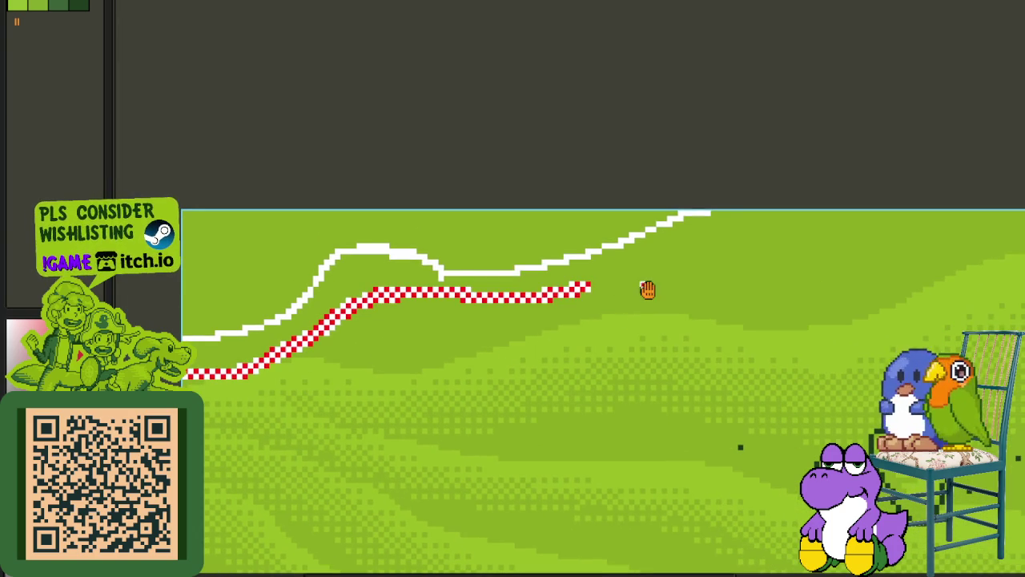
{"action": "key", "text": "ctrl+z"}
{"action": "mouse_move", "coordinate": [776, 215]}
{"action": "left_mouse_down"}
{"action": "mouse_move", "coordinate": [515, 313]}
{"action": "mouse_move", "coordinate": [416, 298]}
{"action": "left_mouse_up"}
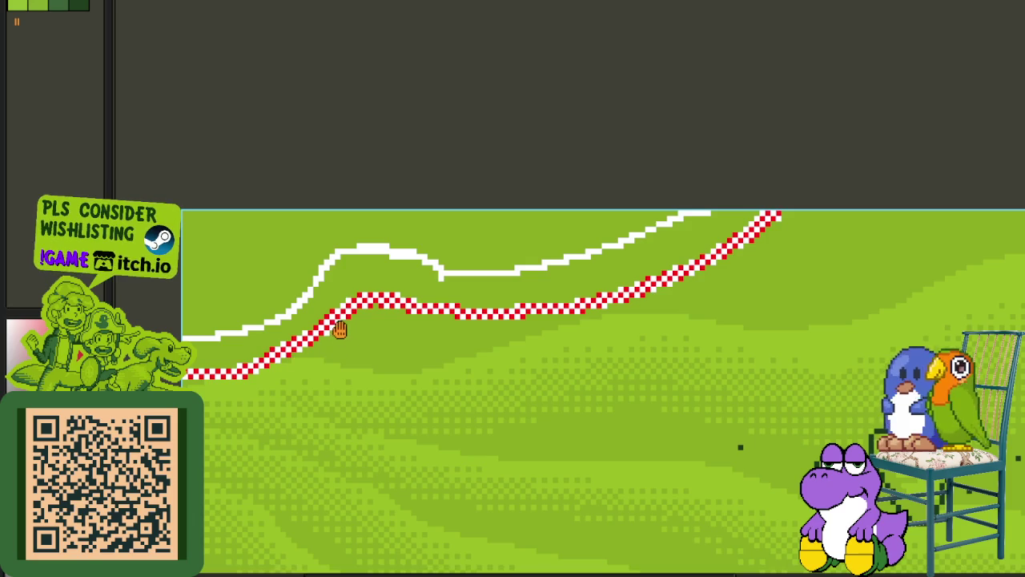
- Thicken the lower-left part of the checker line
{"action": "scroll", "coordinate": [282, 349], "scroll_direction": "up", "scroll_amount": 1}
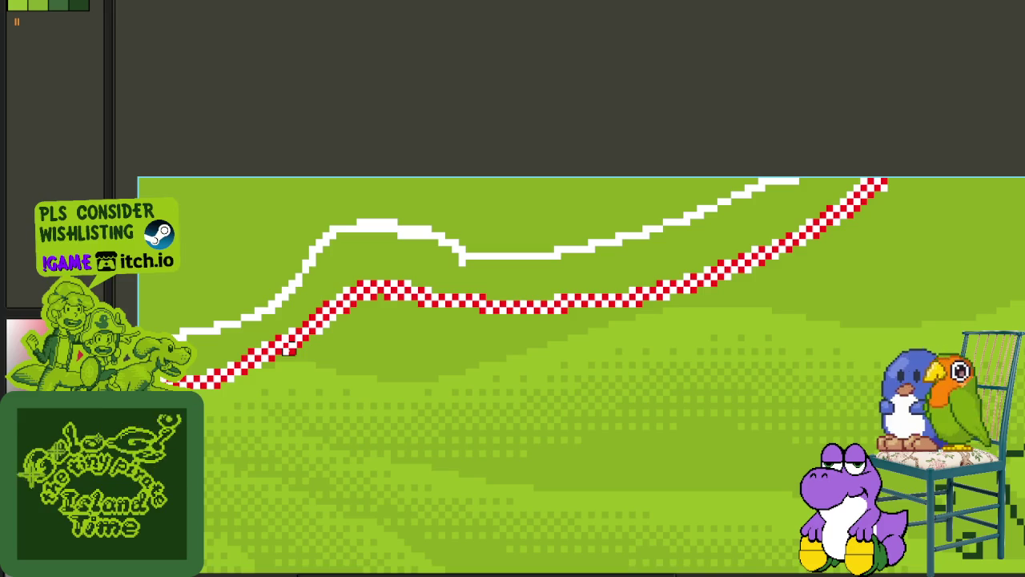
{"action": "scroll", "coordinate": [311, 337], "scroll_direction": "up", "scroll_amount": 1}
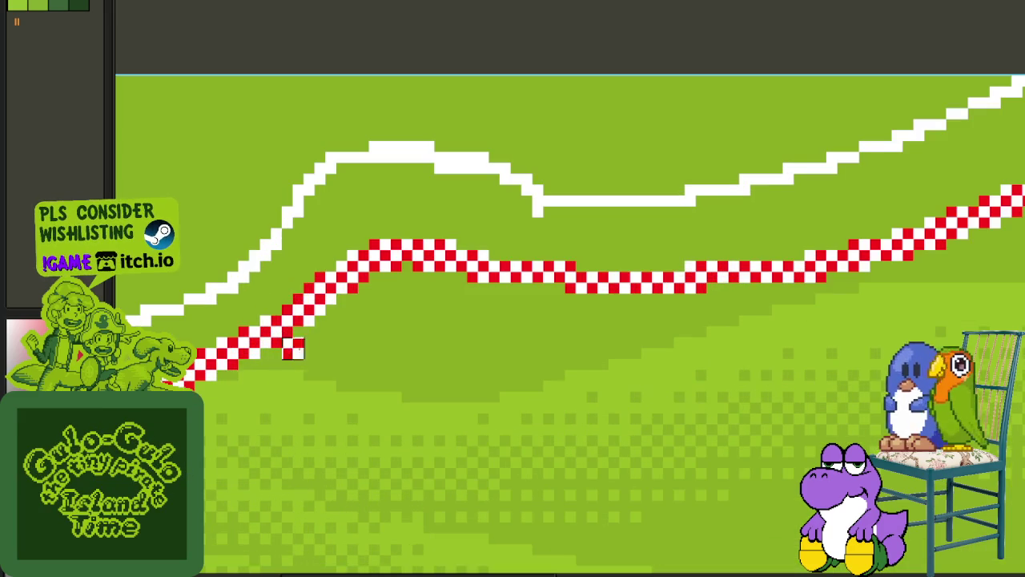
{"action": "mouse_move", "coordinate": [272, 352]}
{"action": "left_mouse_down"}
{"action": "mouse_move", "coordinate": [509, 276]}
{"action": "mouse_move", "coordinate": [667, 269]}
{"action": "left_mouse_up"}
{"action": "scroll", "coordinate": [871, 283], "scroll_direction": "down", "scroll_amount": 1}
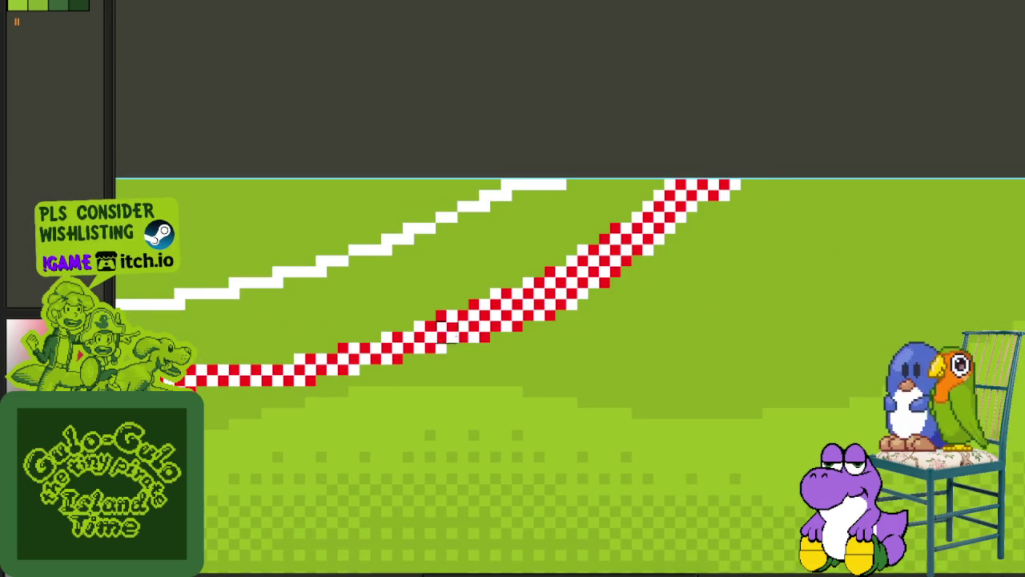
{"action": "scroll", "coordinate": [325, 358], "scroll_direction": "down", "scroll_amount": 1}
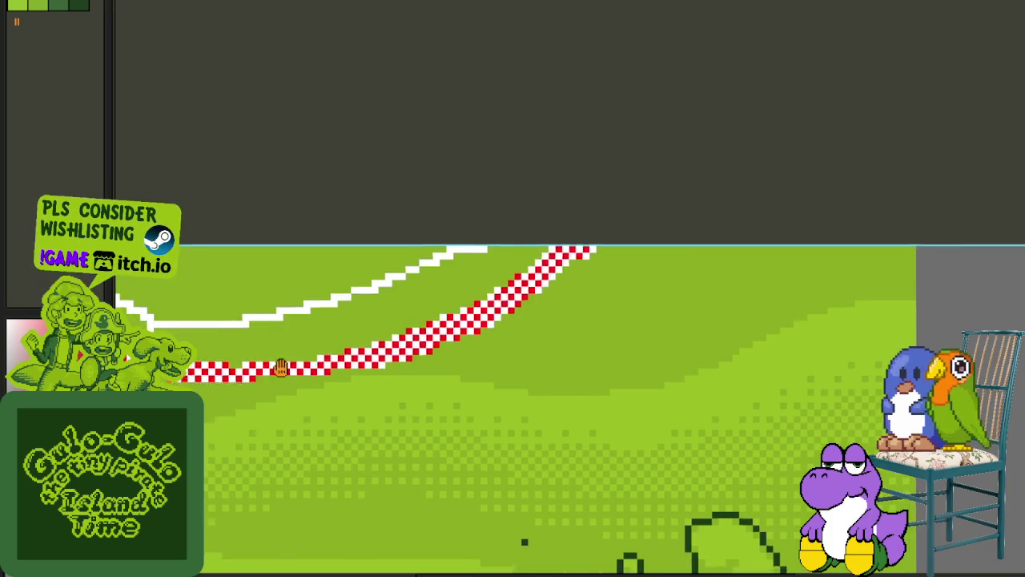
{"action": "scroll", "coordinate": [272, 366], "scroll_direction": "up", "scroll_amount": 1}
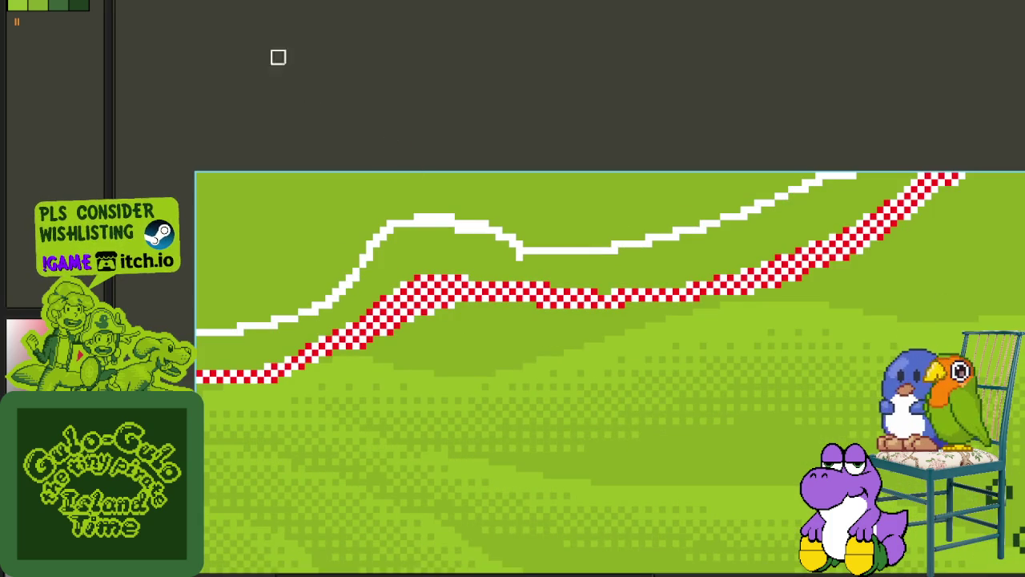
- Add a white pixel at the edge of the checker on the lower-left slope
{"action": "key", "text": "Tab"}
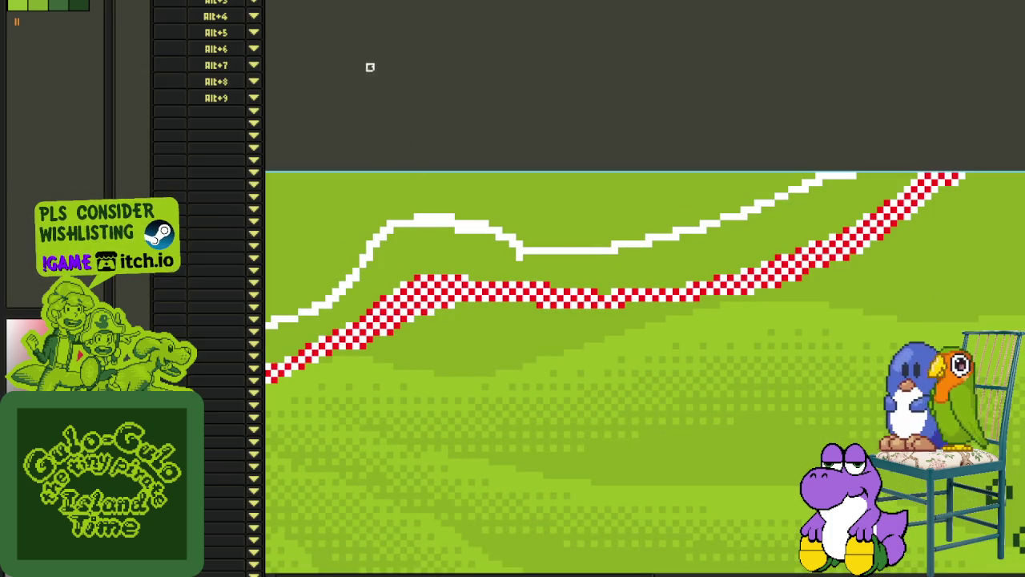
{"action": "key", "text": "Tab"}
{"action": "scroll", "coordinate": [419, 201], "scroll_direction": "down", "scroll_amount": 1}
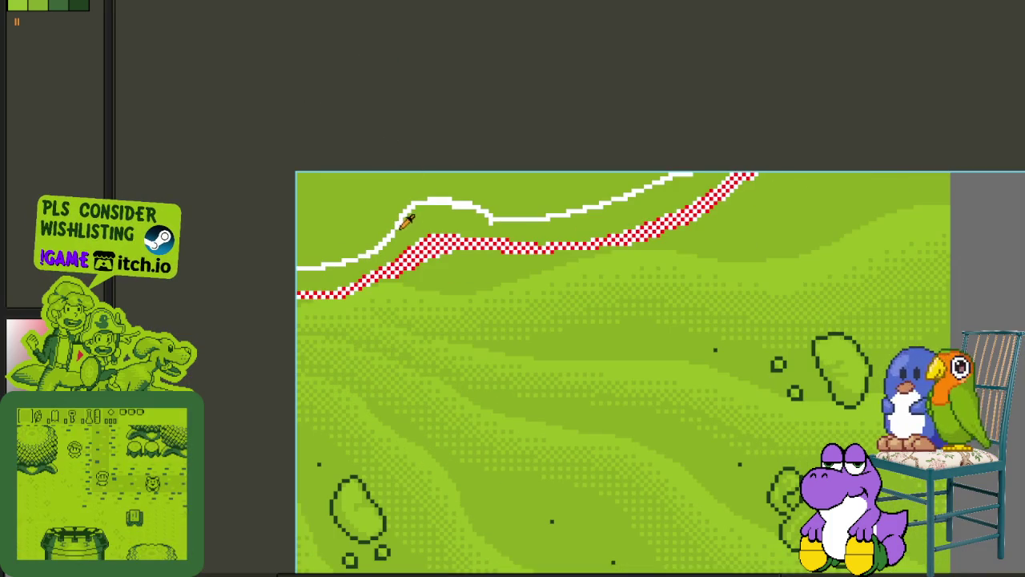
{"action": "scroll", "coordinate": [464, 277], "scroll_direction": "up", "scroll_amount": 1}
{"action": "scroll", "coordinate": [455, 278], "scroll_direction": "up", "scroll_amount": 1}
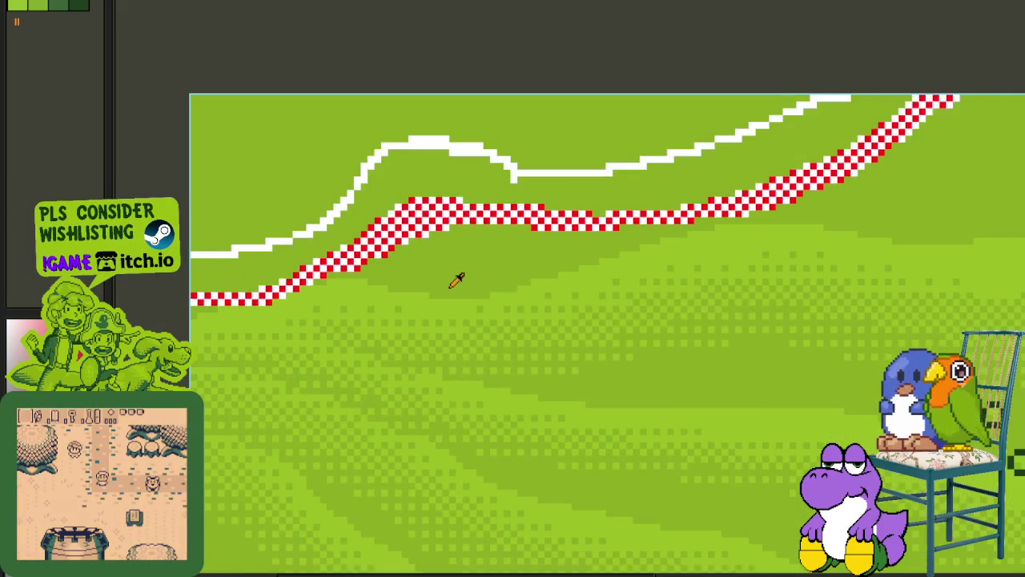
{"action": "scroll", "coordinate": [445, 285], "scroll_direction": "up", "scroll_amount": 1}
{"action": "mouse_move", "coordinate": [453, 293]}
{"action": "left_mouse_down"}
{"action": "mouse_move", "coordinate": [489, 323]}
{"action": "mouse_move", "coordinate": [491, 271]}
{"action": "left_mouse_up"}
{"action": "scroll", "coordinate": [490, 270], "scroll_direction": "up", "scroll_amount": 1}
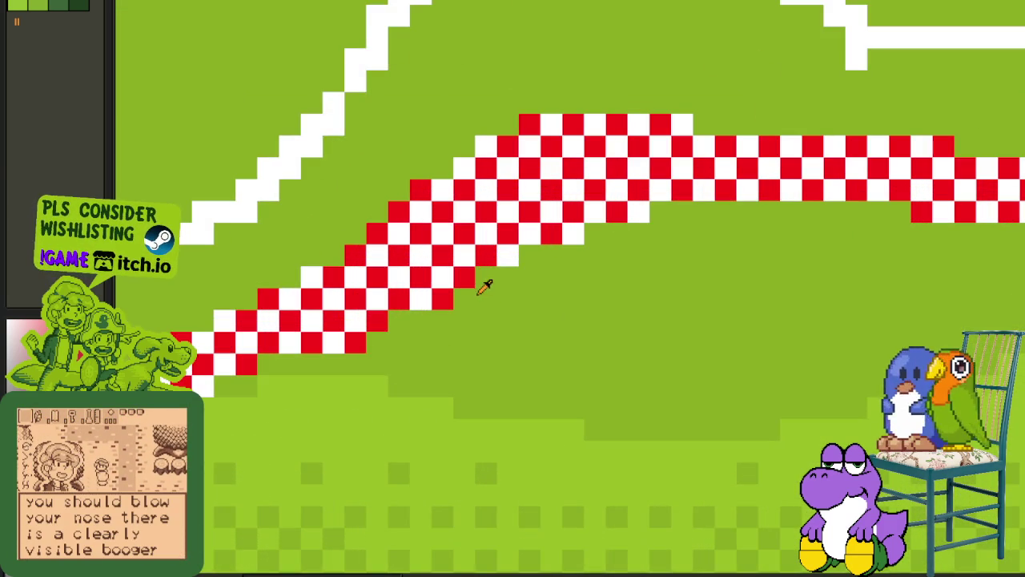
{"action": "left_click", "coordinate": [465, 299]}
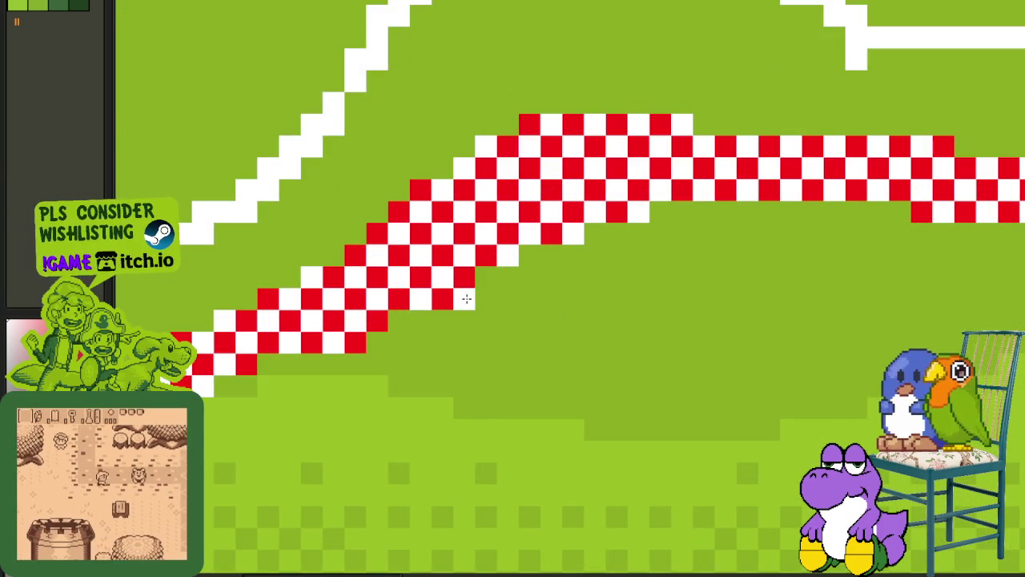
- Paint a red block and a horizontal red stroke below the checker line
{"action": "scroll", "coordinate": [466, 299], "scroll_direction": "down", "scroll_amount": 1}
{"action": "scroll", "coordinate": [470, 288], "scroll_direction": "up", "scroll_amount": 1}
{"action": "scroll", "coordinate": [471, 281], "scroll_direction": "up", "scroll_amount": 1}
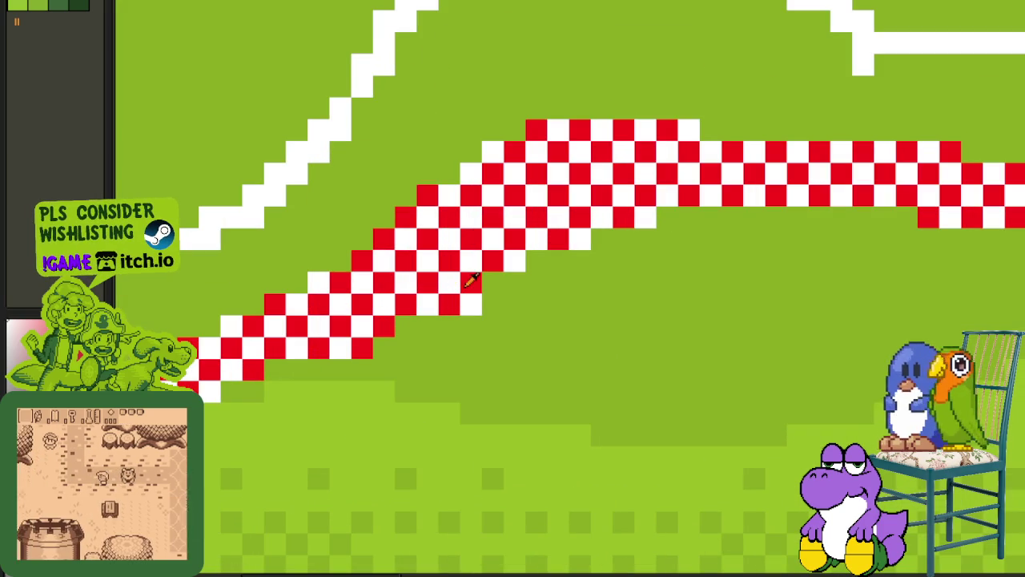
{"action": "mouse_move", "coordinate": [493, 326]}
{"action": "left_mouse_down"}
{"action": "mouse_move", "coordinate": [471, 304]}
{"action": "mouse_move", "coordinate": [495, 325]}
{"action": "left_mouse_up"}
{"action": "key", "text": "m"}
{"action": "scroll", "coordinate": [487, 321], "scroll_direction": "down", "scroll_amount": 1}
{"action": "scroll", "coordinate": [509, 320], "scroll_direction": "down", "scroll_amount": 1}
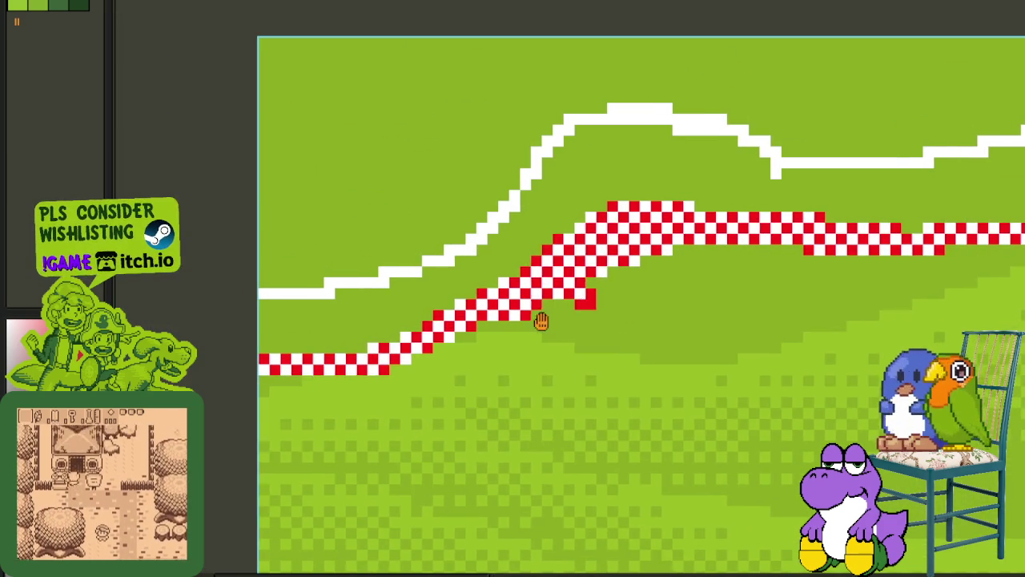
{"action": "scroll", "coordinate": [476, 340], "scroll_direction": "up", "scroll_amount": 1}
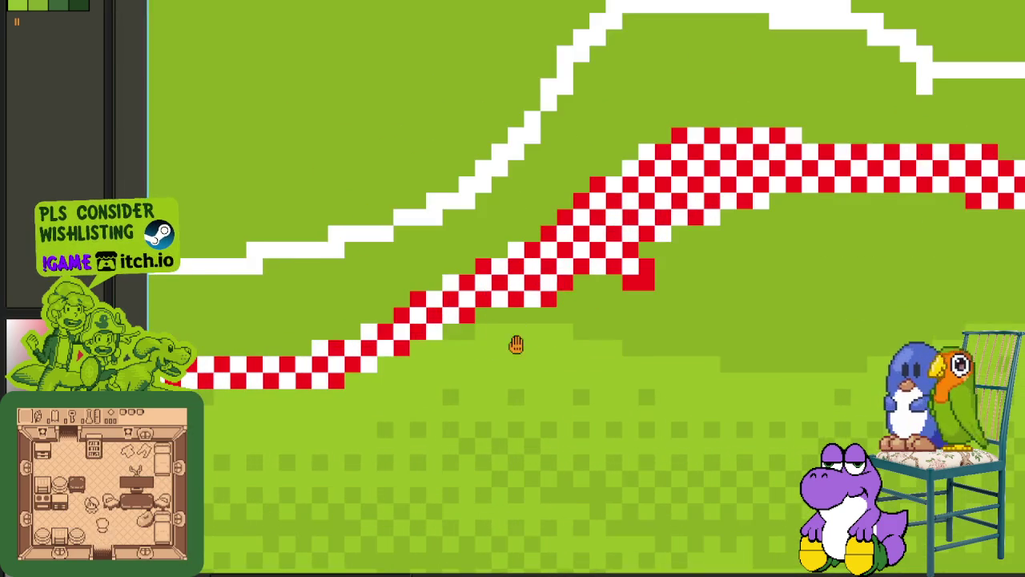
{"action": "scroll", "coordinate": [515, 343], "scroll_direction": "up", "scroll_amount": 1}
{"action": "mouse_move", "coordinate": [413, 362]}
{"action": "left_mouse_down"}
{"action": "mouse_move", "coordinate": [502, 360]}
{"action": "mouse_move", "coordinate": [447, 350]}
{"action": "mouse_move", "coordinate": [517, 353]}
{"action": "mouse_move", "coordinate": [560, 300]}
{"action": "mouse_move", "coordinate": [618, 314]}
{"action": "mouse_move", "coordinate": [611, 286]}
{"action": "left_mouse_up"}
- Widen the red patch and extend the checker band further right
{"action": "scroll", "coordinate": [511, 328], "scroll_direction": "down", "scroll_amount": 1}
{"action": "scroll", "coordinate": [510, 328], "scroll_direction": "down", "scroll_amount": 2}
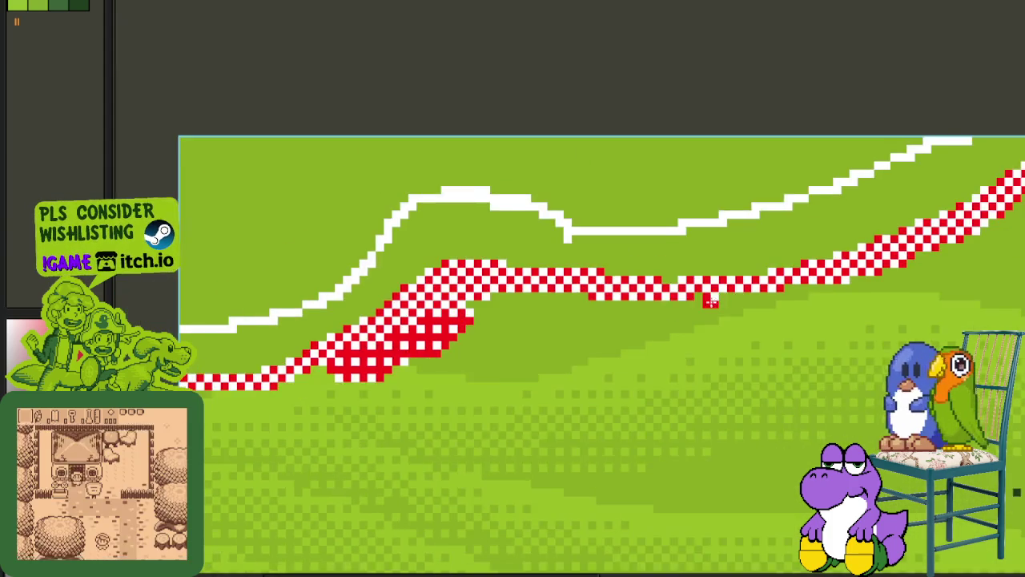
{"action": "scroll", "coordinate": [650, 314], "scroll_direction": "up", "scroll_amount": 2}
{"action": "mouse_move", "coordinate": [559, 320]}
{"action": "left_mouse_down"}
{"action": "mouse_move", "coordinate": [562, 329]}
{"action": "mouse_move", "coordinate": [492, 301]}
{"action": "mouse_move", "coordinate": [424, 319]}
{"action": "mouse_move", "coordinate": [449, 331]}
{"action": "left_mouse_up"}
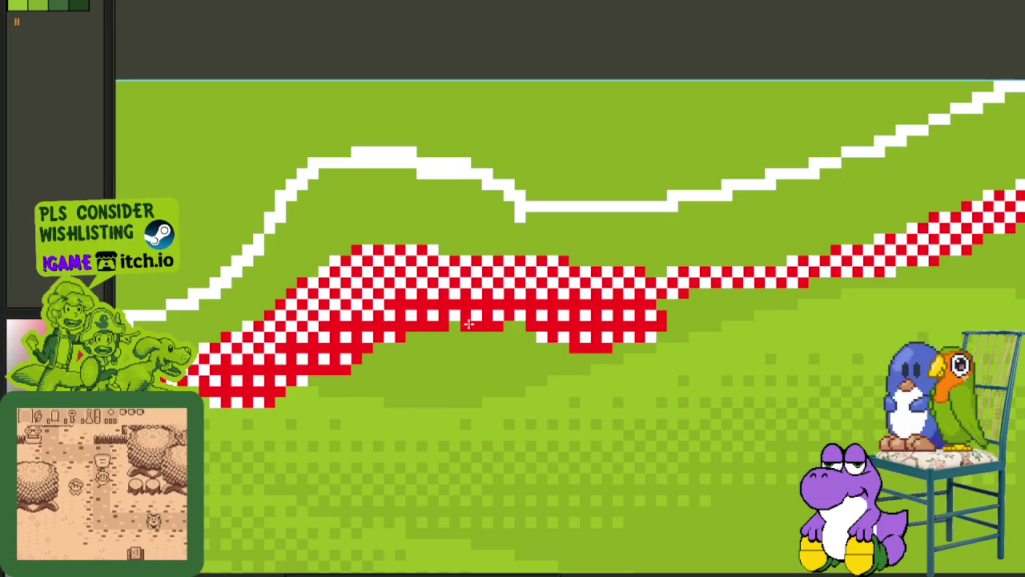
{"action": "mouse_move", "coordinate": [693, 303]}
{"action": "left_mouse_down"}
{"action": "mouse_move", "coordinate": [372, 398]}
{"action": "mouse_move", "coordinate": [456, 400]}
{"action": "mouse_move", "coordinate": [445, 409]}
{"action": "mouse_move", "coordinate": [552, 385]}
{"action": "left_mouse_up"}
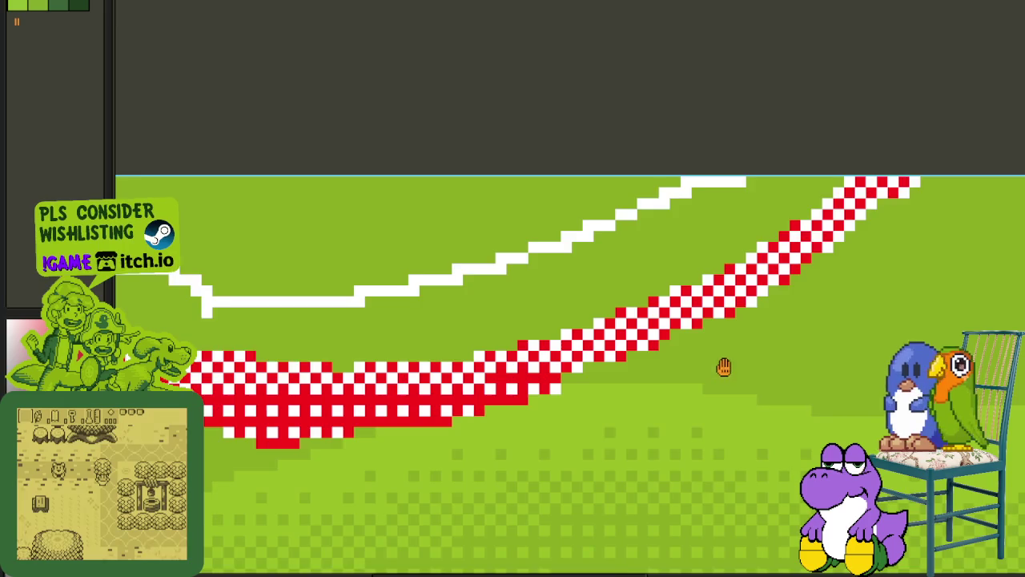
{"action": "left_click_drag", "start_coordinate": [723, 366], "coordinate": [601, 370]}
- Draw a red stroke down-left from the patch and add a red pixel at the slope top
{"action": "mouse_move", "coordinate": [856, 195]}
{"action": "left_mouse_down"}
{"action": "mouse_move", "coordinate": [770, 223]}
{"action": "mouse_move", "coordinate": [633, 328]}
{"action": "mouse_move", "coordinate": [681, 317]}
{"action": "mouse_move", "coordinate": [453, 397]}
{"action": "mouse_move", "coordinate": [463, 387]}
{"action": "left_mouse_up"}
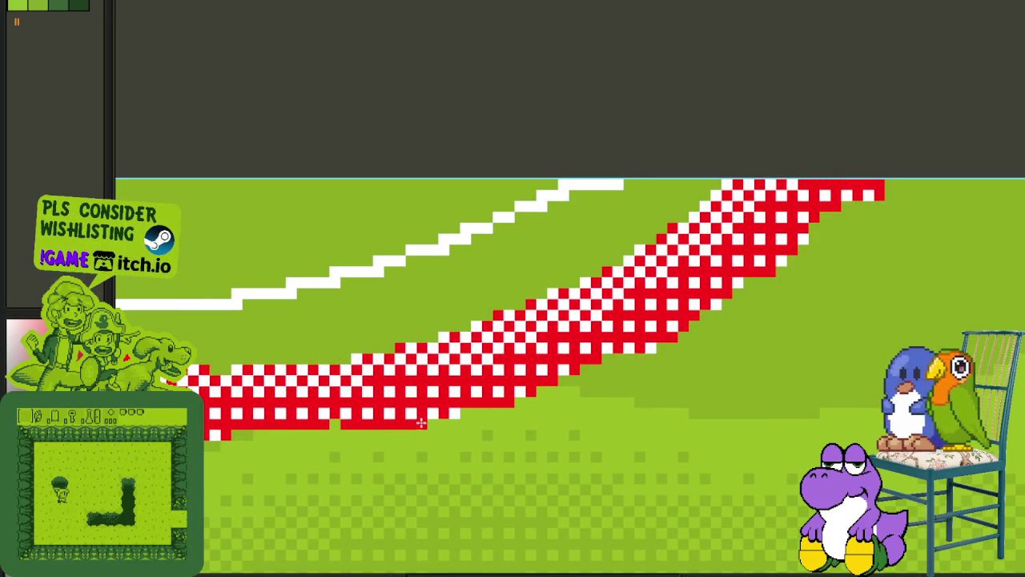
{"action": "scroll", "coordinate": [304, 352], "scroll_direction": "down", "scroll_amount": 2}
{"action": "scroll", "coordinate": [630, 194], "scroll_direction": "up", "scroll_amount": 1}
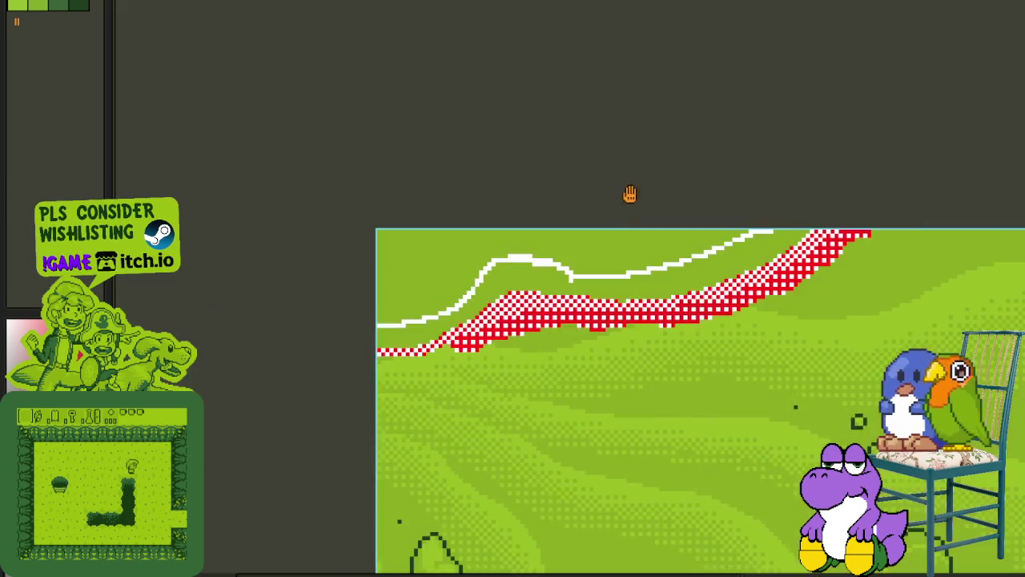
{"action": "scroll", "coordinate": [513, 312], "scroll_direction": "up", "scroll_amount": 1}
{"action": "scroll", "coordinate": [513, 312], "scroll_direction": "up", "scroll_amount": 1}
{"action": "scroll", "coordinate": [515, 312], "scroll_direction": "up", "scroll_amount": 1}
{"action": "scroll", "coordinate": [513, 312], "scroll_direction": "up", "scroll_amount": 1}
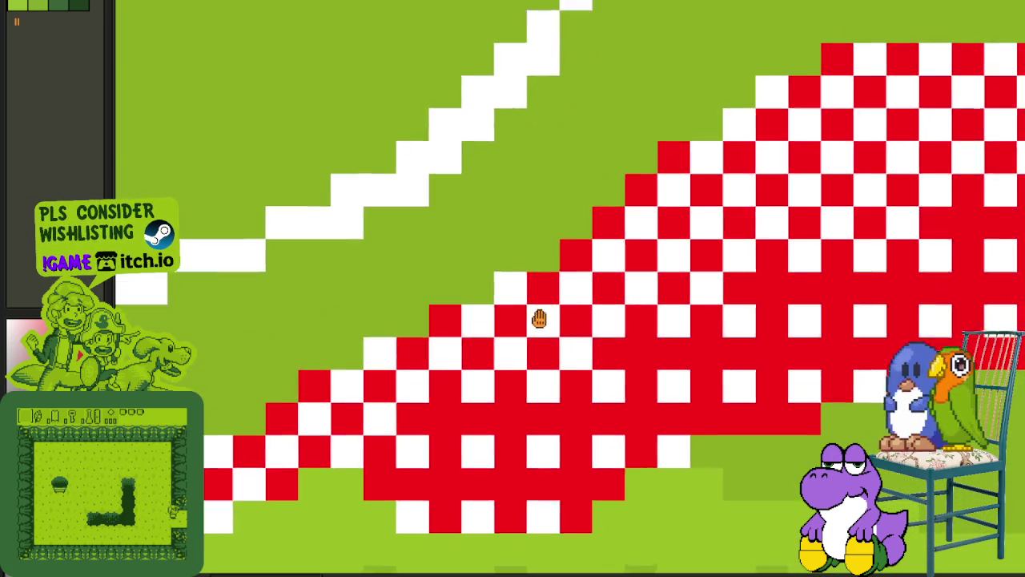
{"action": "scroll", "coordinate": [525, 312], "scroll_direction": "up", "scroll_amount": 1}
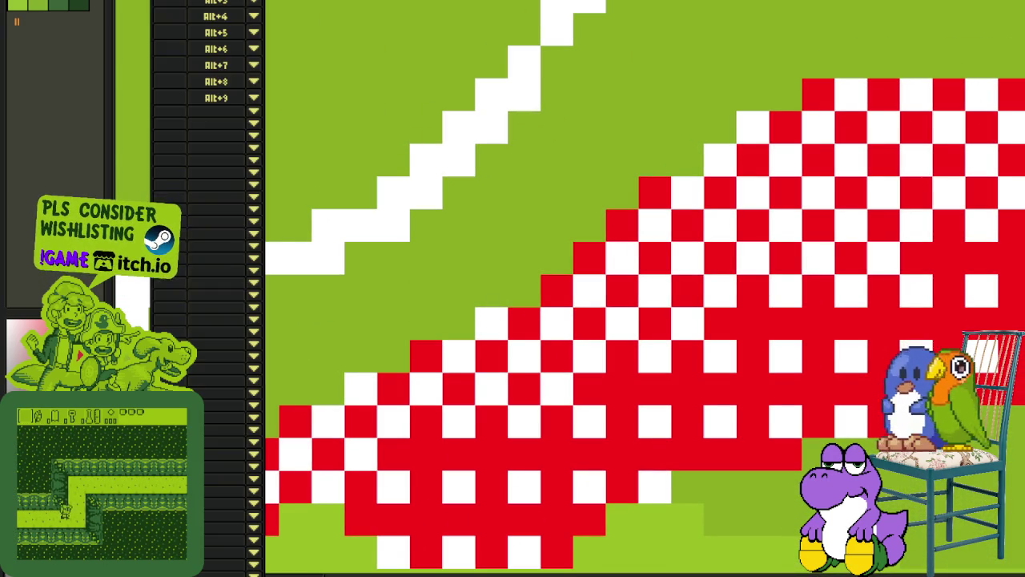
{"action": "scroll", "coordinate": [600, 110], "scroll_direction": "down", "scroll_amount": 1}
{"action": "scroll", "coordinate": [551, 266], "scroll_direction": "down", "scroll_amount": 2}
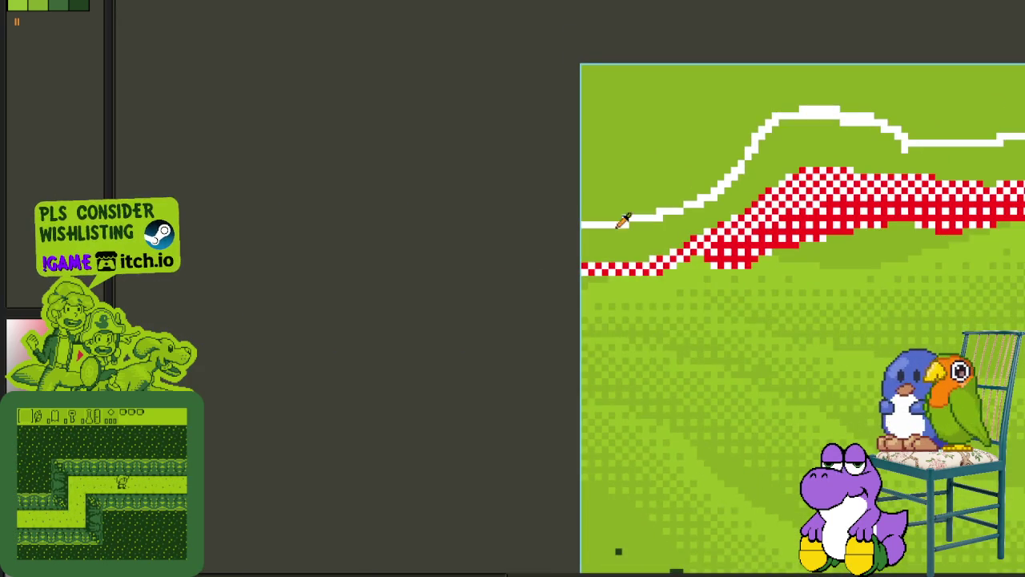
{"action": "scroll", "coordinate": [665, 226], "scroll_direction": "up", "scroll_amount": 1}
{"action": "scroll", "coordinate": [643, 283], "scroll_direction": "up", "scroll_amount": 2}
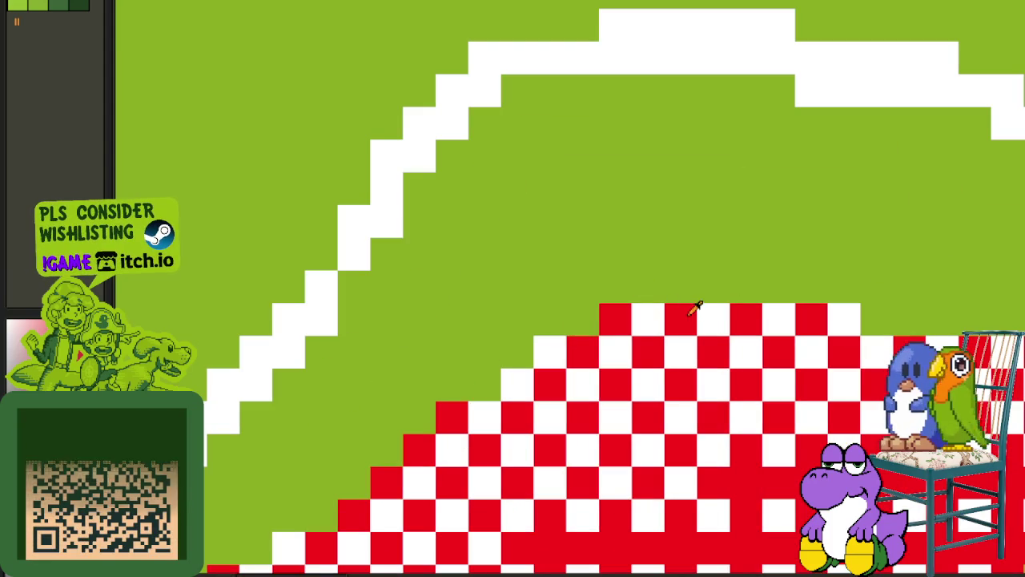
{"action": "left_click", "coordinate": [656, 276]}
- Paint white beside the red block and extend the checker band up-right along the ridge
{"action": "mouse_move", "coordinate": [672, 295]}
{"action": "left_mouse_down"}
{"action": "mouse_move", "coordinate": [655, 263]}
{"action": "mouse_move", "coordinate": [671, 287]}
{"action": "mouse_move", "coordinate": [433, 385]}
{"action": "left_mouse_up"}
{"action": "scroll", "coordinate": [647, 264], "scroll_direction": "down", "scroll_amount": 2}
{"action": "scroll", "coordinate": [432, 385], "scroll_direction": "down", "scroll_amount": 2}
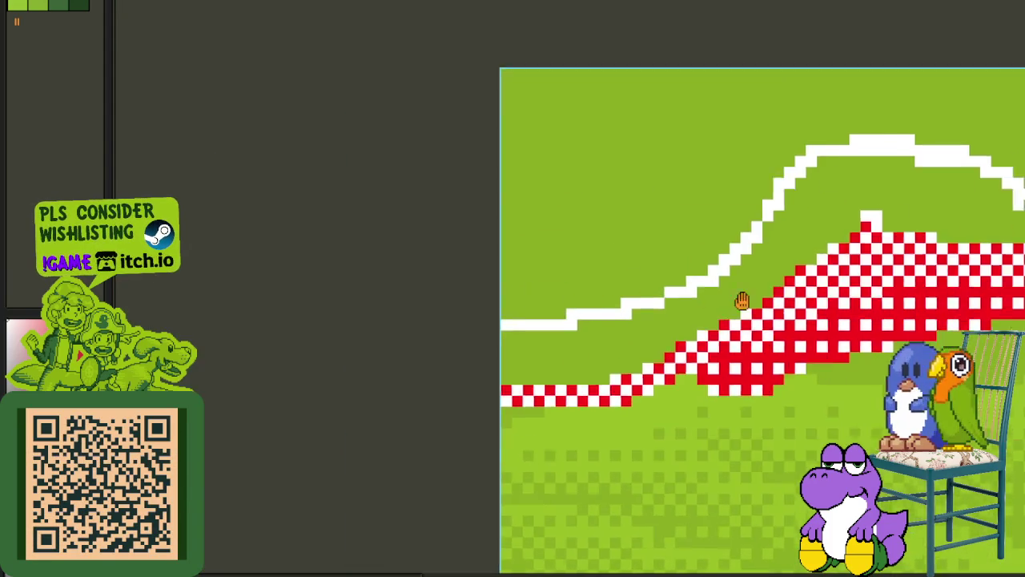
{"action": "scroll", "coordinate": [534, 374], "scroll_direction": "up", "scroll_amount": 2}
{"action": "mouse_move", "coordinate": [540, 365]}
{"action": "left_mouse_down"}
{"action": "mouse_move", "coordinate": [549, 354]}
{"action": "mouse_move", "coordinate": [673, 358]}
{"action": "mouse_move", "coordinate": [733, 336]}
{"action": "mouse_move", "coordinate": [768, 300]}
{"action": "mouse_move", "coordinate": [891, 246]}
{"action": "mouse_move", "coordinate": [887, 222]}
{"action": "mouse_move", "coordinate": [704, 318]}
{"action": "left_mouse_up"}
{"action": "left_click_drag", "start_coordinate": [704, 318], "coordinate": [849, 238]}
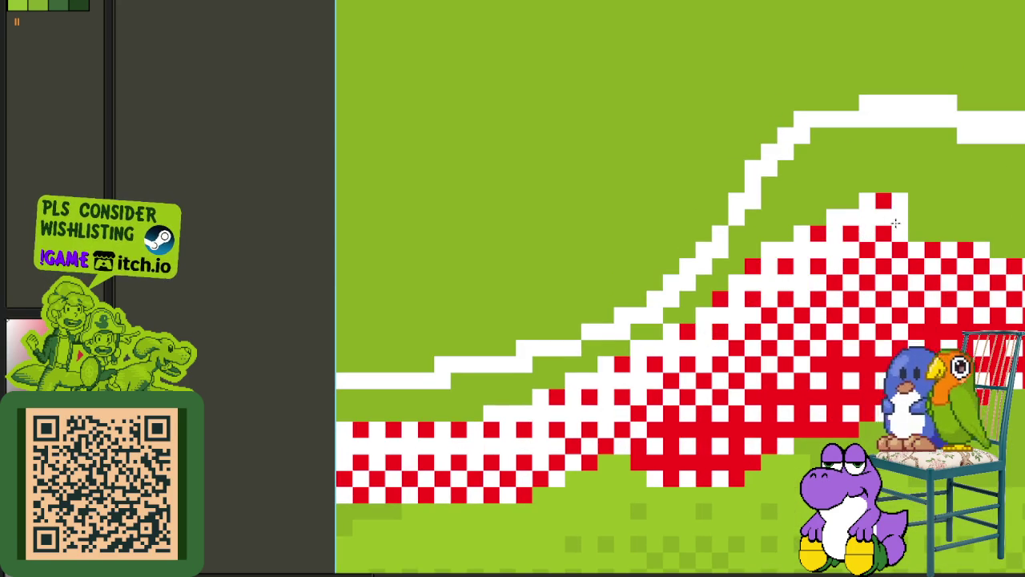
- Paint white through the upper-right checker area
{"action": "scroll", "coordinate": [896, 223], "scroll_direction": "down", "scroll_amount": 2}
{"action": "scroll", "coordinate": [849, 240], "scroll_direction": "up", "scroll_amount": 2}
{"action": "mouse_move", "coordinate": [785, 251]}
{"action": "left_mouse_down"}
{"action": "mouse_move", "coordinate": [889, 280]}
{"action": "mouse_move", "coordinate": [993, 281]}
{"action": "left_mouse_up"}
{"action": "scroll", "coordinate": [801, 277], "scroll_direction": "right", "scroll_amount": 5}
{"action": "left_click_drag", "start_coordinate": [601, 273], "coordinate": [881, 288]}
{"action": "scroll", "coordinate": [801, 296], "scroll_direction": "right", "scroll_amount": 5}
{"action": "mouse_move", "coordinate": [769, 281]}
{"action": "left_mouse_down"}
{"action": "mouse_move", "coordinate": [689, 296]}
{"action": "mouse_move", "coordinate": [717, 316]}
{"action": "mouse_move", "coordinate": [553, 353]}
{"action": "mouse_move", "coordinate": [604, 338]}
{"action": "left_mouse_up"}
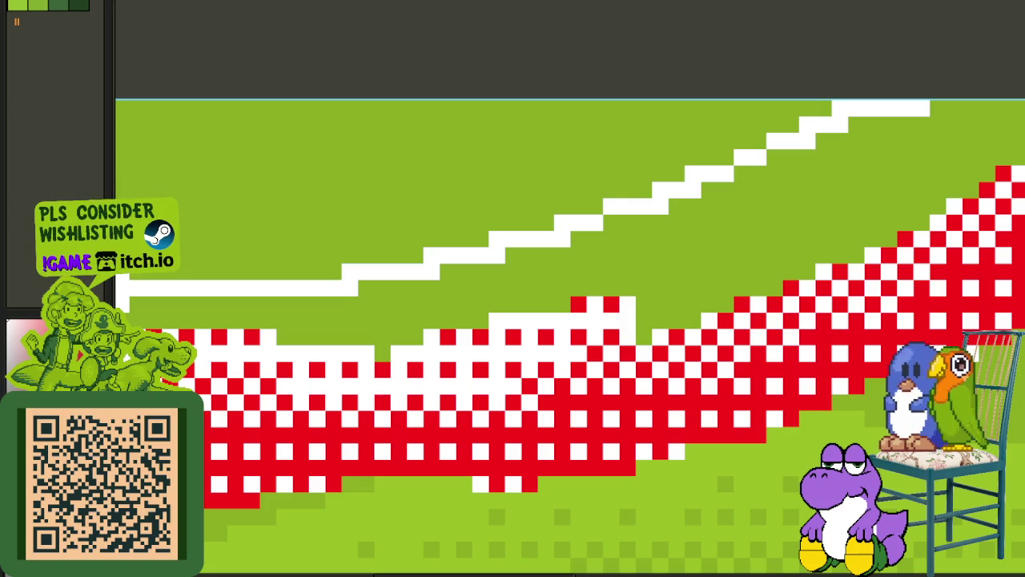
- Add a white pixel and more red-and-white checker along the left part of the band
{"action": "left_click_drag", "start_coordinate": [735, 340], "coordinate": [601, 439]}
{"action": "left_click", "coordinate": [538, 407]}
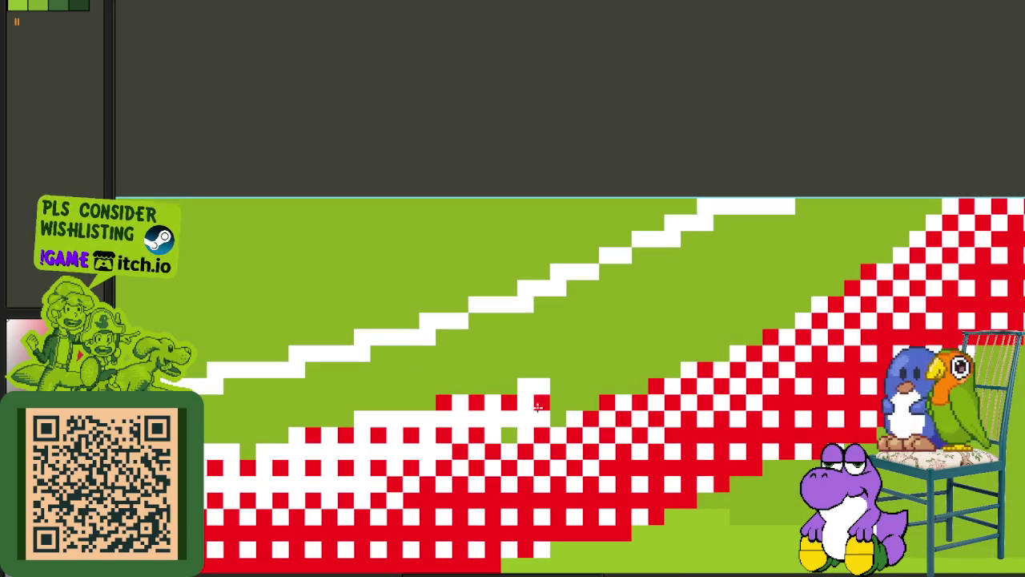
{"action": "mouse_move", "coordinate": [522, 416]}
{"action": "left_mouse_down"}
{"action": "mouse_move", "coordinate": [753, 324]}
{"action": "mouse_move", "coordinate": [849, 256]}
{"action": "mouse_move", "coordinate": [911, 229]}
{"action": "left_mouse_up"}
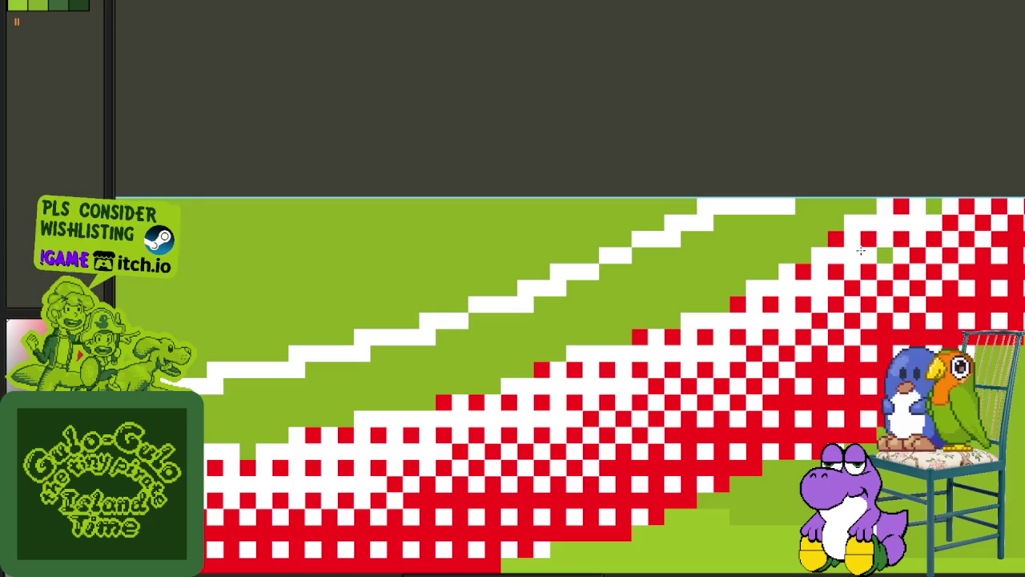
{"action": "scroll", "coordinate": [937, 208], "scroll_direction": "down", "scroll_amount": 3}
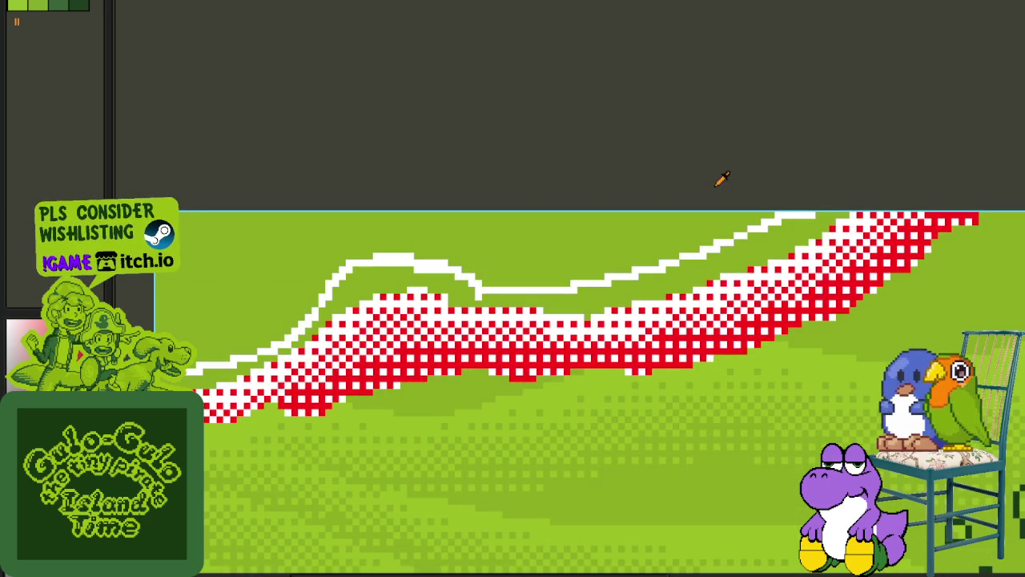
{"action": "key", "text": "Tab"}
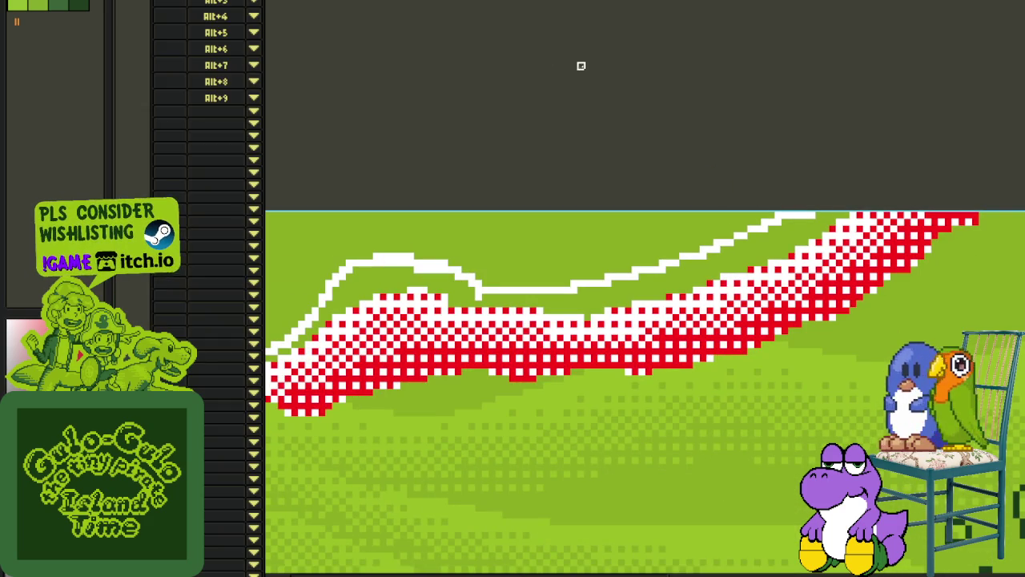
- Fill the remaining gap under the ridge with white
{"action": "key", "text": "Tab"}
{"action": "scroll", "coordinate": [845, 208], "scroll_direction": "up", "scroll_amount": 2}
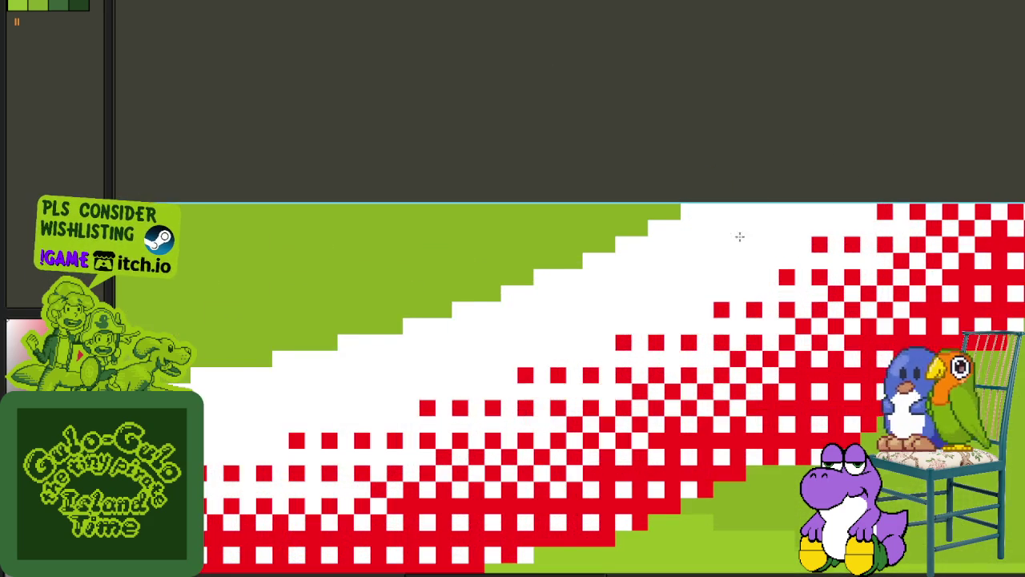
{"action": "scroll", "coordinate": [740, 233], "scroll_direction": "down", "scroll_amount": 2}
{"action": "scroll", "coordinate": [570, 333], "scroll_direction": "up", "scroll_amount": 2}
{"action": "left_click_drag", "start_coordinate": [596, 317], "coordinate": [320, 384]}
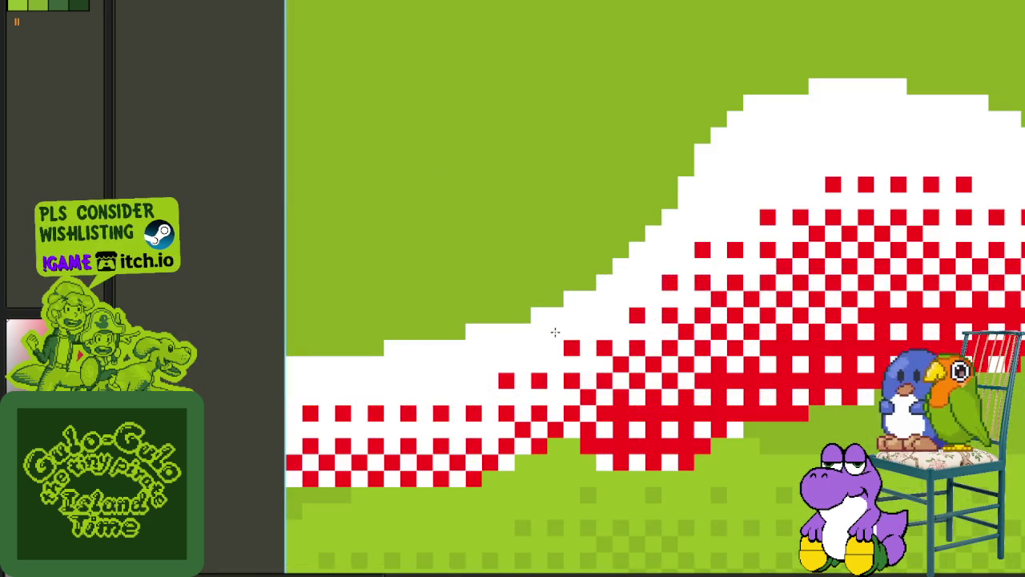
{"action": "scroll", "coordinate": [630, 253], "scroll_direction": "down", "scroll_amount": 3}
{"action": "scroll", "coordinate": [715, 331], "scroll_direction": "up", "scroll_amount": 3}
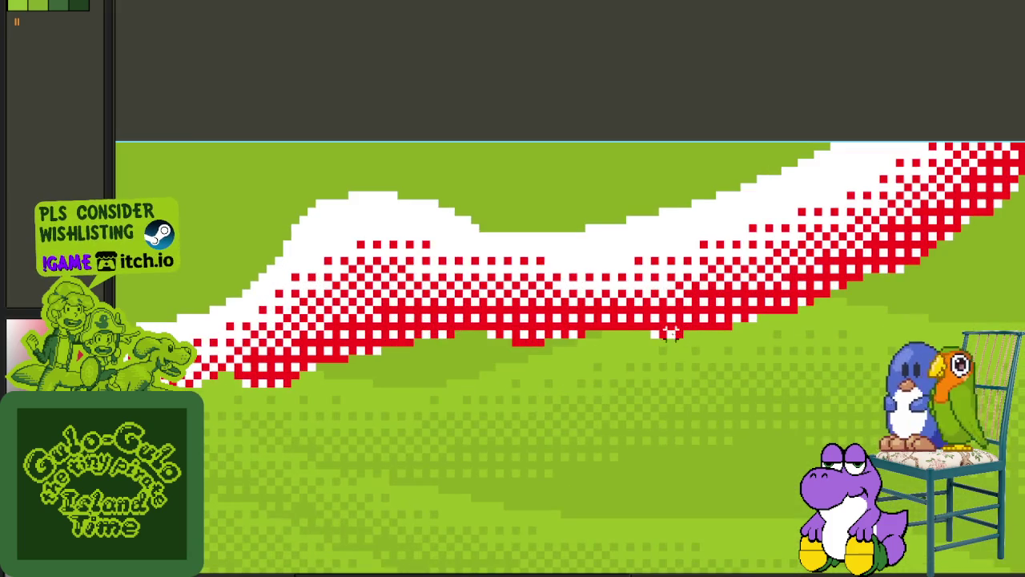
{"action": "scroll", "coordinate": [604, 305], "scroll_direction": "up", "scroll_amount": 2}
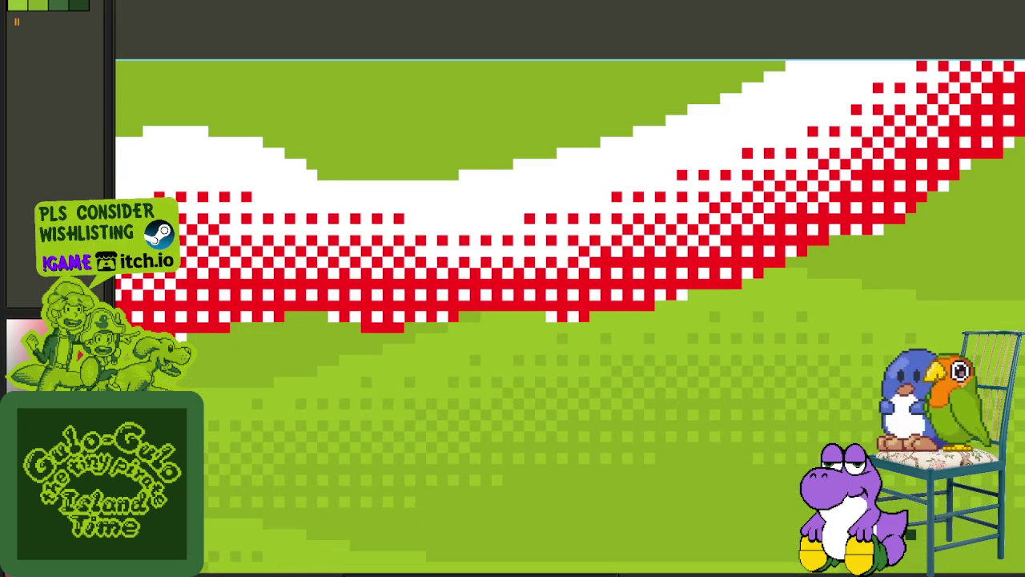
- Replace red with brown and white with pale green via Replace Color
{"action": "left_click", "coordinate": [446, 446]}
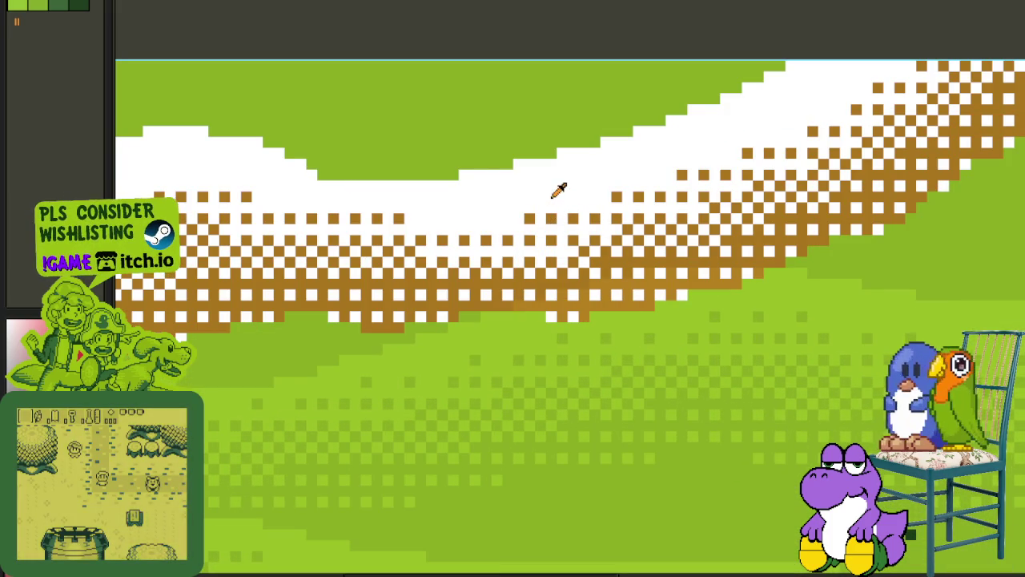
{"action": "key", "text": "shift+r"}
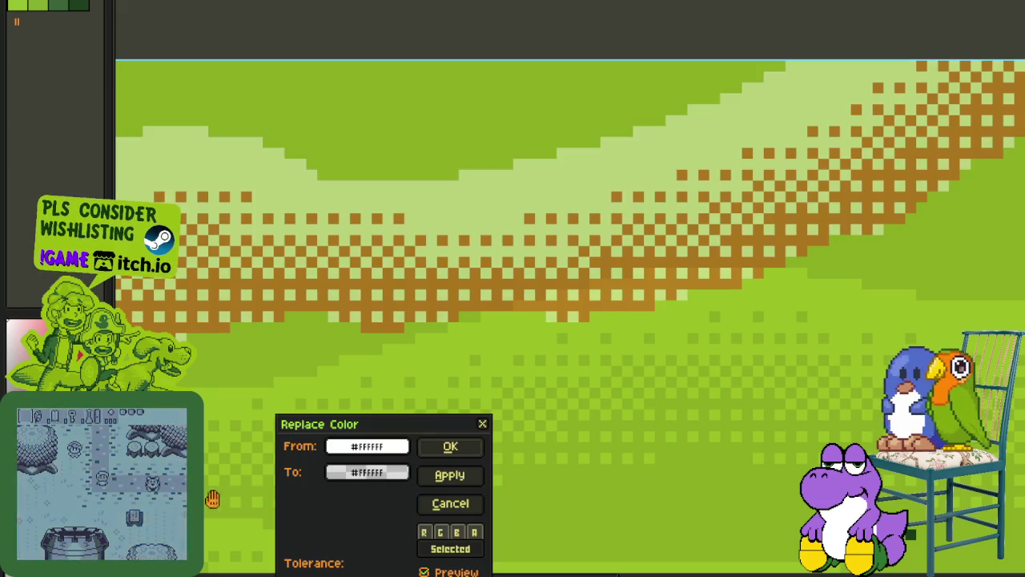
{"action": "left_click", "coordinate": [451, 445]}
{"action": "scroll", "coordinate": [590, 327], "scroll_direction": "up", "scroll_amount": 3}
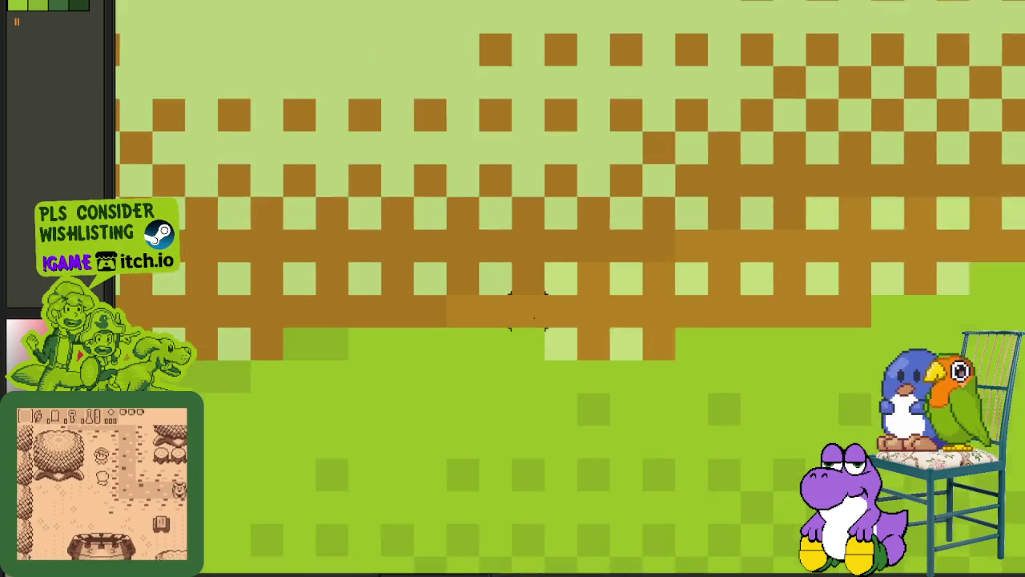
{"action": "scroll", "coordinate": [589, 327], "scroll_direction": "up", "scroll_amount": 2}
- Paint green over the lowest brown checker pixels and a rectangle along the slope edge
{"action": "left_click_drag", "start_coordinate": [589, 327], "coordinate": [874, 264]}
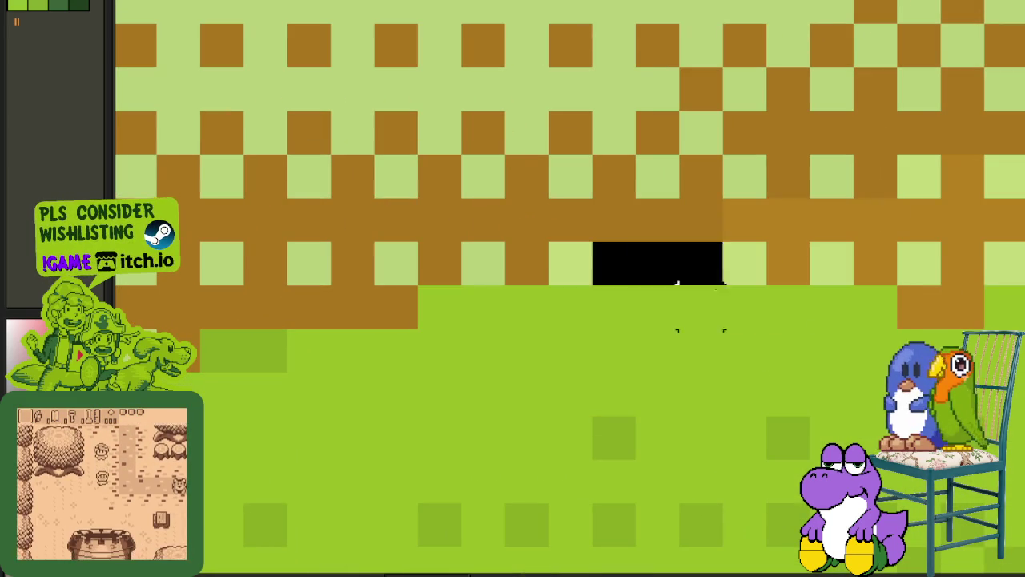
{"action": "scroll", "coordinate": [875, 263], "scroll_direction": "down", "scroll_amount": 3}
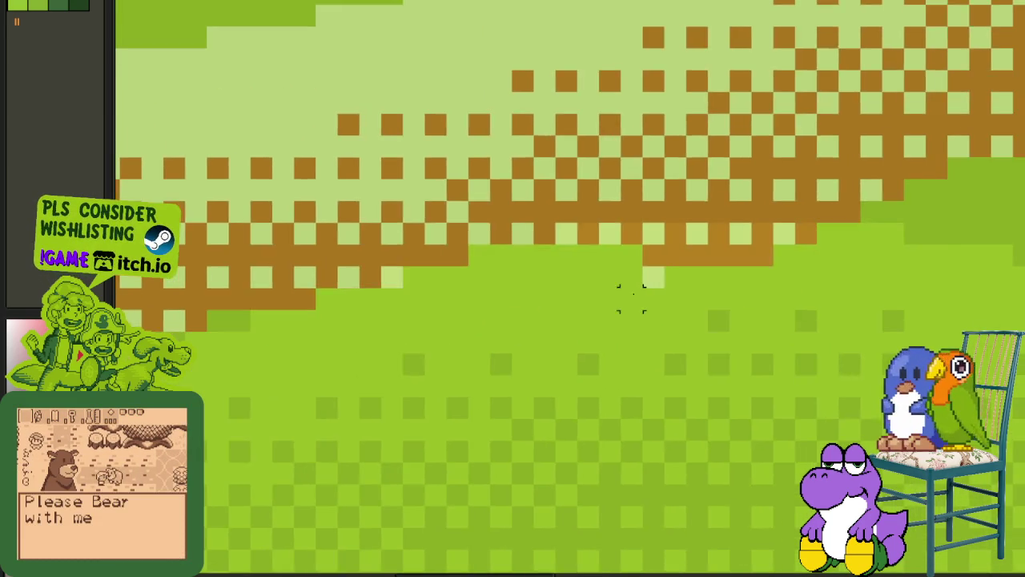
{"action": "scroll", "coordinate": [609, 273], "scroll_direction": "up", "scroll_amount": 2}
{"action": "left_click_drag", "start_coordinate": [521, 215], "coordinate": [927, 297]}
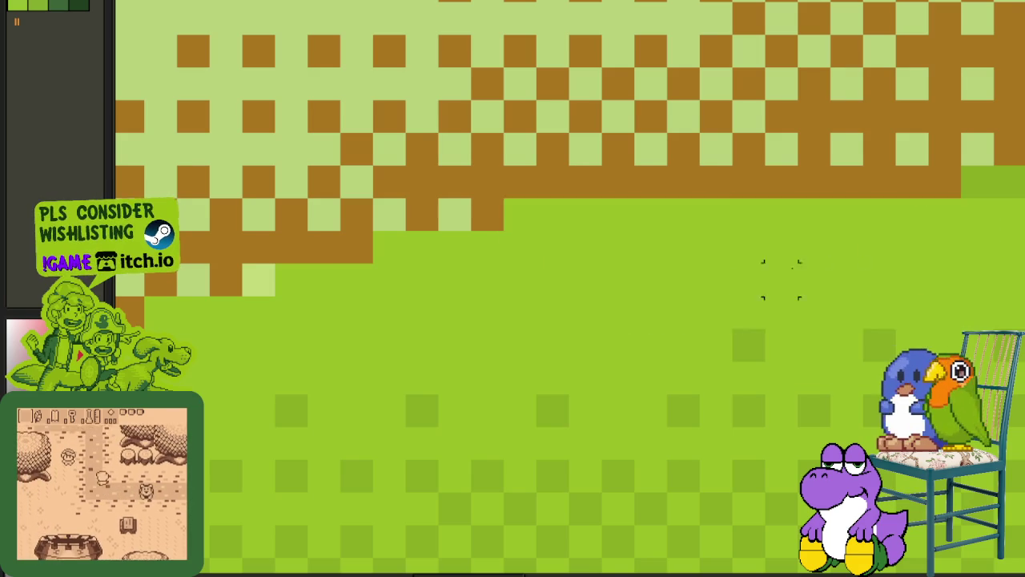
{"action": "scroll", "coordinate": [781, 281], "scroll_direction": "down", "scroll_amount": 2}
{"action": "scroll", "coordinate": [657, 267], "scroll_direction": "down", "scroll_amount": 1}
{"action": "scroll", "coordinate": [580, 303], "scroll_direction": "up", "scroll_amount": 1}
{"action": "scroll", "coordinate": [852, 325], "scroll_direction": "up", "scroll_amount": 1}
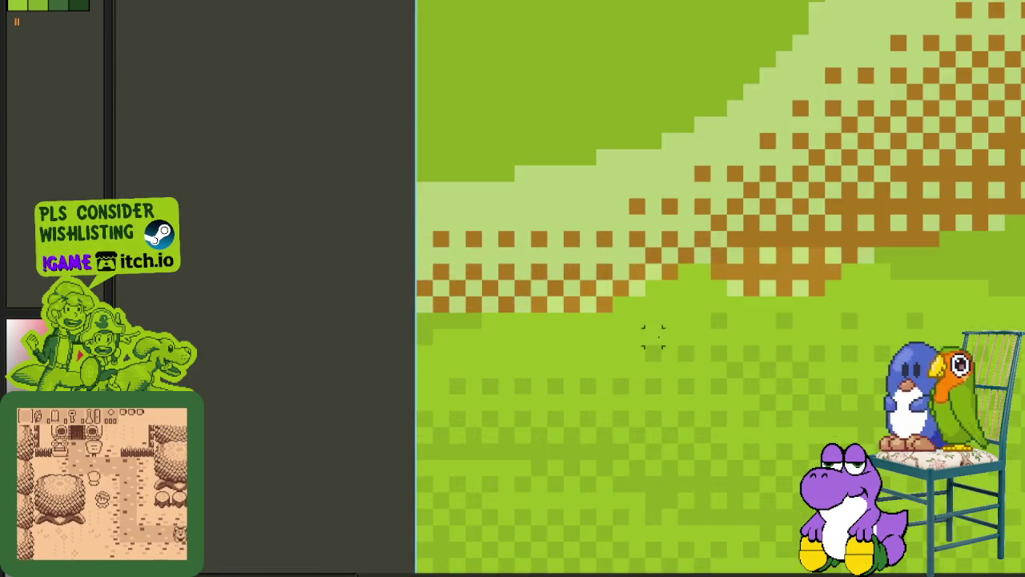
{"action": "scroll", "coordinate": [652, 332], "scroll_direction": "up", "scroll_amount": 2}
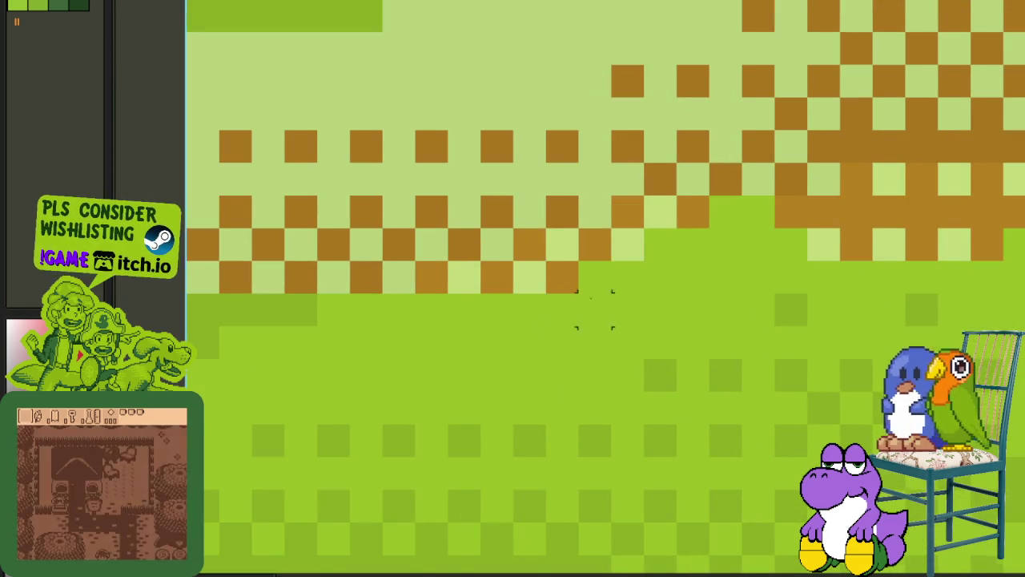
{"action": "scroll", "coordinate": [594, 309], "scroll_direction": "down", "scroll_amount": 1}
- Briefly show, then hide, the layers timeline
{"action": "key", "text": "Tab"}
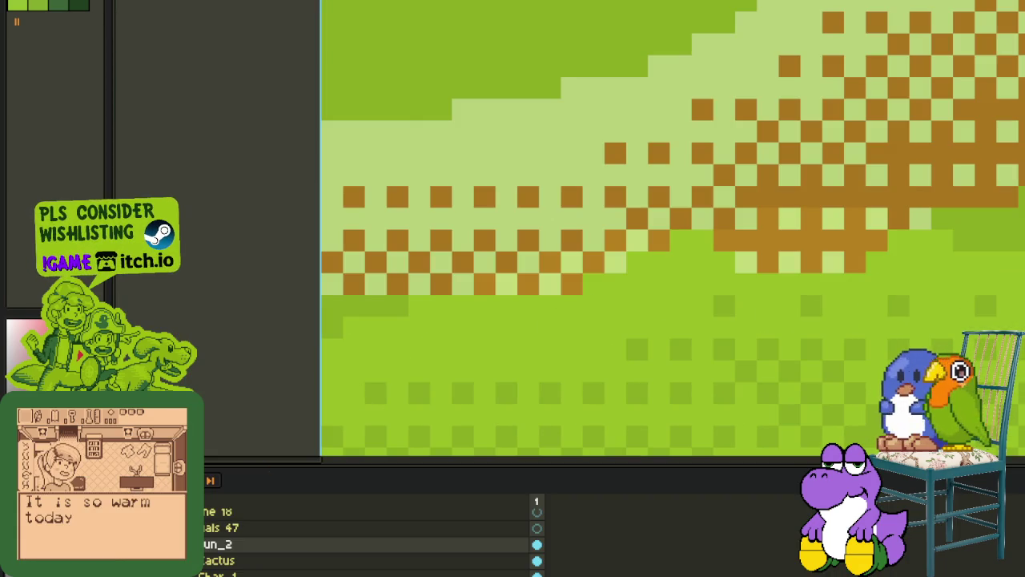
{"action": "key", "text": "Tab"}
{"action": "scroll", "coordinate": [507, 285], "scroll_direction": "down", "scroll_amount": 1}
{"action": "scroll", "coordinate": [568, 298], "scroll_direction": "up", "scroll_amount": 1}
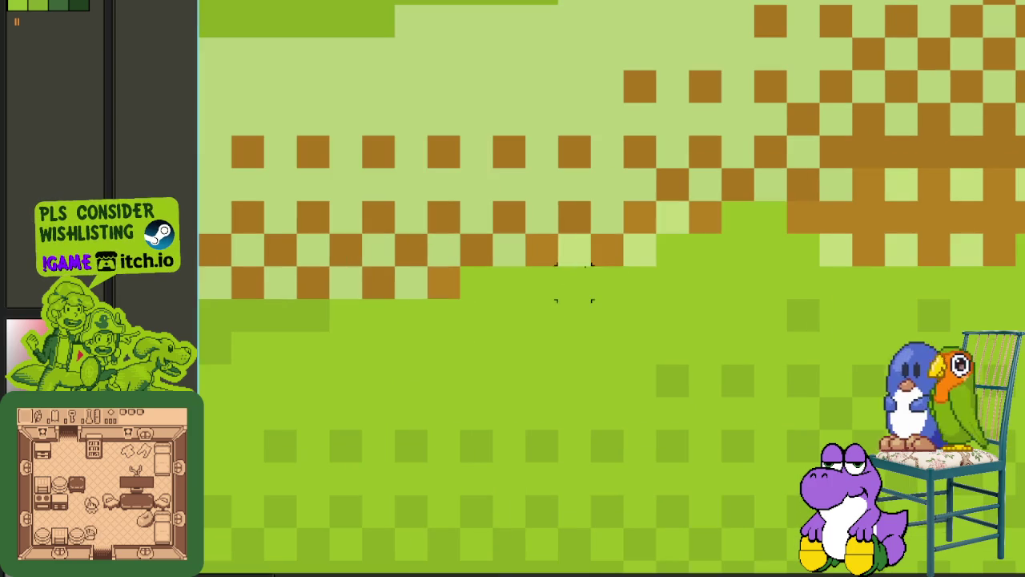
{"action": "scroll", "coordinate": [748, 330], "scroll_direction": "down", "scroll_amount": 1}
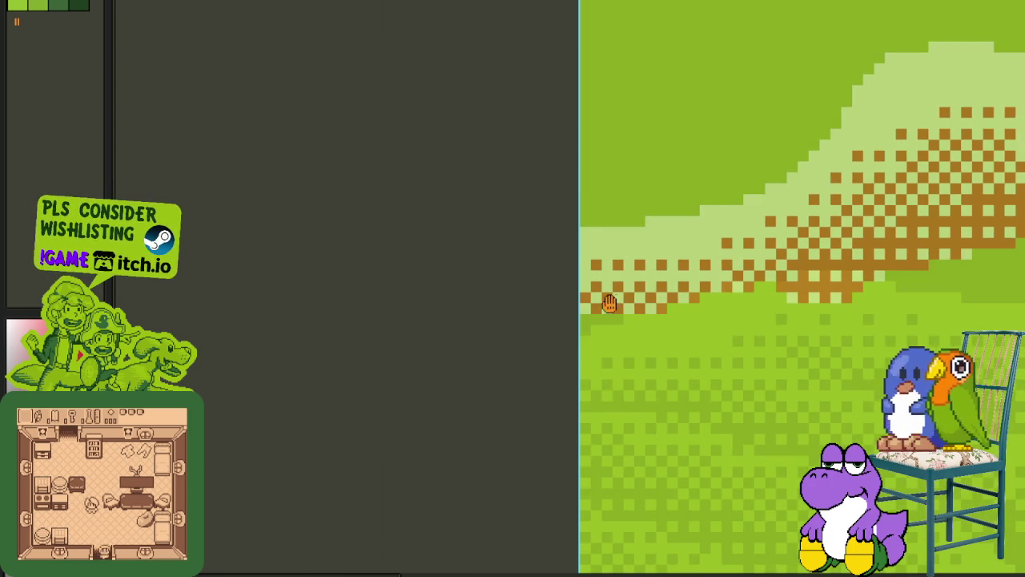
- Clear a small patch of stray pixels along the slope's lower edge
{"action": "left_click_drag", "start_coordinate": [609, 303], "coordinate": [453, 303]}
{"action": "scroll", "coordinate": [712, 288], "scroll_direction": "up", "scroll_amount": 1}
{"action": "scroll", "coordinate": [681, 253], "scroll_direction": "up", "scroll_amount": 1}
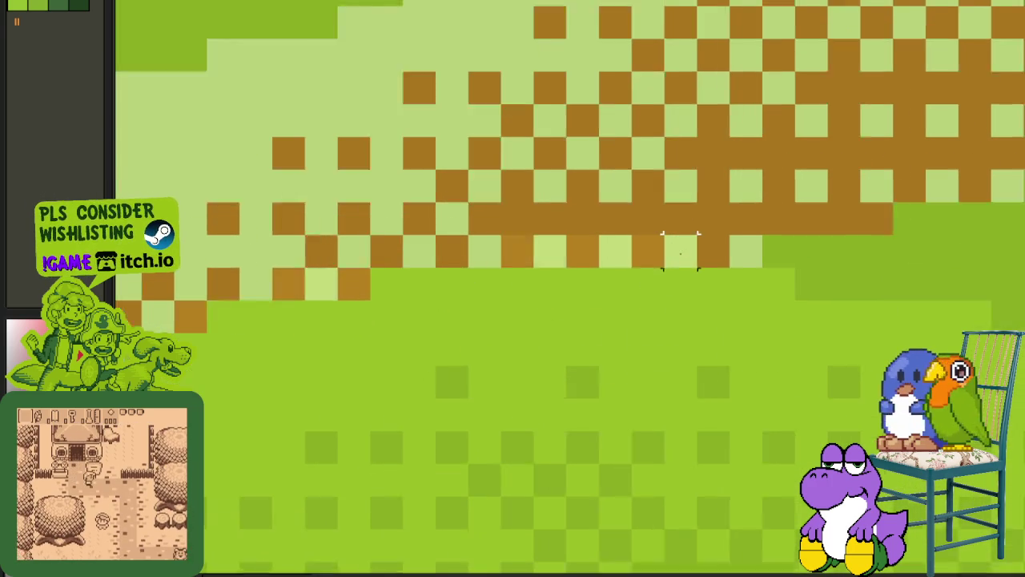
{"action": "scroll", "coordinate": [680, 249], "scroll_direction": "up", "scroll_amount": 1}
{"action": "left_click_drag", "start_coordinate": [697, 229], "coordinate": [442, 355]}
{"action": "scroll", "coordinate": [561, 304], "scroll_direction": "down", "scroll_amount": 3}
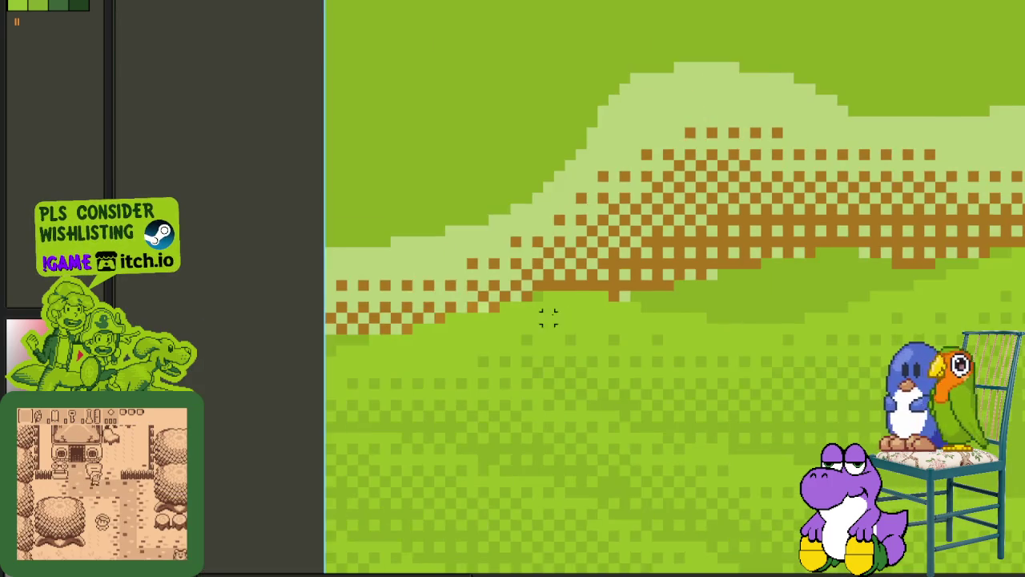
{"action": "scroll", "coordinate": [549, 318], "scroll_direction": "up", "scroll_amount": 1}
{"action": "scroll", "coordinate": [548, 275], "scroll_direction": "down", "scroll_amount": 1}
- Select and trim two more small patches of the slope edge
{"action": "left_click_drag", "start_coordinate": [521, 277], "coordinate": [608, 324]}
{"action": "scroll", "coordinate": [550, 300], "scroll_direction": "up", "scroll_amount": 3}
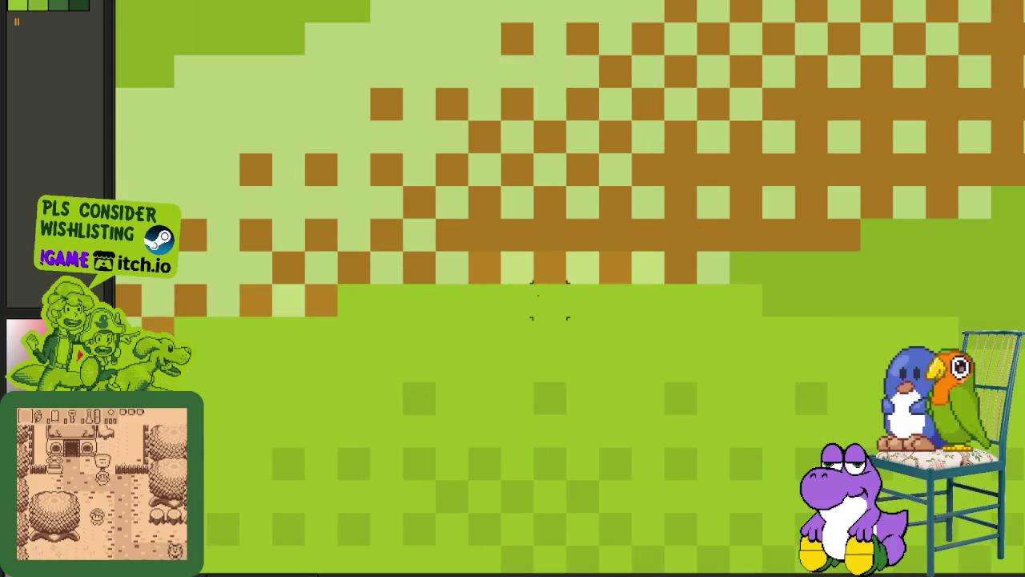
{"action": "left_click_drag", "start_coordinate": [484, 268], "coordinate": [698, 347]}
{"action": "scroll", "coordinate": [669, 343], "scroll_direction": "down", "scroll_amount": 3}
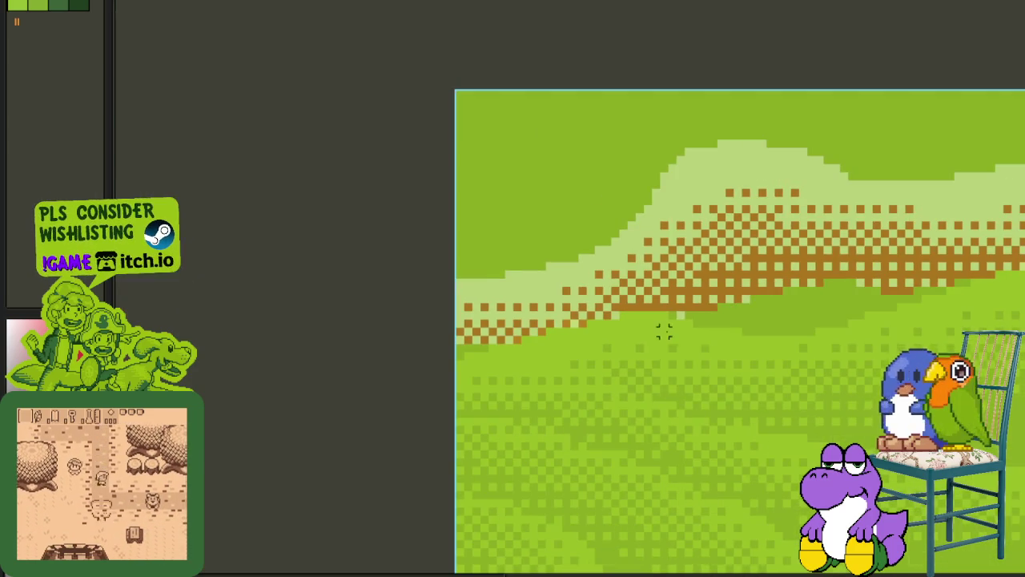
{"action": "scroll", "coordinate": [668, 343], "scroll_direction": "up", "scroll_amount": 3}
- Shift a small block of edge pixels along the slope and show the layers timeline
{"action": "left_click_drag", "start_coordinate": [536, 275], "coordinate": [664, 331]}
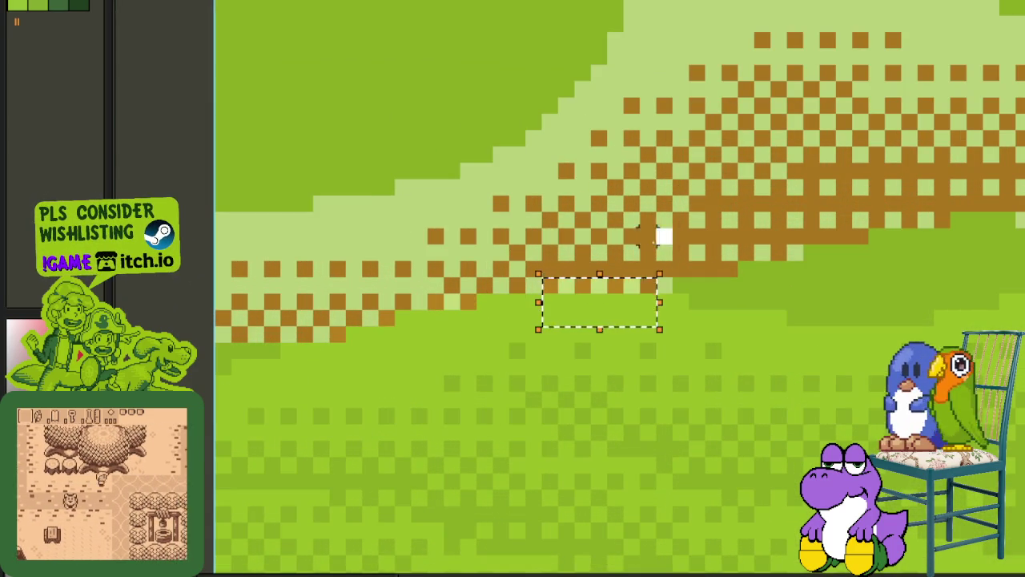
{"action": "left_click_drag", "start_coordinate": [550, 285], "coordinate": [638, 323]}
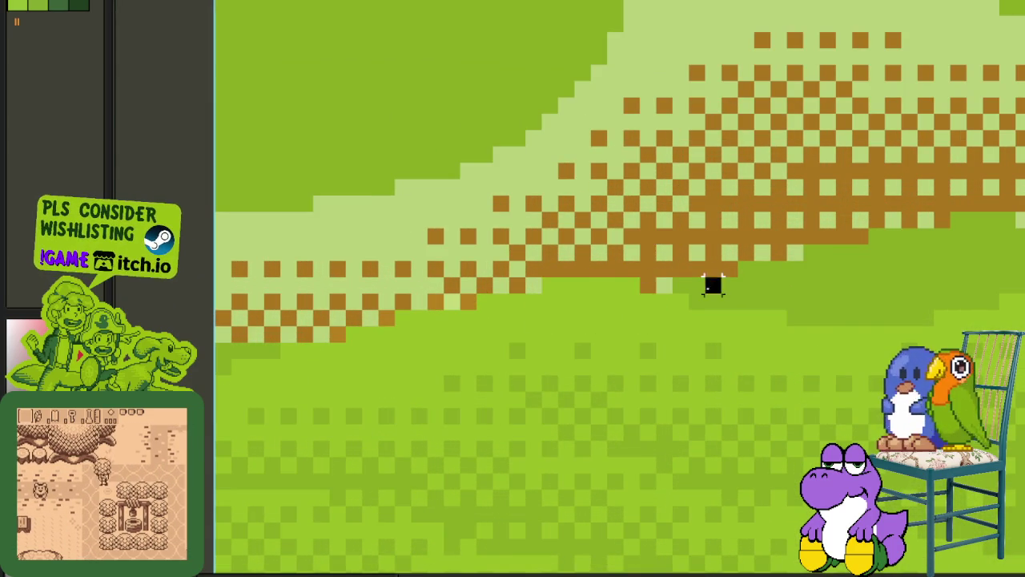
{"action": "scroll", "coordinate": [573, 328], "scroll_direction": "down", "scroll_amount": 3}
{"action": "key", "text": "Tab"}
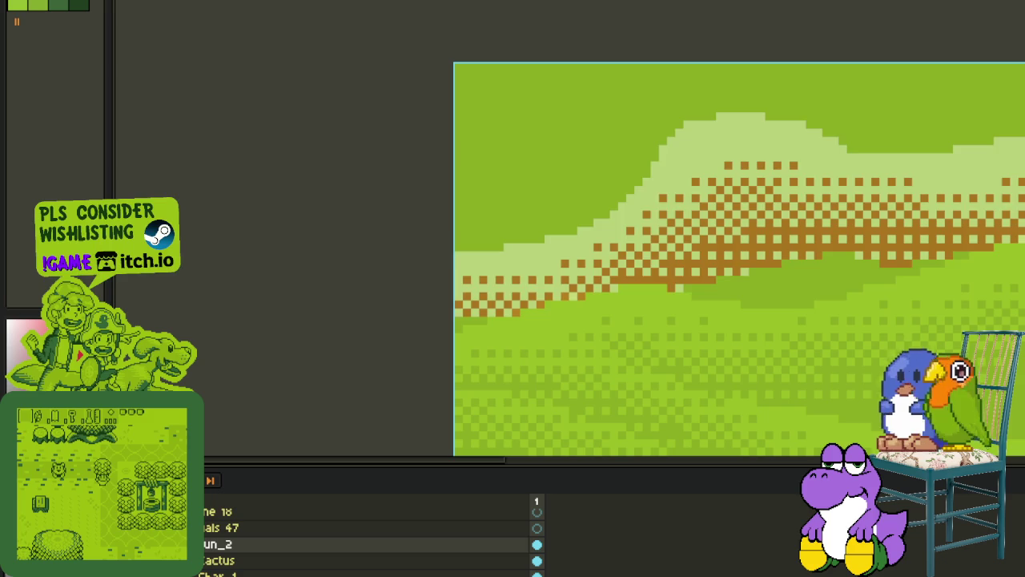
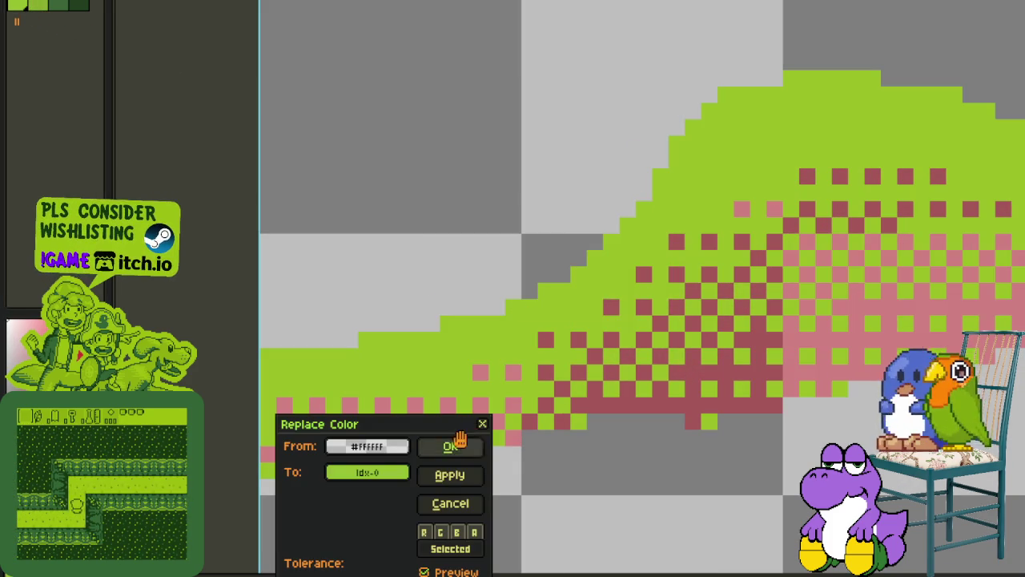
- Apply the red-to-green colour replacement and zoom over the recoloured hills
{"action": "left_click", "coordinate": [450, 446]}
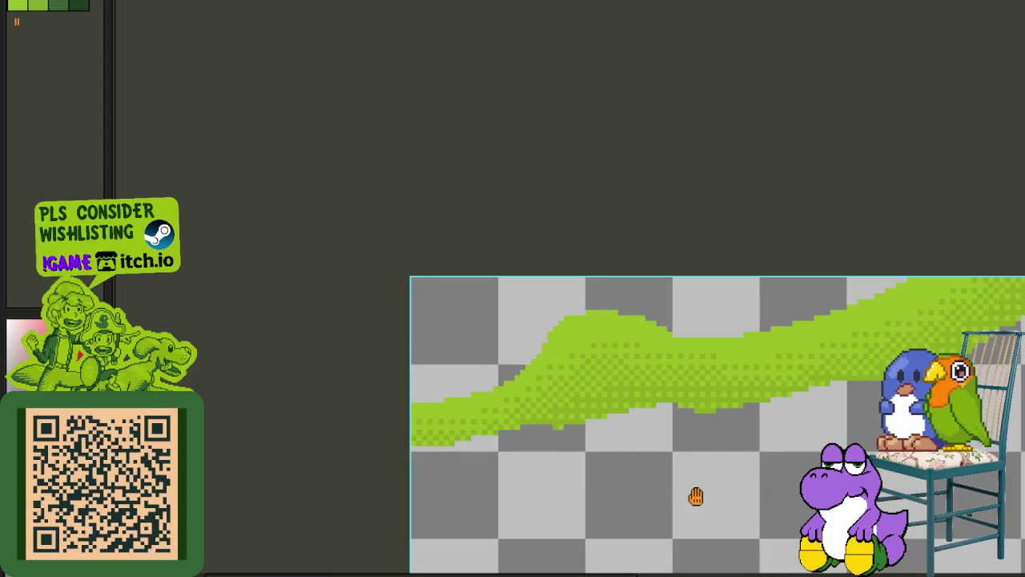
{"action": "left_click_drag", "start_coordinate": [696, 497], "coordinate": [476, 402]}
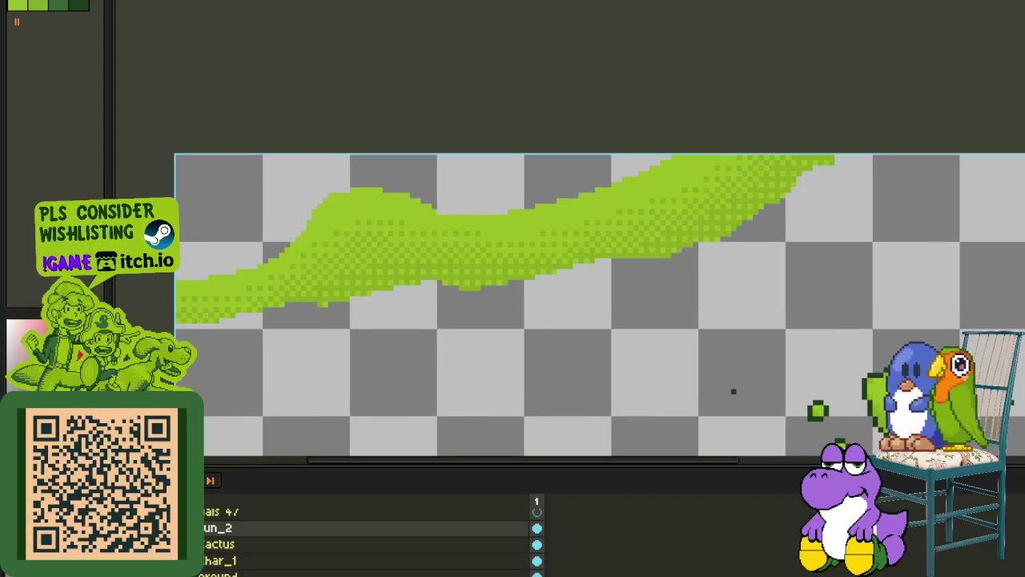
{"action": "scroll", "coordinate": [441, 173], "scroll_direction": "down", "scroll_amount": 1}
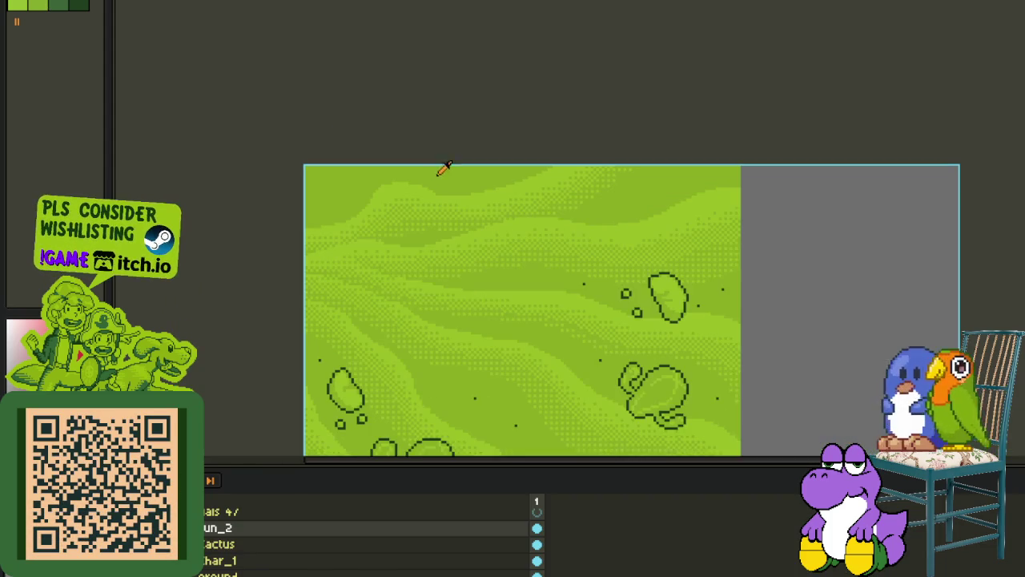
{"action": "scroll", "coordinate": [462, 136], "scroll_direction": "down", "scroll_amount": 1}
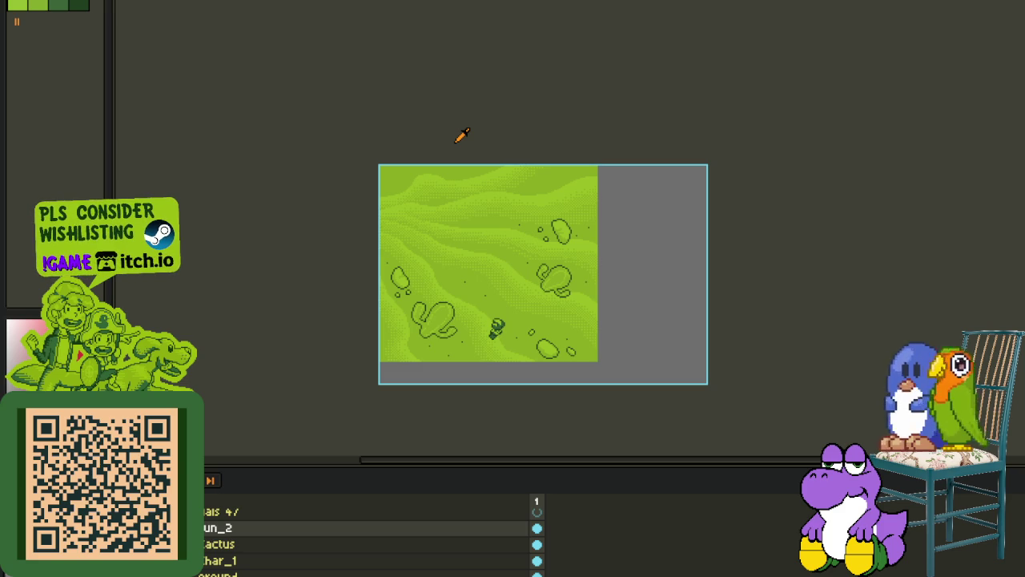
{"action": "scroll", "coordinate": [457, 141], "scroll_direction": "up", "scroll_amount": 1}
{"action": "scroll", "coordinate": [418, 144], "scroll_direction": "up", "scroll_amount": 1}
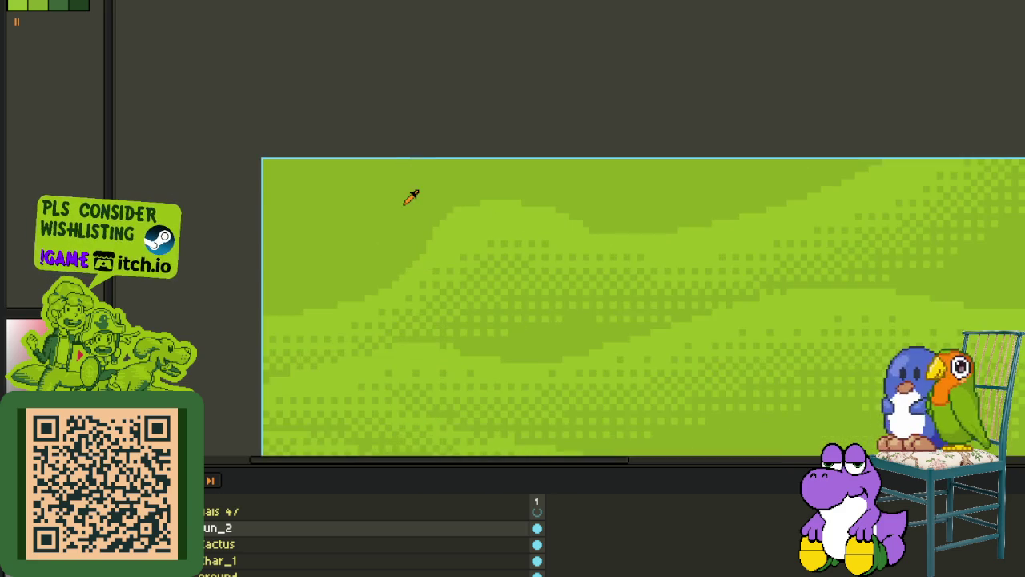
{"action": "scroll", "coordinate": [411, 197], "scroll_direction": "up", "scroll_amount": 1}
{"action": "scroll", "coordinate": [412, 222], "scroll_direction": "up", "scroll_amount": 1}
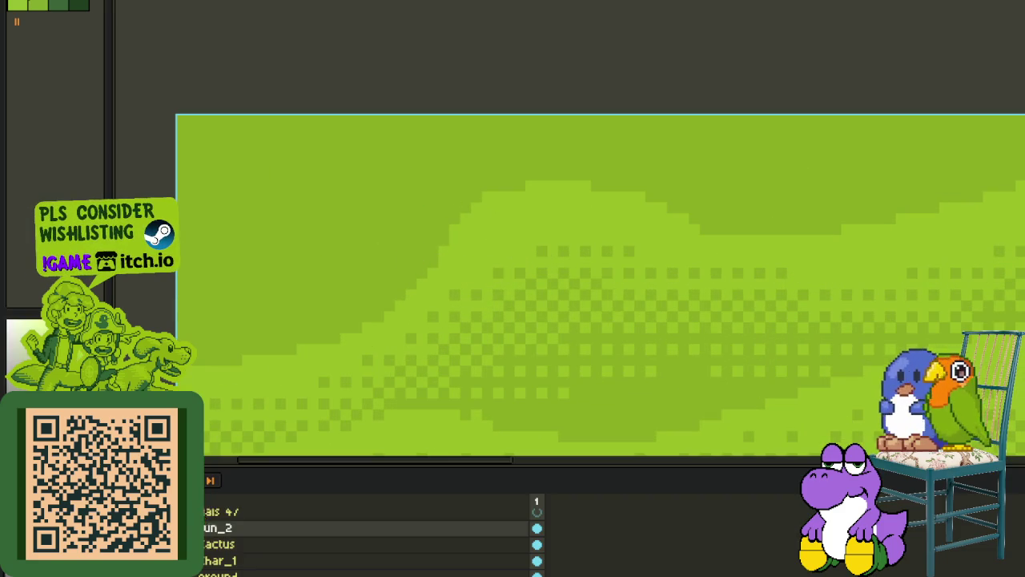
- Switch to another layer and scroll around to check the green dithered ground
{"action": "left_click", "coordinate": [221, 529]}
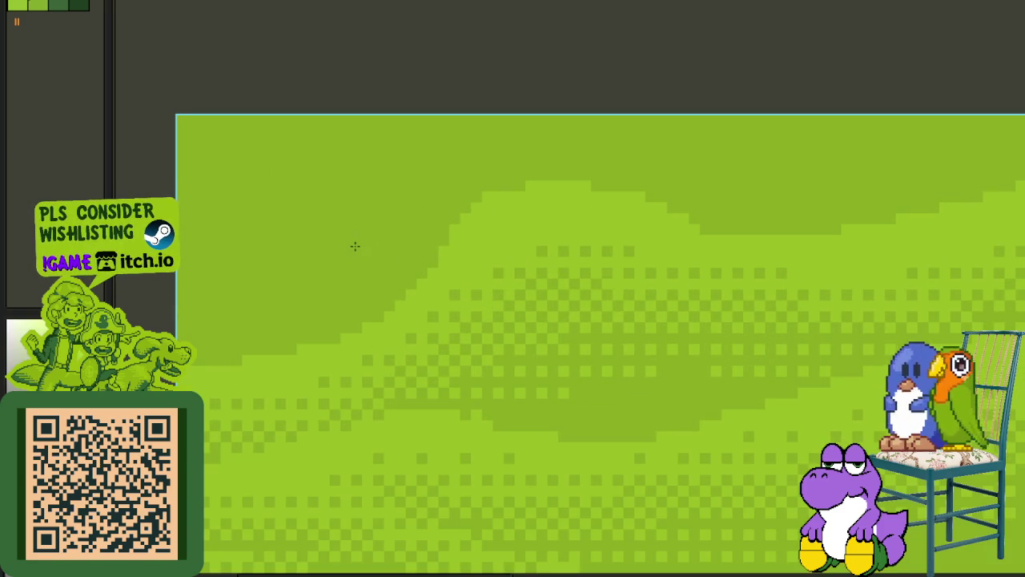
{"action": "scroll", "coordinate": [426, 256], "scroll_direction": "up", "scroll_amount": 1}
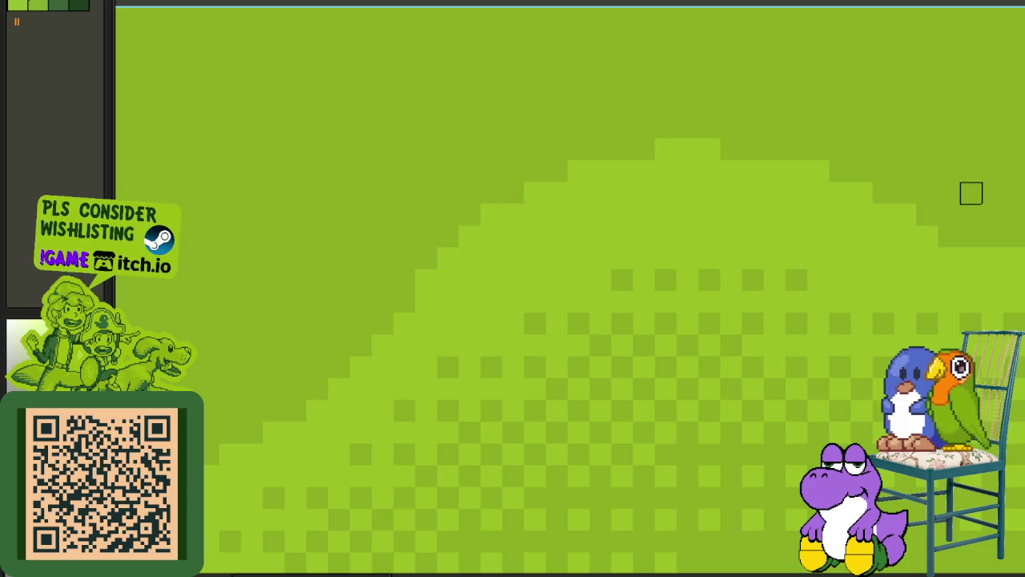
{"action": "scroll", "coordinate": [581, 197], "scroll_direction": "right", "scroll_amount": 5}
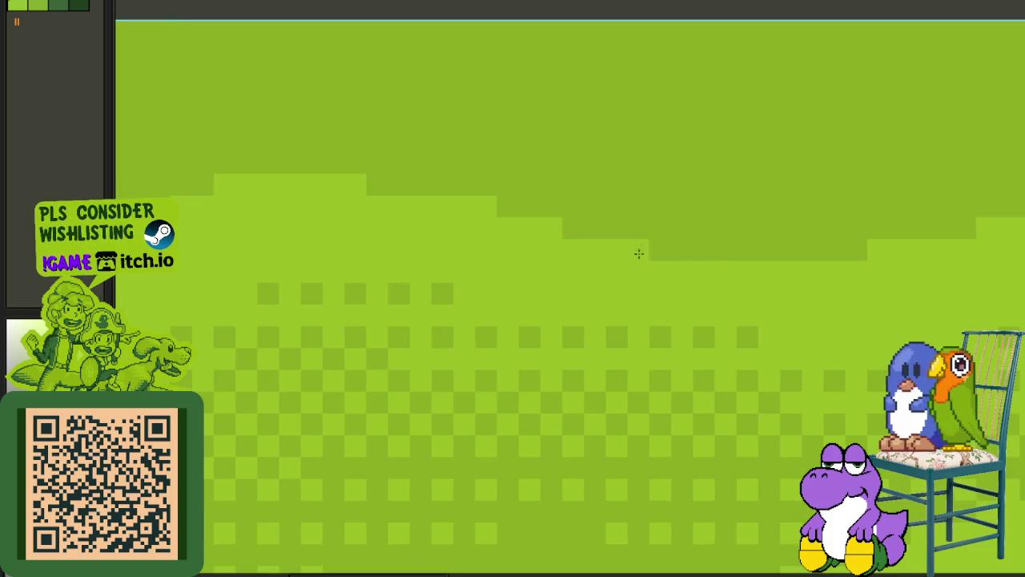
{"action": "scroll", "coordinate": [386, 190], "scroll_direction": "down", "scroll_amount": 3}
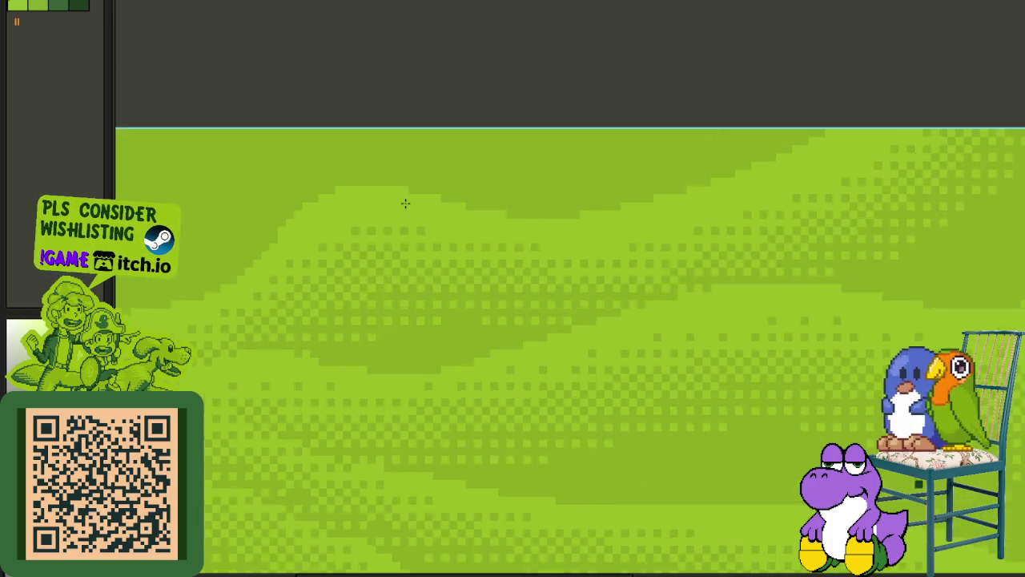
{"action": "scroll", "coordinate": [550, 236], "scroll_direction": "down", "scroll_amount": 2}
{"action": "scroll", "coordinate": [500, 144], "scroll_direction": "down", "scroll_amount": 1}
{"action": "scroll", "coordinate": [500, 145], "scroll_direction": "down", "scroll_amount": 2}
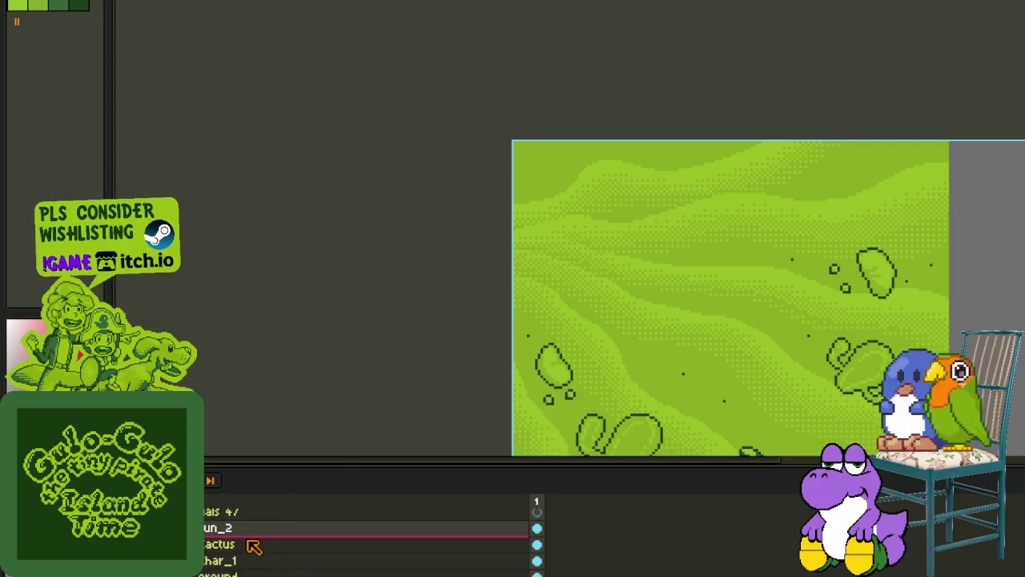
- Move the recoloured hills layer above ground and merge it down
{"action": "right_click", "coordinate": [253, 535]}
{"action": "mouse_move", "coordinate": [240, 531]}
{"action": "left_mouse_down"}
{"action": "mouse_move", "coordinate": [232, 545]}
{"action": "mouse_move", "coordinate": [263, 535]}
{"action": "mouse_move", "coordinate": [259, 526]}
{"action": "left_mouse_up"}
{"action": "right_click", "coordinate": [258, 527]}
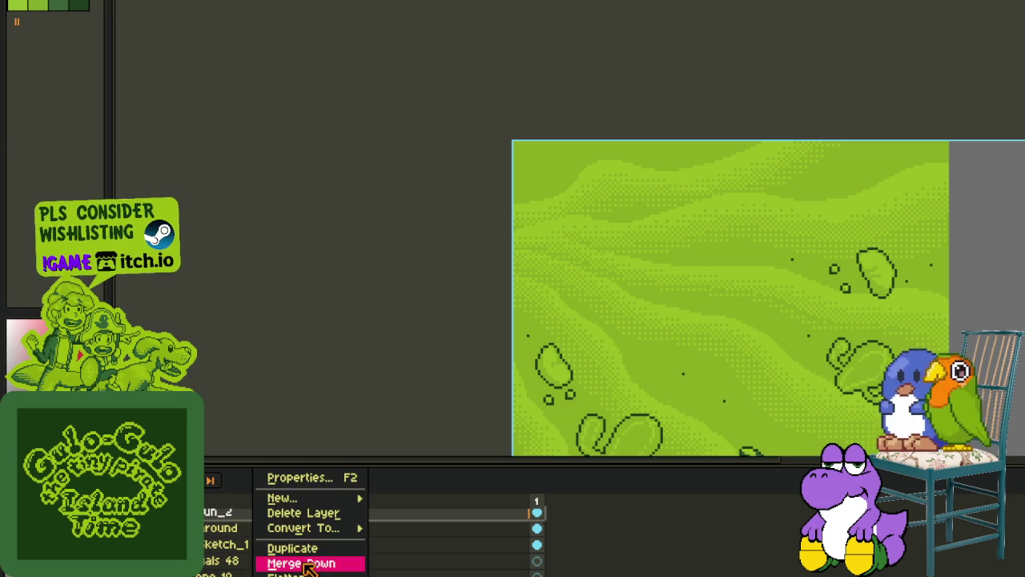
{"action": "left_click", "coordinate": [304, 561]}
- Save the file and add a new empty Layer 1 above ground
{"action": "key", "text": "Tab"}
{"action": "left_click_drag", "start_coordinate": [476, 328], "coordinate": [412, 336]}
{"action": "scroll", "coordinate": [412, 335], "scroll_direction": "down", "scroll_amount": 3}
{"action": "key", "text": "ctrl+s"}
{"action": "scroll", "coordinate": [384, 345], "scroll_direction": "up", "scroll_amount": 2}
{"action": "key", "text": "Tab"}
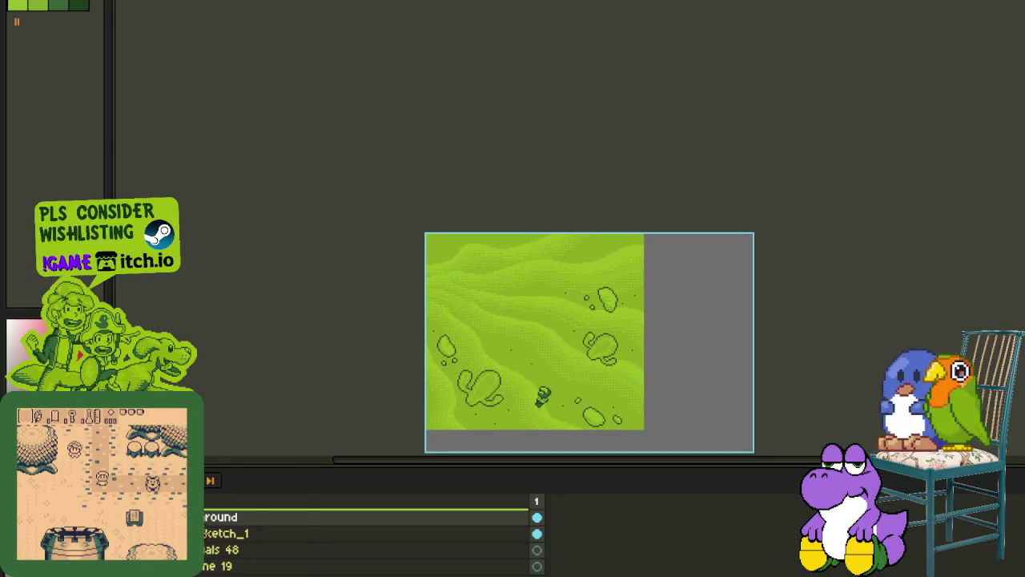
{"action": "right_click", "coordinate": [217, 517]}
{"action": "left_click", "coordinate": [321, 494]}
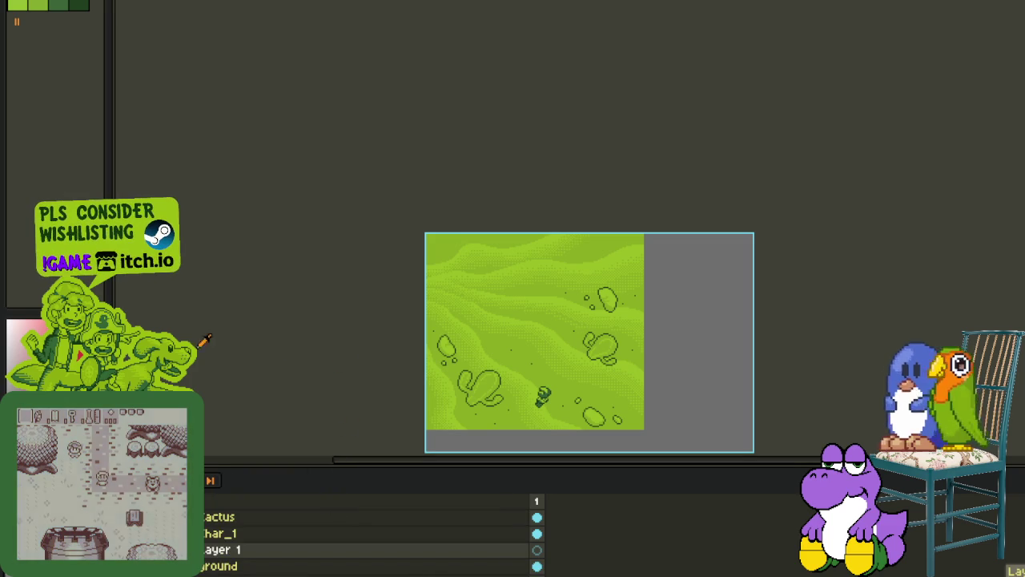
- Paint two red pencil strokes along the top-left of the artwork
{"action": "scroll", "coordinate": [339, 297], "scroll_direction": "down", "scroll_amount": 1}
{"action": "scroll", "coordinate": [339, 297], "scroll_direction": "down", "scroll_amount": 1}
{"action": "scroll", "coordinate": [339, 297], "scroll_direction": "up", "scroll_amount": 1}
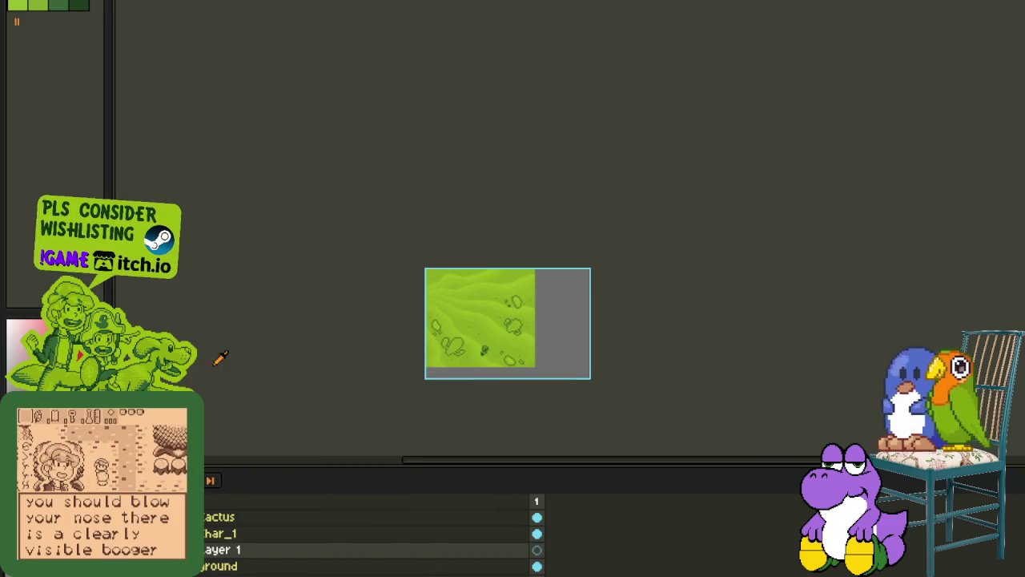
{"action": "scroll", "coordinate": [369, 231], "scroll_direction": "up", "scroll_amount": 1}
{"action": "scroll", "coordinate": [457, 235], "scroll_direction": "up", "scroll_amount": 1}
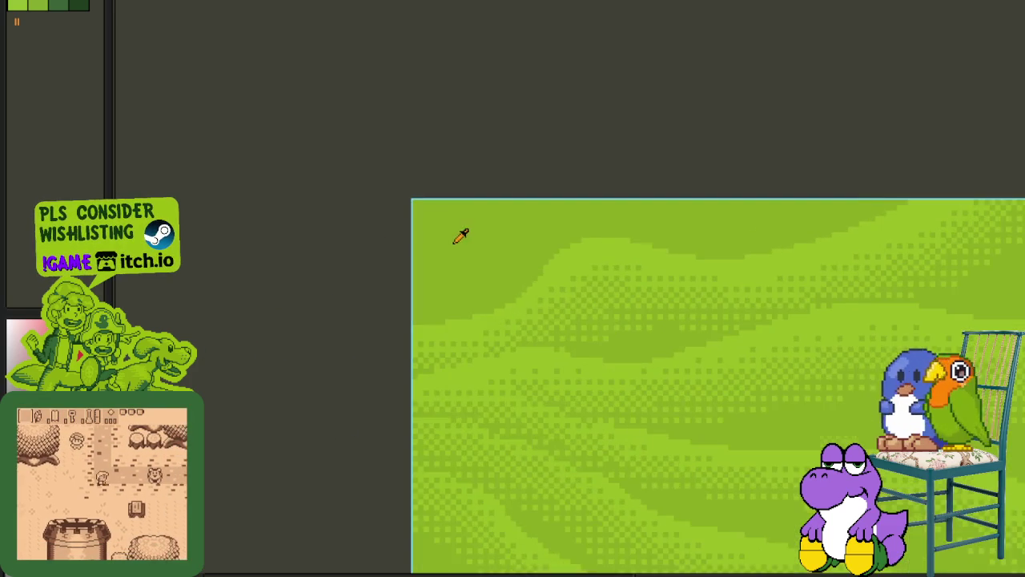
{"action": "mouse_move", "coordinate": [366, 352]}
{"action": "left_mouse_down"}
{"action": "mouse_move", "coordinate": [430, 290]}
{"action": "mouse_move", "coordinate": [561, 253]}
{"action": "left_mouse_up"}
{"action": "mouse_move", "coordinate": [361, 377]}
{"action": "left_mouse_down"}
{"action": "mouse_move", "coordinate": [492, 279]}
{"action": "mouse_move", "coordinate": [595, 259]}
{"action": "mouse_move", "coordinate": [607, 246]}
{"action": "mouse_move", "coordinate": [485, 275]}
{"action": "left_mouse_up"}
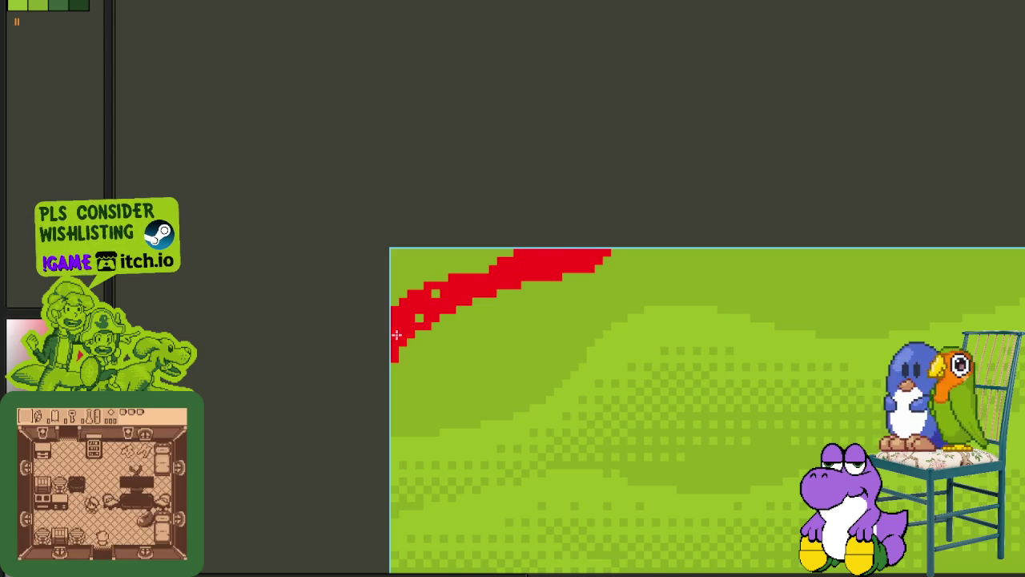
- Add red pixels among the white cells to form a 2x2 red/white checker
{"action": "scroll", "coordinate": [455, 256], "scroll_direction": "down", "scroll_amount": 2}
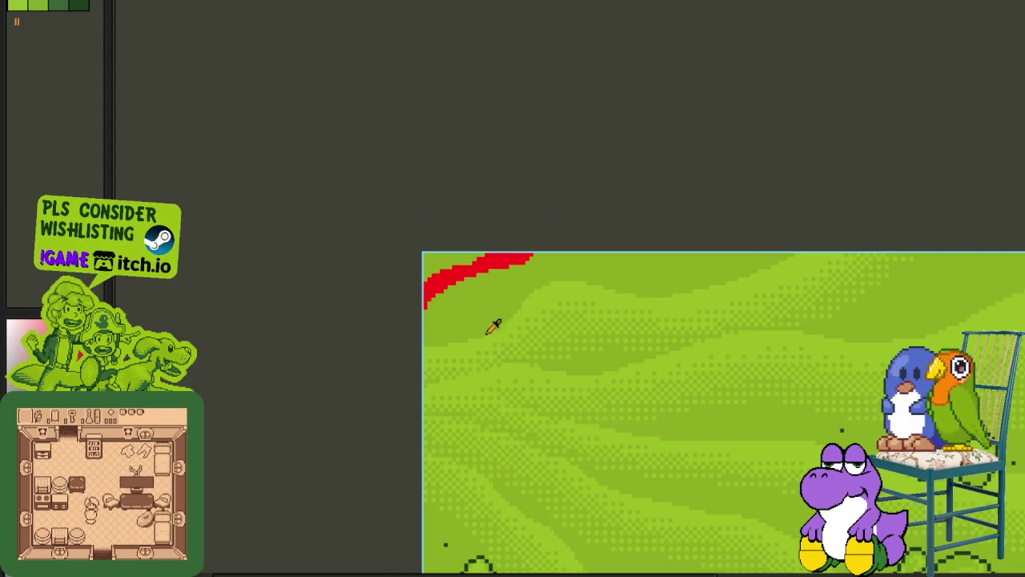
{"action": "scroll", "coordinate": [491, 333], "scroll_direction": "up", "scroll_amount": 2}
{"action": "scroll", "coordinate": [609, 319], "scroll_direction": "up", "scroll_amount": 2}
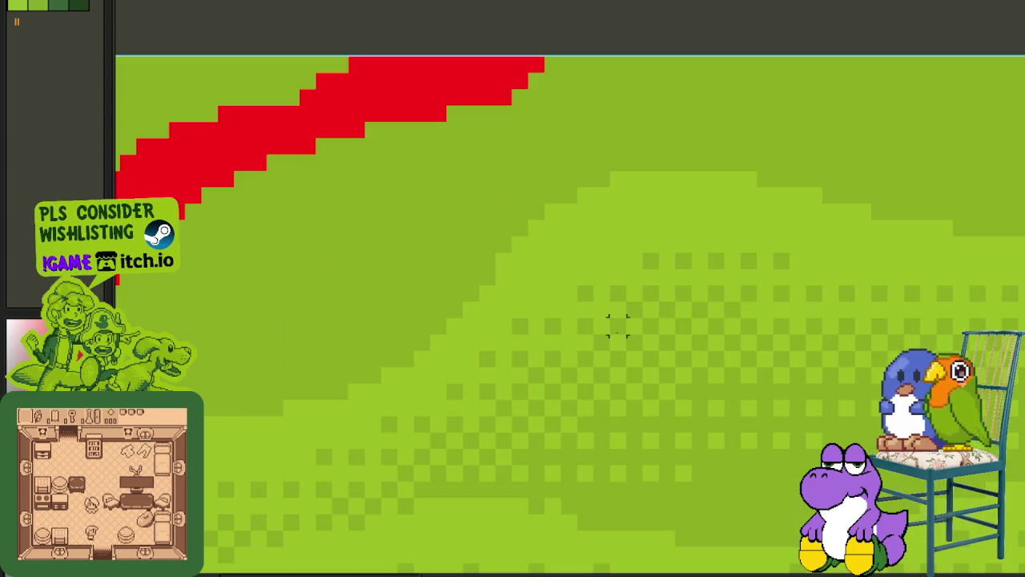
{"action": "scroll", "coordinate": [625, 336], "scroll_direction": "down", "scroll_amount": 2}
{"action": "key", "text": "Tab"}
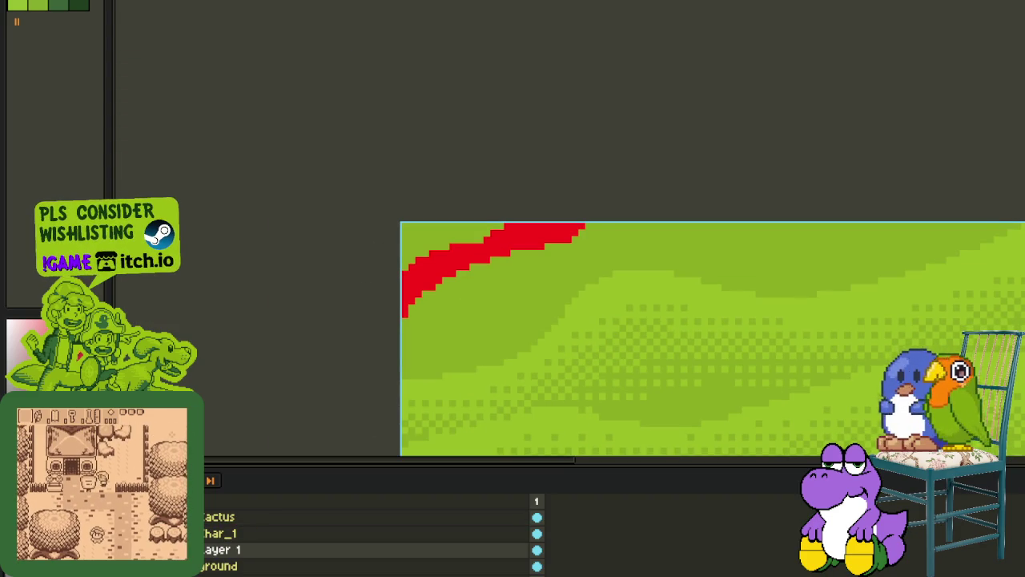
{"action": "key", "text": "Tab"}
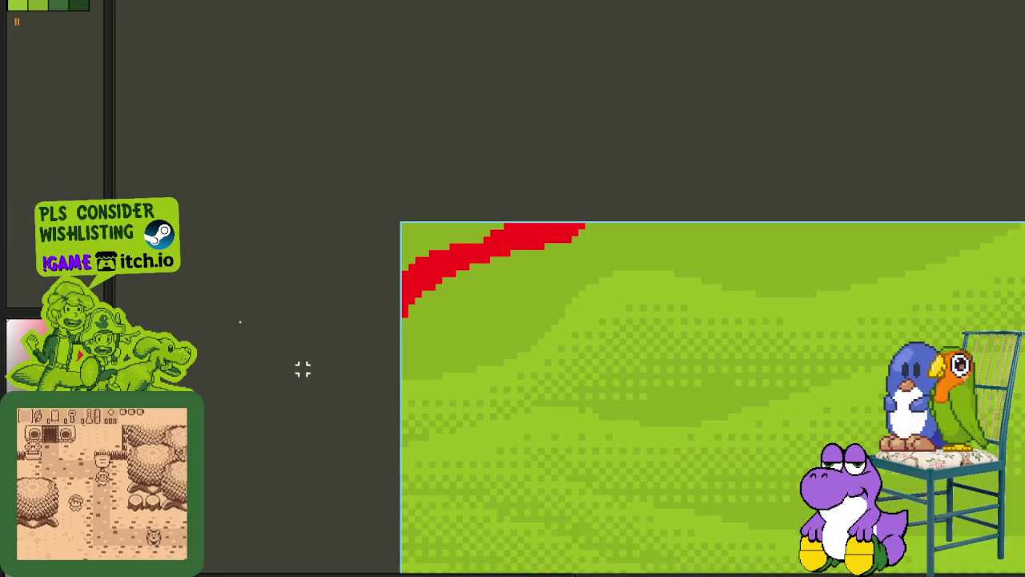
{"action": "scroll", "coordinate": [614, 370], "scroll_direction": "up", "scroll_amount": 1}
{"action": "scroll", "coordinate": [513, 343], "scroll_direction": "up", "scroll_amount": 2}
{"action": "scroll", "coordinate": [554, 370], "scroll_direction": "up", "scroll_amount": 1}
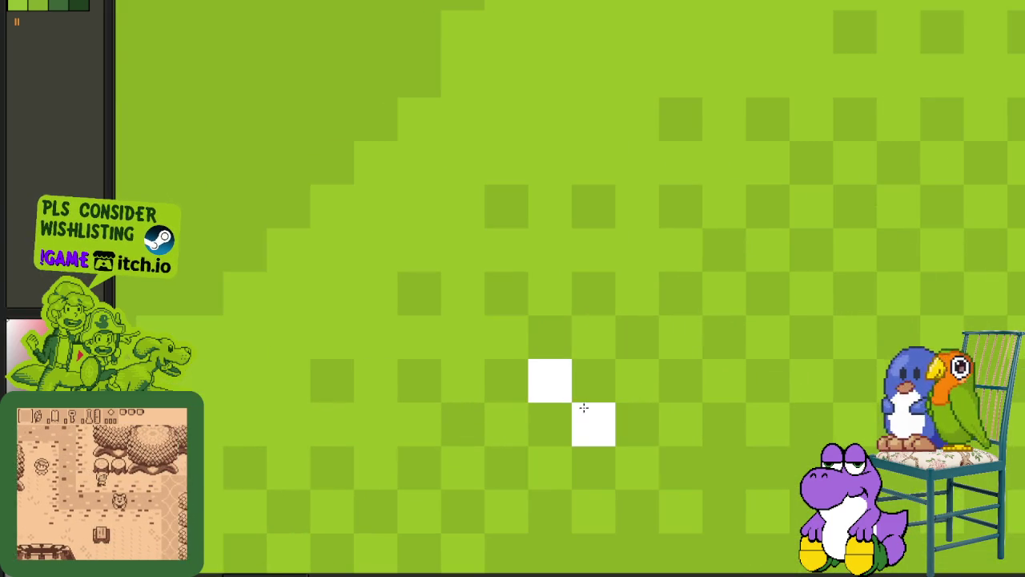
{"action": "scroll", "coordinate": [561, 384], "scroll_direction": "down", "scroll_amount": 3}
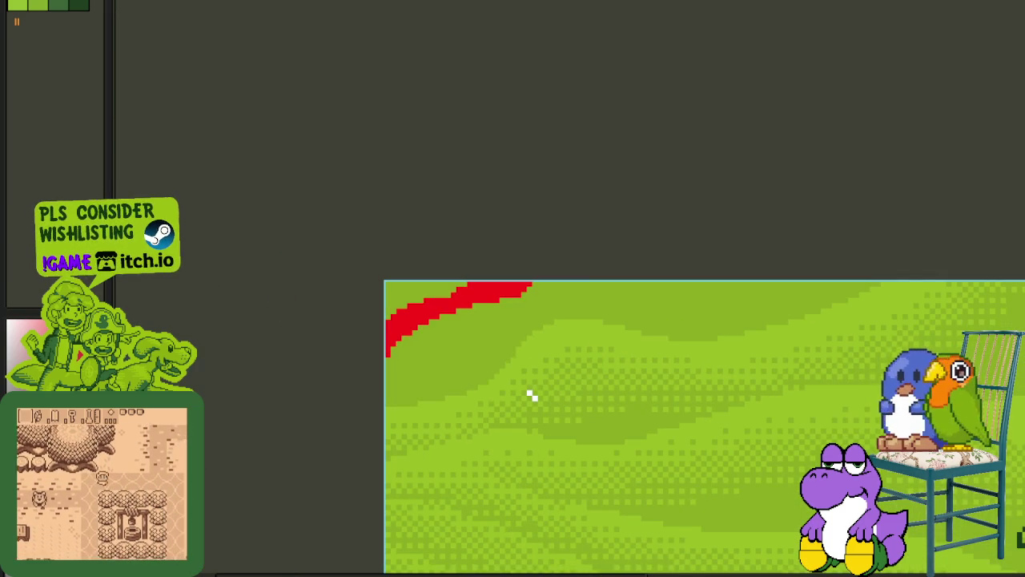
{"action": "left_click", "coordinate": [531, 395]}
{"action": "scroll", "coordinate": [550, 365], "scroll_direction": "up", "scroll_amount": 2}
{"action": "scroll", "coordinate": [596, 340], "scroll_direction": "up", "scroll_amount": 1}
{"action": "left_click", "coordinate": [552, 366]}
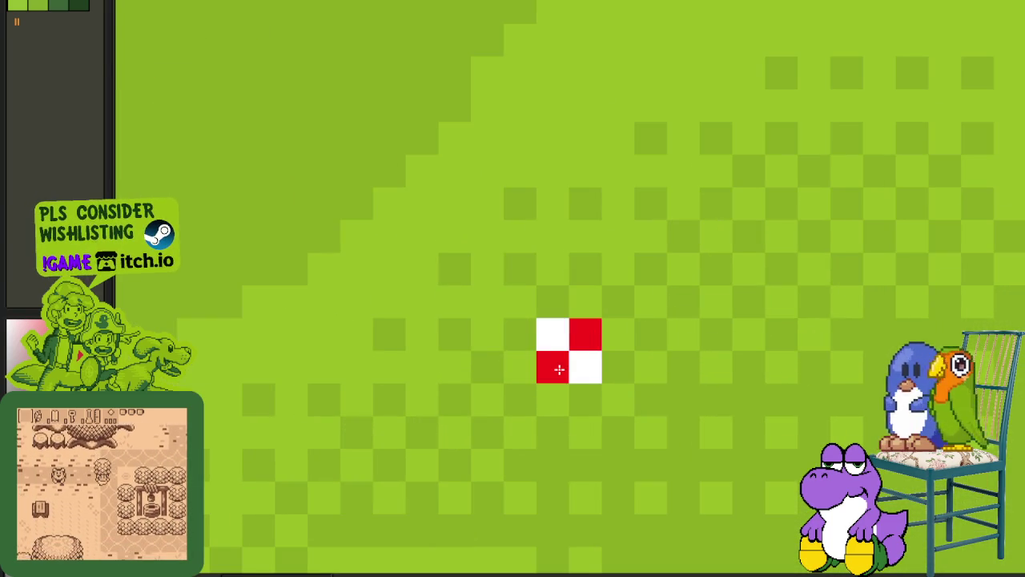
- Recolour the top-left red stroke white to form the white band
{"action": "scroll", "coordinate": [558, 366], "scroll_direction": "down", "scroll_amount": 3}
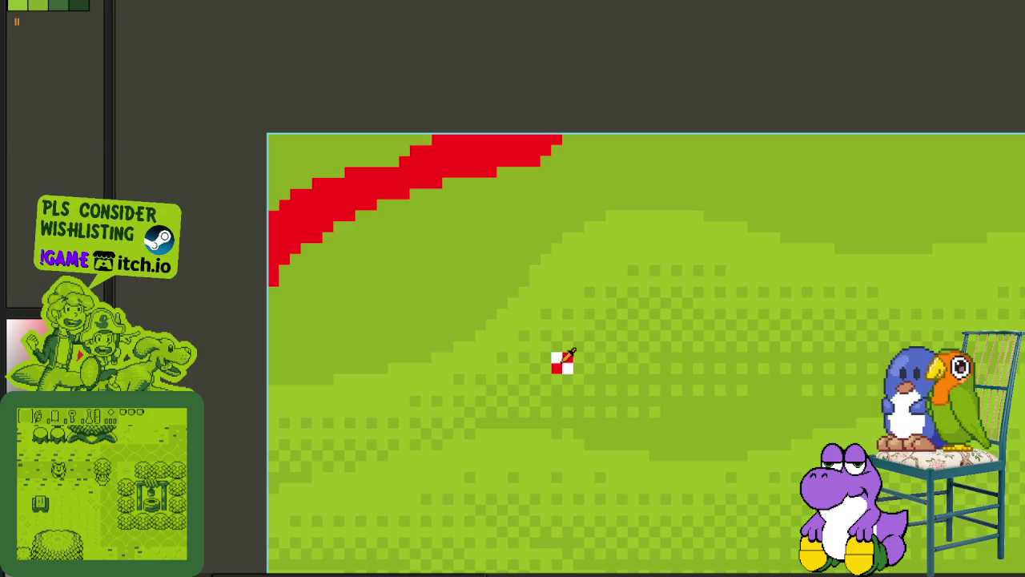
{"action": "left_click", "coordinate": [393, 195]}
{"action": "scroll", "coordinate": [546, 344], "scroll_direction": "up", "scroll_amount": 1}
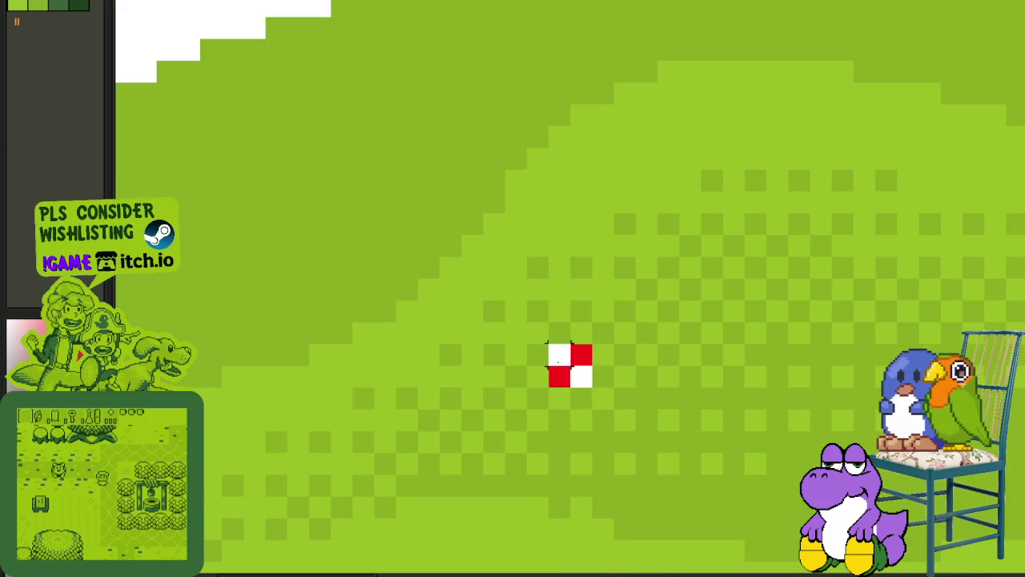
- Copy the 2x2 checker block and paste it along the diagonal stripe
{"action": "left_click_drag", "start_coordinate": [545, 341], "coordinate": [589, 386]}
{"action": "key", "text": "ctrl+c"}
{"action": "key", "text": "ctrl+v"}
{"action": "scroll", "coordinate": [588, 384], "scroll_direction": "down", "scroll_amount": 1}
{"action": "mouse_move", "coordinate": [519, 344]}
{"action": "left_mouse_down"}
{"action": "mouse_move", "coordinate": [336, 297]}
{"action": "mouse_move", "coordinate": [290, 400]}
{"action": "mouse_move", "coordinate": [383, 318]}
{"action": "mouse_move", "coordinate": [531, 270]}
{"action": "mouse_move", "coordinate": [649, 192]}
{"action": "mouse_move", "coordinate": [715, 117]}
{"action": "left_mouse_up"}
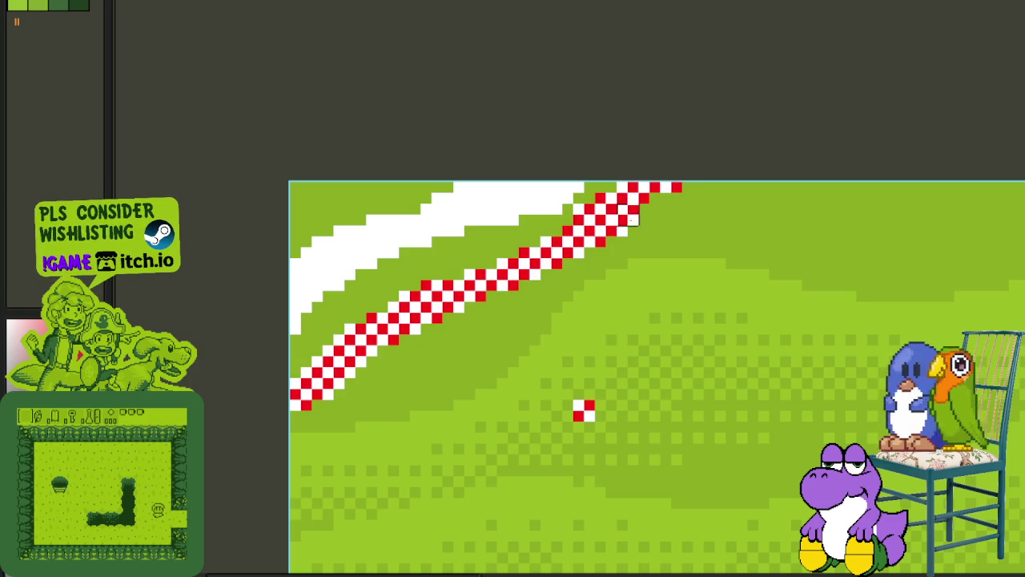
{"action": "key", "text": "Tab"}
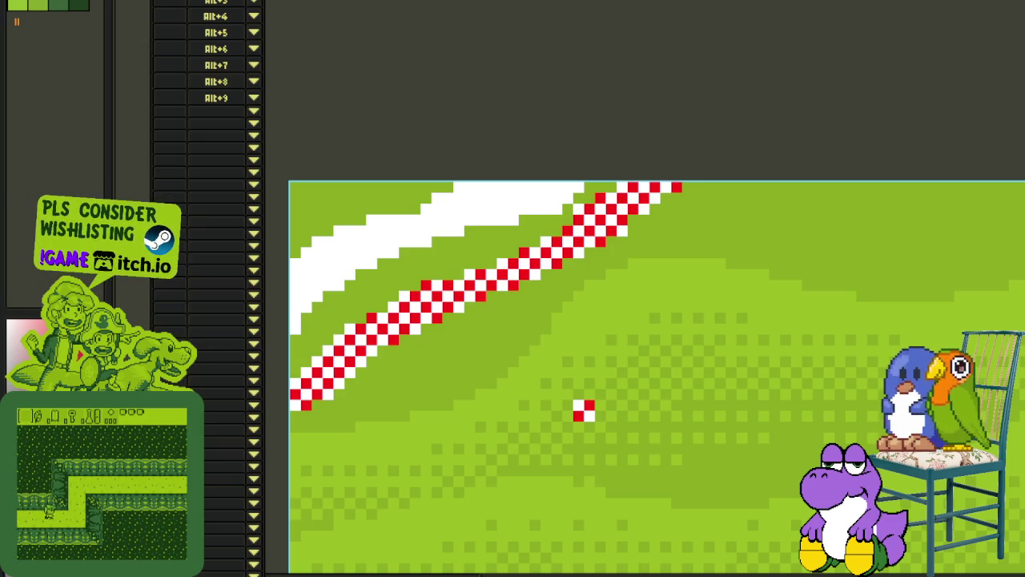
- Paint two dither pixels beside the white cells of the checkered stripe
{"action": "scroll", "coordinate": [584, 380], "scroll_direction": "up", "scroll_amount": 1}
{"action": "scroll", "coordinate": [550, 393], "scroll_direction": "up", "scroll_amount": 1}
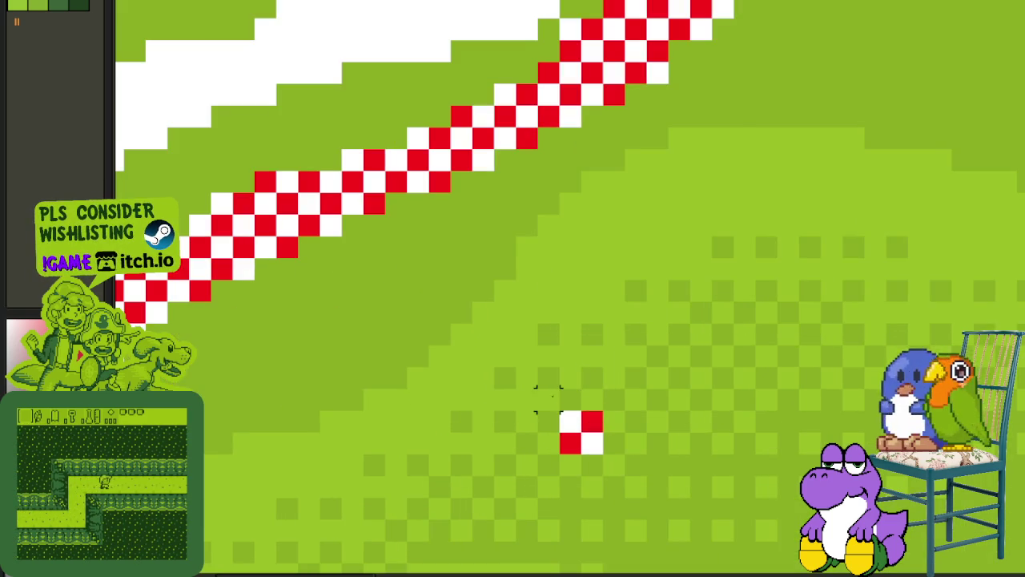
{"action": "scroll", "coordinate": [550, 394], "scroll_direction": "down", "scroll_amount": 1}
{"action": "left_click_drag", "start_coordinate": [298, 337], "coordinate": [529, 287]}
{"action": "scroll", "coordinate": [487, 326], "scroll_direction": "up", "scroll_amount": 1}
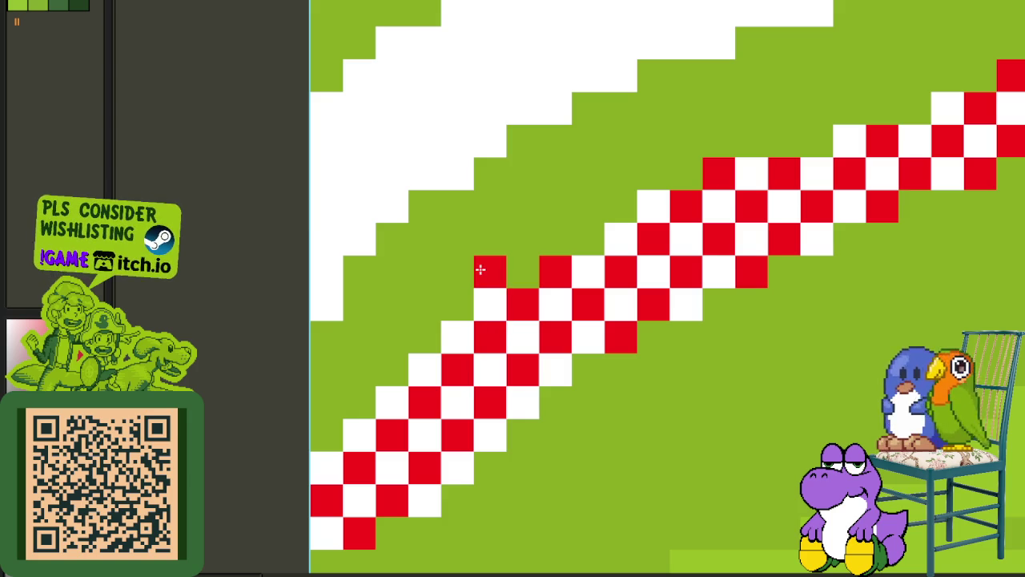
{"action": "left_click", "coordinate": [461, 303]}
{"action": "left_click", "coordinate": [465, 271]}
- Add a white pixel and red pixels extending the dither pattern
{"action": "scroll", "coordinate": [457, 273], "scroll_direction": "down", "scroll_amount": 1}
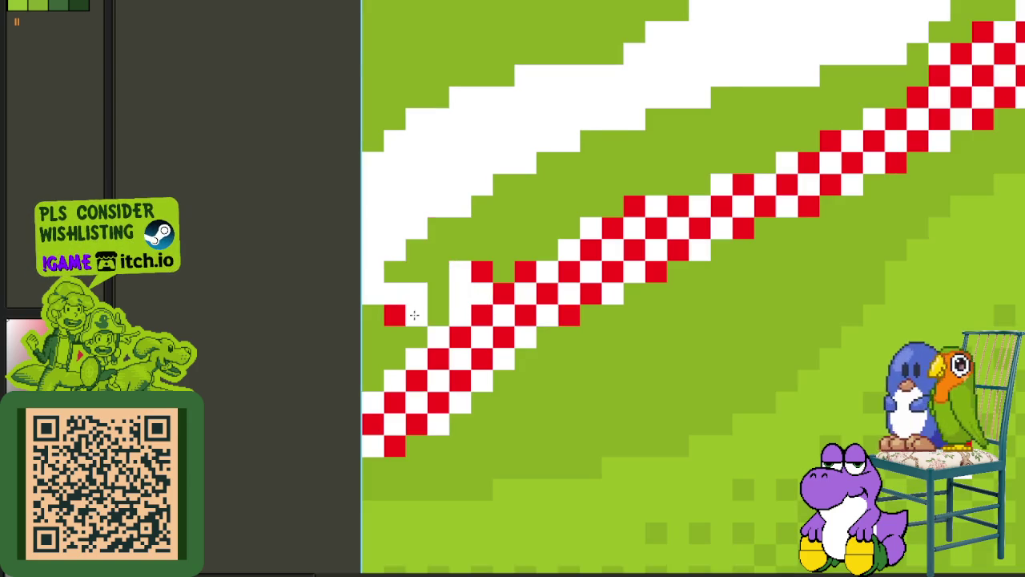
{"action": "scroll", "coordinate": [424, 304], "scroll_direction": "down", "scroll_amount": 2}
{"action": "scroll", "coordinate": [620, 224], "scroll_direction": "up", "scroll_amount": 1}
{"action": "scroll", "coordinate": [625, 187], "scroll_direction": "down", "scroll_amount": 2}
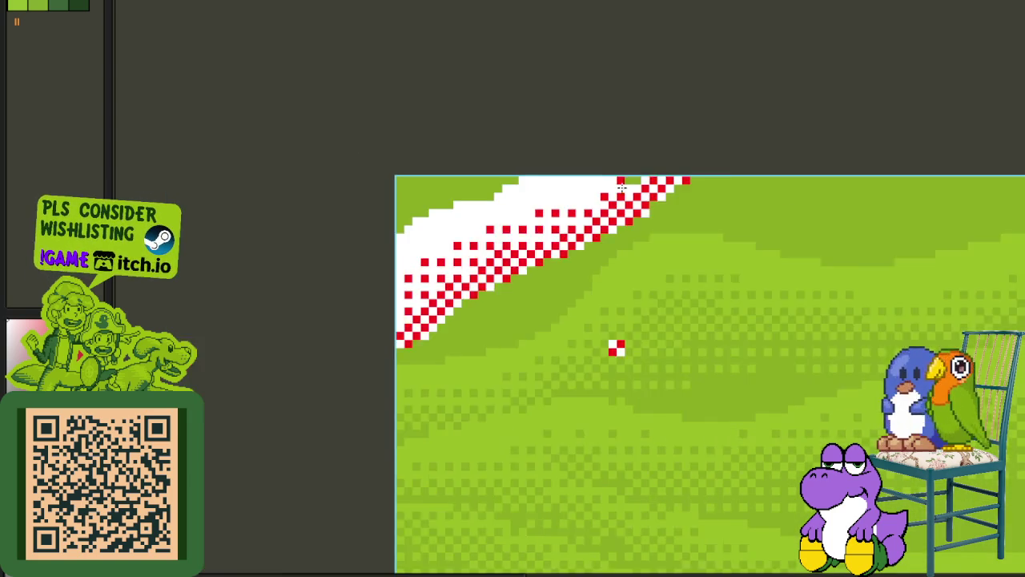
{"action": "scroll", "coordinate": [629, 172], "scroll_direction": "up", "scroll_amount": 1}
{"action": "scroll", "coordinate": [643, 152], "scroll_direction": "down", "scroll_amount": 1}
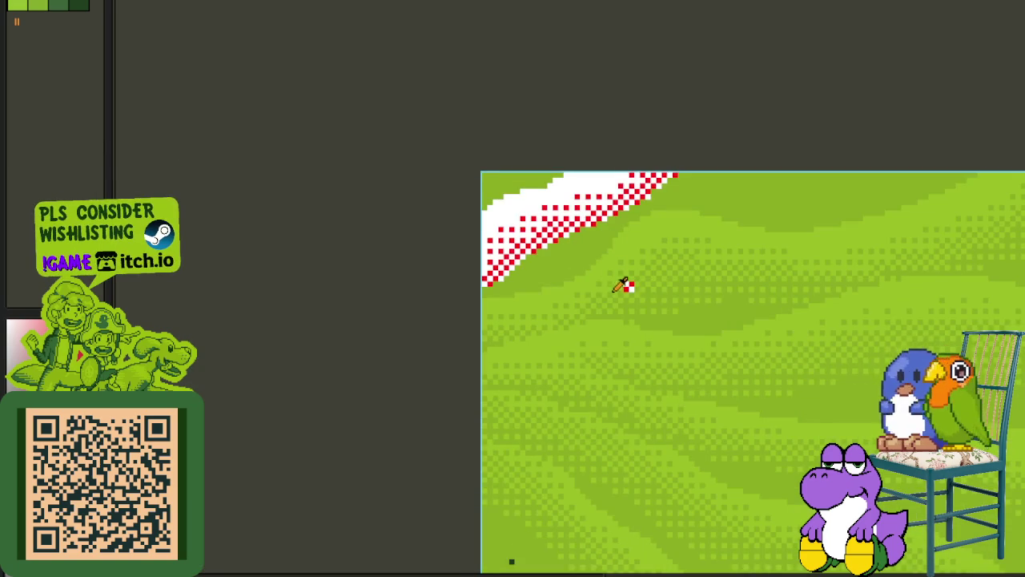
{"action": "scroll", "coordinate": [623, 285], "scroll_direction": "up", "scroll_amount": 1}
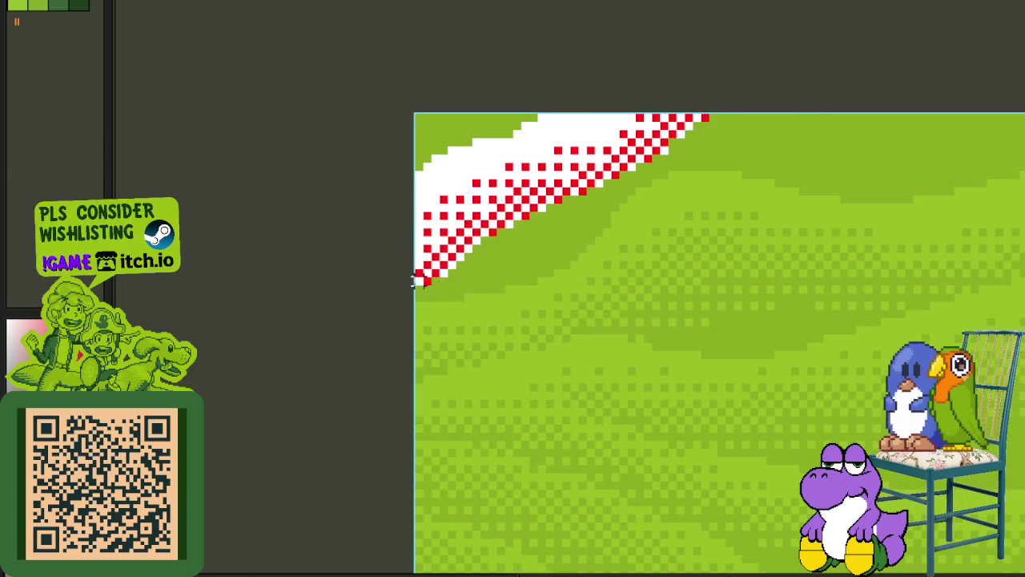
{"action": "scroll", "coordinate": [413, 280], "scroll_direction": "up", "scroll_amount": 1}
{"action": "scroll", "coordinate": [432, 280], "scroll_direction": "up", "scroll_amount": 1}
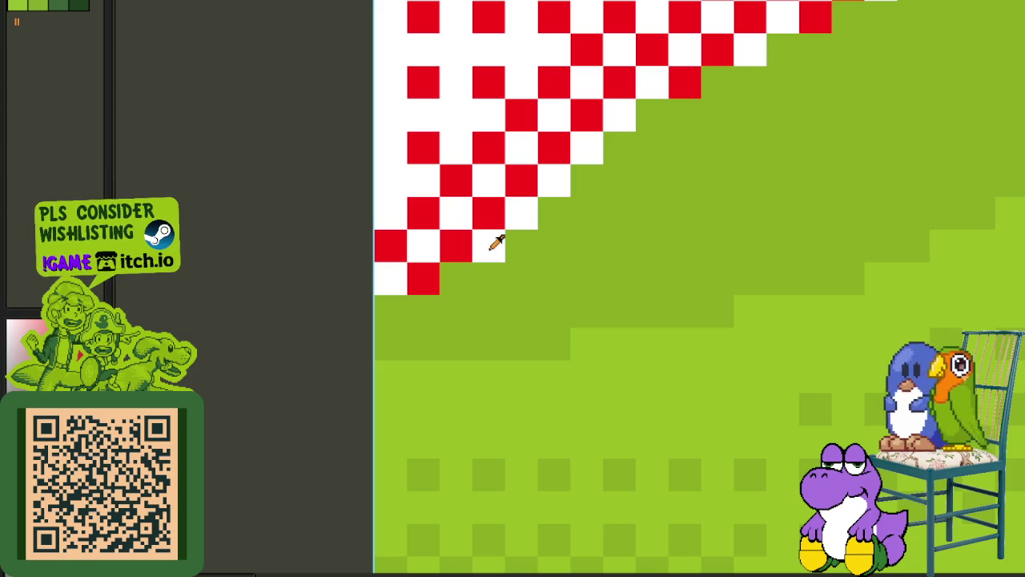
{"action": "left_click", "coordinate": [468, 270]}
{"action": "mouse_move", "coordinate": [489, 277]}
{"action": "left_mouse_down"}
{"action": "mouse_move", "coordinate": [491, 297]}
{"action": "mouse_move", "coordinate": [464, 304]}
{"action": "left_mouse_up"}
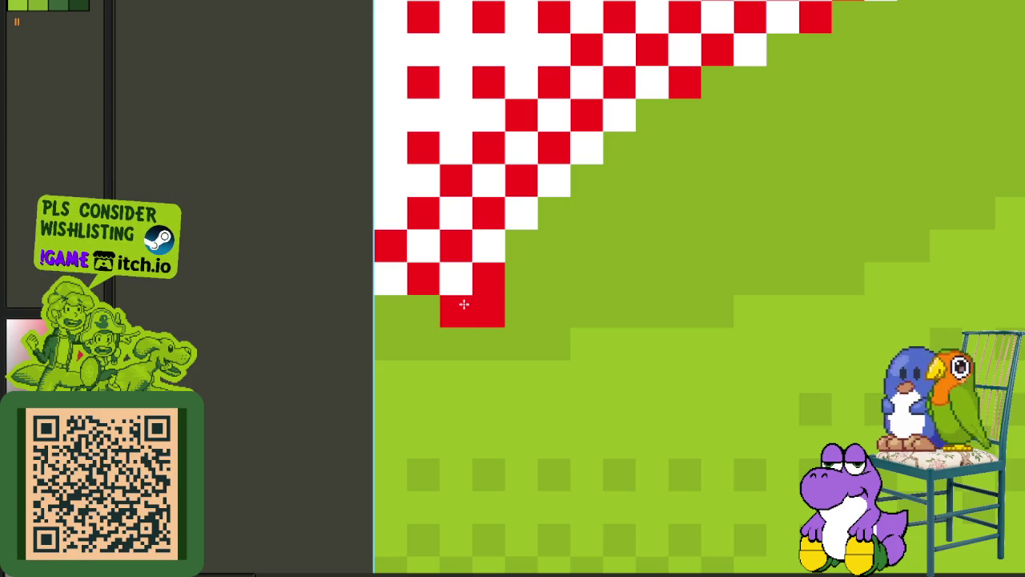
- Shift a 2x2 dither block into place and add more red dither along the diagonal
{"action": "left_click_drag", "start_coordinate": [437, 261], "coordinate": [508, 328]}
{"action": "mouse_move", "coordinate": [400, 317]}
{"action": "left_mouse_down"}
{"action": "mouse_move", "coordinate": [403, 338]}
{"action": "mouse_move", "coordinate": [433, 344]}
{"action": "mouse_move", "coordinate": [485, 317]}
{"action": "mouse_move", "coordinate": [454, 333]}
{"action": "mouse_move", "coordinate": [520, 269]}
{"action": "mouse_move", "coordinate": [677, 192]}
{"action": "left_mouse_up"}
{"action": "scroll", "coordinate": [432, 344], "scroll_direction": "down", "scroll_amount": 2}
{"action": "mouse_move", "coordinate": [597, 210]}
{"action": "left_mouse_down"}
{"action": "mouse_move", "coordinate": [394, 348]}
{"action": "mouse_move", "coordinate": [422, 355]}
{"action": "mouse_move", "coordinate": [458, 341]}
{"action": "mouse_move", "coordinate": [746, 163]}
{"action": "left_mouse_up"}
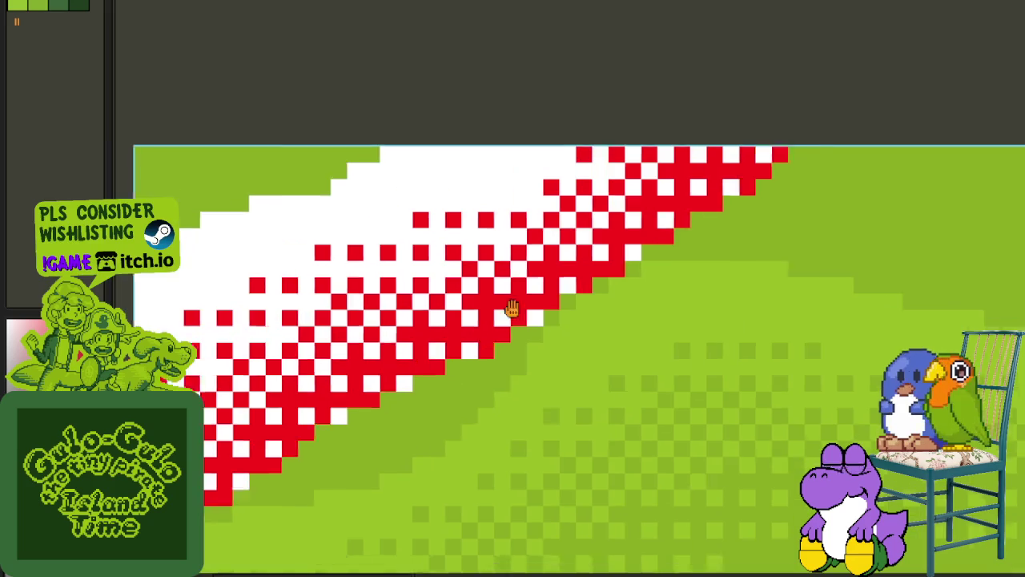
{"action": "left_click_drag", "start_coordinate": [512, 302], "coordinate": [408, 382]}
{"action": "scroll", "coordinate": [388, 392], "scroll_direction": "down", "scroll_amount": 2}
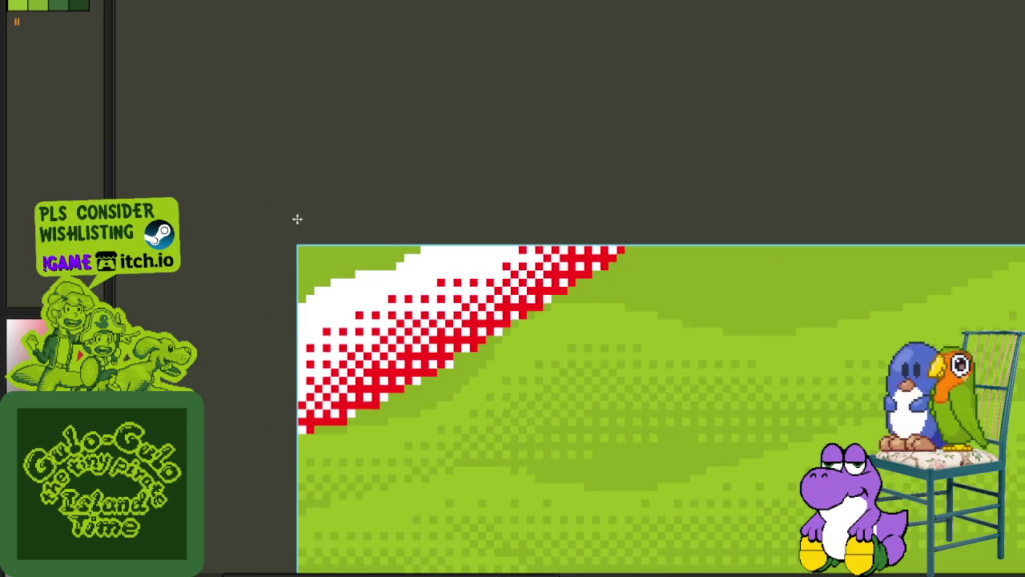
- Replace the white pixels of the patch with green
{"action": "left_click", "coordinate": [182, 2]}
{"action": "left_click", "coordinate": [426, 150]}
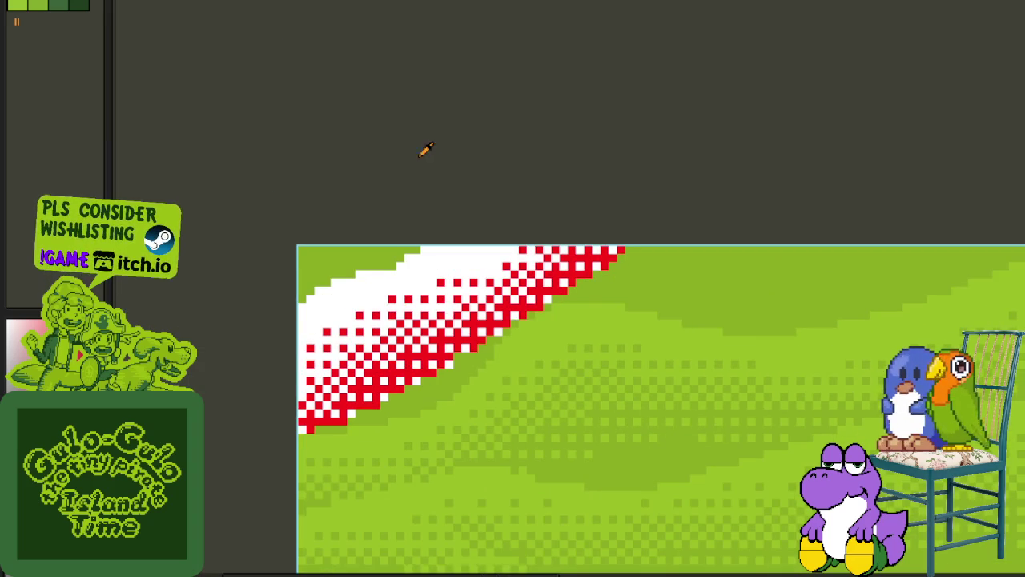
{"action": "scroll", "coordinate": [575, 324], "scroll_direction": "up", "scroll_amount": 2}
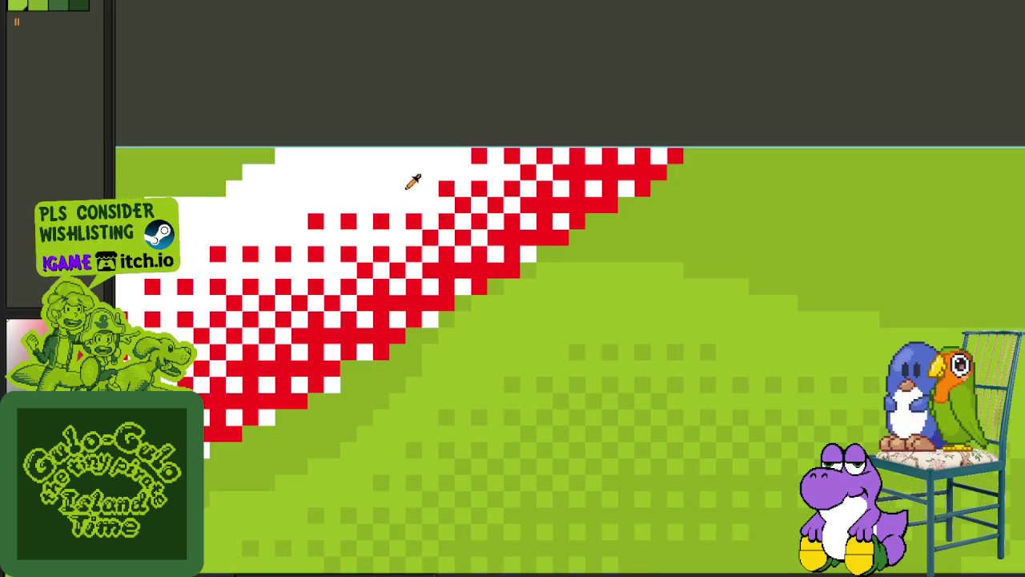
{"action": "key", "text": "shift+r"}
{"action": "left_click", "coordinate": [464, 444]}
- Replace the red #FF0000 pixels with green
{"action": "left_click", "coordinate": [577, 231]}
{"action": "key", "text": "shift+r"}
{"action": "left_click", "coordinate": [476, 453]}
{"action": "scroll", "coordinate": [481, 321], "scroll_direction": "down", "scroll_amount": 2}
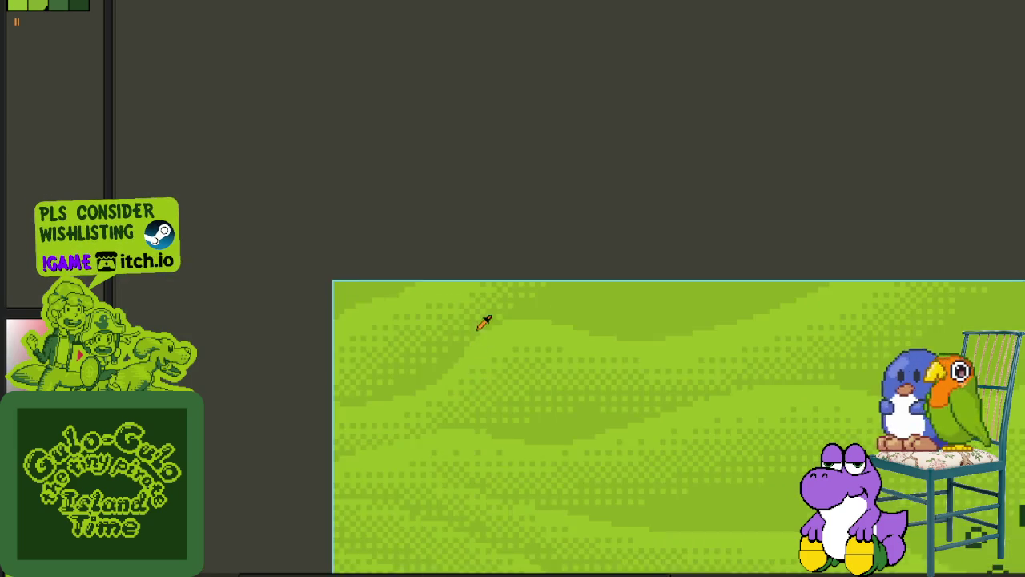
{"action": "scroll", "coordinate": [480, 321], "scroll_direction": "down", "scroll_amount": 1}
- Inspect the layer stack and the recoloured desert, dismissing the layer menus
{"action": "key", "text": "Tab"}
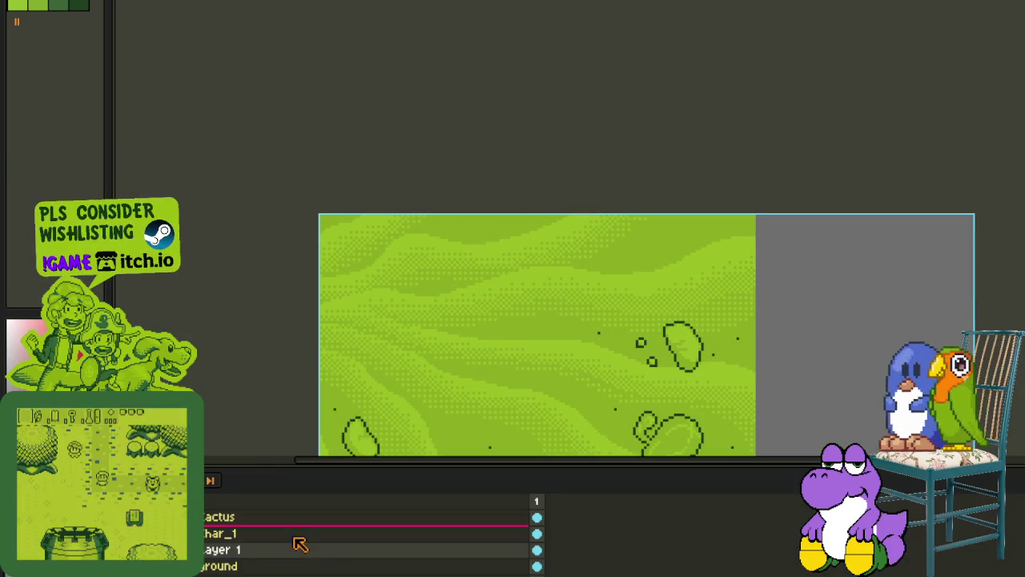
{"action": "right_click", "coordinate": [212, 549]}
{"action": "key", "text": "Escape"}
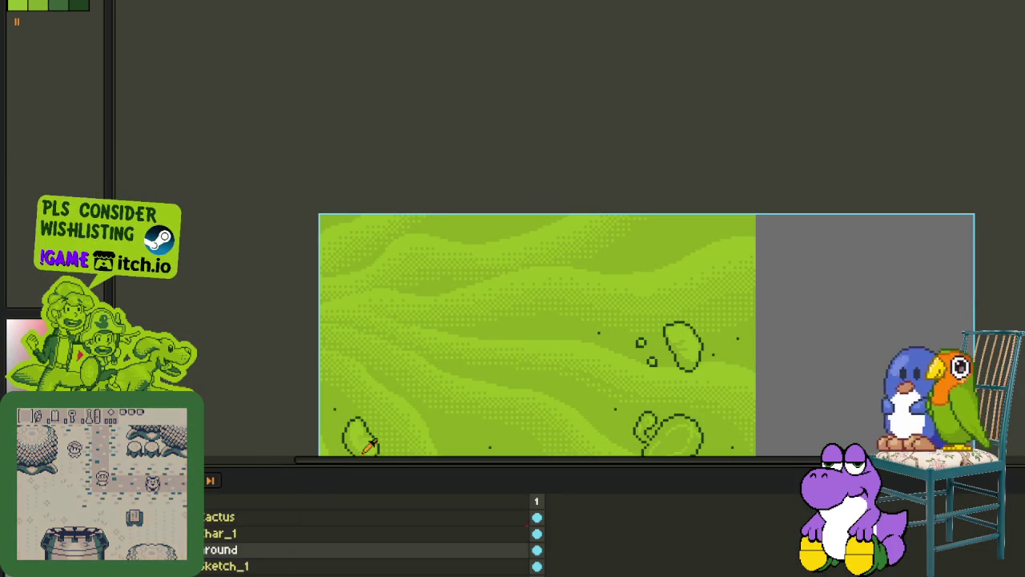
{"action": "scroll", "coordinate": [477, 325], "scroll_direction": "down", "scroll_amount": 2}
{"action": "scroll", "coordinate": [515, 416], "scroll_direction": "up", "scroll_amount": 2}
{"action": "scroll", "coordinate": [531, 302], "scroll_direction": "down", "scroll_amount": 2}
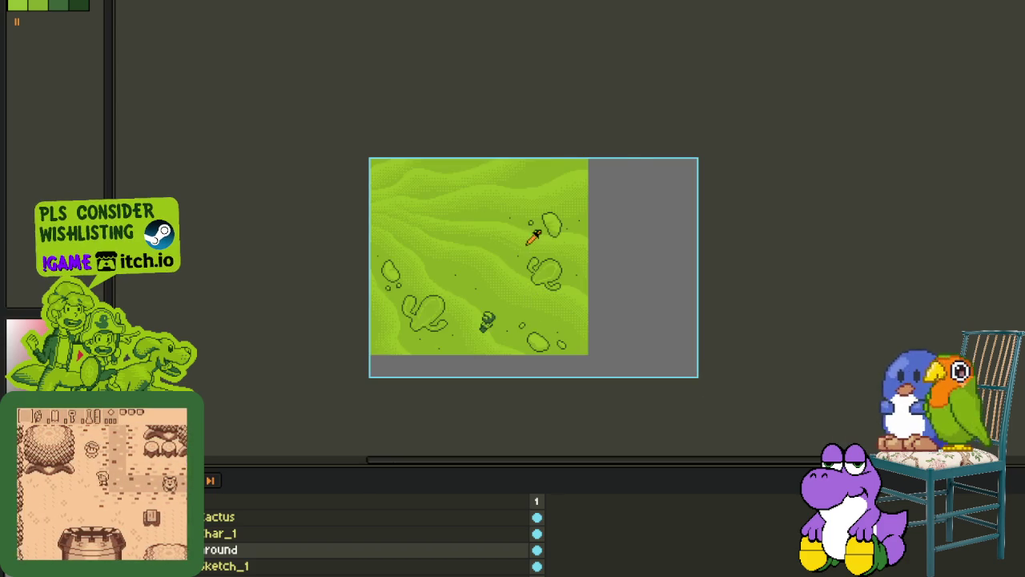
{"action": "scroll", "coordinate": [505, 240], "scroll_direction": "up", "scroll_amount": 2}
{"action": "left_click_drag", "start_coordinate": [476, 231], "coordinate": [559, 324]}
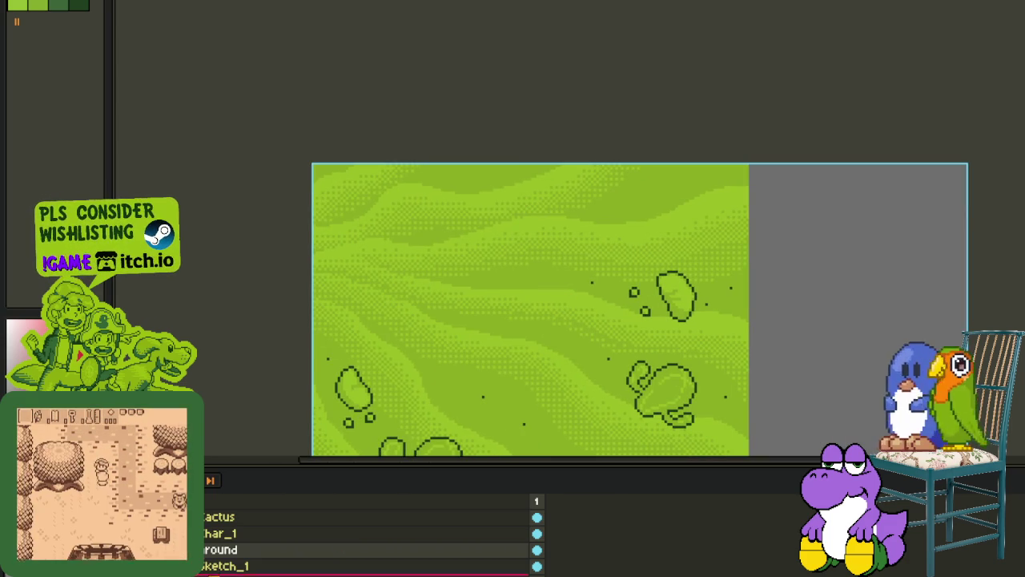
{"action": "scroll", "coordinate": [240, 542], "scroll_direction": "up", "scroll_amount": 1}
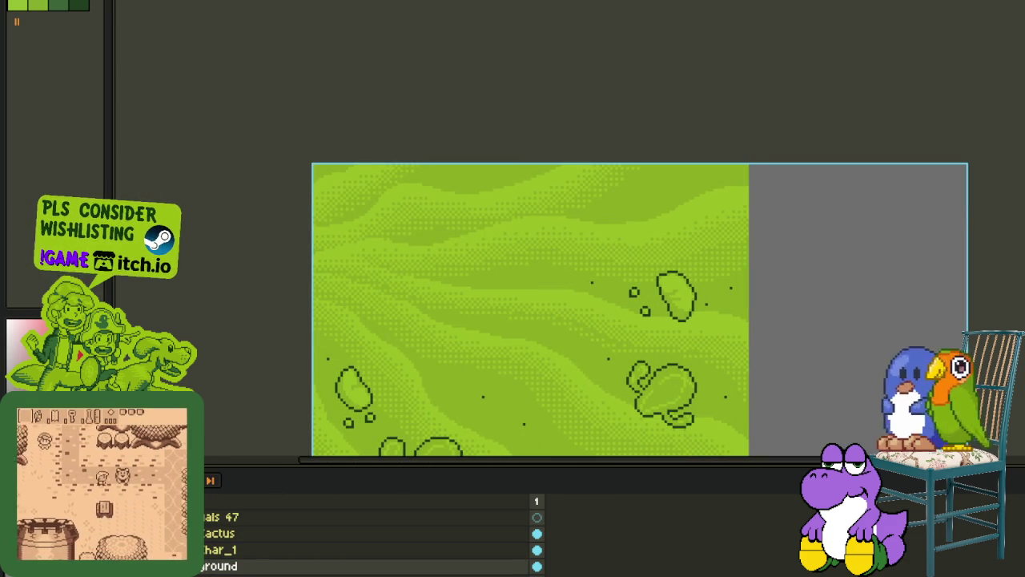
{"action": "right_click", "coordinate": [221, 550]}
{"action": "key", "text": "Escape"}
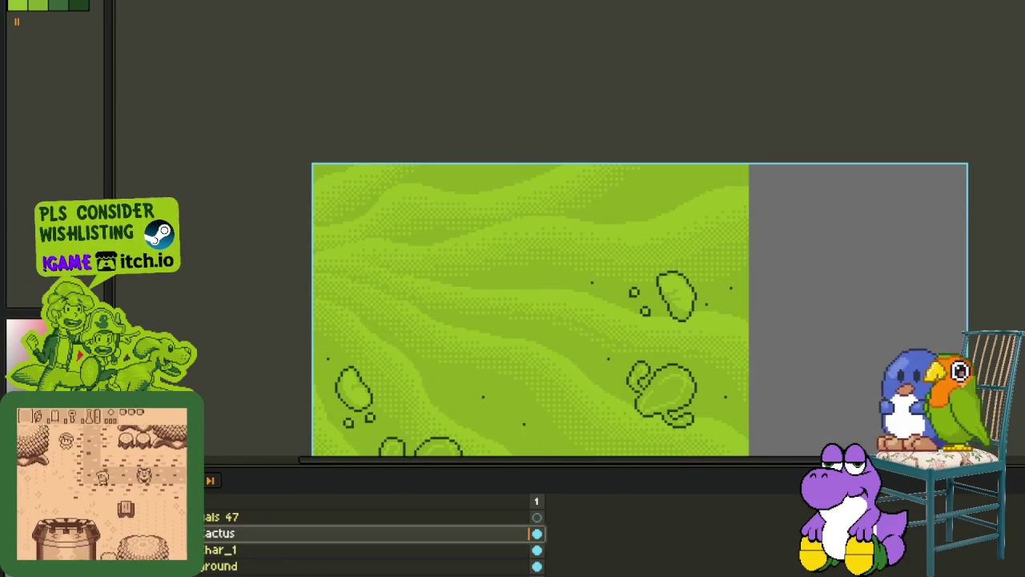
- Add a new Layer 1 above the cactus layer
{"action": "right_click", "coordinate": [240, 532]}
{"action": "left_click", "coordinate": [372, 494]}
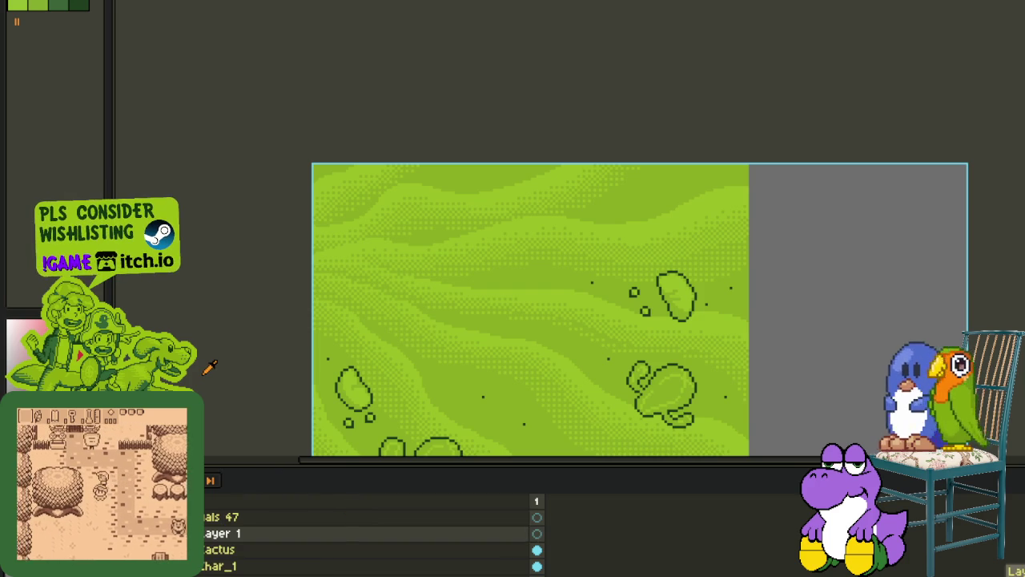
{"action": "key", "text": "Tab"}
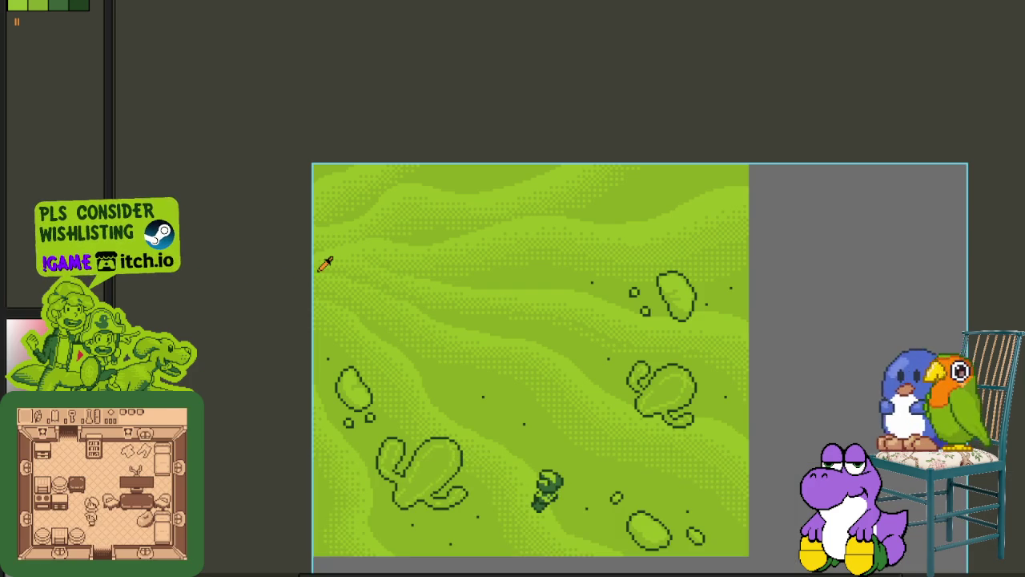
{"action": "scroll", "coordinate": [544, 337], "scroll_direction": "up", "scroll_amount": 3}
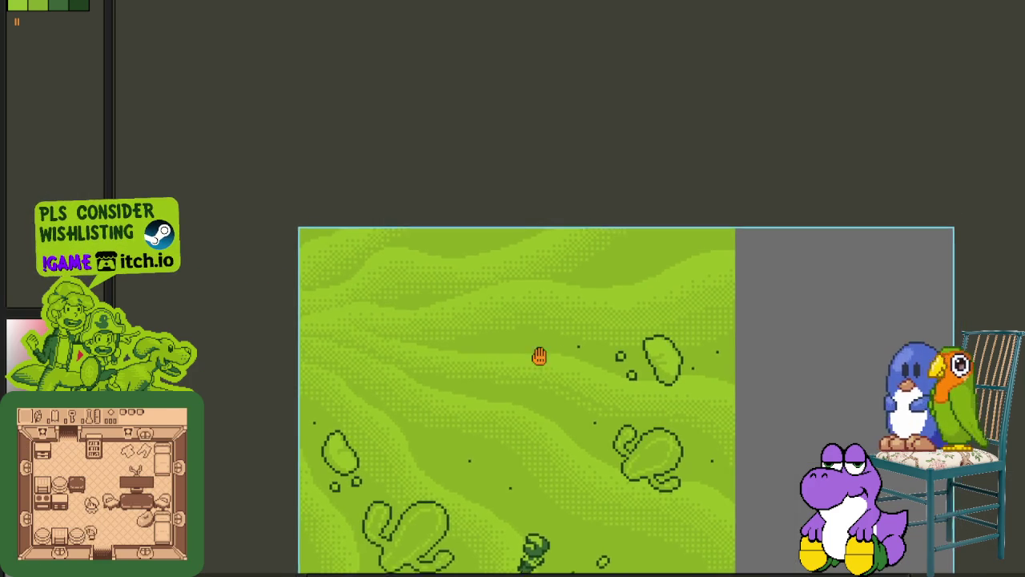
{"action": "scroll", "coordinate": [528, 321], "scroll_direction": "left", "scroll_amount": 5}
{"action": "scroll", "coordinate": [529, 360], "scroll_direction": "up", "scroll_amount": 2}
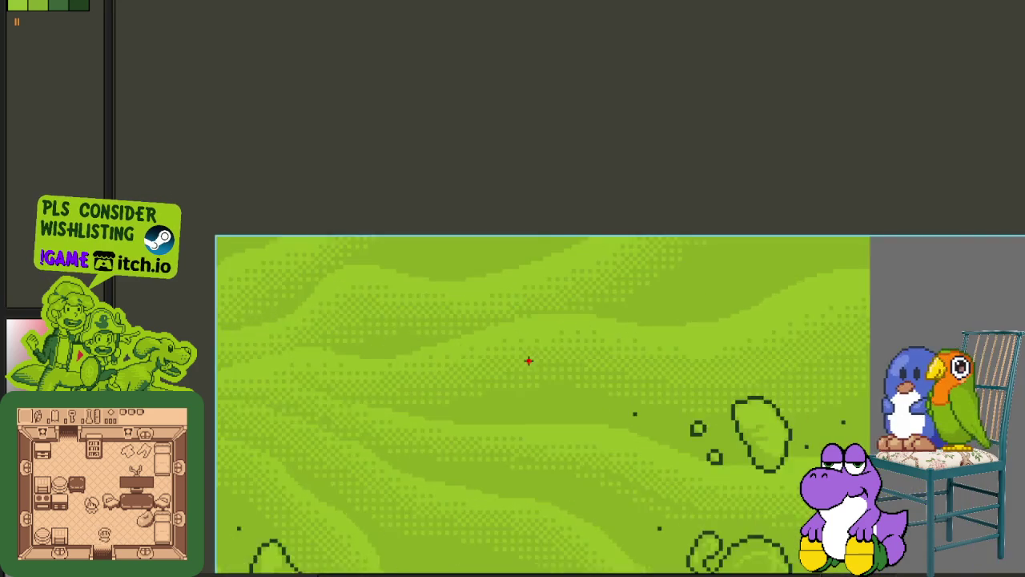
{"action": "scroll", "coordinate": [521, 336], "scroll_direction": "up", "scroll_amount": 2}
- Draw a large red circle outline over the green desert ground
{"action": "left_click_drag", "start_coordinate": [433, 255], "coordinate": [549, 378]}
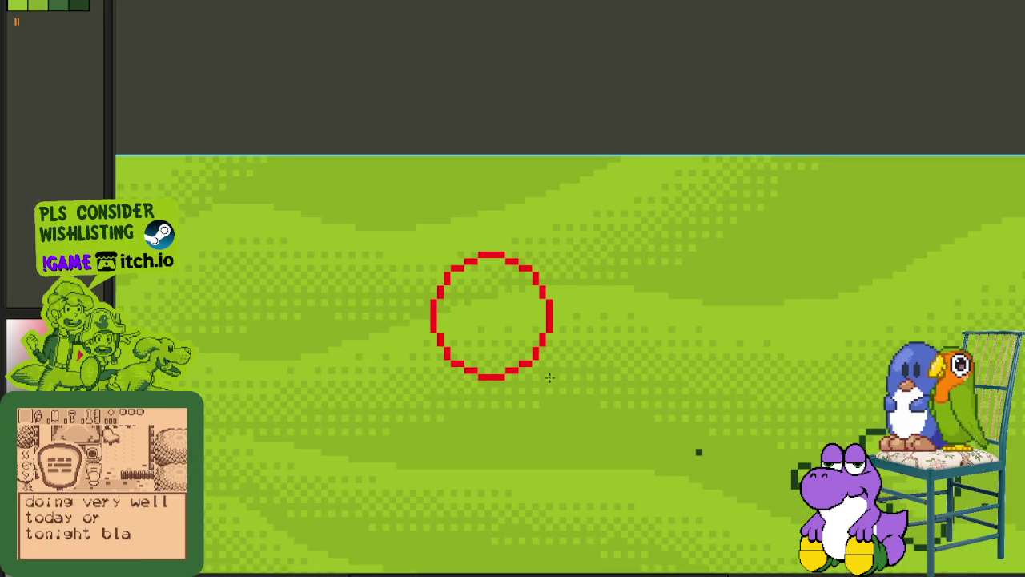
{"action": "left_click_drag", "start_coordinate": [552, 377], "coordinate": [526, 238]}
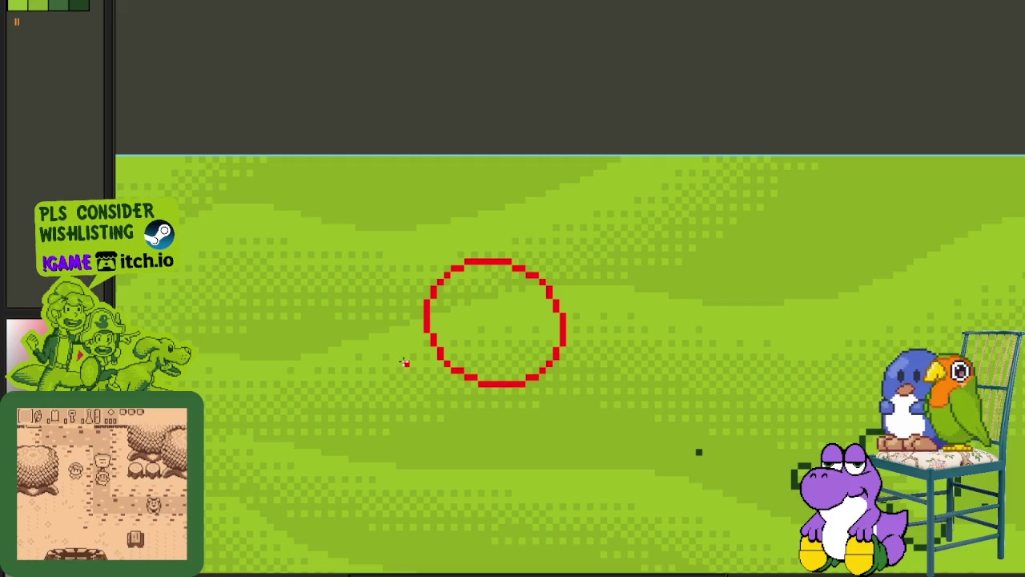
{"action": "scroll", "coordinate": [413, 358], "scroll_direction": "up", "scroll_amount": 1}
{"action": "scroll", "coordinate": [420, 360], "scroll_direction": "up", "scroll_amount": 1}
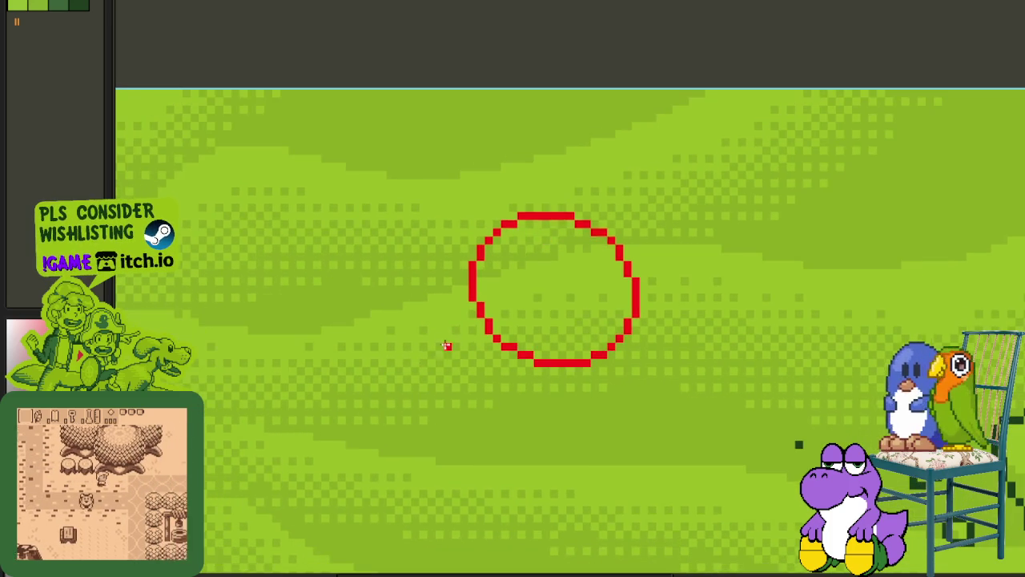
{"action": "scroll", "coordinate": [422, 358], "scroll_direction": "up", "scroll_amount": 1}
- Try several smaller red circles at the lower left, undoing each attempt
{"action": "left_click_drag", "start_coordinate": [407, 306], "coordinate": [528, 442]}
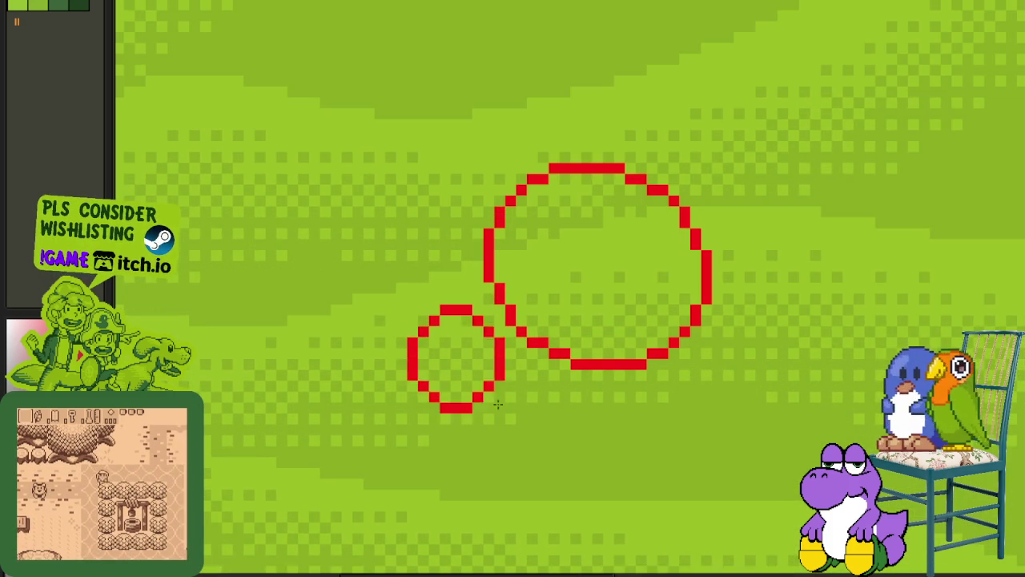
{"action": "left_click", "coordinate": [468, 377]}
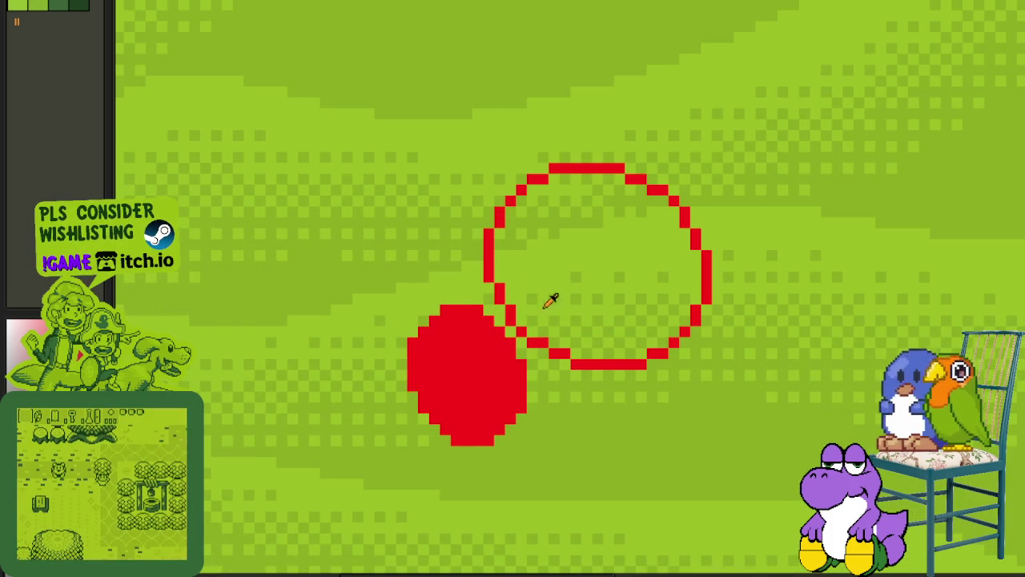
{"action": "scroll", "coordinate": [505, 316], "scroll_direction": "down", "scroll_amount": 1}
{"action": "key", "text": "ctrl+z"}
{"action": "key", "text": "ctrl+z"}
{"action": "scroll", "coordinate": [457, 326], "scroll_direction": "up", "scroll_amount": 1}
{"action": "mouse_move", "coordinate": [435, 288]}
{"action": "left_mouse_down"}
{"action": "mouse_move", "coordinate": [470, 403]}
{"action": "mouse_move", "coordinate": [556, 473]}
{"action": "left_mouse_up"}
{"action": "key", "text": "ctrl+z"}
{"action": "left_click_drag", "start_coordinate": [408, 325], "coordinate": [563, 492]}
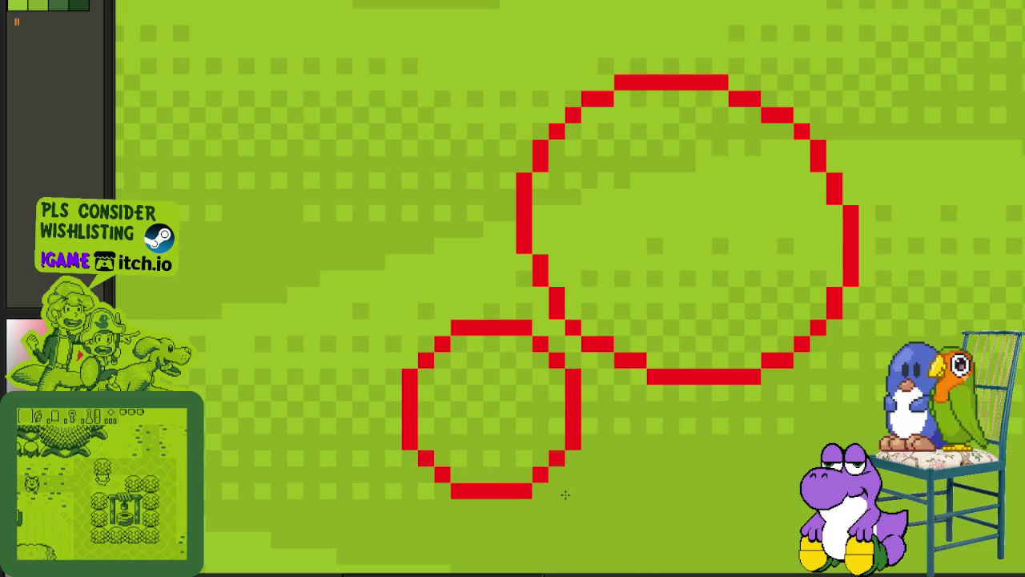
{"action": "key", "text": "ctrl+z"}
- Draw the final smaller red circle overlapping the large one and fill it solid red
{"action": "left_click", "coordinate": [596, 384]}
{"action": "left_click_drag", "start_coordinate": [407, 343], "coordinate": [553, 507]}
{"action": "left_click_drag", "start_coordinate": [521, 373], "coordinate": [517, 393]}
{"action": "key", "text": "ctrl+z"}
{"action": "left_click", "coordinate": [467, 365]}
{"action": "mouse_move", "coordinate": [428, 300]}
{"action": "left_mouse_down"}
{"action": "mouse_move", "coordinate": [541, 308]}
{"action": "mouse_move", "coordinate": [552, 336]}
{"action": "left_mouse_up"}
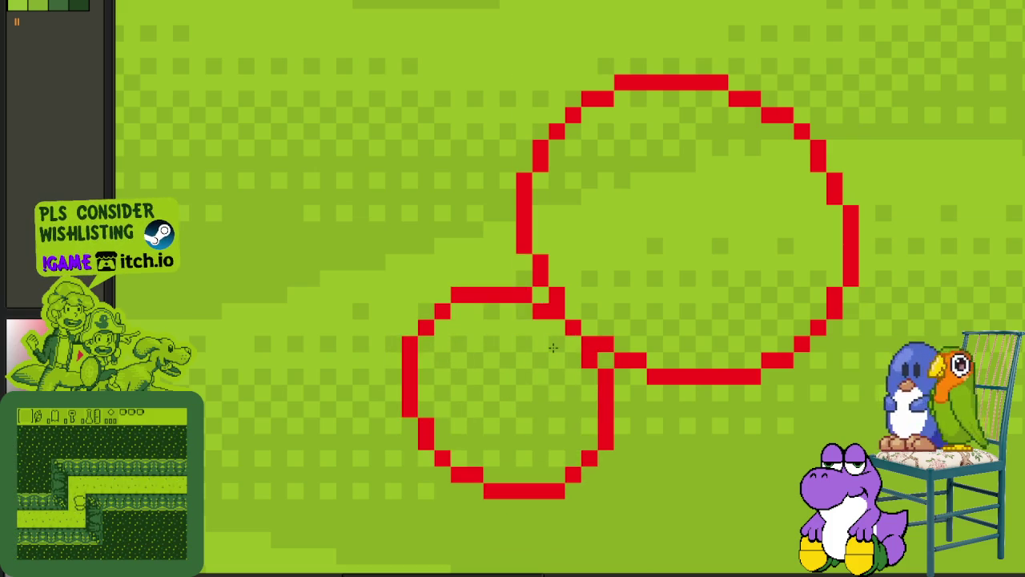
{"action": "left_click", "coordinate": [553, 348]}
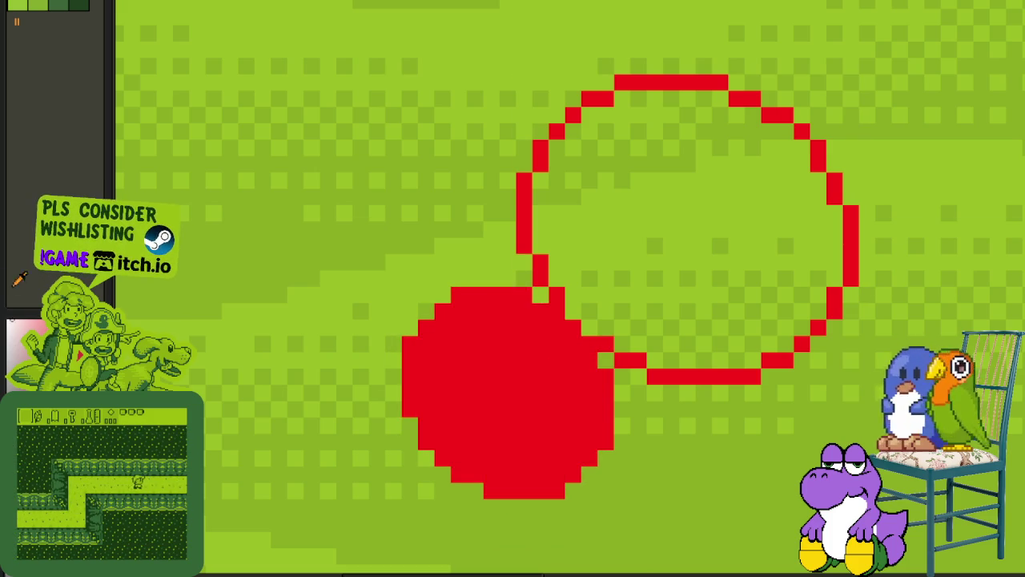
- Select and delete a rectangle of red fill inside the disc
{"action": "scroll", "coordinate": [472, 293], "scroll_direction": "up", "scroll_amount": 1}
{"action": "scroll", "coordinate": [480, 298], "scroll_direction": "down", "scroll_amount": 1}
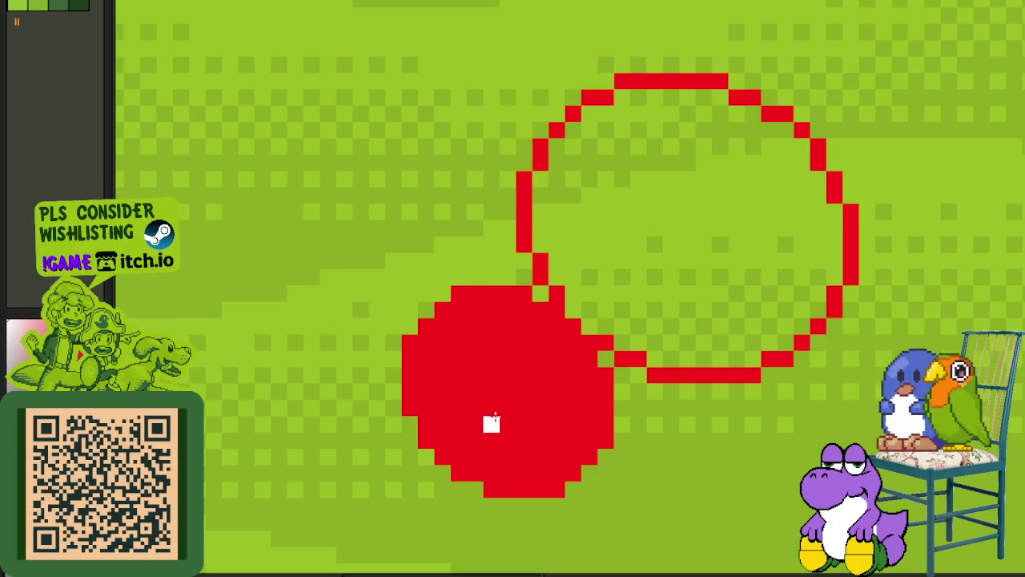
{"action": "scroll", "coordinate": [490, 454], "scroll_direction": "up", "scroll_amount": 1}
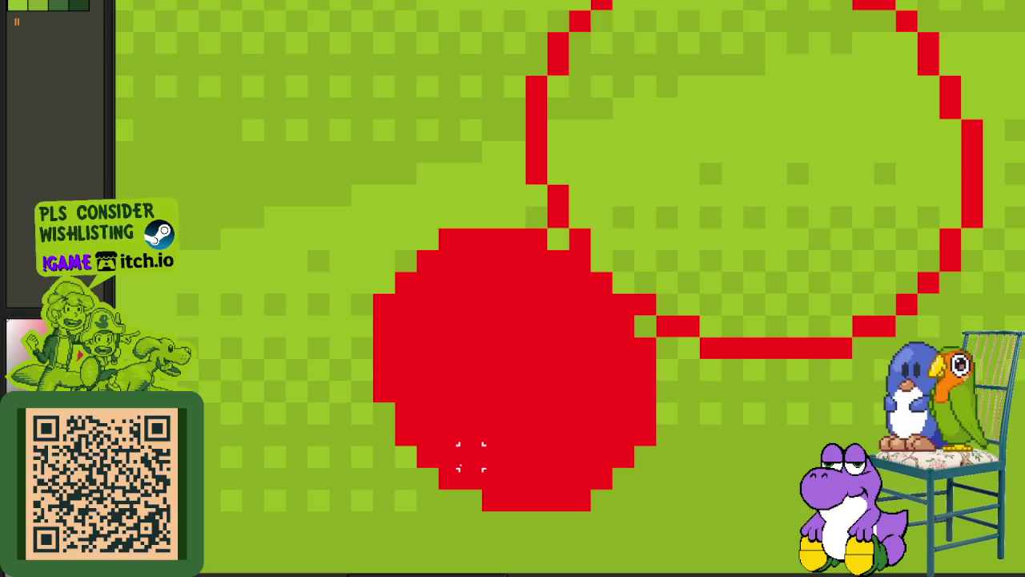
{"action": "left_click_drag", "start_coordinate": [441, 466], "coordinate": [592, 359]}
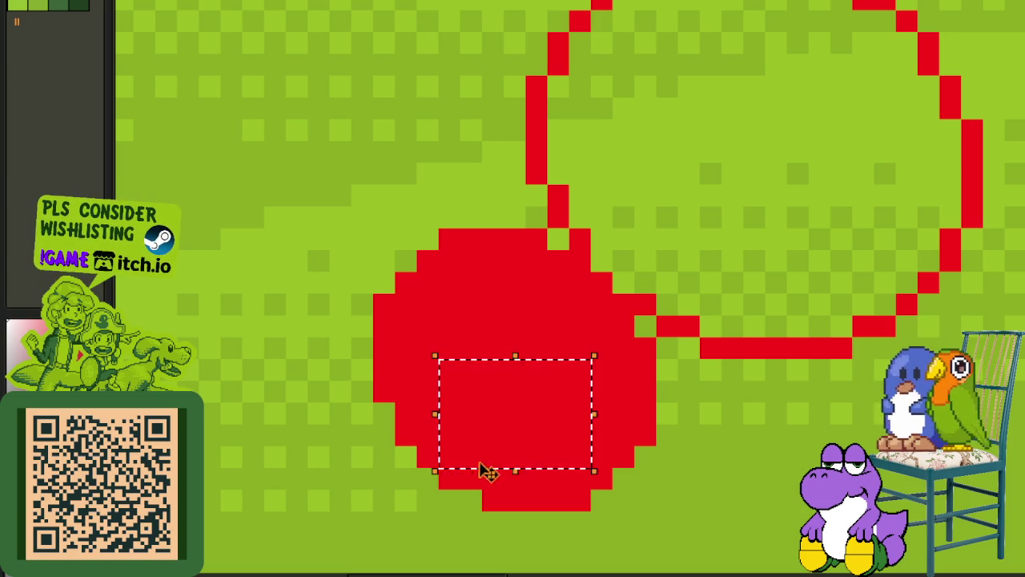
{"action": "key", "text": "Delete"}
{"action": "mouse_move", "coordinate": [613, 445]}
{"action": "left_mouse_down"}
{"action": "mouse_move", "coordinate": [633, 424]}
{"action": "mouse_move", "coordinate": [580, 346]}
{"action": "left_mouse_up"}
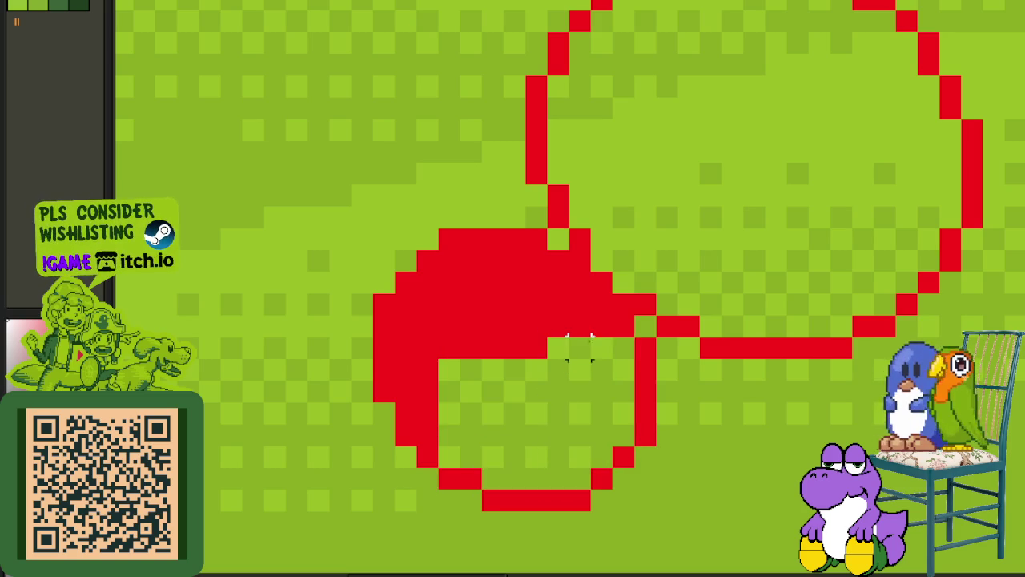
- Select and delete the remaining red pixels, leaving just the two circle outlines
{"action": "left_click_drag", "start_coordinate": [420, 445], "coordinate": [505, 314]}
{"action": "key", "text": "Delete"}
{"action": "left_click_drag", "start_coordinate": [395, 402], "coordinate": [527, 314]}
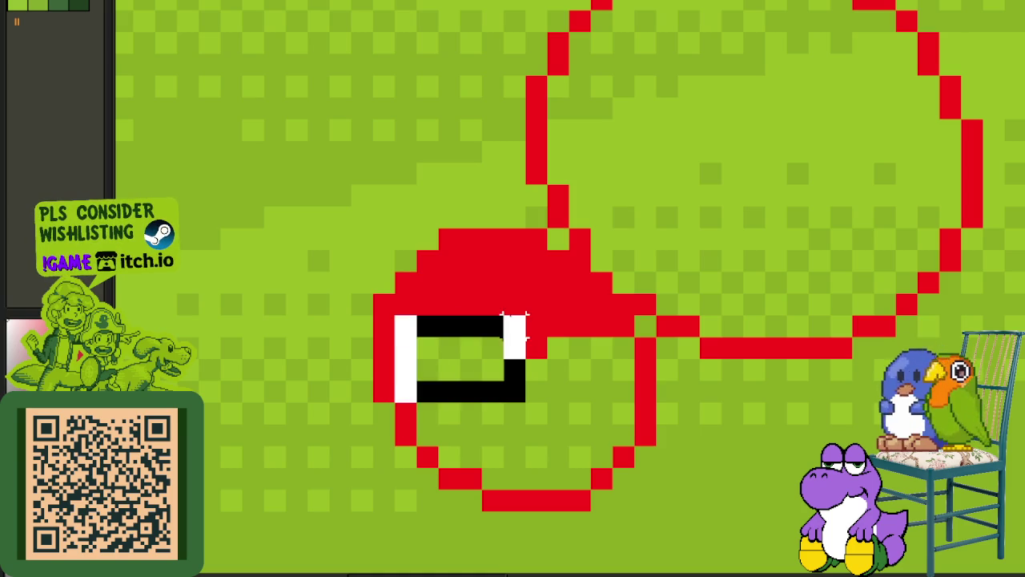
{"action": "key", "text": "Delete"}
{"action": "left_click_drag", "start_coordinate": [405, 305], "coordinate": [471, 304]}
{"action": "key", "text": "ctrl+z"}
{"action": "key", "text": "ctrl+z"}
{"action": "scroll", "coordinate": [566, 342], "scroll_direction": "down", "scroll_amount": 5}
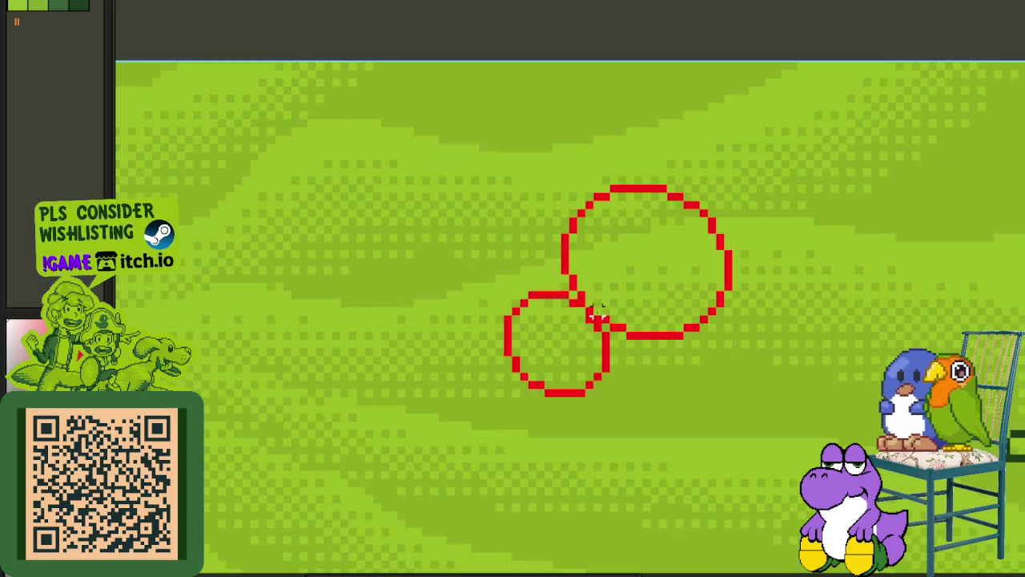
- Draw white tangent lines joining the two circles along both sides
{"action": "scroll", "coordinate": [542, 360], "scroll_direction": "up", "scroll_amount": 1}
{"action": "scroll", "coordinate": [494, 361], "scroll_direction": "up", "scroll_amount": 3}
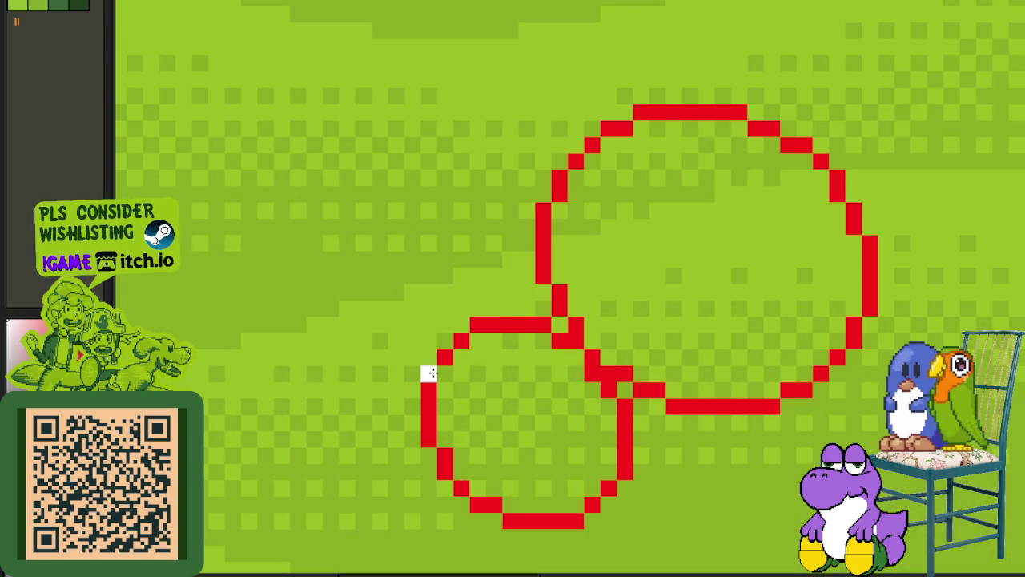
{"action": "left_click_drag", "start_coordinate": [430, 388], "coordinate": [563, 175]}
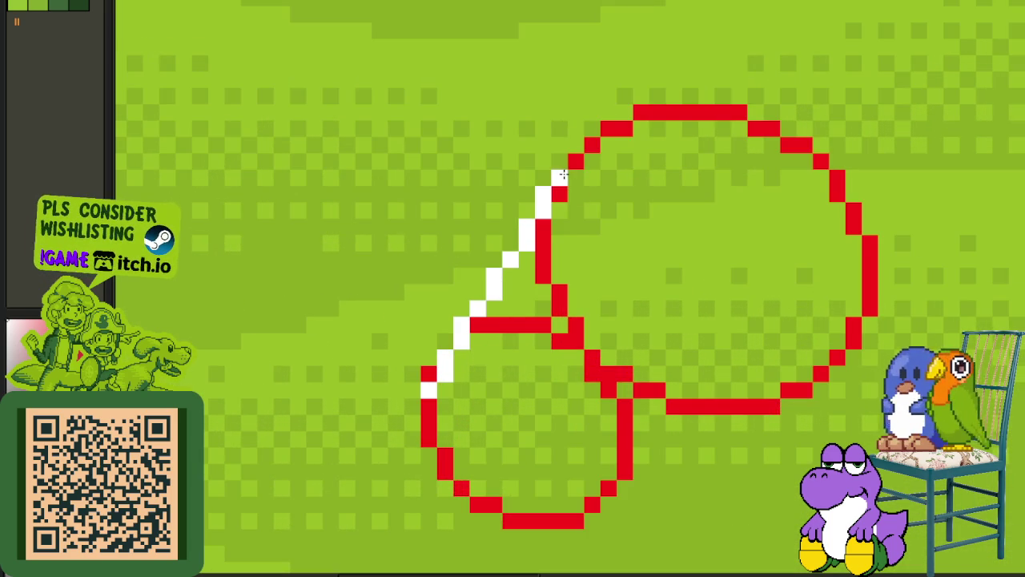
{"action": "left_click_drag", "start_coordinate": [708, 441], "coordinate": [677, 370]}
{"action": "left_click_drag", "start_coordinate": [775, 323], "coordinate": [532, 450]}
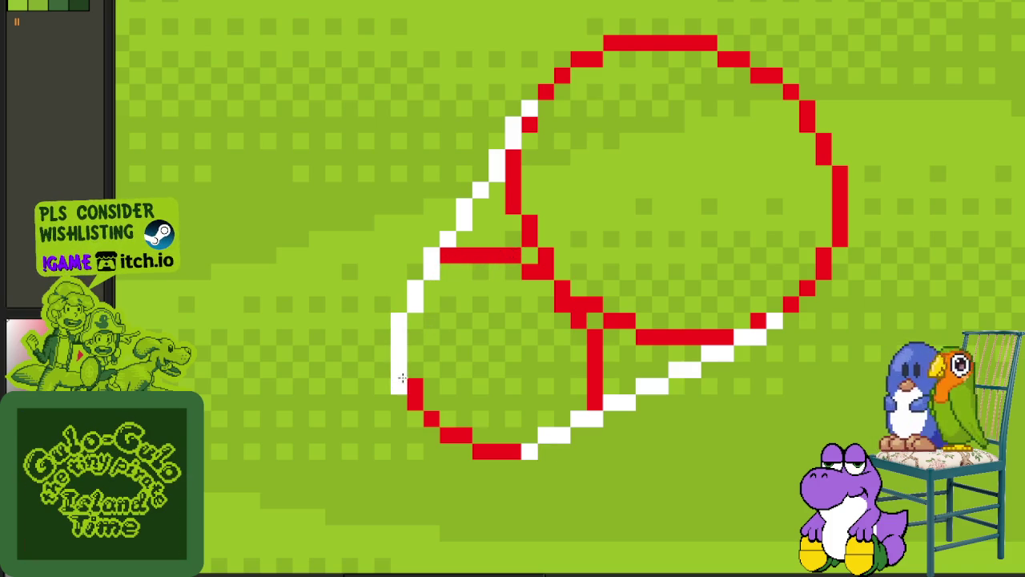
- Trace the circles' outer right and top arcs in white and close a one-pixel gap
{"action": "scroll", "coordinate": [561, 441], "scroll_direction": "up", "scroll_amount": 1}
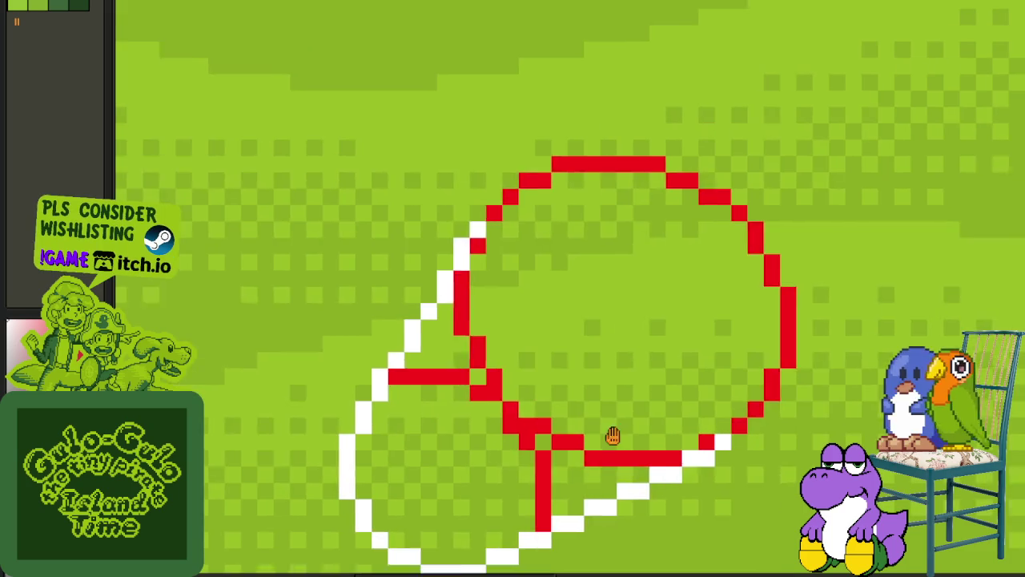
{"action": "scroll", "coordinate": [665, 435], "scroll_direction": "up", "scroll_amount": 1}
{"action": "mouse_move", "coordinate": [763, 411]}
{"action": "left_mouse_down"}
{"action": "mouse_move", "coordinate": [789, 345]}
{"action": "mouse_move", "coordinate": [765, 243]}
{"action": "left_mouse_up"}
{"action": "left_click_drag", "start_coordinate": [759, 199], "coordinate": [748, 186]}
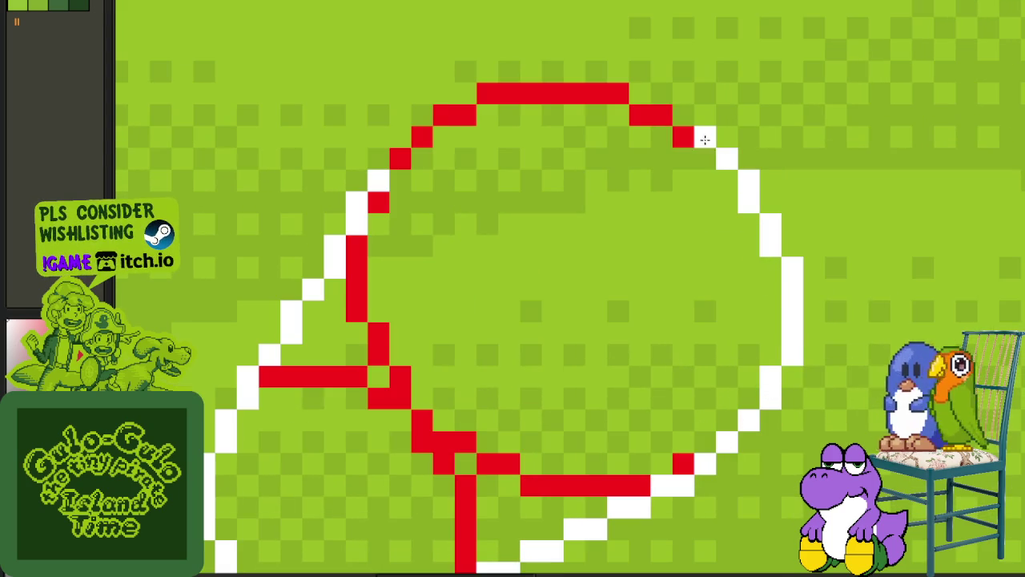
{"action": "mouse_move", "coordinate": [666, 122]}
{"action": "left_mouse_down"}
{"action": "mouse_move", "coordinate": [508, 109]}
{"action": "mouse_move", "coordinate": [449, 120]}
{"action": "mouse_move", "coordinate": [412, 152]}
{"action": "mouse_move", "coordinate": [390, 195]}
{"action": "left_mouse_up"}
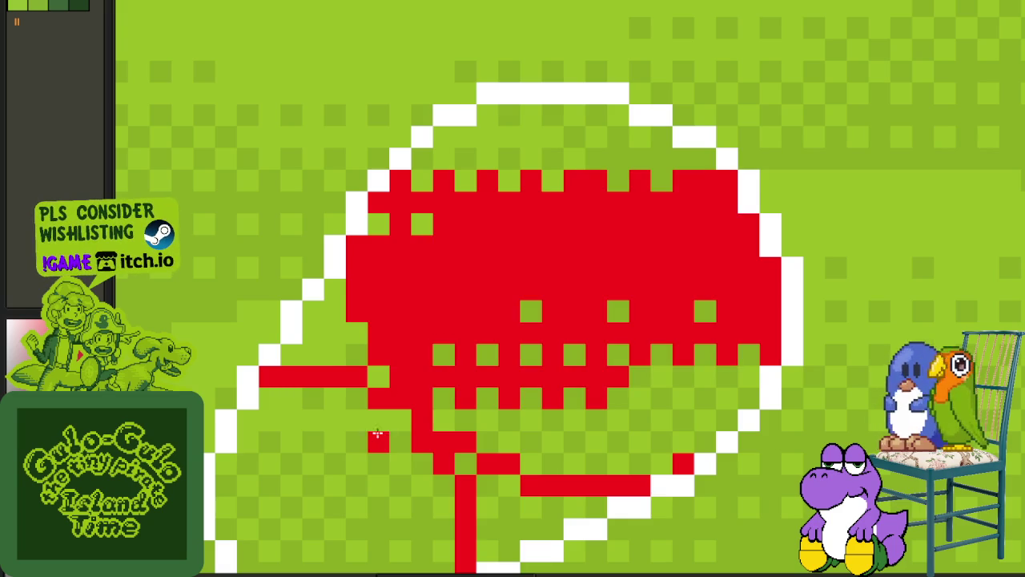
{"action": "scroll", "coordinate": [406, 480], "scroll_direction": "down", "scroll_amount": 2}
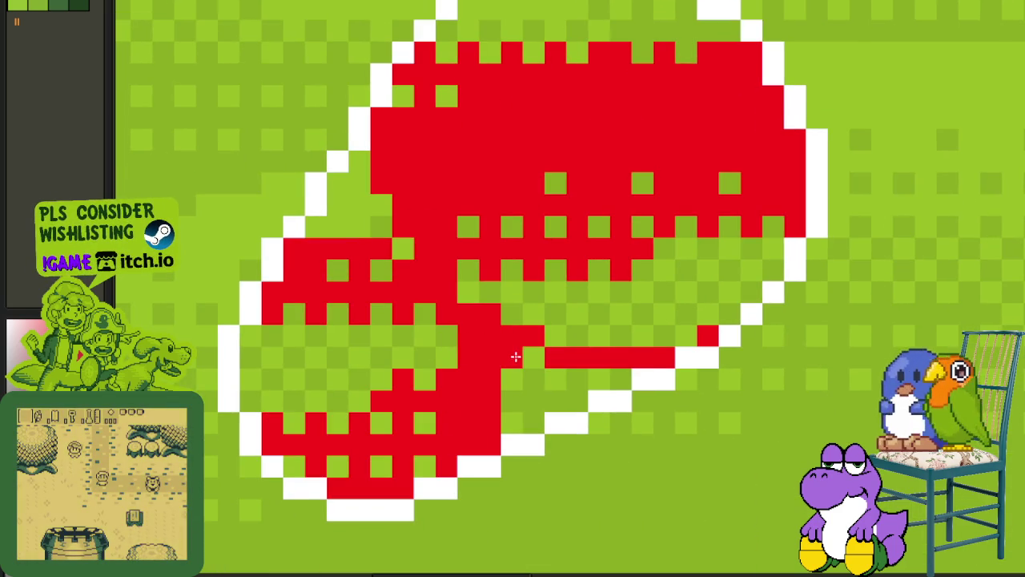
{"action": "left_click", "coordinate": [686, 336]}
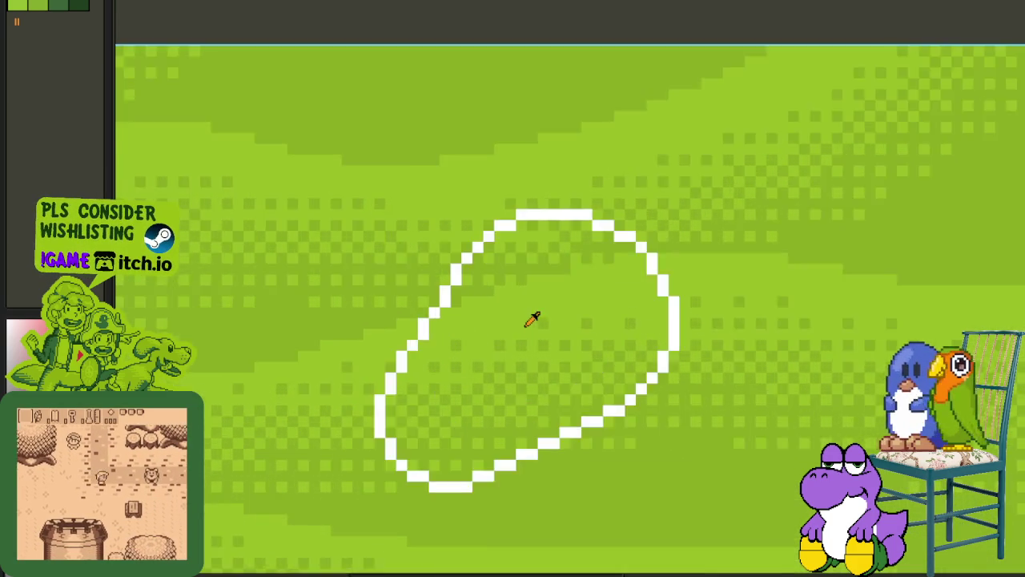
- Flood-fill the white outline's interior with darker green
{"action": "scroll", "coordinate": [532, 319], "scroll_direction": "up", "scroll_amount": 1}
{"action": "left_click", "coordinate": [505, 303]}
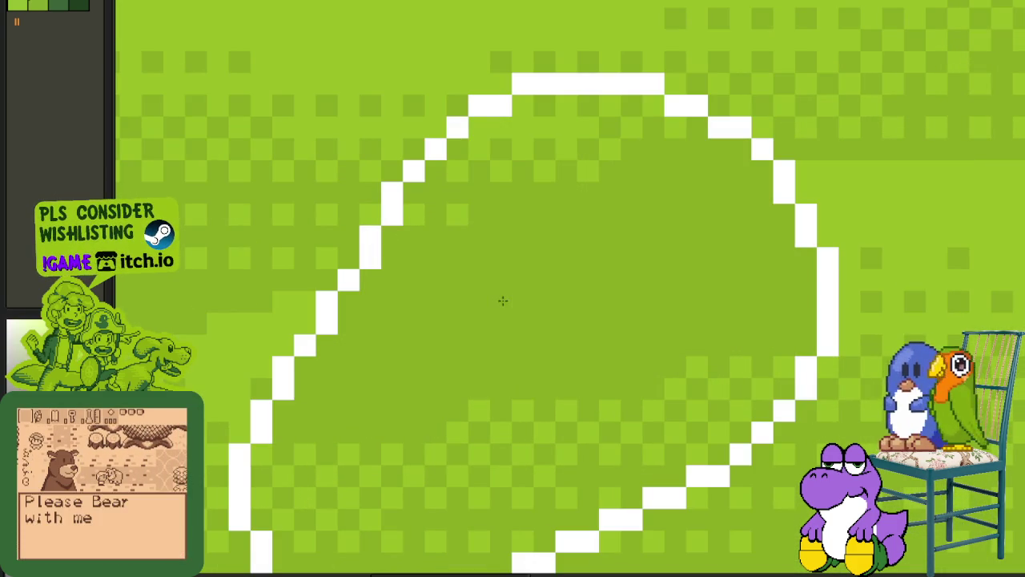
{"action": "scroll", "coordinate": [497, 376], "scroll_direction": "down", "scroll_amount": 1}
{"action": "scroll", "coordinate": [489, 366], "scroll_direction": "down", "scroll_amount": 1}
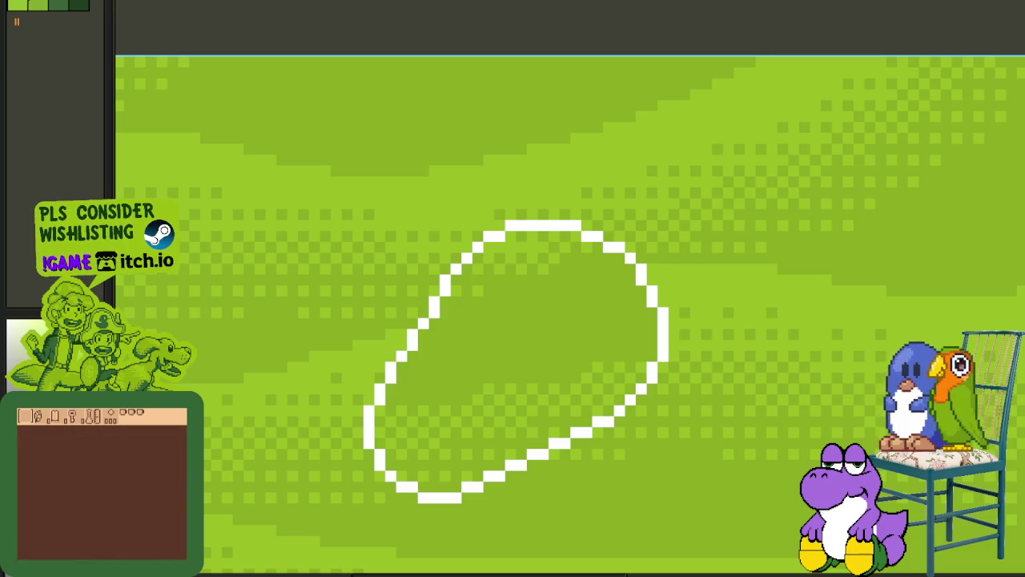
{"action": "scroll", "coordinate": [474, 302], "scroll_direction": "up", "scroll_amount": 2}
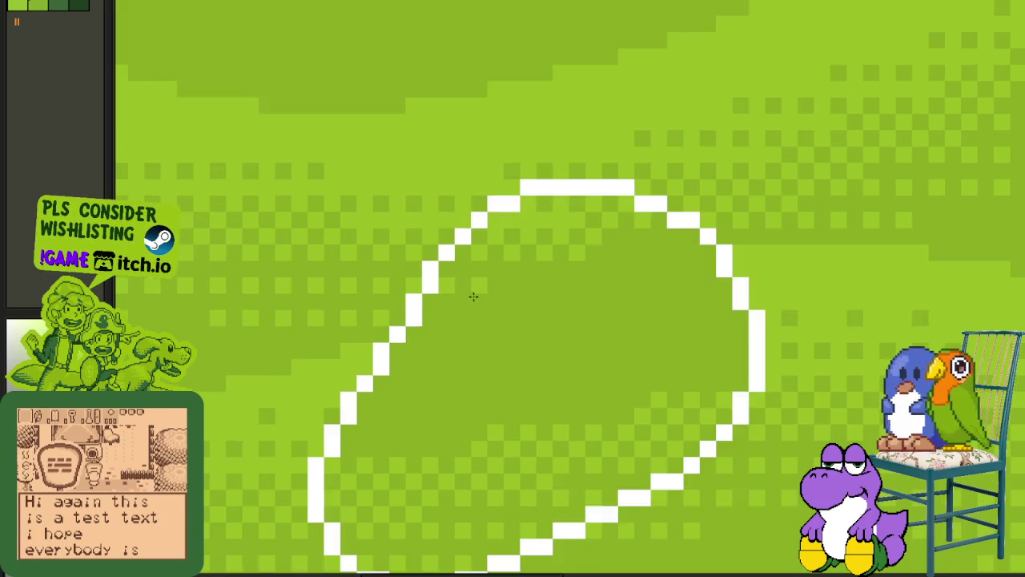
{"action": "scroll", "coordinate": [485, 290], "scroll_direction": "up", "scroll_amount": 1}
- Refill the outline's interior with a brighter green, then another green shade
{"action": "left_click", "coordinate": [517, 323]}
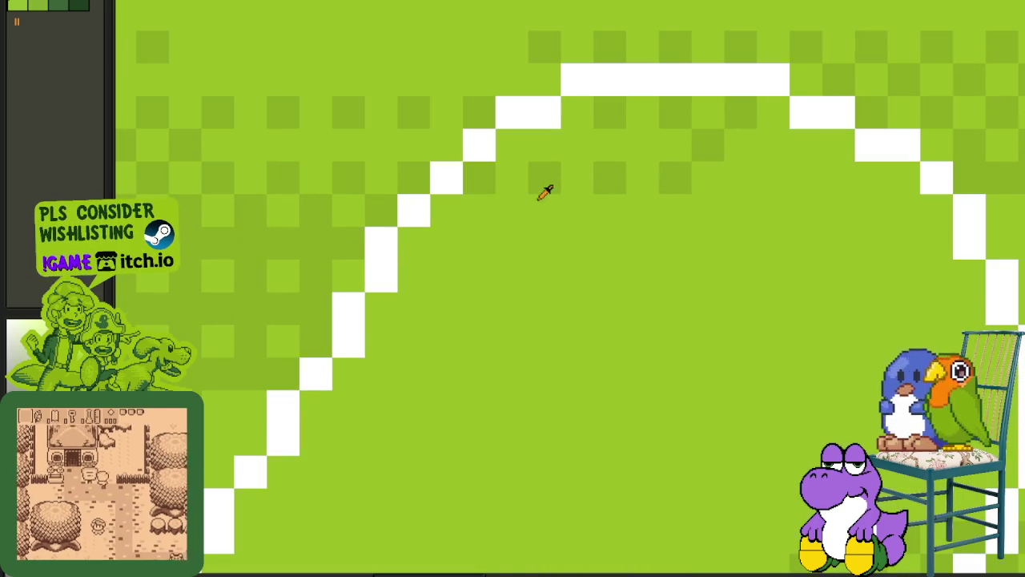
{"action": "scroll", "coordinate": [544, 192], "scroll_direction": "down", "scroll_amount": 1}
{"action": "scroll", "coordinate": [556, 232], "scroll_direction": "down", "scroll_amount": 2}
{"action": "scroll", "coordinate": [624, 222], "scroll_direction": "up", "scroll_amount": 1}
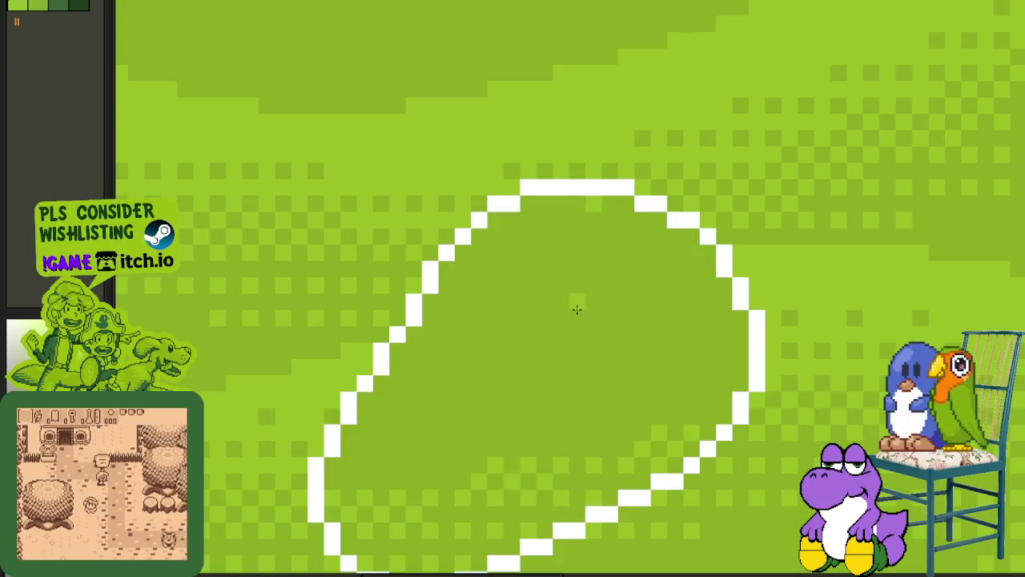
{"action": "left_click", "coordinate": [576, 309]}
{"action": "scroll", "coordinate": [547, 430], "scroll_direction": "down", "scroll_amount": 2}
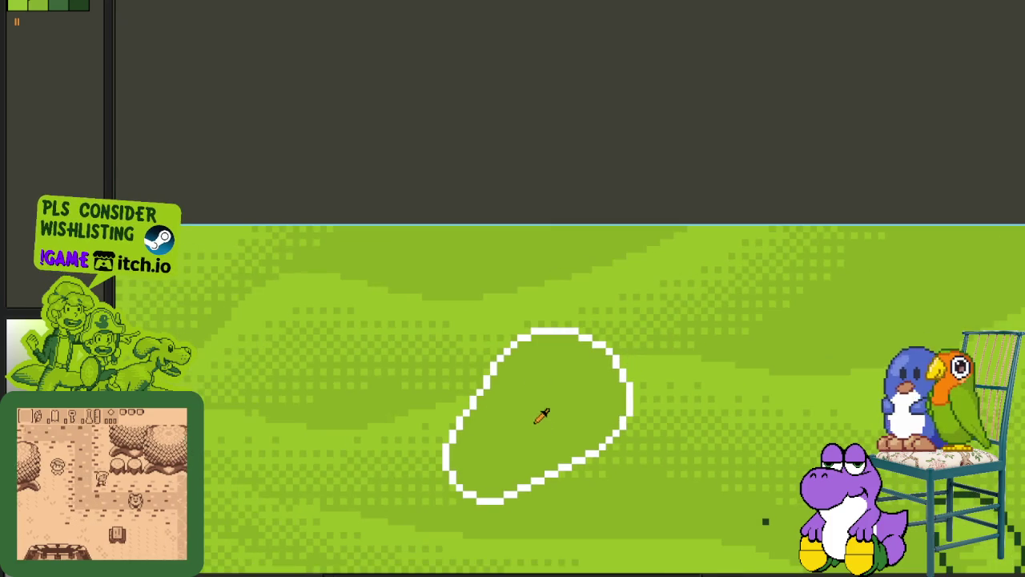
{"action": "scroll", "coordinate": [545, 363], "scroll_direction": "down", "scroll_amount": 1}
- Draw a small white oval loop off the shape's upper left
{"action": "mouse_move", "coordinate": [545, 363]}
{"action": "left_mouse_down"}
{"action": "mouse_move", "coordinate": [574, 258]}
{"action": "mouse_move", "coordinate": [550, 300]}
{"action": "left_mouse_up"}
{"action": "scroll", "coordinate": [574, 259], "scroll_direction": "down", "scroll_amount": 1}
{"action": "scroll", "coordinate": [513, 272], "scroll_direction": "up", "scroll_amount": 2}
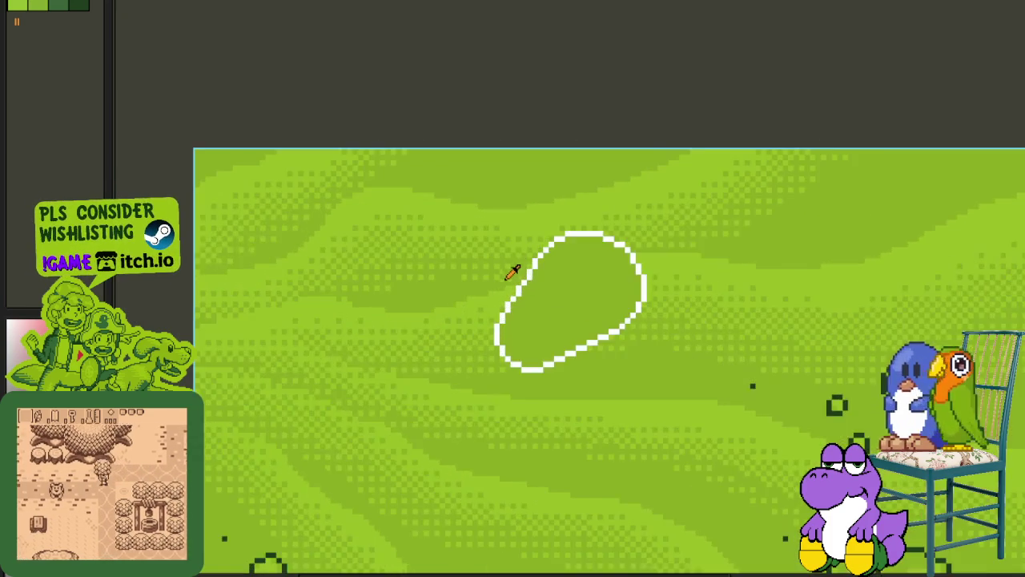
{"action": "scroll", "coordinate": [534, 277], "scroll_direction": "up", "scroll_amount": 1}
{"action": "scroll", "coordinate": [529, 278], "scroll_direction": "up", "scroll_amount": 1}
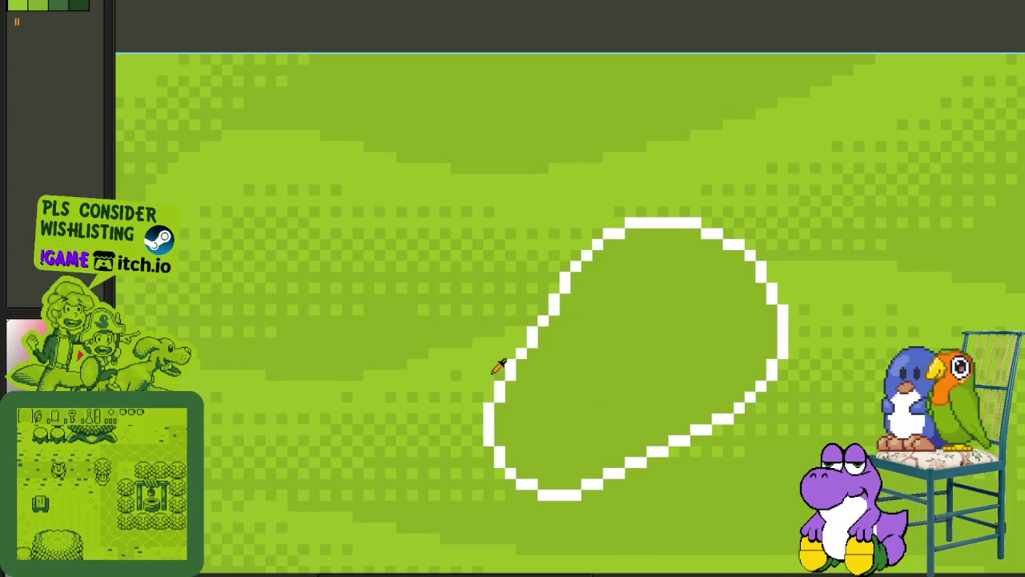
{"action": "scroll", "coordinate": [510, 265], "scroll_direction": "up", "scroll_amount": 1}
{"action": "left_click_drag", "start_coordinate": [464, 254], "coordinate": [550, 352]}
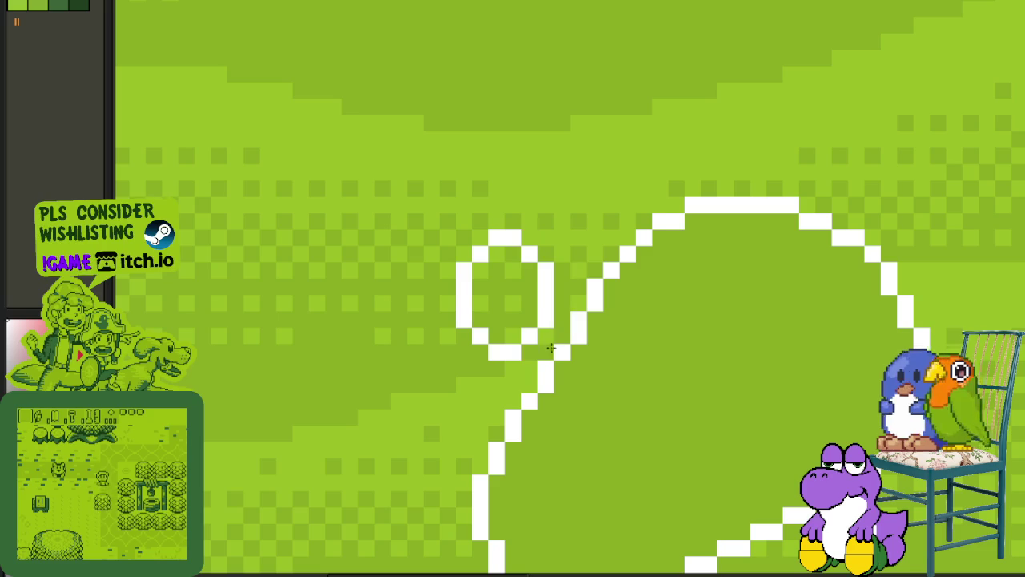
{"action": "key", "text": "ctrl+z"}
{"action": "left_click_drag", "start_coordinate": [480, 238], "coordinate": [484, 240]}
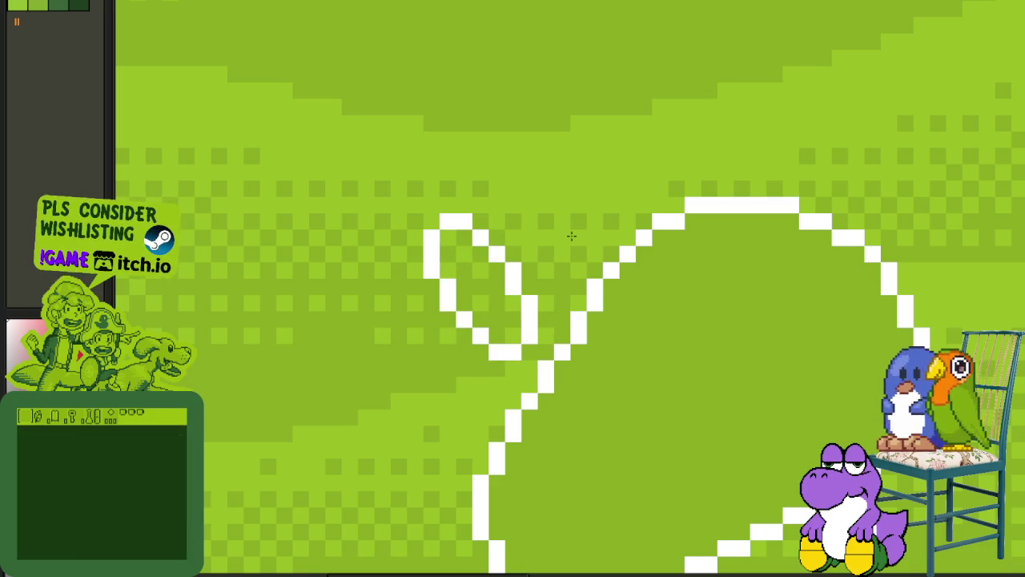
{"action": "scroll", "coordinate": [572, 236], "scroll_direction": "down", "scroll_amount": 2}
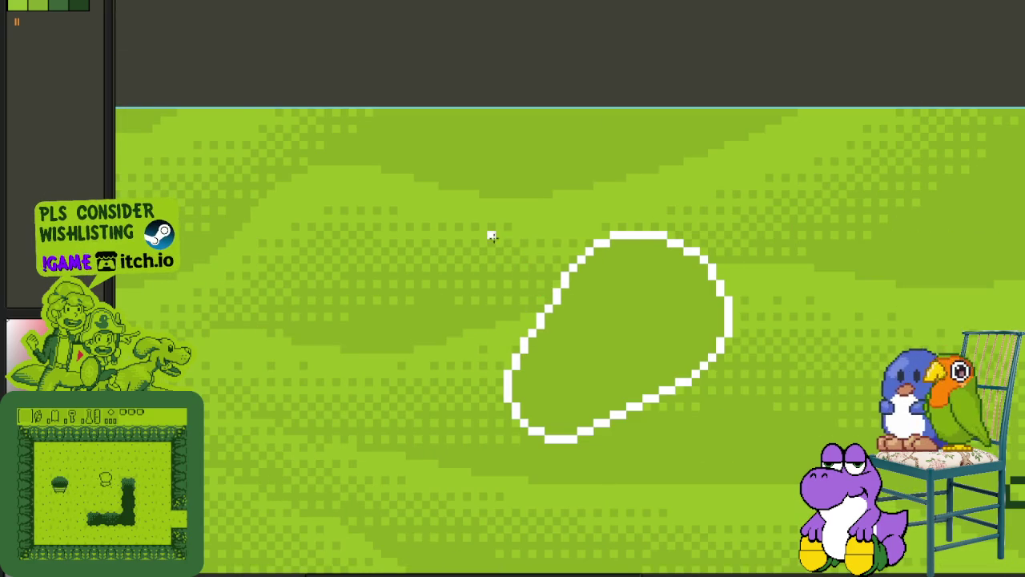
{"action": "scroll", "coordinate": [490, 239], "scroll_direction": "up", "scroll_amount": 1}
{"action": "left_click_drag", "start_coordinate": [488, 243], "coordinate": [554, 345]}
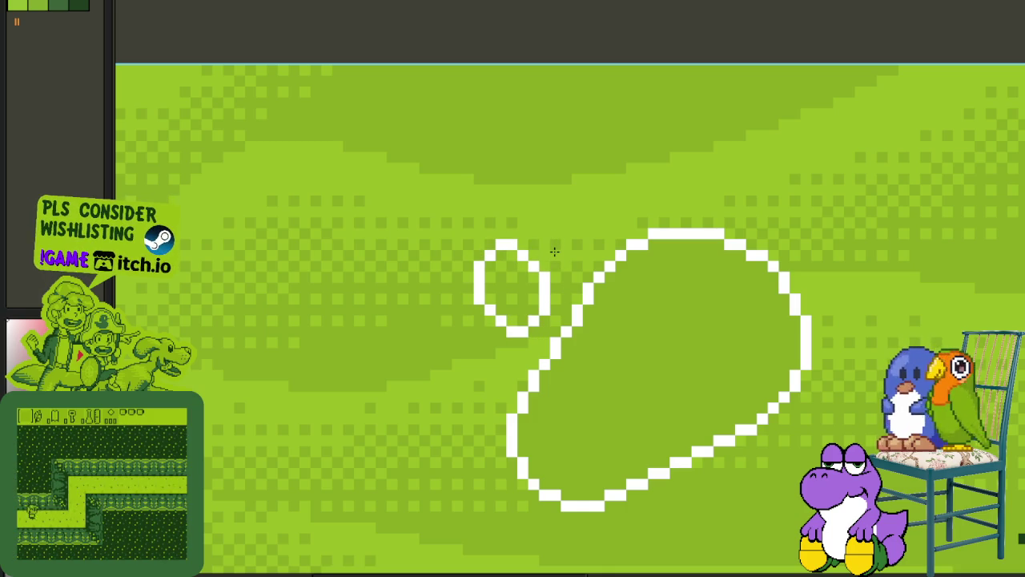
- Draw a widened double-loop white outline at the shape's base
{"action": "left_click_drag", "start_coordinate": [664, 438], "coordinate": [622, 382]}
{"action": "scroll", "coordinate": [623, 382], "scroll_direction": "up", "scroll_amount": 1}
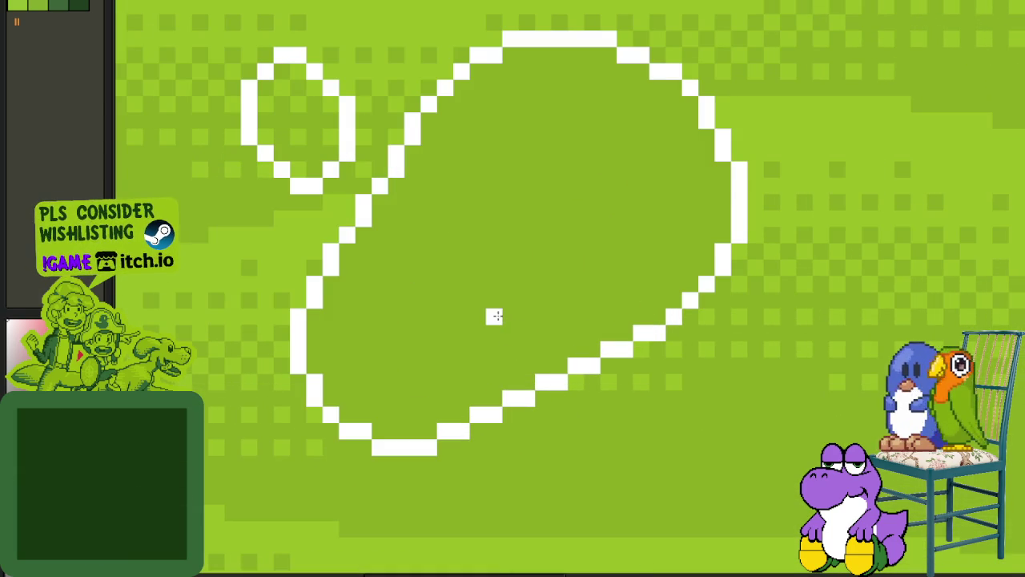
{"action": "left_click_drag", "start_coordinate": [494, 316], "coordinate": [607, 473]}
{"action": "left_click_drag", "start_coordinate": [630, 371], "coordinate": [637, 324]}
{"action": "scroll", "coordinate": [499, 297], "scroll_direction": "down", "scroll_amount": 2}
{"action": "scroll", "coordinate": [435, 297], "scroll_direction": "up", "scroll_amount": 1}
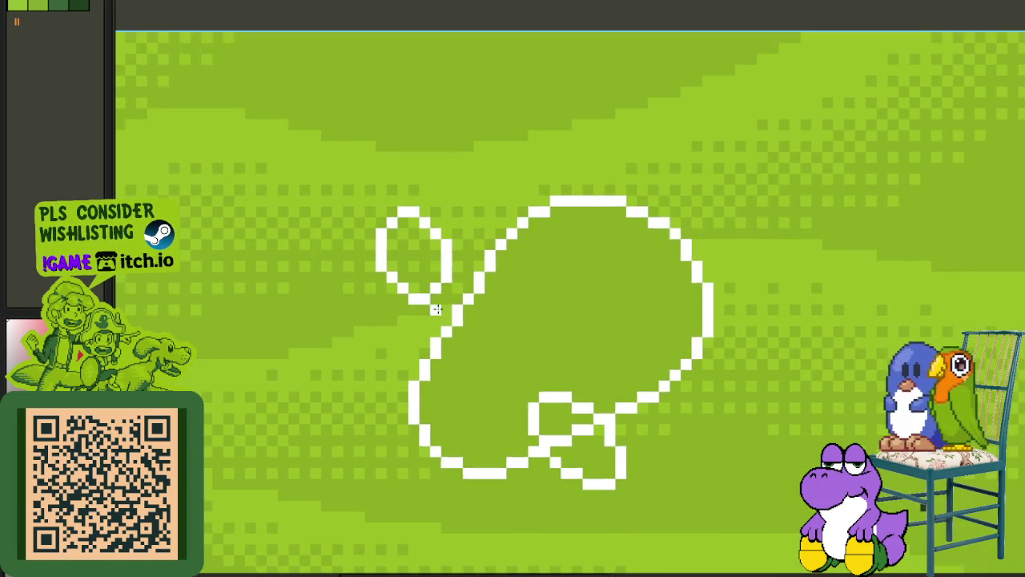
- Extend the left outline column and add white pixels along the lower outline
{"action": "scroll", "coordinate": [378, 280], "scroll_direction": "up", "scroll_amount": 3}
{"action": "scroll", "coordinate": [382, 265], "scroll_direction": "up", "scroll_amount": 1}
{"action": "mouse_move", "coordinate": [389, 293]}
{"action": "left_mouse_down"}
{"action": "mouse_move", "coordinate": [382, 197]}
{"action": "mouse_move", "coordinate": [366, 153]}
{"action": "mouse_move", "coordinate": [369, 275]}
{"action": "left_mouse_up"}
{"action": "left_click", "coordinate": [389, 336]}
{"action": "left_click", "coordinate": [572, 451]}
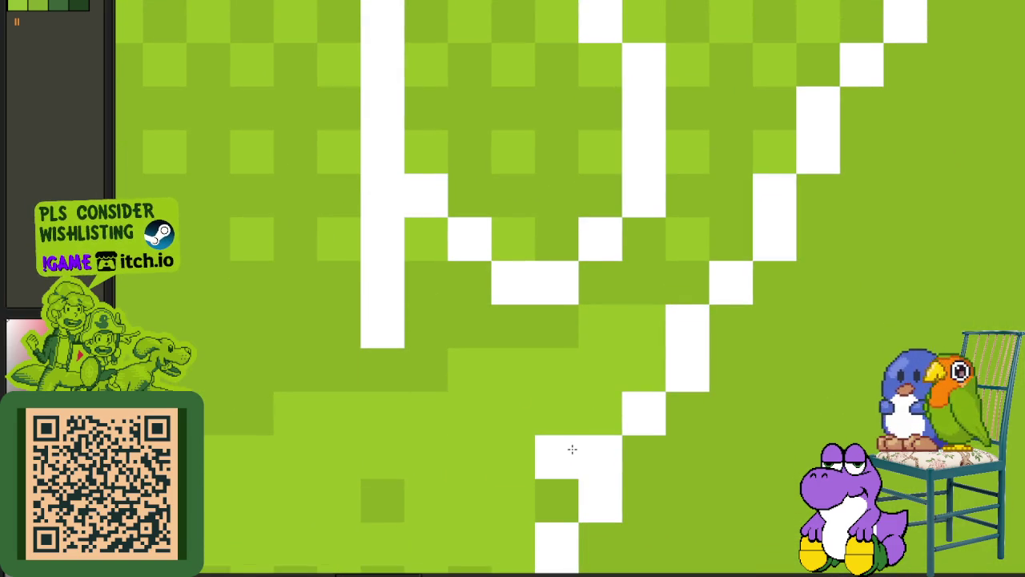
{"action": "left_click", "coordinate": [499, 425]}
{"action": "left_click", "coordinate": [476, 410]}
{"action": "left_click", "coordinate": [437, 379]}
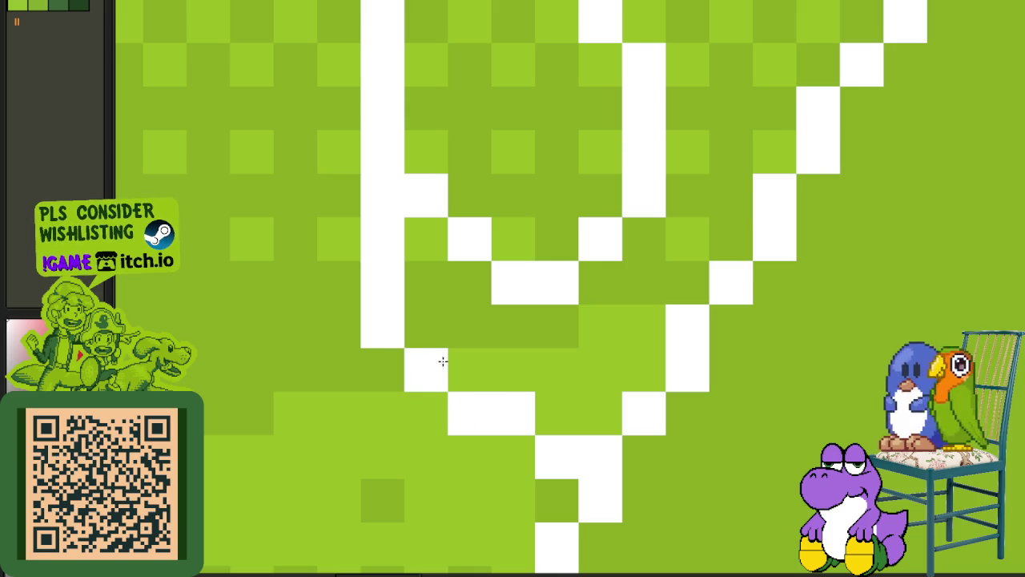
- Rebuild the left white column, erasing its lower cells and clearing a stray cell
{"action": "scroll", "coordinate": [443, 361], "scroll_direction": "down", "scroll_amount": 2}
{"action": "scroll", "coordinate": [508, 332], "scroll_direction": "up", "scroll_amount": 2}
{"action": "left_click_drag", "start_coordinate": [457, 281], "coordinate": [419, 296]}
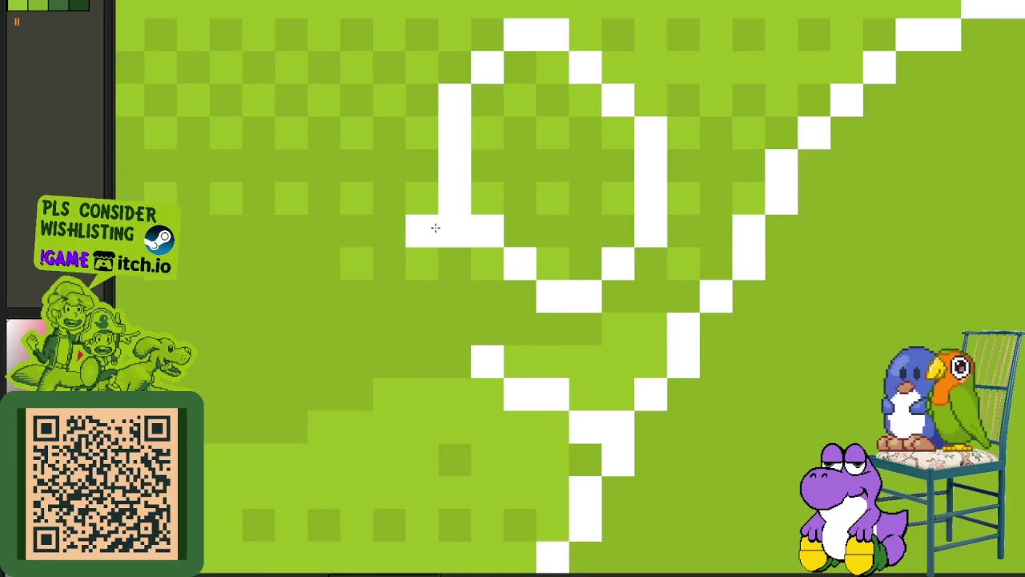
{"action": "left_click", "coordinate": [422, 199]}
{"action": "left_click", "coordinate": [422, 263]}
{"action": "left_click", "coordinate": [453, 232]}
{"action": "left_click", "coordinate": [422, 295]}
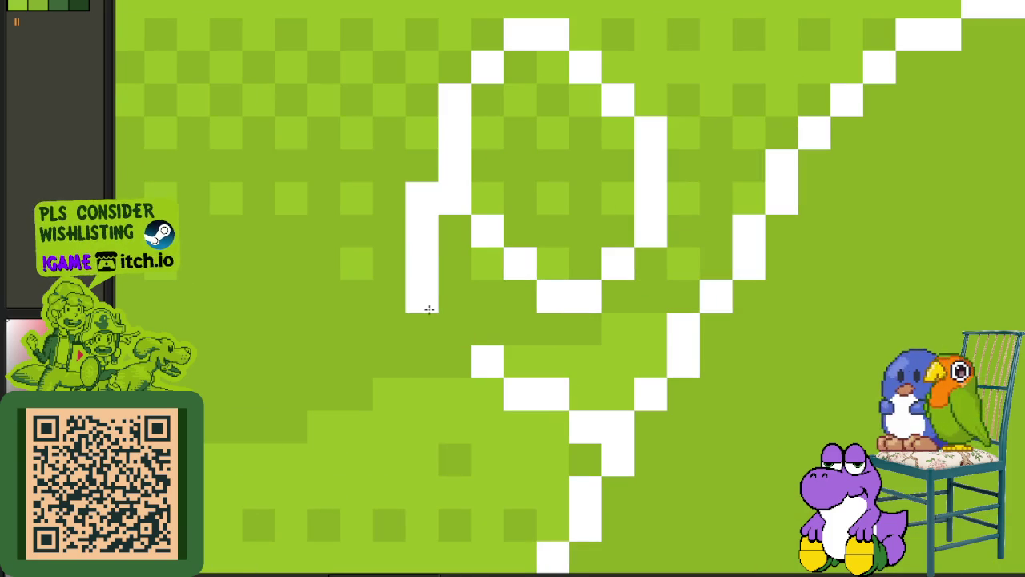
- Add white cells below the left column and shift its lower end one cell right
{"action": "left_click", "coordinate": [433, 330]}
{"action": "left_click", "coordinate": [454, 361]}
{"action": "left_click", "coordinate": [459, 333]}
{"action": "left_click", "coordinate": [454, 360]}
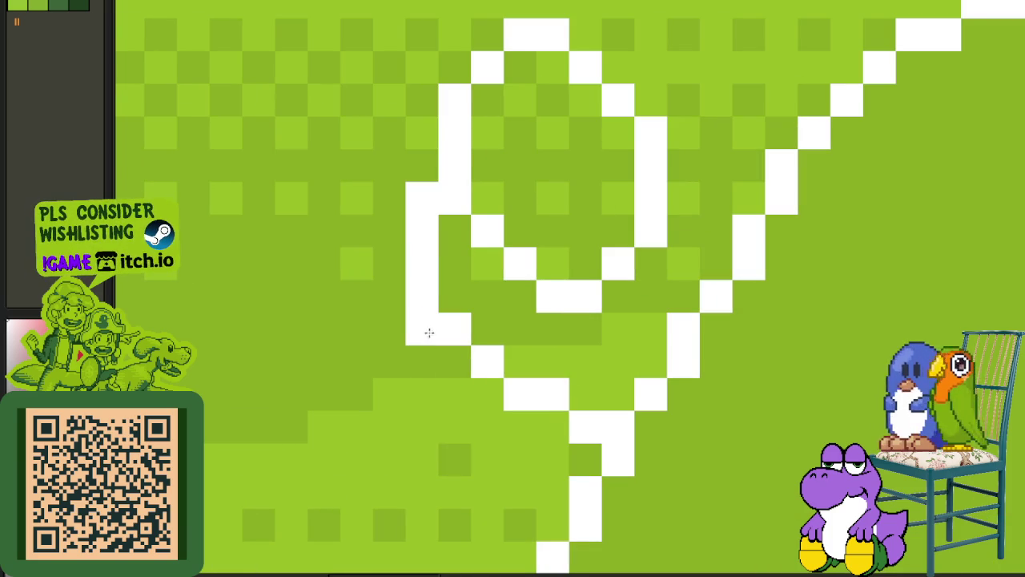
{"action": "left_click", "coordinate": [429, 333]}
{"action": "left_click", "coordinate": [423, 296]}
{"action": "left_click", "coordinate": [441, 299]}
- Extend the lower-right stroke with white pixels and erase a stray outline cell
{"action": "left_click_drag", "start_coordinate": [613, 335], "coordinate": [403, 201]}
{"action": "left_click", "coordinate": [558, 303]}
{"action": "left_click", "coordinate": [557, 334]}
{"action": "left_click", "coordinate": [557, 335]}
{"action": "left_click", "coordinate": [590, 334]}
{"action": "left_click", "coordinate": [460, 236]}
- Add and erase white cells around the lower loop, removing the small bar inside it
{"action": "scroll", "coordinate": [461, 236], "scroll_direction": "down", "scroll_amount": 3}
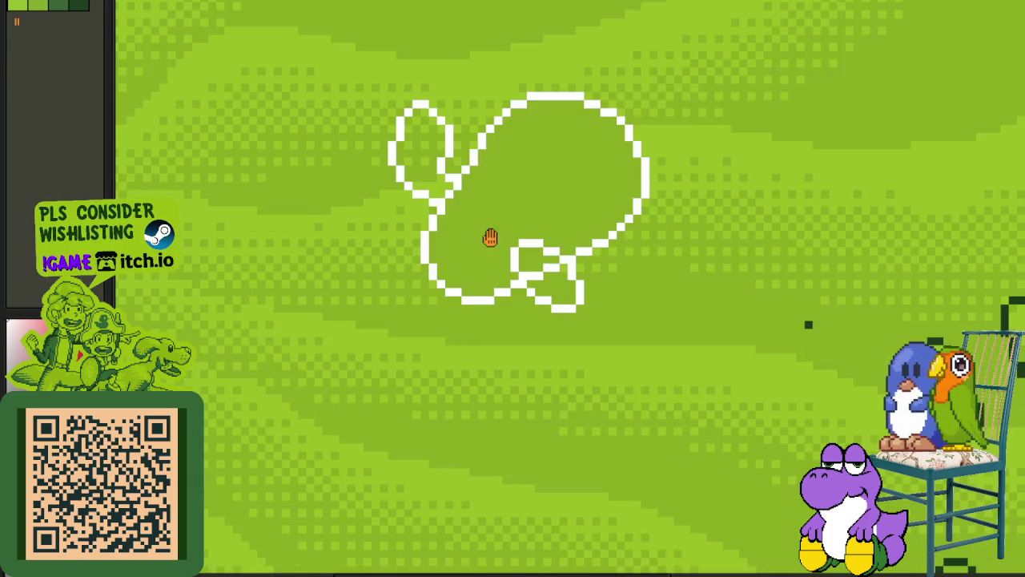
{"action": "scroll", "coordinate": [547, 290], "scroll_direction": "up", "scroll_amount": 4}
{"action": "scroll", "coordinate": [548, 289], "scroll_direction": "up", "scroll_amount": 1}
{"action": "left_click", "coordinate": [556, 341]}
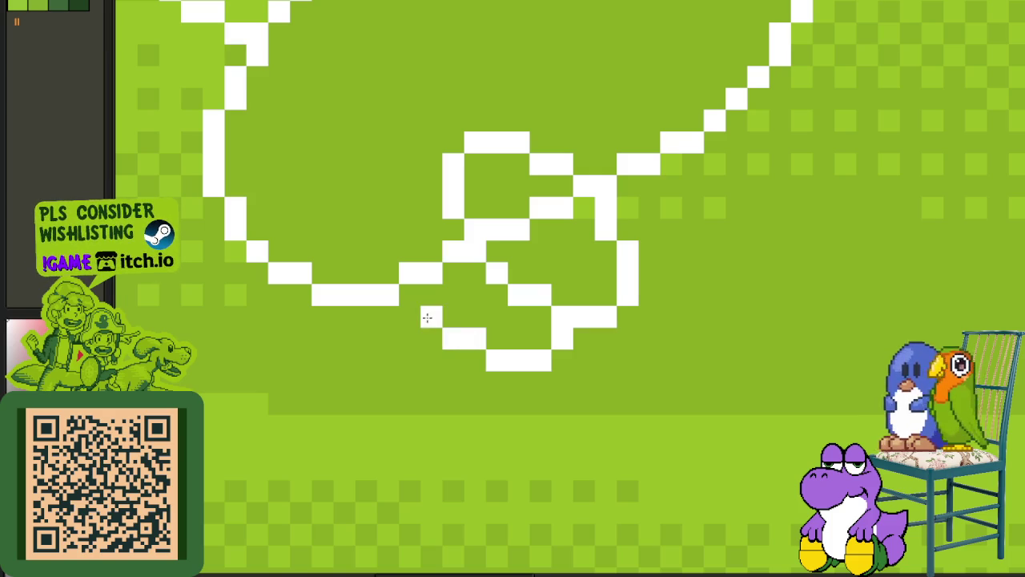
{"action": "left_click", "coordinate": [407, 267]}
{"action": "mouse_move", "coordinate": [433, 274]}
{"action": "left_mouse_down"}
{"action": "mouse_move", "coordinate": [454, 252]}
{"action": "mouse_move", "coordinate": [523, 227]}
{"action": "mouse_move", "coordinate": [540, 201]}
{"action": "left_mouse_up"}
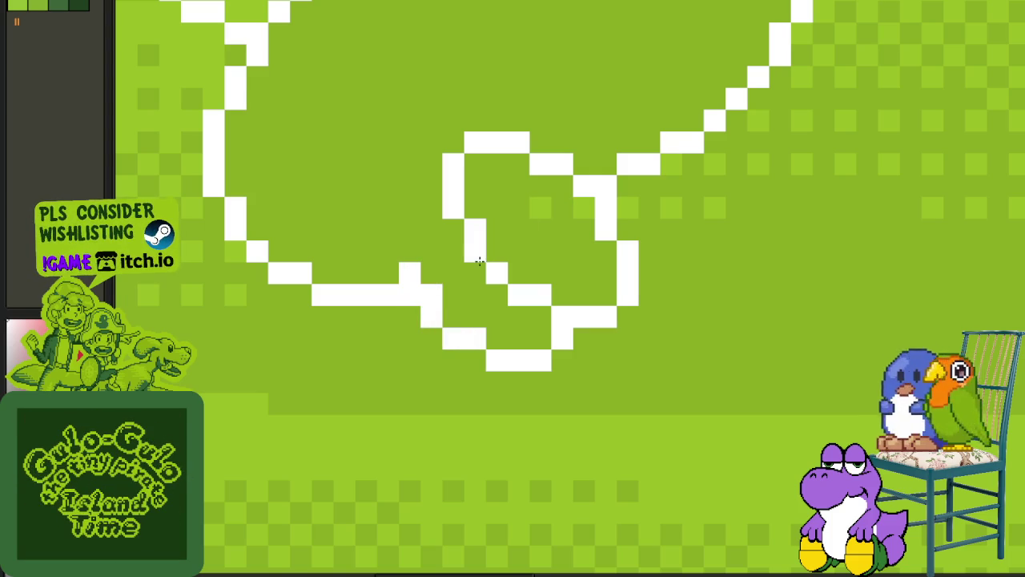
{"action": "left_click", "coordinate": [502, 275]}
{"action": "left_click", "coordinate": [541, 293]}
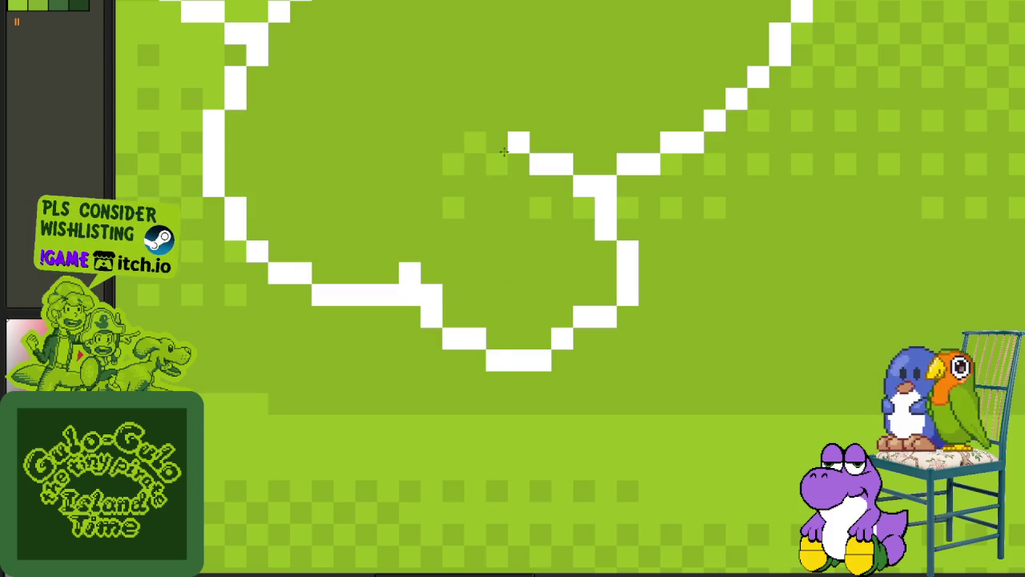
- Touch up the outline pixels on the small lower lobe
{"action": "left_click_drag", "start_coordinate": [484, 208], "coordinate": [469, 230]}
{"action": "left_click", "coordinate": [495, 210]}
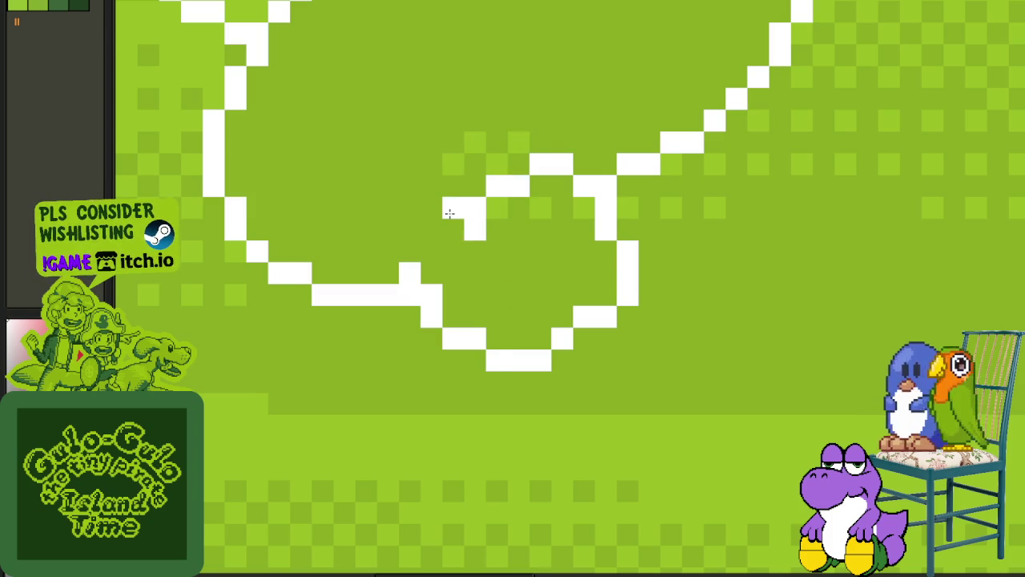
{"action": "scroll", "coordinate": [450, 212], "scroll_direction": "down", "scroll_amount": 2}
{"action": "scroll", "coordinate": [473, 206], "scroll_direction": "up", "scroll_amount": 1}
{"action": "scroll", "coordinate": [464, 211], "scroll_direction": "down", "scroll_amount": 1}
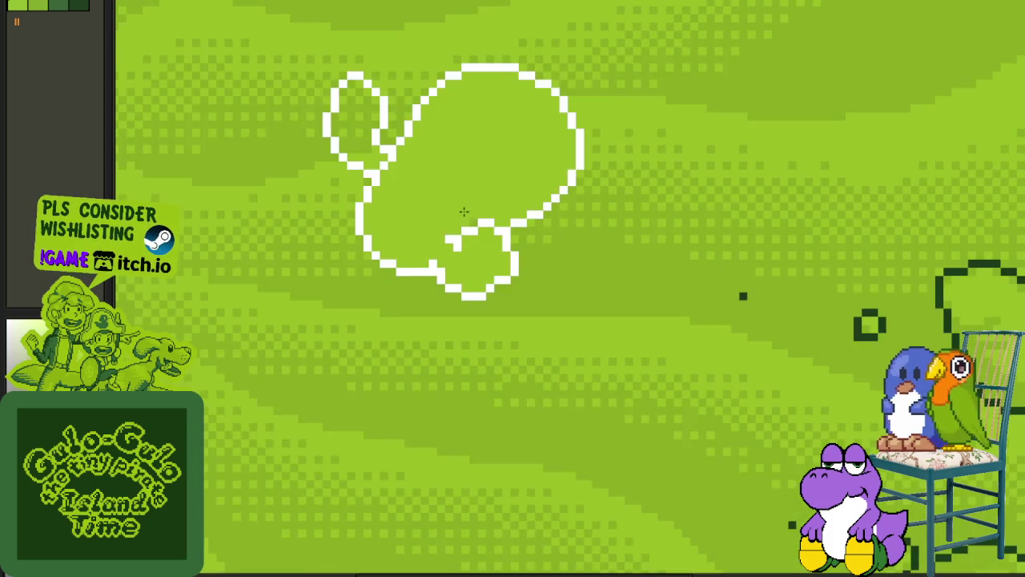
{"action": "scroll", "coordinate": [463, 211], "scroll_direction": "up", "scroll_amount": 2}
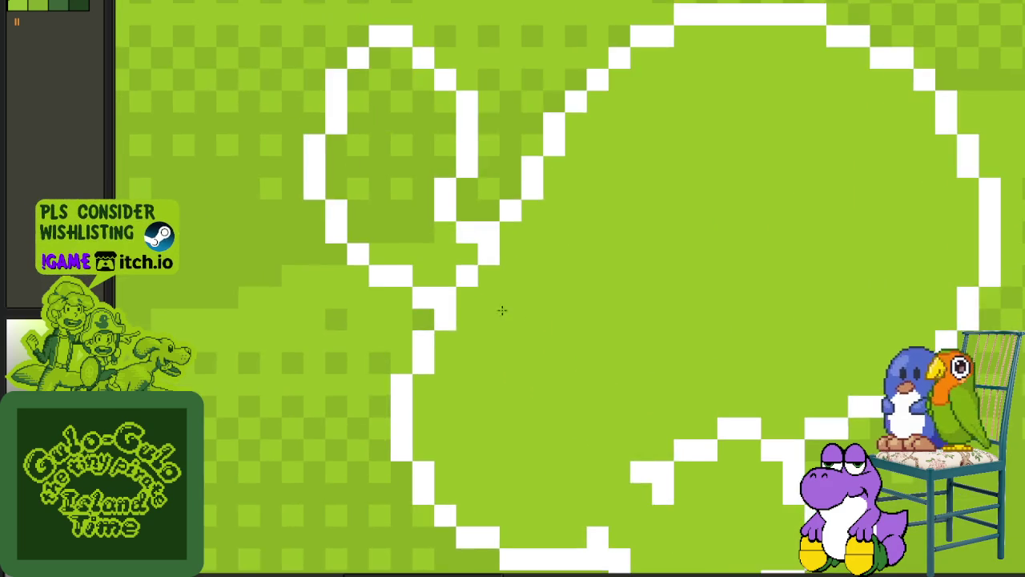
- Test-fill the cactus's left arm loop with green, undoing the darker fill
{"action": "left_click_drag", "start_coordinate": [375, 176], "coordinate": [435, 238]}
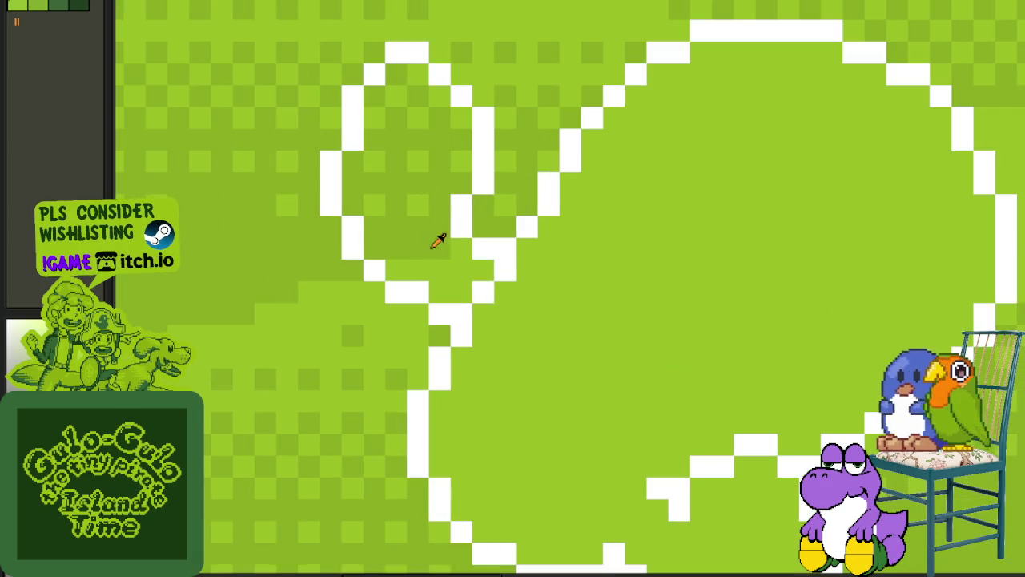
{"action": "left_click", "coordinate": [426, 207]}
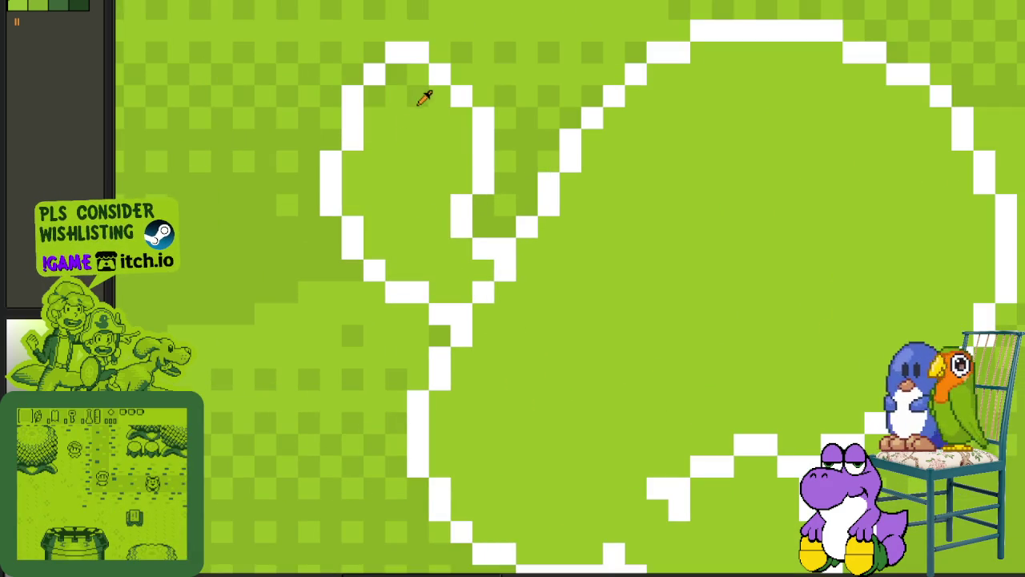
{"action": "left_click", "coordinate": [401, 133]}
{"action": "key", "text": "ctrl+z"}
- Preview replacing the white outline colour #FFFFFF with dark green #0F380F
{"action": "scroll", "coordinate": [409, 144], "scroll_direction": "down", "scroll_amount": 2}
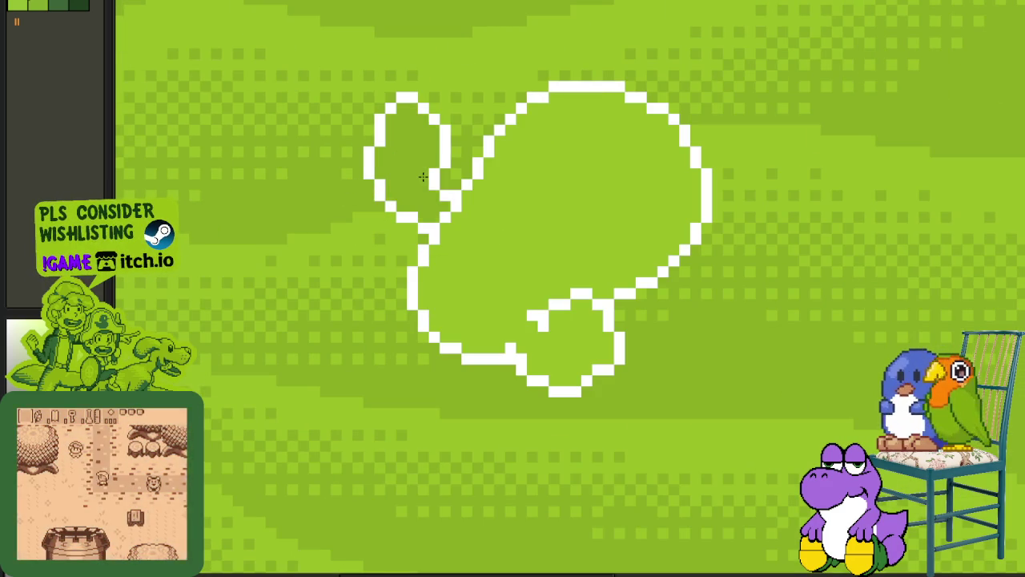
{"action": "scroll", "coordinate": [558, 318], "scroll_direction": "down", "scroll_amount": 1}
{"action": "scroll", "coordinate": [558, 318], "scroll_direction": "down", "scroll_amount": 1}
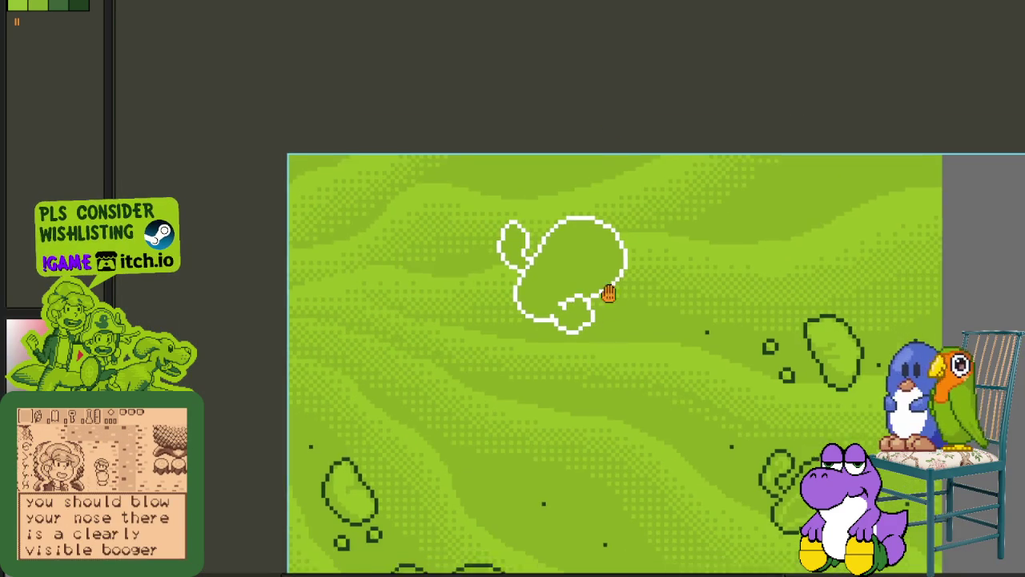
{"action": "scroll", "coordinate": [713, 329], "scroll_direction": "down", "scroll_amount": 2}
{"action": "scroll", "coordinate": [813, 364], "scroll_direction": "up", "scroll_amount": 2}
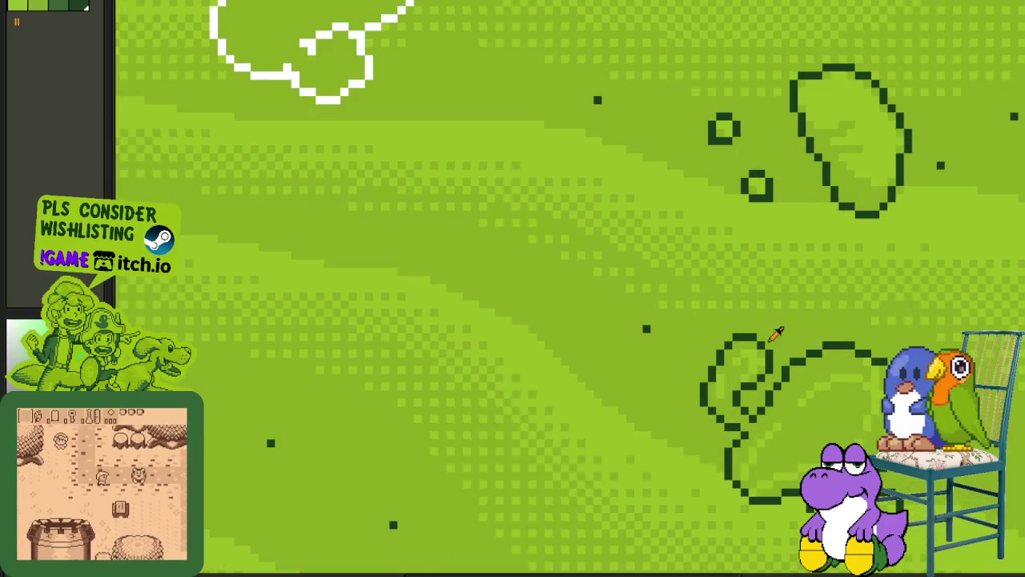
{"action": "scroll", "coordinate": [778, 339], "scroll_direction": "down", "scroll_amount": 1}
{"action": "scroll", "coordinate": [636, 257], "scroll_direction": "up", "scroll_amount": 1}
{"action": "scroll", "coordinate": [655, 279], "scroll_direction": "up", "scroll_amount": 1}
{"action": "key", "text": "shift+r"}
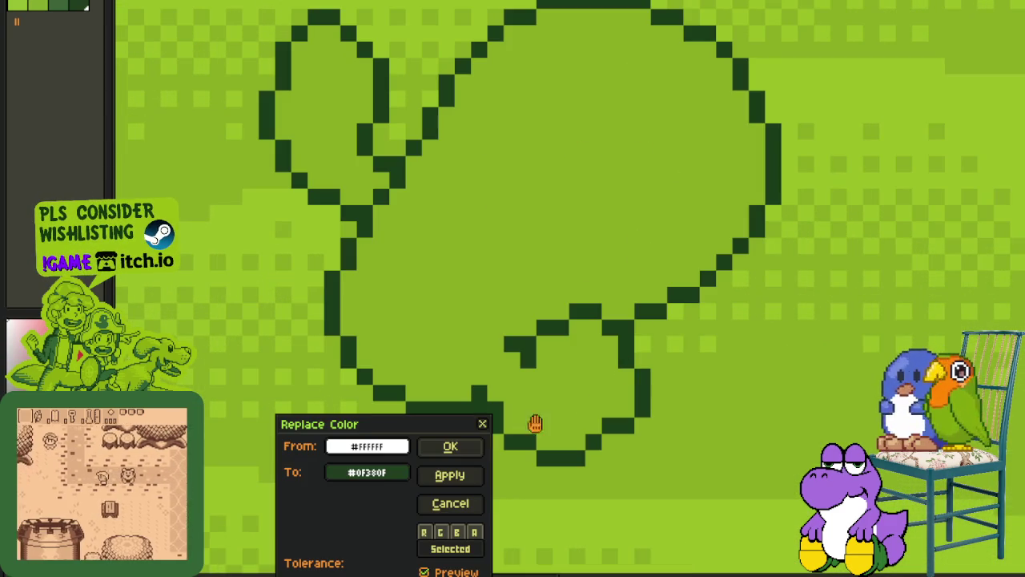
- Apply the white-to-#0F380F replacement and survey the whole desert map
{"action": "left_click", "coordinate": [471, 445]}
{"action": "scroll", "coordinate": [486, 396], "scroll_direction": "down", "scroll_amount": 3}
{"action": "scroll", "coordinate": [485, 395], "scroll_direction": "down", "scroll_amount": 3}
{"action": "mouse_move", "coordinate": [556, 268]}
{"action": "left_mouse_down"}
{"action": "mouse_move", "coordinate": [569, 208]}
{"action": "mouse_move", "coordinate": [591, 176]}
{"action": "left_mouse_up"}
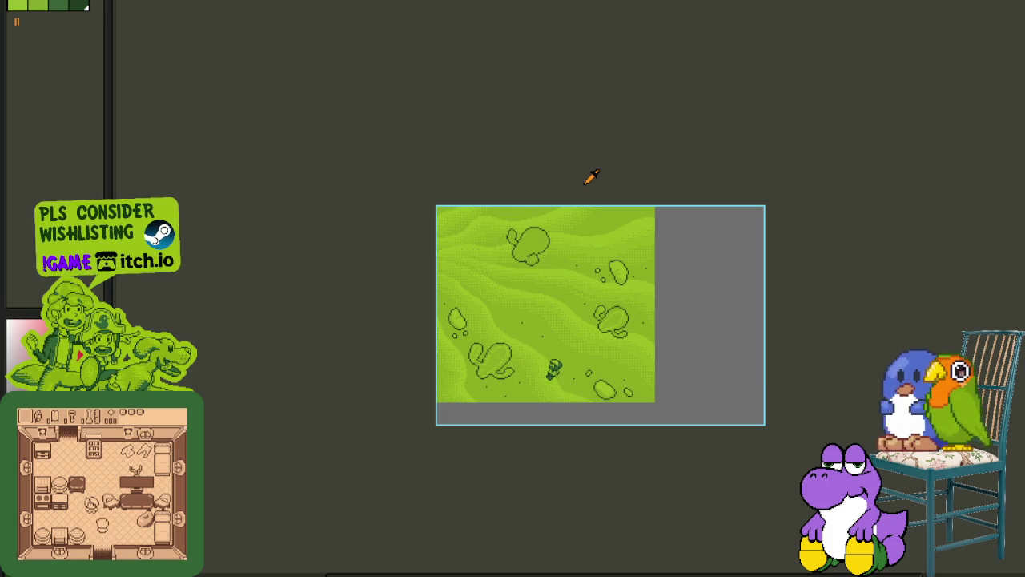
- Zoom and pan back until the dark-green-outlined cactus is centred in view
{"action": "scroll", "coordinate": [581, 277], "scroll_direction": "up", "scroll_amount": 3}
{"action": "scroll", "coordinate": [717, 317], "scroll_direction": "up", "scroll_amount": 1}
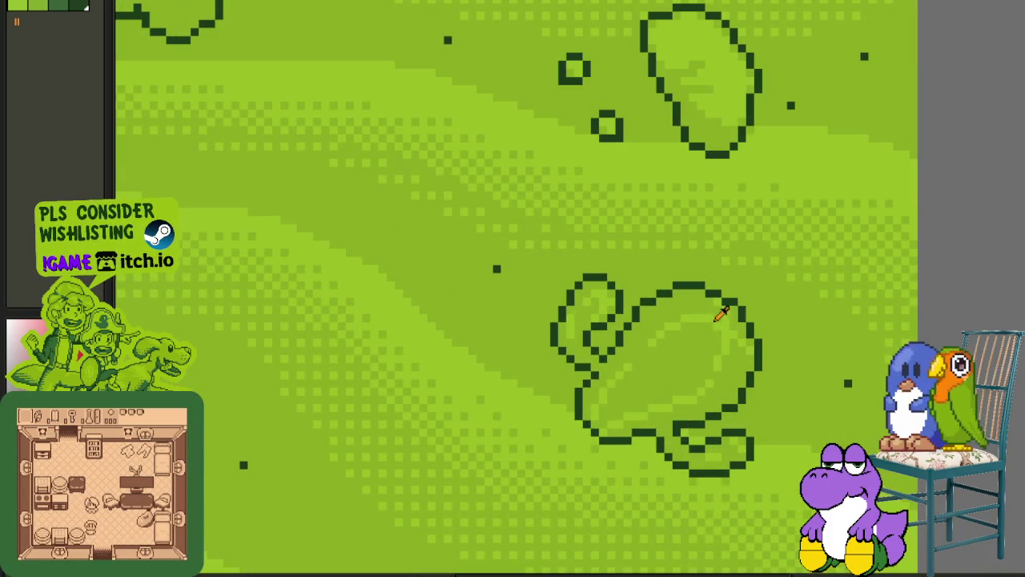
{"action": "scroll", "coordinate": [720, 316], "scroll_direction": "down", "scroll_amount": 2}
{"action": "mouse_move", "coordinate": [596, 255]}
{"action": "left_mouse_down"}
{"action": "mouse_move", "coordinate": [634, 320]}
{"action": "mouse_move", "coordinate": [649, 290]}
{"action": "left_mouse_up"}
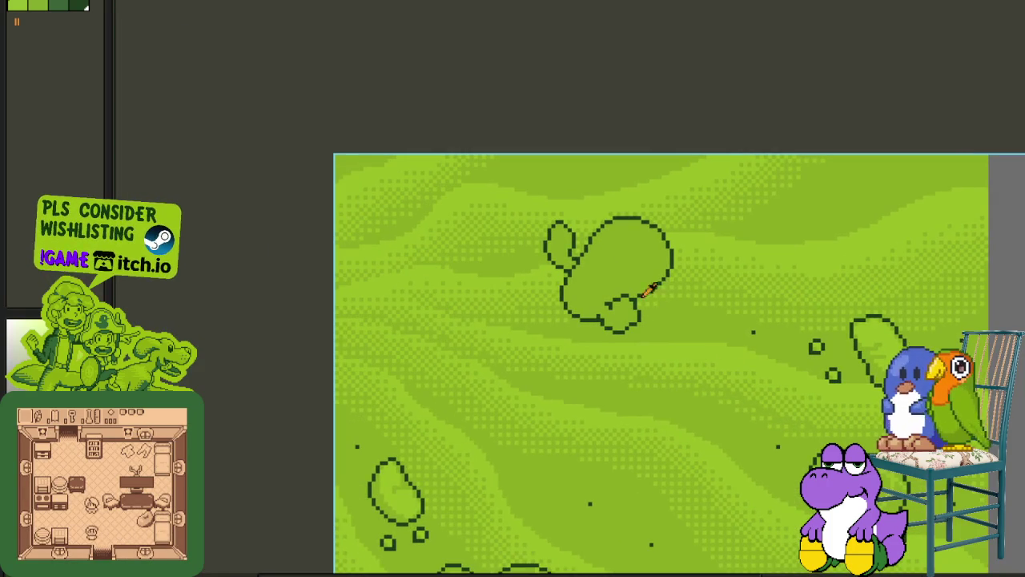
{"action": "scroll", "coordinate": [608, 234], "scroll_direction": "up", "scroll_amount": 1}
{"action": "scroll", "coordinate": [561, 321], "scroll_direction": "up", "scroll_amount": 1}
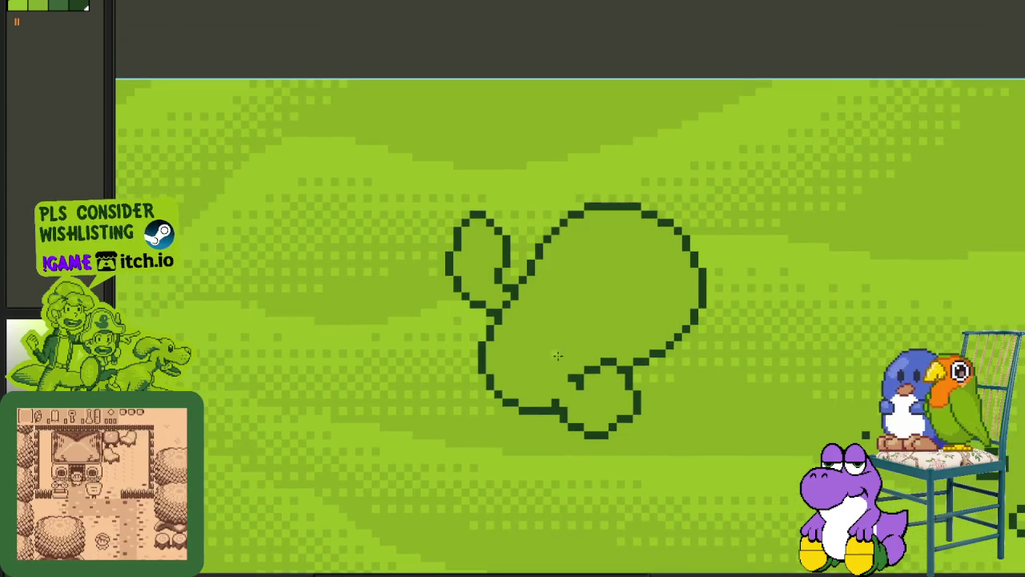
{"action": "left_click_drag", "start_coordinate": [564, 350], "coordinate": [507, 361]}
{"action": "scroll", "coordinate": [507, 360], "scroll_direction": "up", "scroll_amount": 1}
- Paint a light-green diagonal highlight across the cactus body
{"action": "mouse_move", "coordinate": [319, 451]}
{"action": "left_mouse_down"}
{"action": "mouse_move", "coordinate": [666, 210]}
{"action": "mouse_move", "coordinate": [508, 205]}
{"action": "mouse_move", "coordinate": [549, 177]}
{"action": "mouse_move", "coordinate": [535, 174]}
{"action": "left_mouse_up"}
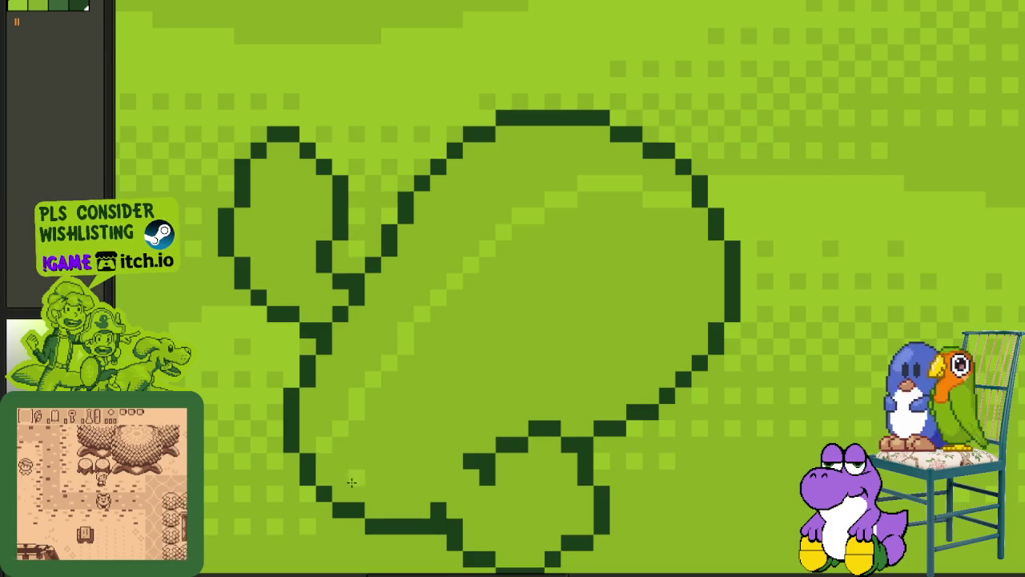
{"action": "mouse_move", "coordinate": [351, 482]}
{"action": "left_mouse_down"}
{"action": "mouse_move", "coordinate": [619, 147]}
{"action": "mouse_move", "coordinate": [618, 297]}
{"action": "mouse_move", "coordinate": [697, 256]}
{"action": "mouse_move", "coordinate": [680, 281]}
{"action": "left_mouse_up"}
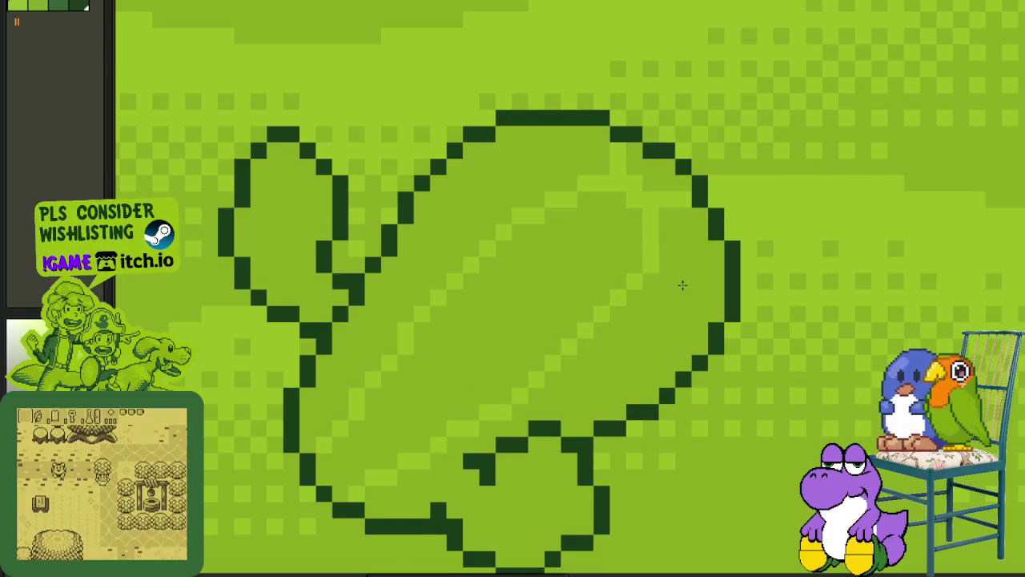
{"action": "scroll", "coordinate": [292, 196], "scroll_direction": "up", "scroll_amount": 1}
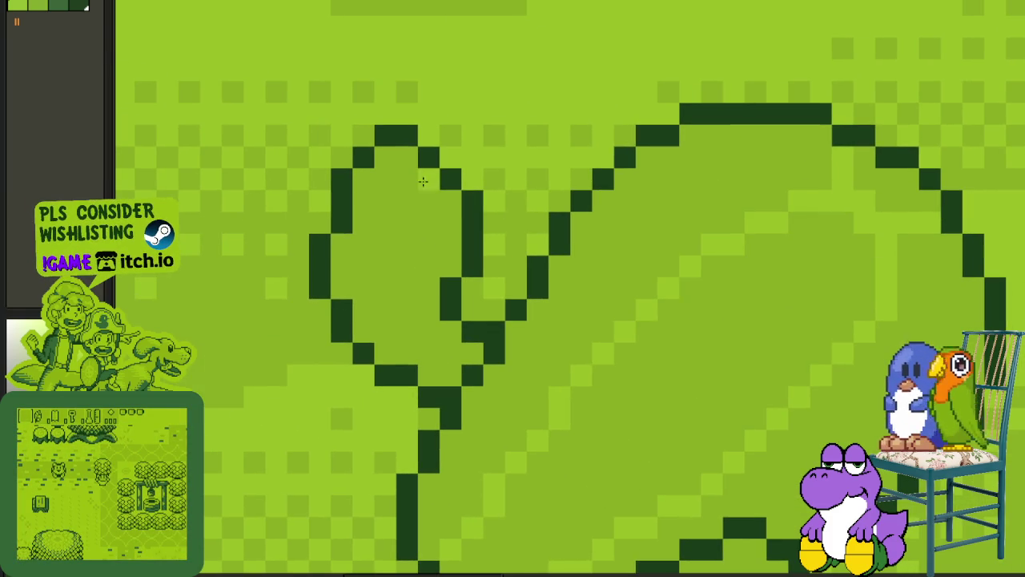
- Add three dark pixels extending the top of the cactus arm loop
{"action": "mouse_move", "coordinate": [469, 188]}
{"action": "left_mouse_down"}
{"action": "mouse_move", "coordinate": [480, 178]}
{"action": "mouse_move", "coordinate": [430, 137]}
{"action": "left_mouse_up"}
{"action": "scroll", "coordinate": [429, 137], "scroll_direction": "down", "scroll_amount": 3}
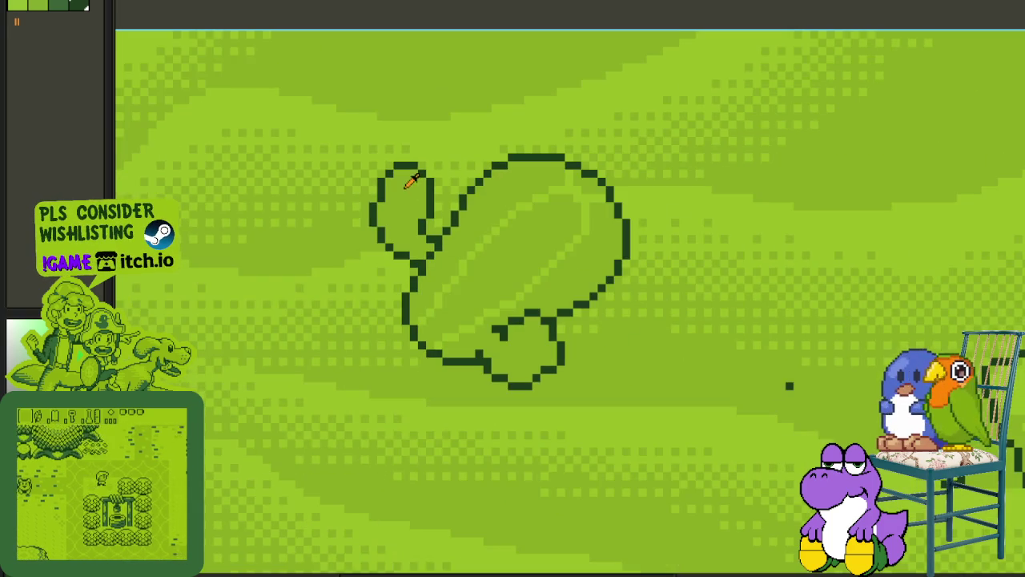
{"action": "scroll", "coordinate": [556, 213], "scroll_direction": "up", "scroll_amount": 1}
{"action": "scroll", "coordinate": [589, 231], "scroll_direction": "up", "scroll_amount": 4}
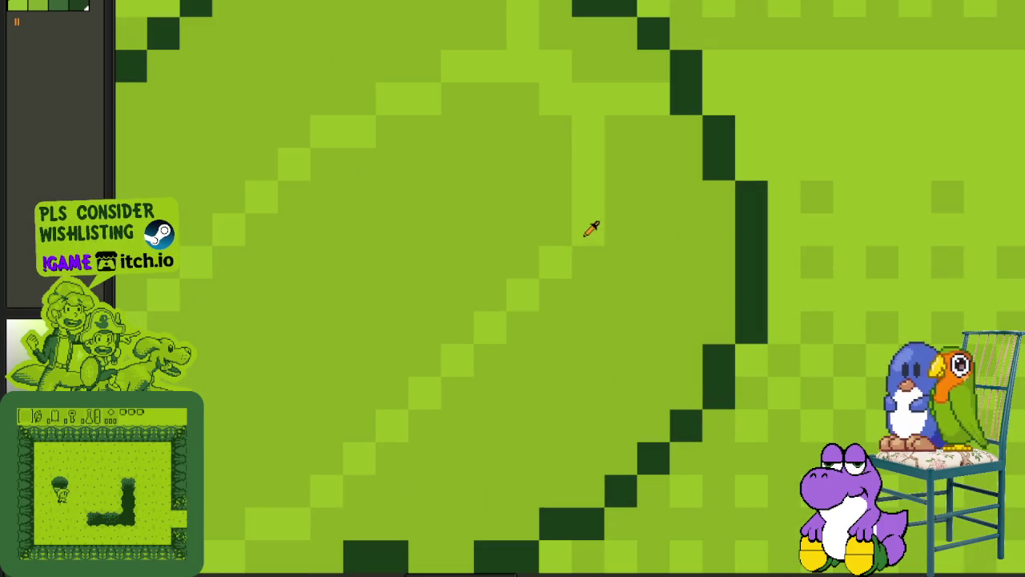
{"action": "scroll", "coordinate": [550, 229], "scroll_direction": "down", "scroll_amount": 3}
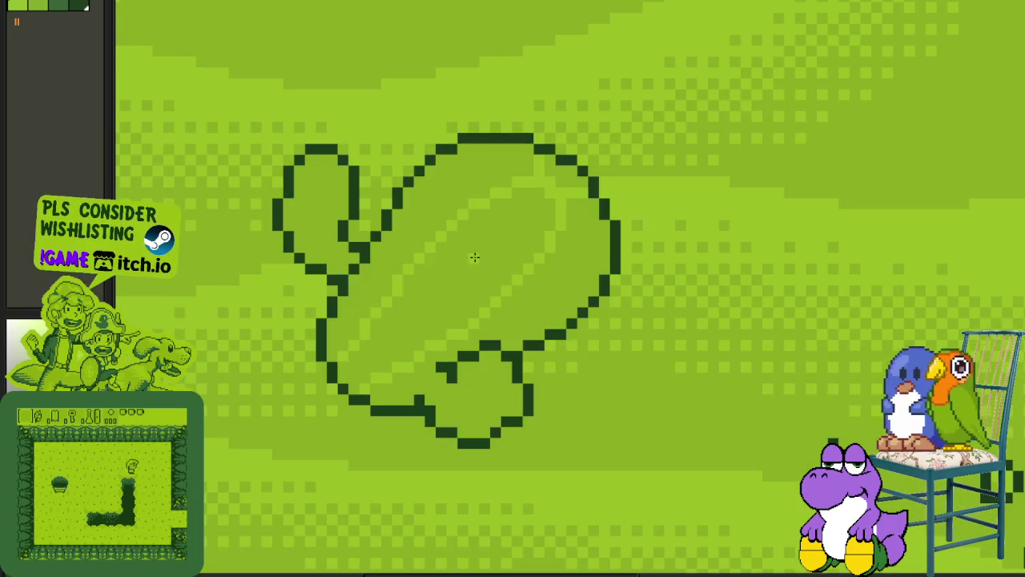
{"action": "scroll", "coordinate": [446, 267], "scroll_direction": "up", "scroll_amount": 1}
{"action": "scroll", "coordinate": [445, 258], "scroll_direction": "up", "scroll_amount": 1}
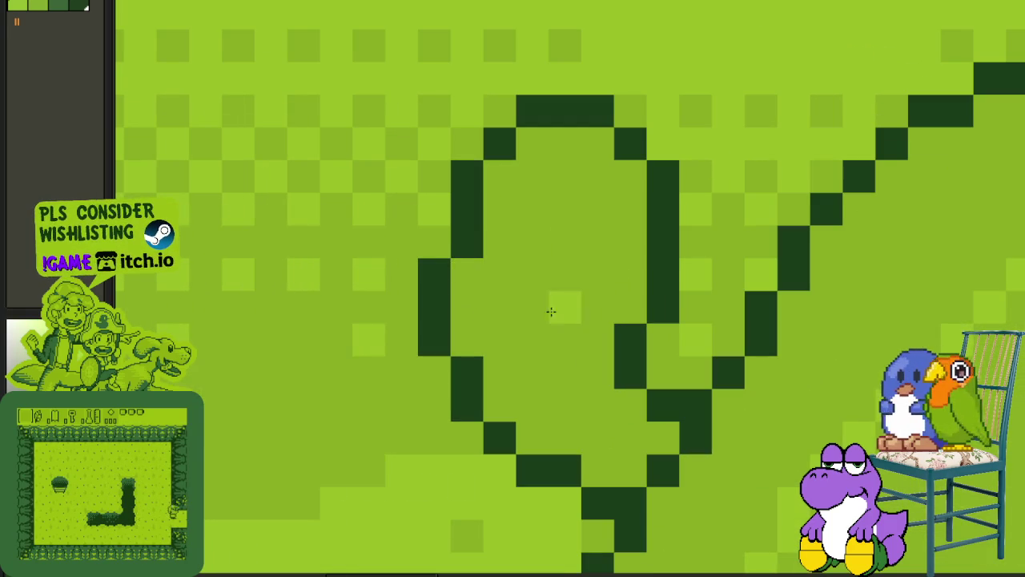
- Paint a light-green highlight inside the cactus arm loop
{"action": "mouse_move", "coordinate": [612, 182]}
{"action": "left_mouse_down"}
{"action": "mouse_move", "coordinate": [574, 183]}
{"action": "mouse_move", "coordinate": [543, 201]}
{"action": "mouse_move", "coordinate": [540, 229]}
{"action": "mouse_move", "coordinate": [511, 279]}
{"action": "mouse_move", "coordinate": [502, 332]}
{"action": "mouse_move", "coordinate": [562, 428]}
{"action": "left_mouse_up"}
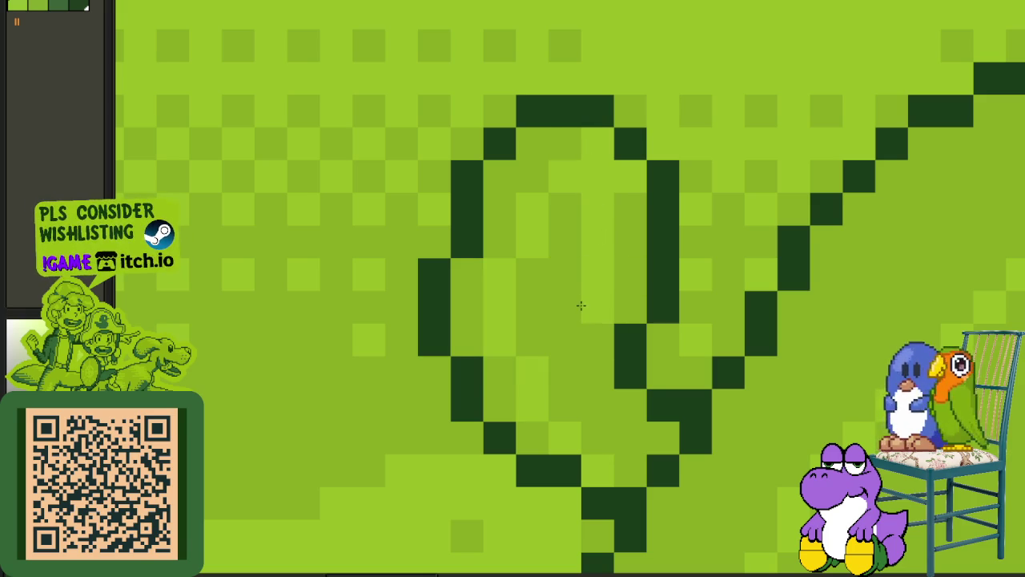
{"action": "scroll", "coordinate": [581, 306], "scroll_direction": "down", "scroll_amount": 3}
{"action": "scroll", "coordinate": [572, 291], "scroll_direction": "up", "scroll_amount": 3}
{"action": "scroll", "coordinate": [538, 287], "scroll_direction": "up", "scroll_amount": 1}
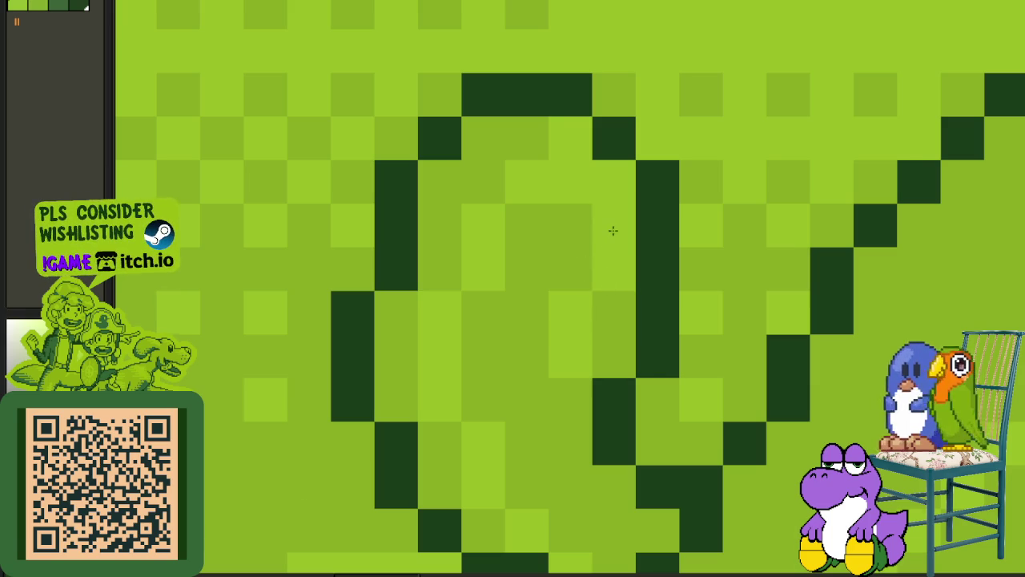
{"action": "scroll", "coordinate": [614, 231], "scroll_direction": "down", "scroll_amount": 3}
{"action": "scroll", "coordinate": [660, 276], "scroll_direction": "down", "scroll_amount": 2}
{"action": "scroll", "coordinate": [634, 271], "scroll_direction": "up", "scroll_amount": 1}
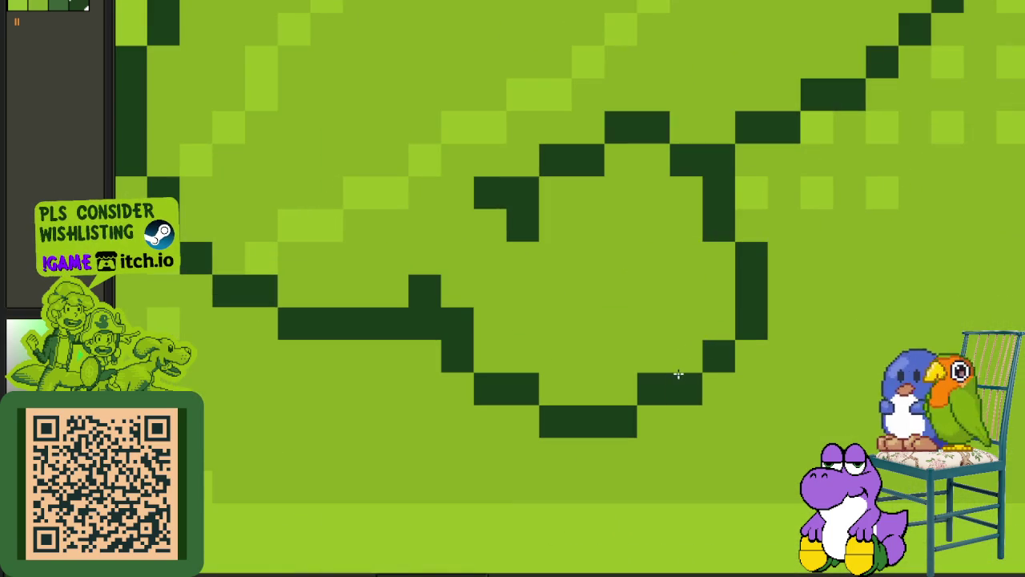
{"action": "scroll", "coordinate": [646, 277], "scroll_direction": "down", "scroll_amount": 3}
{"action": "scroll", "coordinate": [671, 292], "scroll_direction": "up", "scroll_amount": 2}
{"action": "scroll", "coordinate": [665, 304], "scroll_direction": "down", "scroll_amount": 1}
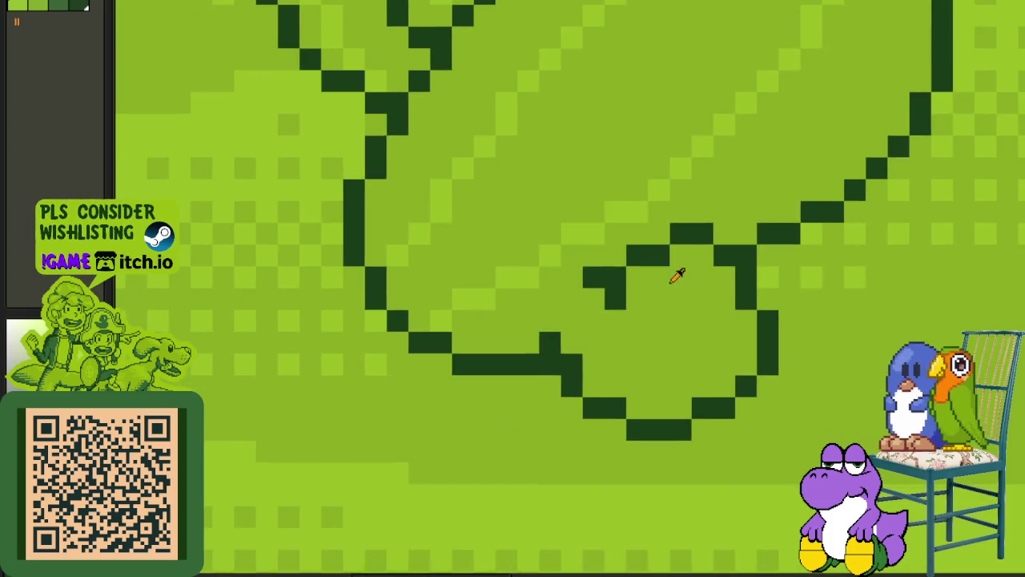
{"action": "scroll", "coordinate": [678, 272], "scroll_direction": "up", "scroll_amount": 2}
- Add light-green highlight strokes and pixels inside the cactus's lower lobe
{"action": "mouse_move", "coordinate": [717, 383]}
{"action": "left_mouse_down"}
{"action": "mouse_move", "coordinate": [698, 307]}
{"action": "mouse_move", "coordinate": [614, 297]}
{"action": "mouse_move", "coordinate": [604, 309]}
{"action": "left_mouse_up"}
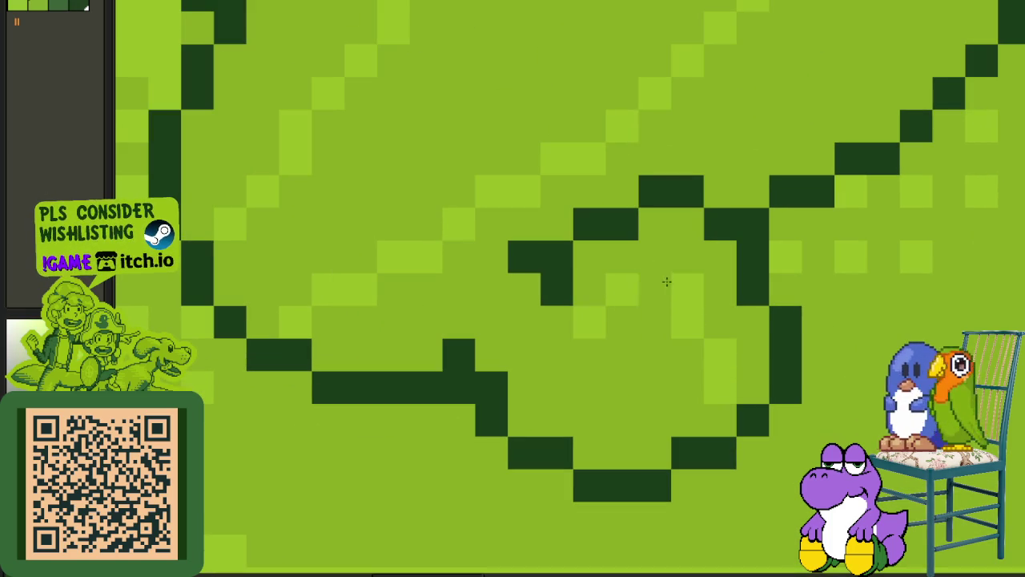
{"action": "left_click", "coordinate": [655, 354]}
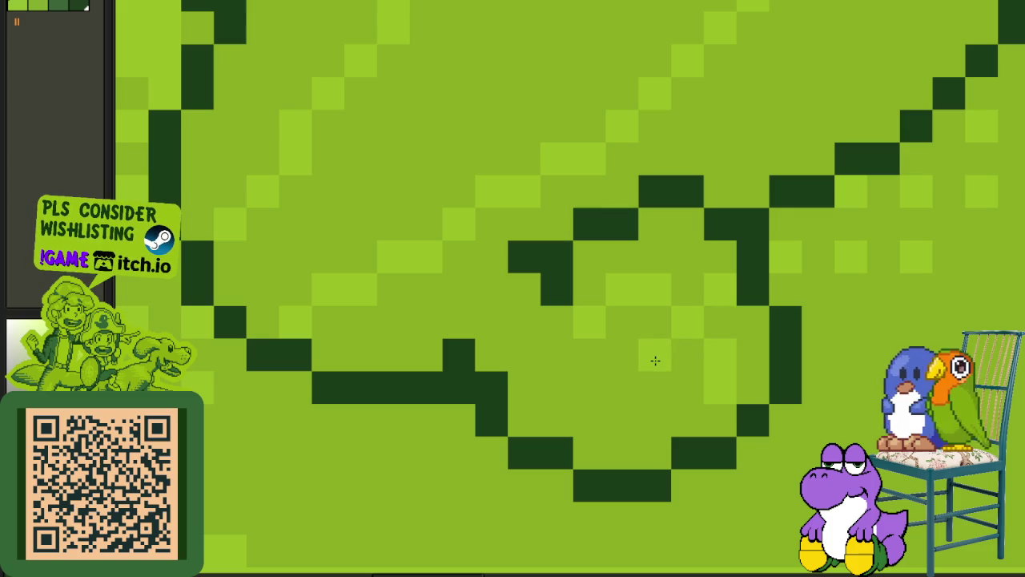
{"action": "left_click_drag", "start_coordinate": [574, 393], "coordinate": [529, 368]}
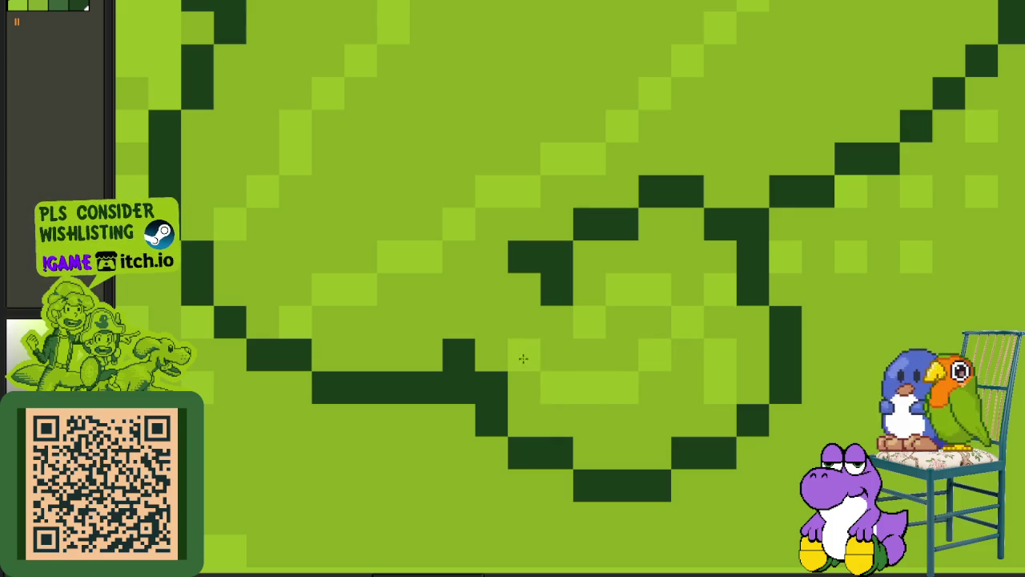
{"action": "scroll", "coordinate": [524, 358], "scroll_direction": "down", "scroll_amount": 2}
{"action": "scroll", "coordinate": [502, 323], "scroll_direction": "down", "scroll_amount": 3}
{"action": "scroll", "coordinate": [801, 360], "scroll_direction": "down", "scroll_amount": 2}
{"action": "left_click_drag", "start_coordinate": [630, 393], "coordinate": [636, 192]}
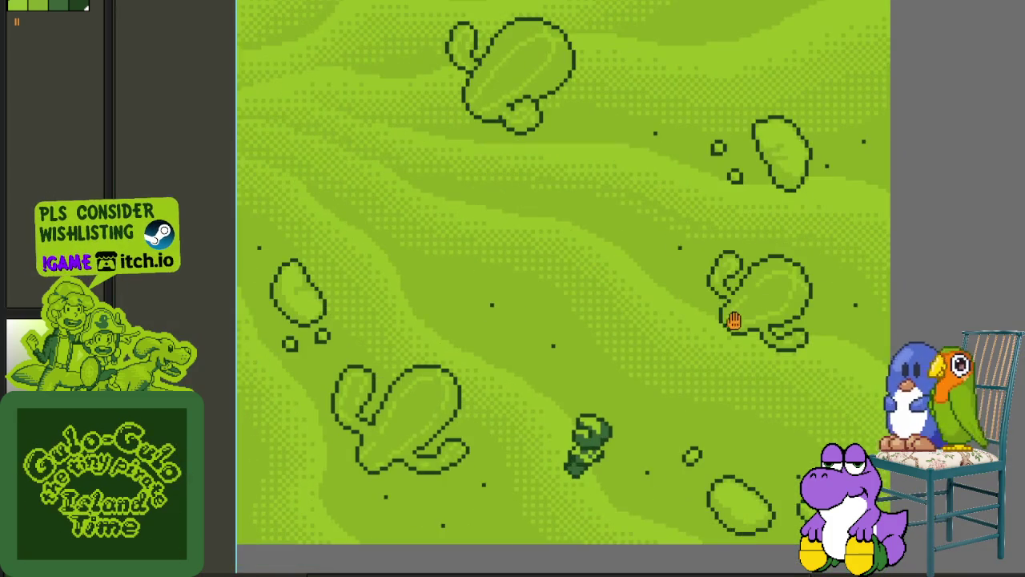
- Merge Layer 1 down into the layer beneath it
{"action": "scroll", "coordinate": [653, 331], "scroll_direction": "down", "scroll_amount": 3}
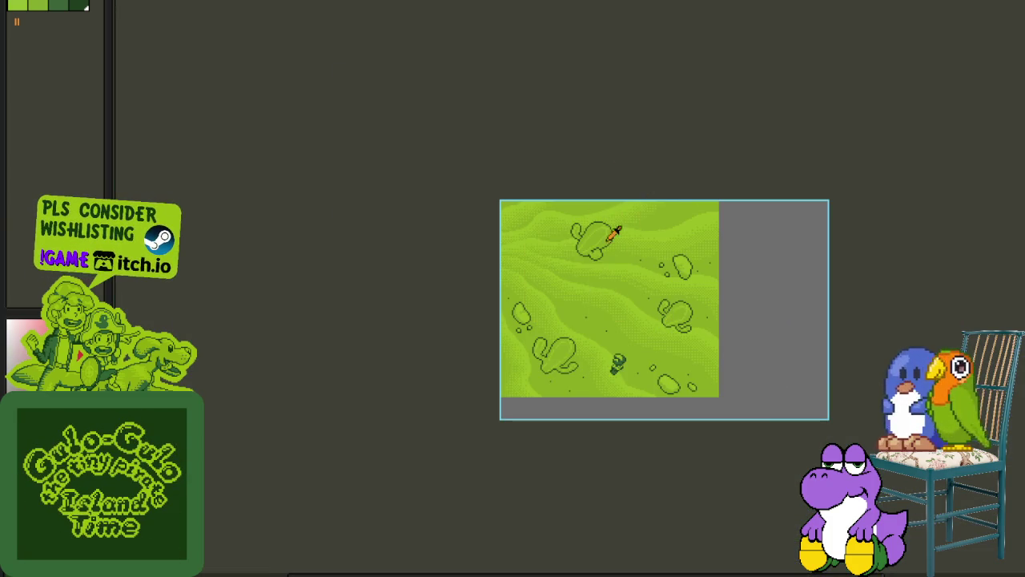
{"action": "scroll", "coordinate": [613, 229], "scroll_direction": "up", "scroll_amount": 5}
{"action": "key", "text": "Tab"}
{"action": "left_click", "coordinate": [232, 532]}
{"action": "right_click", "coordinate": [212, 533]}
{"action": "left_click", "coordinate": [250, 561]}
- Pan and zoom across the desert to the empty ground above the left cactus
{"action": "scroll", "coordinate": [374, 377], "scroll_direction": "down", "scroll_amount": 4}
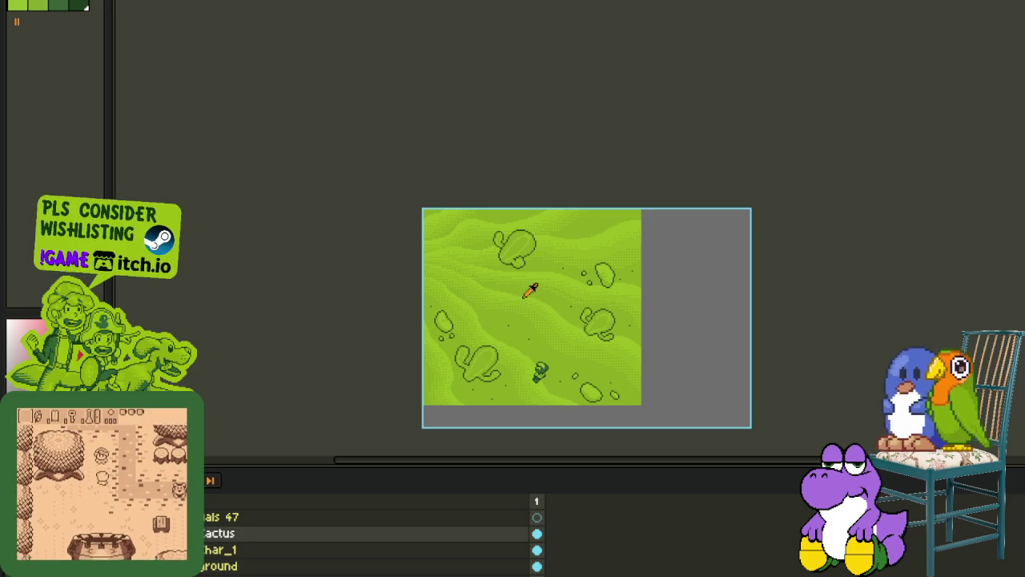
{"action": "scroll", "coordinate": [528, 289], "scroll_direction": "down", "scroll_amount": 3}
{"action": "scroll", "coordinate": [512, 232], "scroll_direction": "up", "scroll_amount": 3}
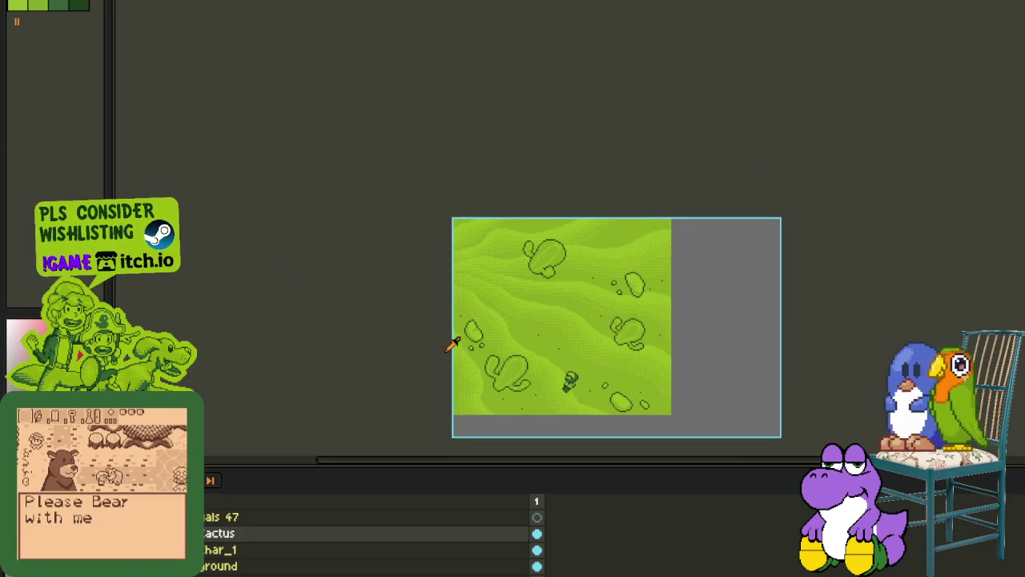
{"action": "scroll", "coordinate": [550, 348], "scroll_direction": "right", "scroll_amount": 3}
{"action": "scroll", "coordinate": [483, 328], "scroll_direction": "down", "scroll_amount": 2}
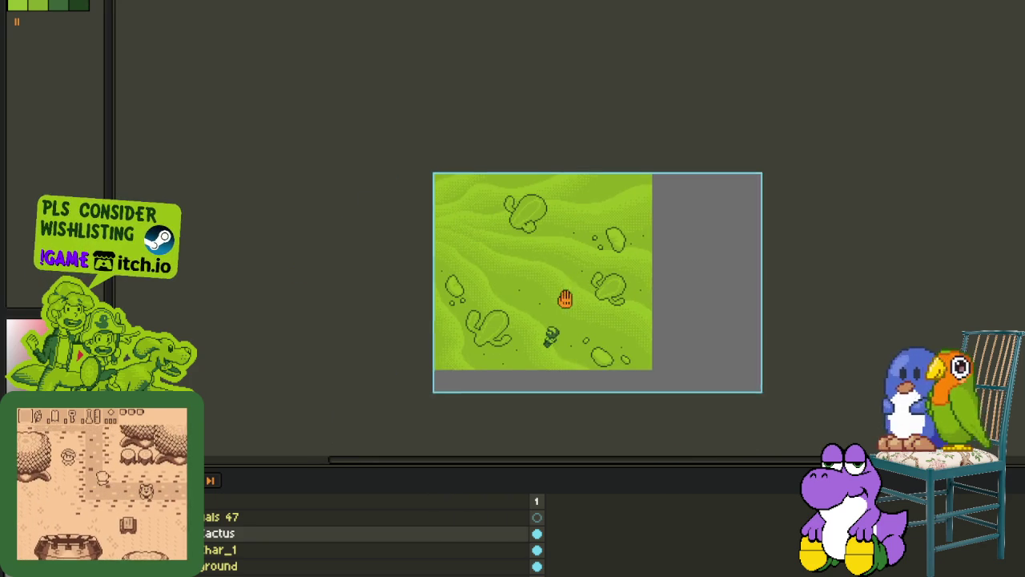
{"action": "left_click_drag", "start_coordinate": [580, 265], "coordinate": [662, 281]}
{"action": "scroll", "coordinate": [648, 268], "scroll_direction": "up", "scroll_amount": 2}
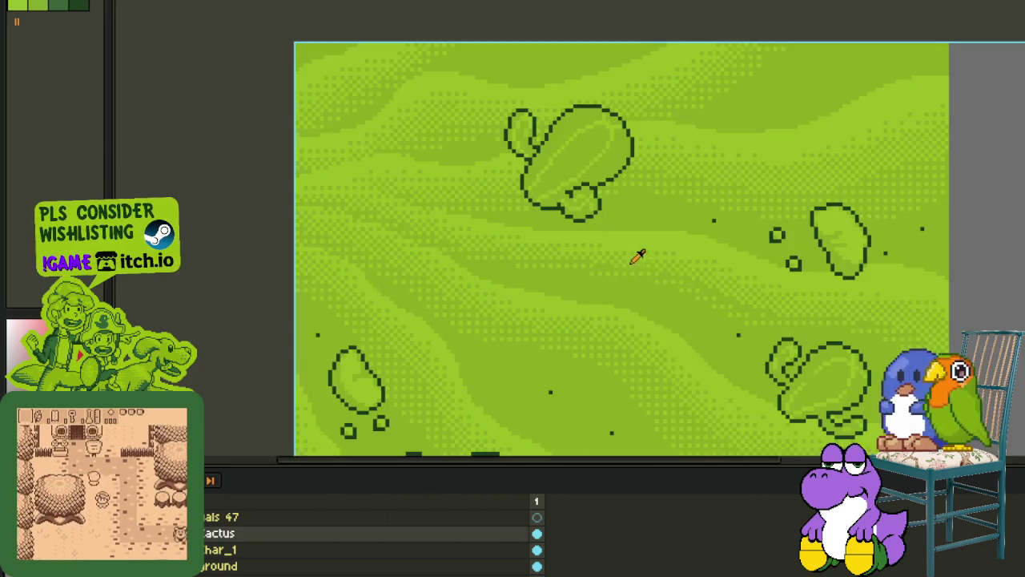
{"action": "scroll", "coordinate": [577, 221], "scroll_direction": "up", "scroll_amount": 1}
{"action": "scroll", "coordinate": [573, 208], "scroll_direction": "up", "scroll_amount": 1}
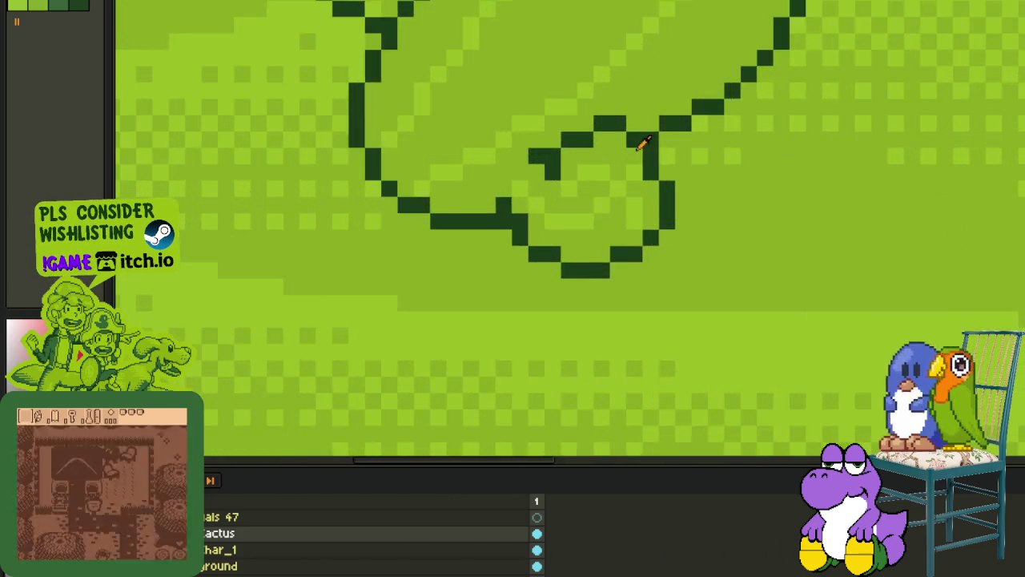
{"action": "scroll", "coordinate": [559, 192], "scroll_direction": "down", "scroll_amount": 1}
{"action": "scroll", "coordinate": [409, 202], "scroll_direction": "down", "scroll_amount": 1}
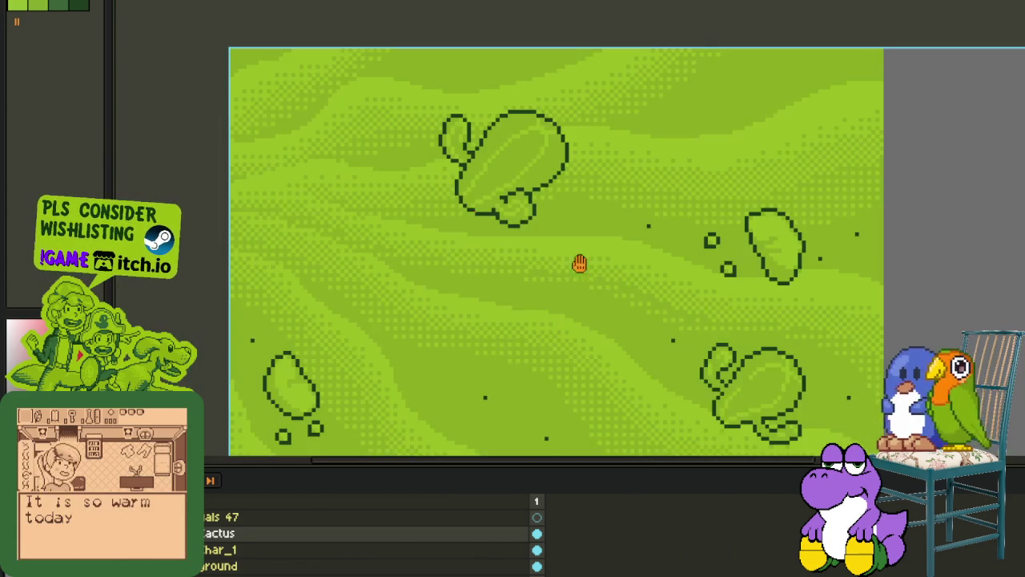
{"action": "scroll", "coordinate": [761, 183], "scroll_direction": "up", "scroll_amount": 1}
{"action": "scroll", "coordinate": [761, 188], "scroll_direction": "up", "scroll_amount": 2}
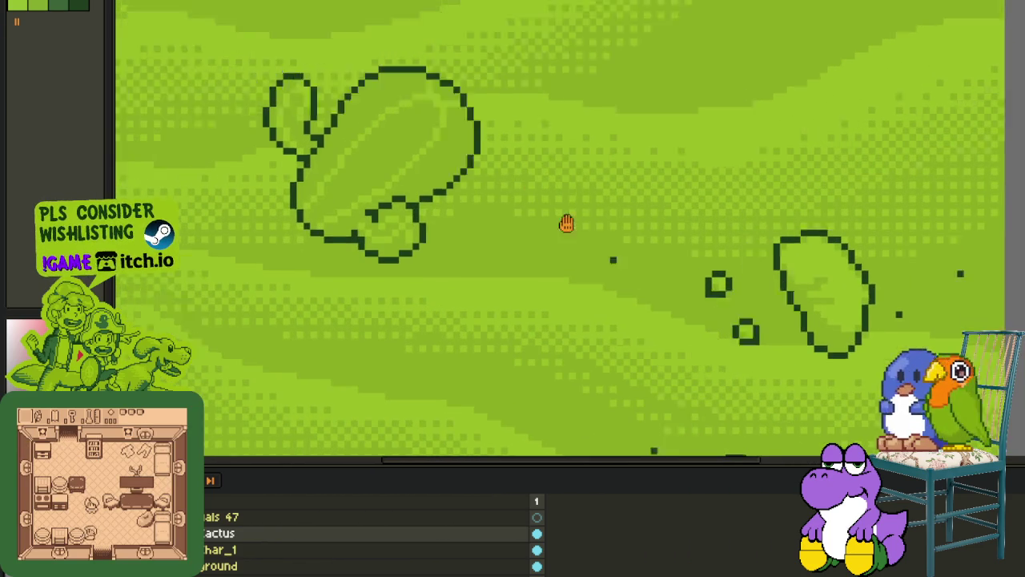
{"action": "scroll", "coordinate": [566, 222], "scroll_direction": "up", "scroll_amount": 3}
{"action": "scroll", "coordinate": [577, 229], "scroll_direction": "down", "scroll_amount": 1}
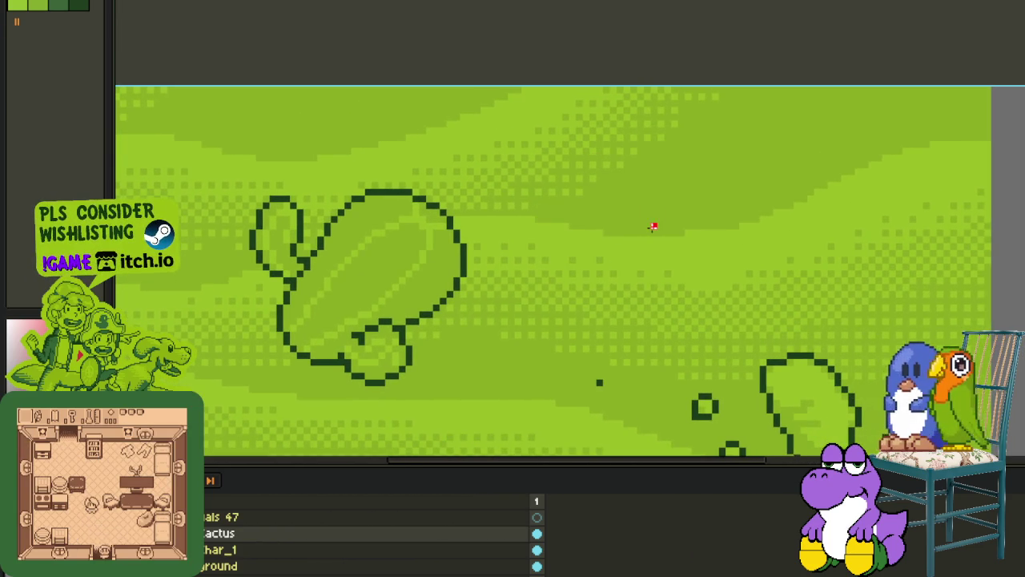
{"action": "scroll", "coordinate": [641, 200], "scroll_direction": "down", "scroll_amount": 1}
- With the timeline hidden, pencil a first short red stroke for a new rock
{"action": "key", "text": "Tab"}
{"action": "scroll", "coordinate": [561, 129], "scroll_direction": "up", "scroll_amount": 1}
{"action": "scroll", "coordinate": [586, 178], "scroll_direction": "up", "scroll_amount": 2}
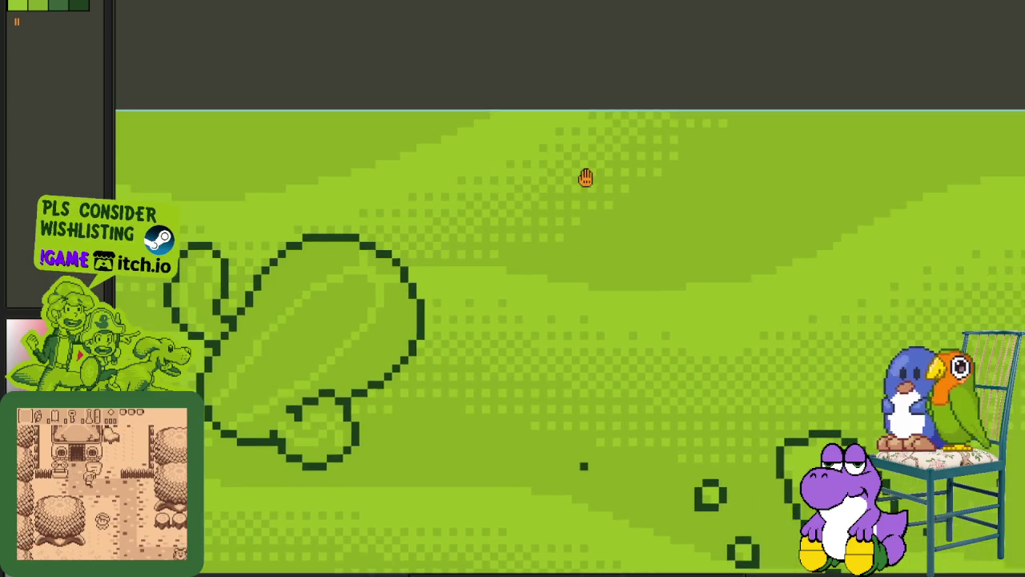
{"action": "scroll", "coordinate": [585, 178], "scroll_direction": "up", "scroll_amount": 3}
{"action": "left_click_drag", "start_coordinate": [608, 132], "coordinate": [498, 194]}
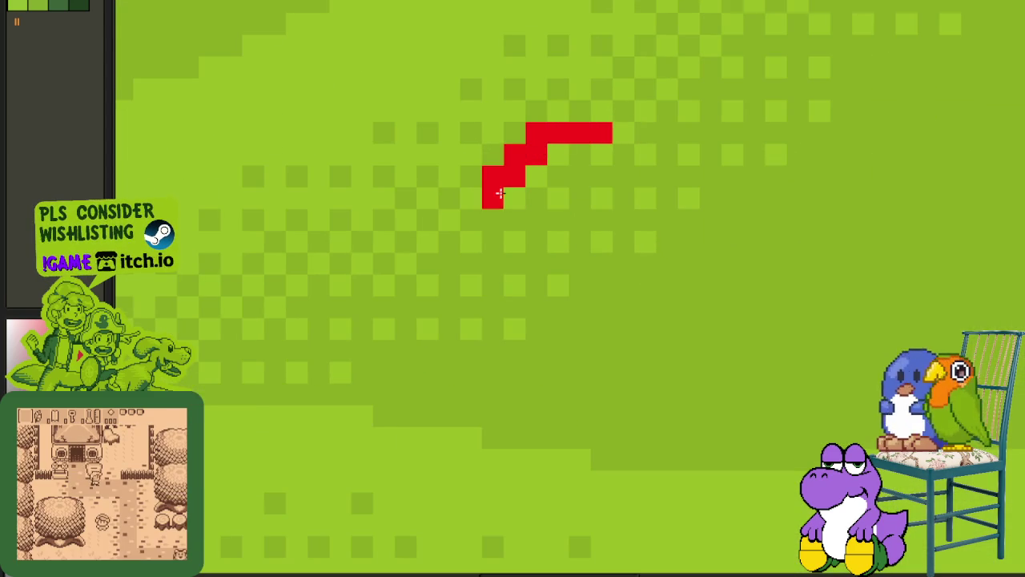
- Pencil the rock's red outline across the top and down the right side
{"action": "left_click_drag", "start_coordinate": [547, 135], "coordinate": [491, 177]}
{"action": "left_click", "coordinate": [559, 154]}
{"action": "right_click", "coordinate": [558, 132]}
{"action": "left_click", "coordinate": [623, 154]}
{"action": "left_click", "coordinate": [645, 154]}
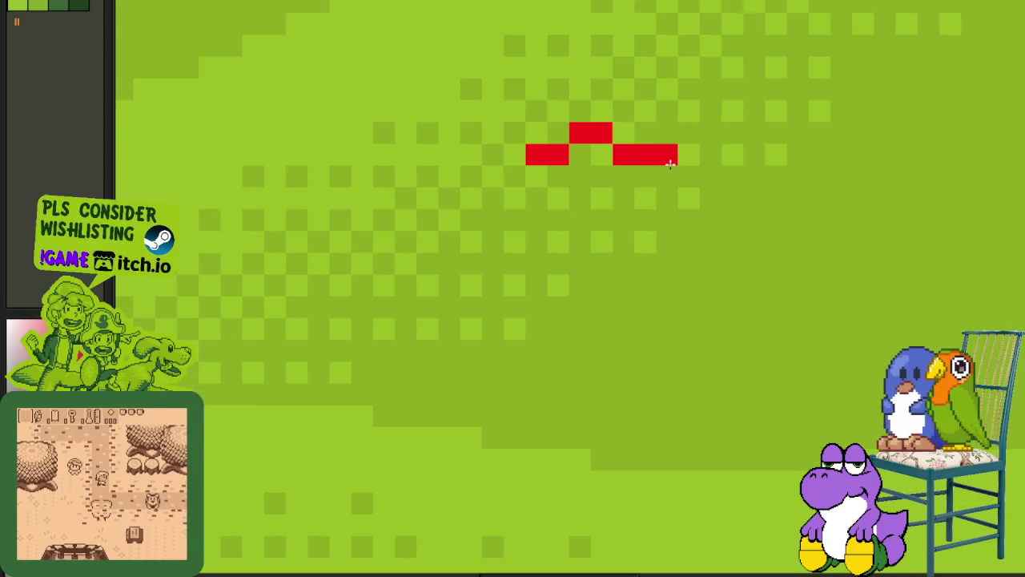
{"action": "left_click", "coordinate": [667, 176]}
{"action": "left_click", "coordinate": [689, 197]}
{"action": "mouse_move", "coordinate": [691, 205]}
{"action": "left_mouse_down"}
{"action": "mouse_move", "coordinate": [705, 260]}
{"action": "mouse_move", "coordinate": [748, 332]}
{"action": "mouse_move", "coordinate": [729, 351]}
{"action": "mouse_move", "coordinate": [624, 372]}
{"action": "mouse_move", "coordinate": [541, 301]}
{"action": "mouse_move", "coordinate": [511, 194]}
{"action": "mouse_move", "coordinate": [513, 170]}
{"action": "left_mouse_up"}
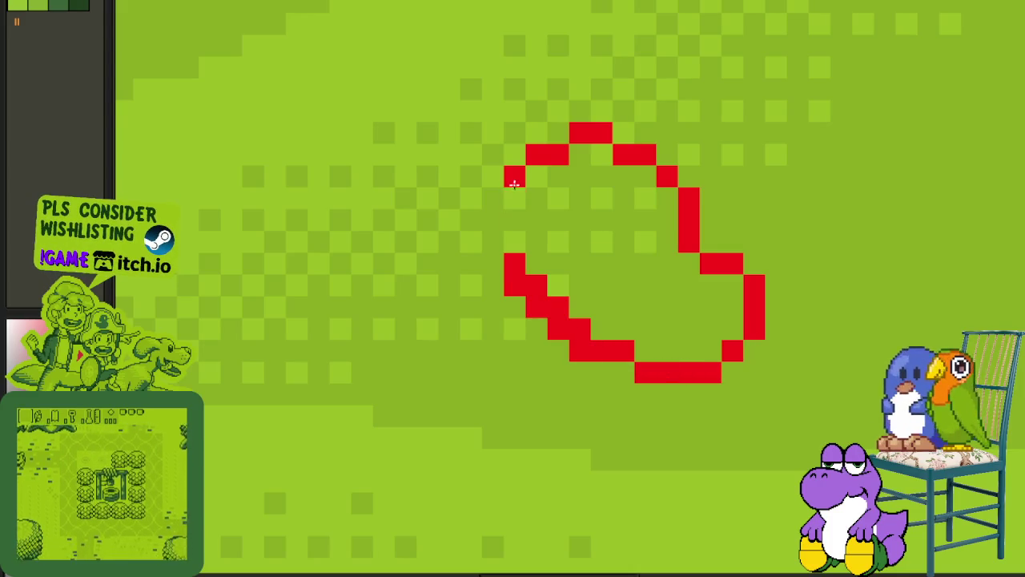
- Reshape the left side of the red rock outline to close it
{"action": "mouse_move", "coordinate": [513, 246]}
{"action": "left_mouse_down"}
{"action": "mouse_move", "coordinate": [514, 200]}
{"action": "mouse_move", "coordinate": [492, 268]}
{"action": "left_mouse_up"}
{"action": "mouse_move", "coordinate": [513, 196]}
{"action": "left_mouse_down"}
{"action": "mouse_move", "coordinate": [514, 266]}
{"action": "mouse_move", "coordinate": [581, 315]}
{"action": "left_mouse_up"}
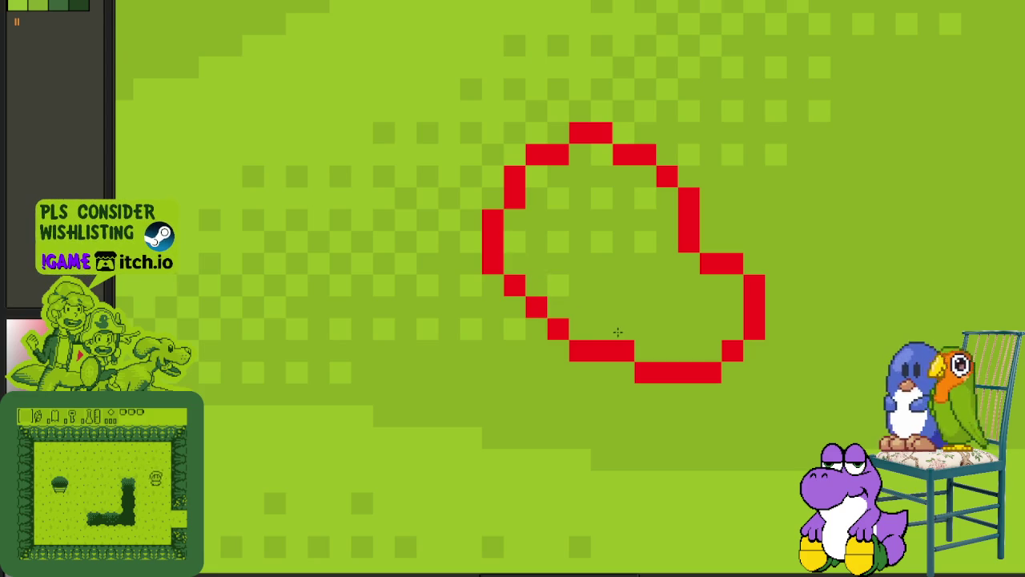
{"action": "scroll", "coordinate": [608, 305], "scroll_direction": "down", "scroll_amount": 4}
{"action": "scroll", "coordinate": [561, 328], "scroll_direction": "down", "scroll_amount": 1}
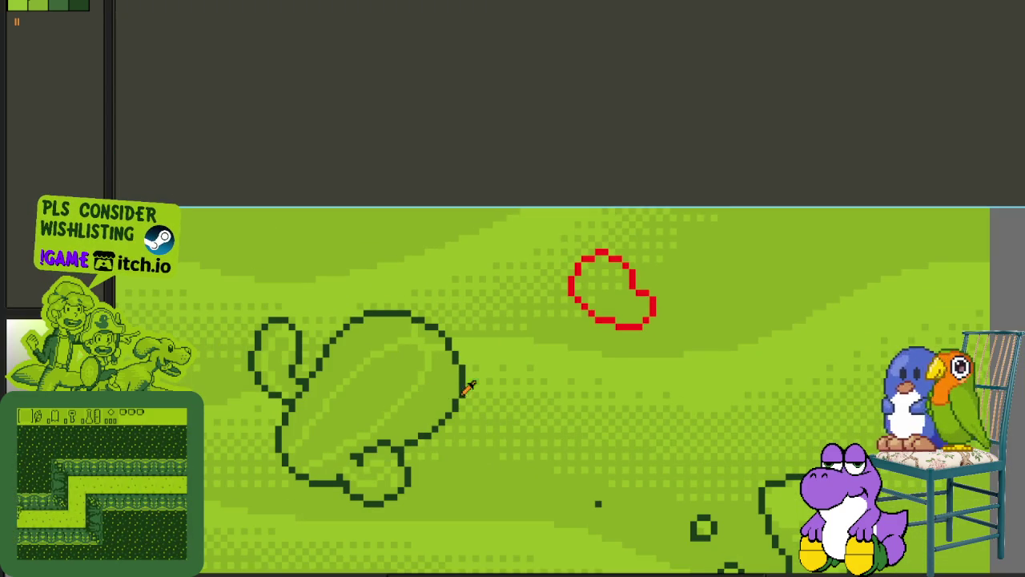
{"action": "scroll", "coordinate": [592, 301], "scroll_direction": "up", "scroll_amount": 1}
{"action": "scroll", "coordinate": [609, 299], "scroll_direction": "up", "scroll_amount": 3}
- Fill the rock light green and paint darker green shading inside it
{"action": "left_click", "coordinate": [632, 292]}
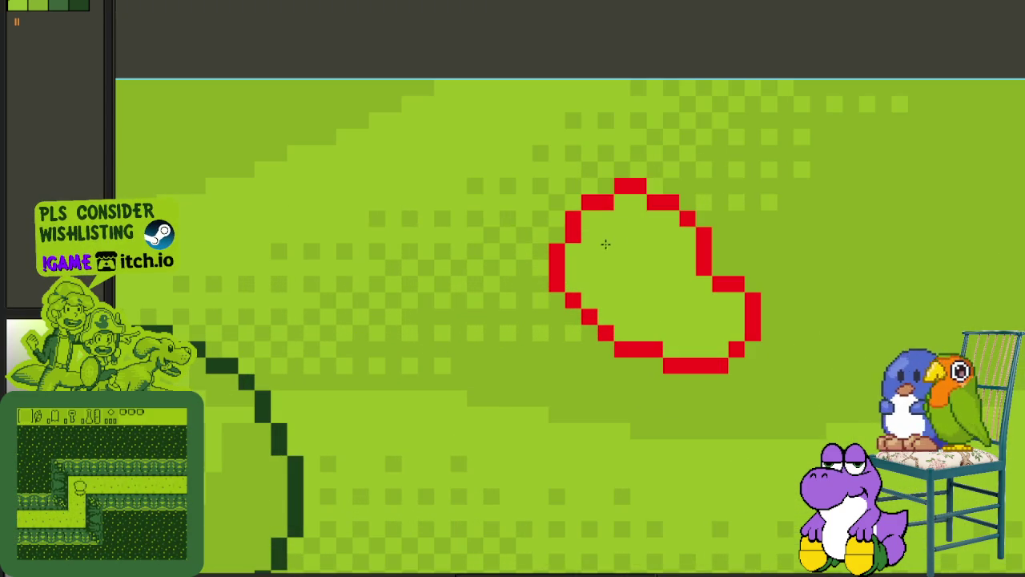
{"action": "scroll", "coordinate": [719, 325], "scroll_direction": "up", "scroll_amount": 2}
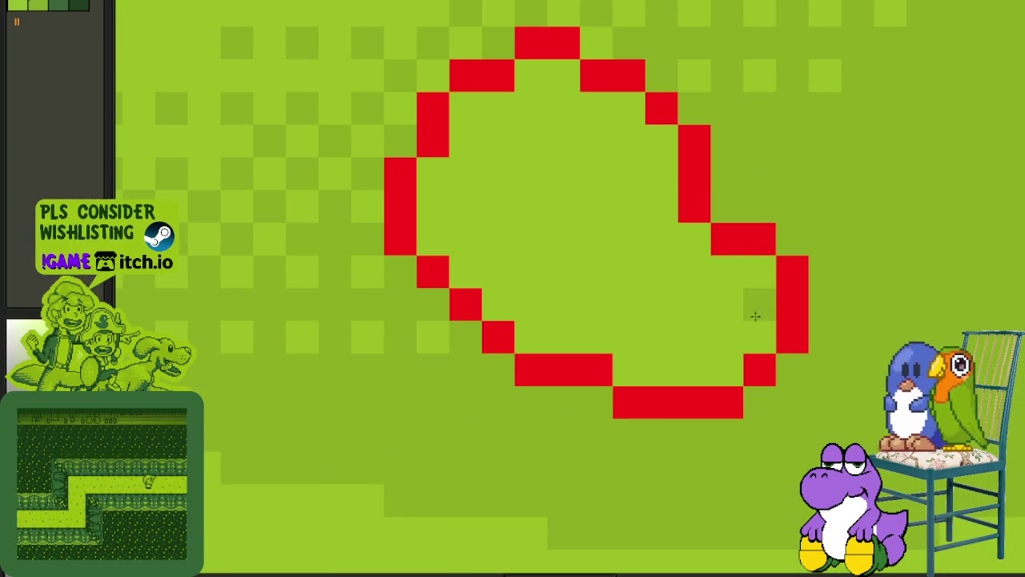
{"action": "mouse_move", "coordinate": [642, 358]}
{"action": "left_mouse_down"}
{"action": "mouse_move", "coordinate": [470, 245]}
{"action": "mouse_move", "coordinate": [438, 179]}
{"action": "left_mouse_up"}
{"action": "mouse_move", "coordinate": [687, 235]}
{"action": "left_mouse_down"}
{"action": "mouse_move", "coordinate": [578, 82]}
{"action": "mouse_move", "coordinate": [473, 99]}
{"action": "left_mouse_up"}
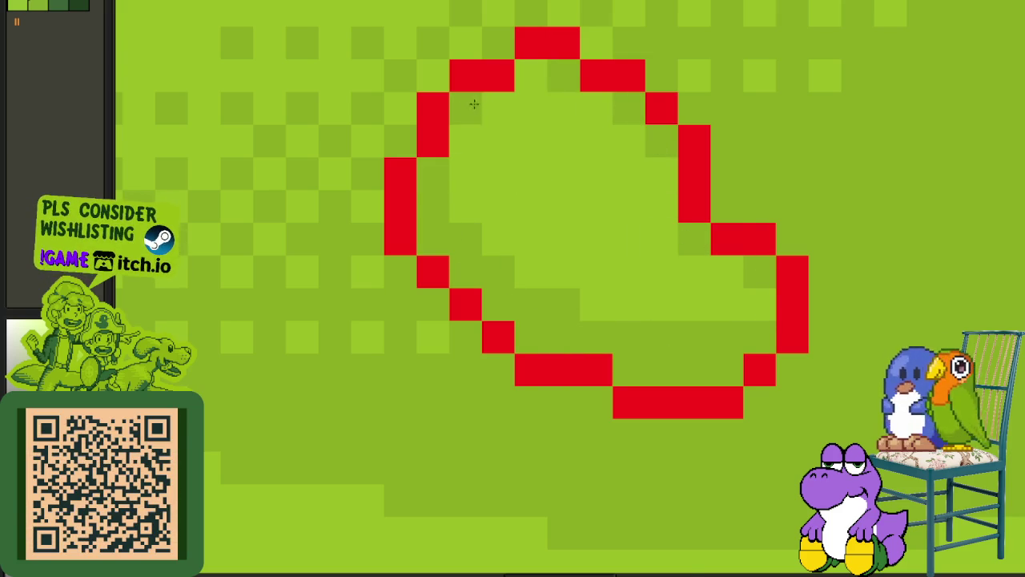
- Replace red #FF0000 with dark green #0F380F to recolour the rock outline
{"action": "scroll", "coordinate": [481, 95], "scroll_direction": "down", "scroll_amount": 5}
{"action": "scroll", "coordinate": [513, 84], "scroll_direction": "down", "scroll_amount": 2}
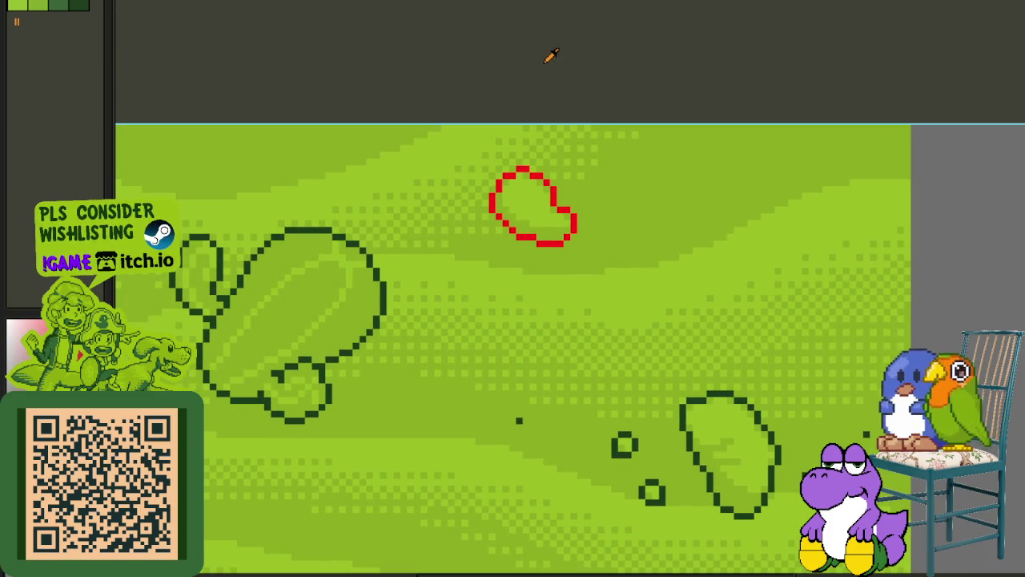
{"action": "scroll", "coordinate": [361, 237], "scroll_direction": "up", "scroll_amount": 2}
{"action": "scroll", "coordinate": [408, 327], "scroll_direction": "up", "scroll_amount": 2}
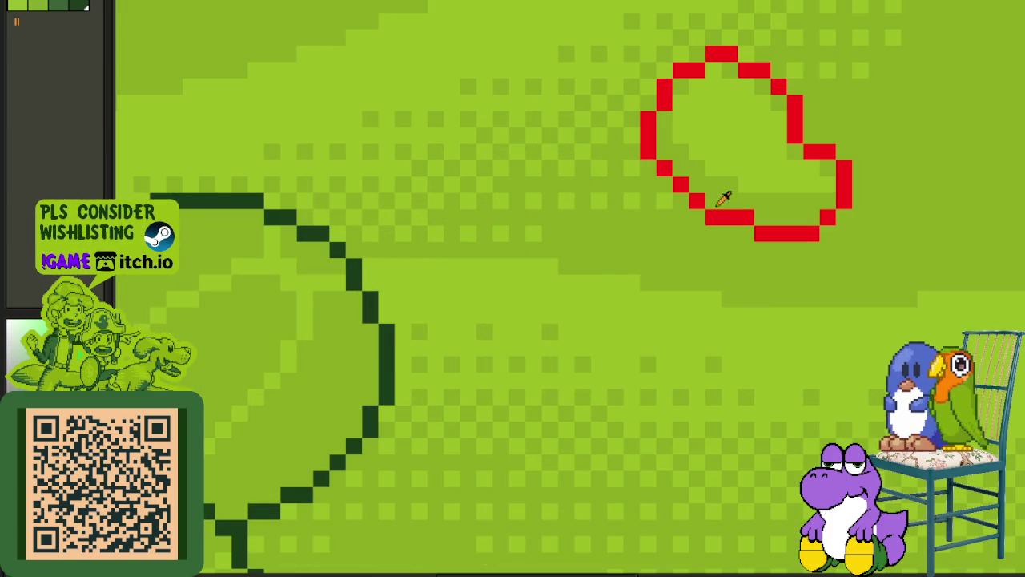
{"action": "key", "text": "shift+r"}
{"action": "left_click", "coordinate": [479, 447]}
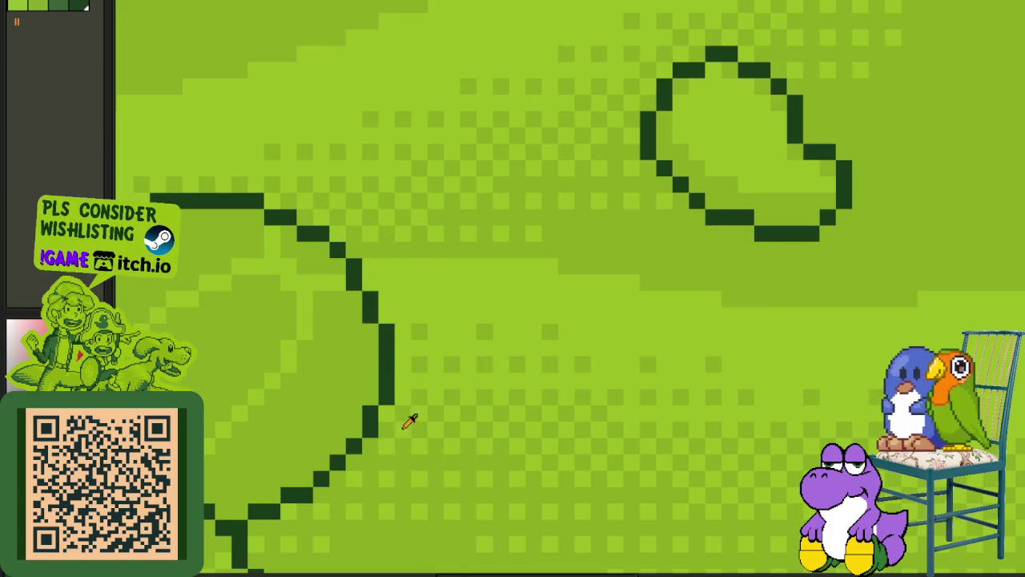
- Add one dark green pixel to smooth an outline step, then review the map
{"action": "scroll", "coordinate": [401, 400], "scroll_direction": "down", "scroll_amount": 1}
{"action": "key", "text": "Tab"}
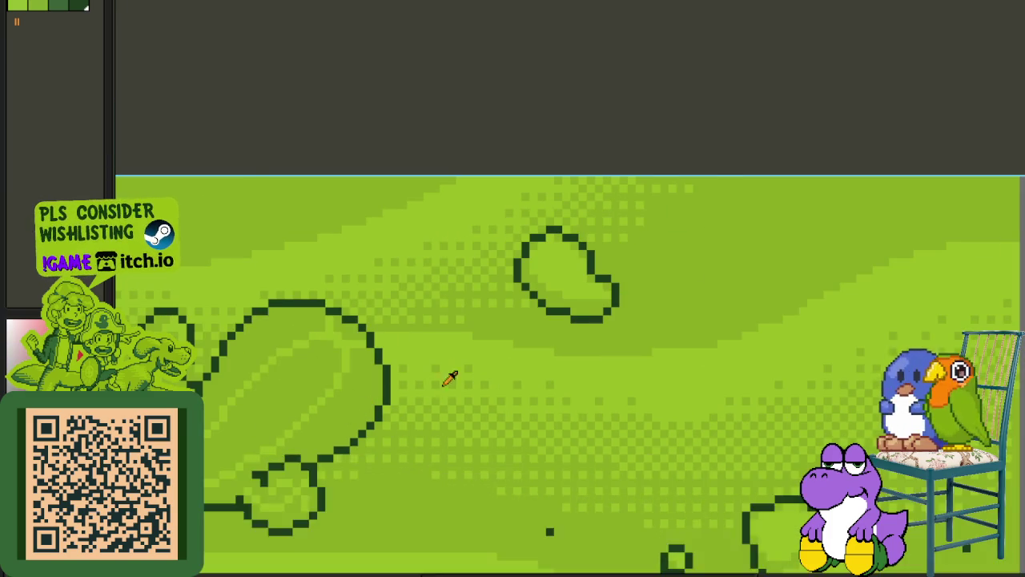
{"action": "scroll", "coordinate": [385, 408], "scroll_direction": "up", "scroll_amount": 4}
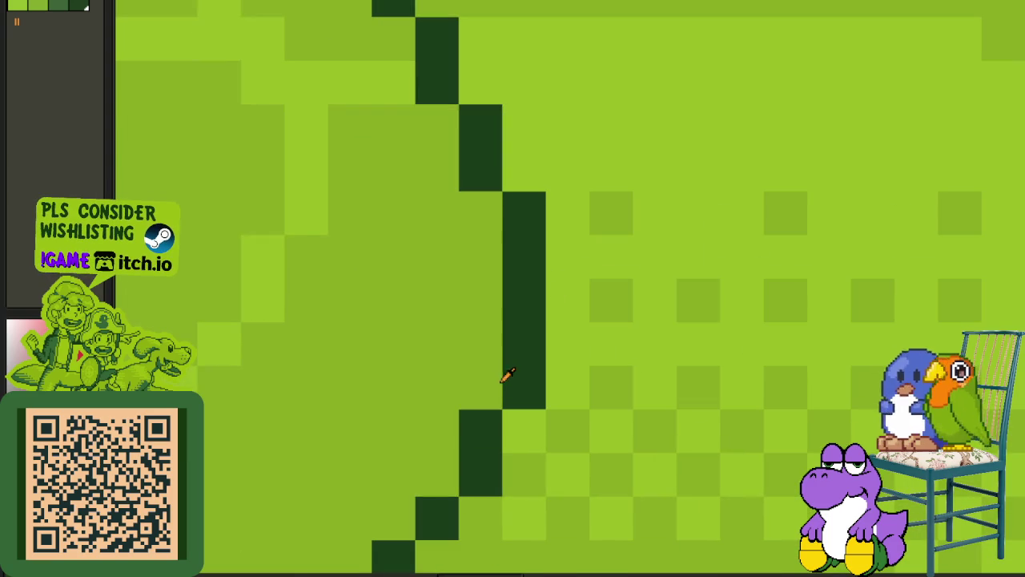
{"action": "left_click", "coordinate": [502, 384]}
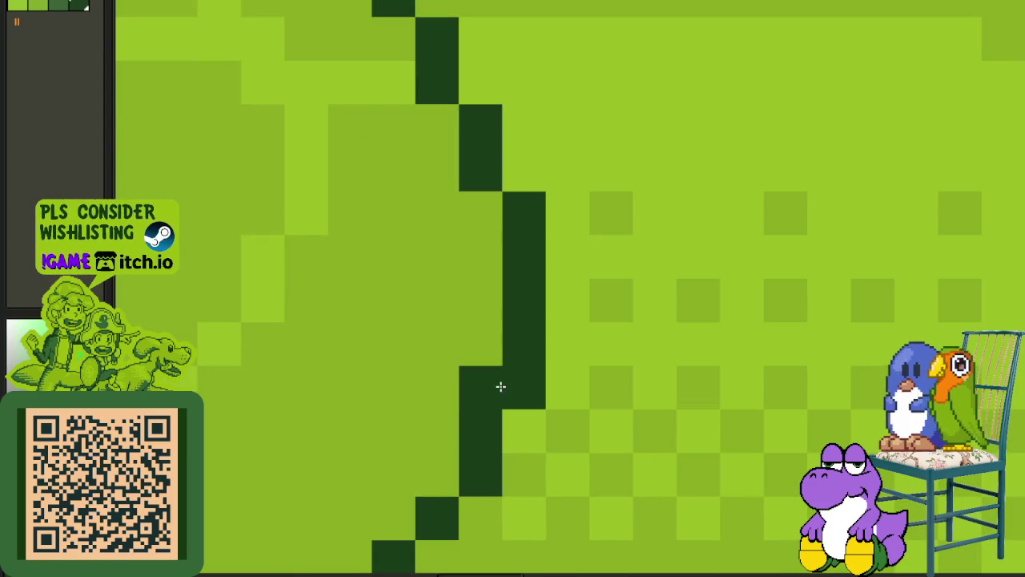
{"action": "scroll", "coordinate": [541, 243], "scroll_direction": "down", "scroll_amount": 4}
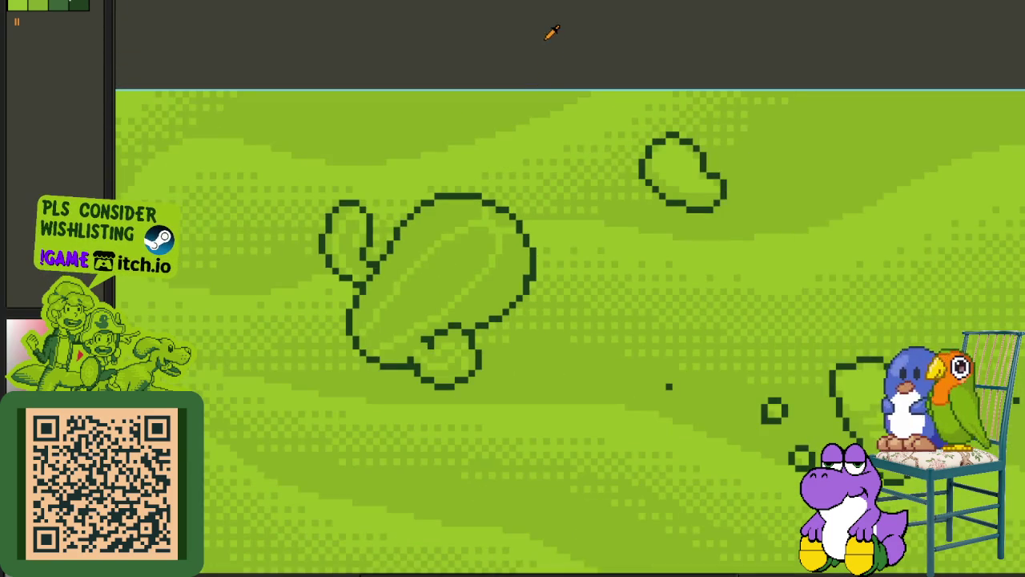
{"action": "scroll", "coordinate": [525, 273], "scroll_direction": "up", "scroll_amount": 3}
{"action": "scroll", "coordinate": [563, 300], "scroll_direction": "down", "scroll_amount": 4}
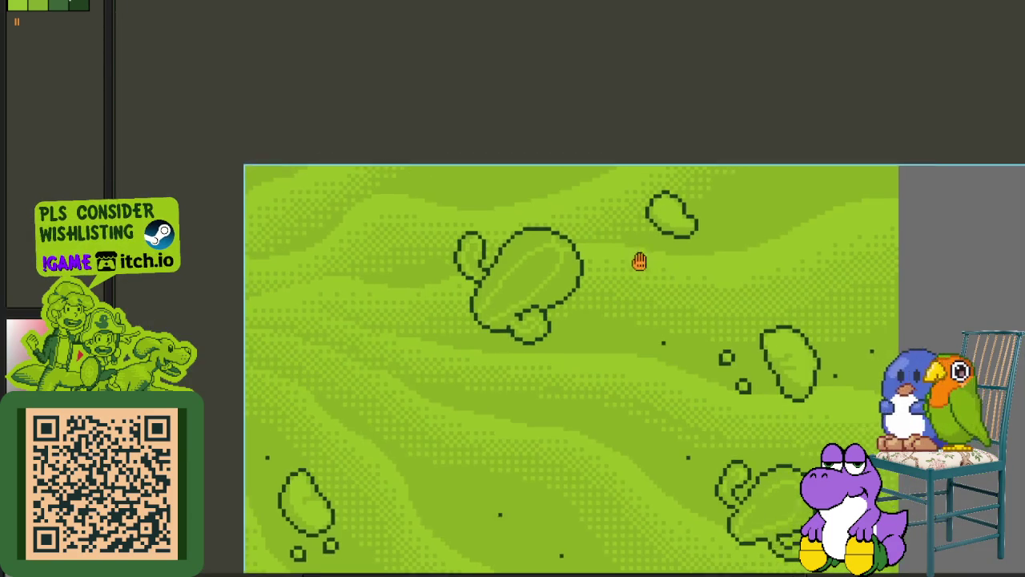
{"action": "scroll", "coordinate": [560, 314], "scroll_direction": "up", "scroll_amount": 4}
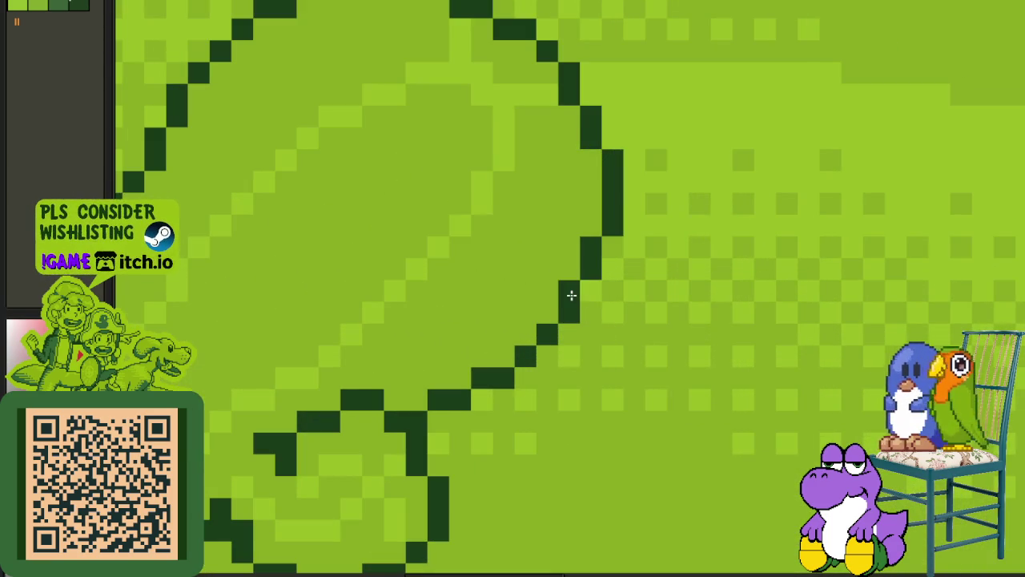
{"action": "scroll", "coordinate": [571, 296], "scroll_direction": "down", "scroll_amount": 4}
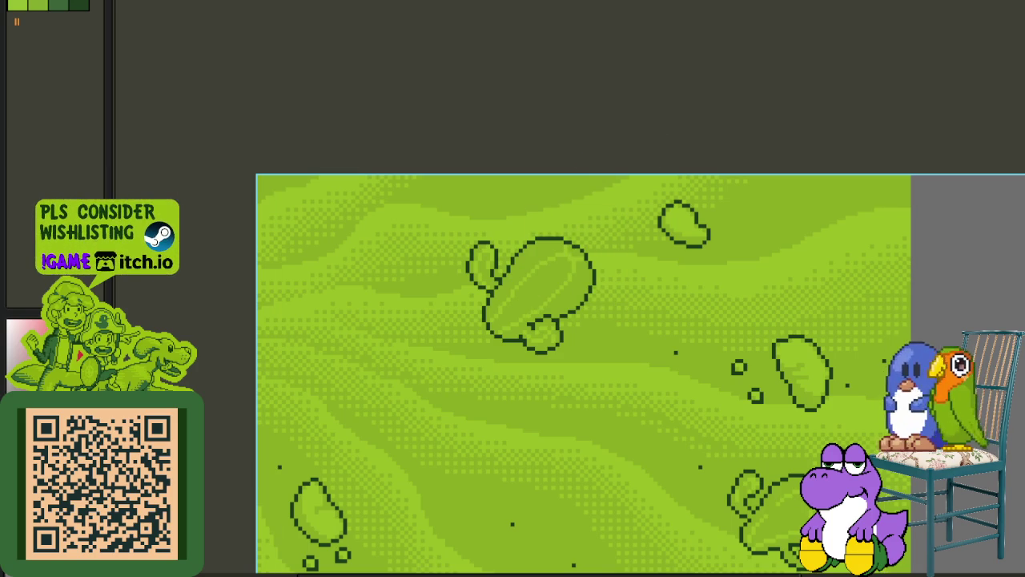
{"action": "scroll", "coordinate": [593, 160], "scroll_direction": "down", "scroll_amount": 4}
{"action": "left_click_drag", "start_coordinate": [652, 190], "coordinate": [641, 222]}
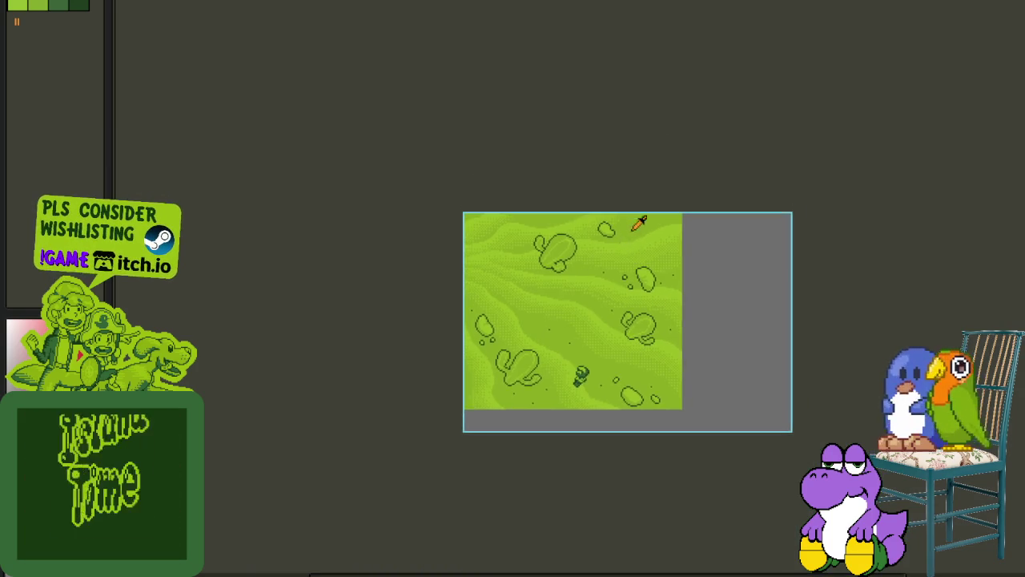
{"action": "scroll", "coordinate": [589, 232], "scroll_direction": "up", "scroll_amount": 5}
{"action": "scroll", "coordinate": [577, 244], "scroll_direction": "up", "scroll_amount": 1}
{"action": "scroll", "coordinate": [564, 259], "scroll_direction": "up", "scroll_amount": 3}
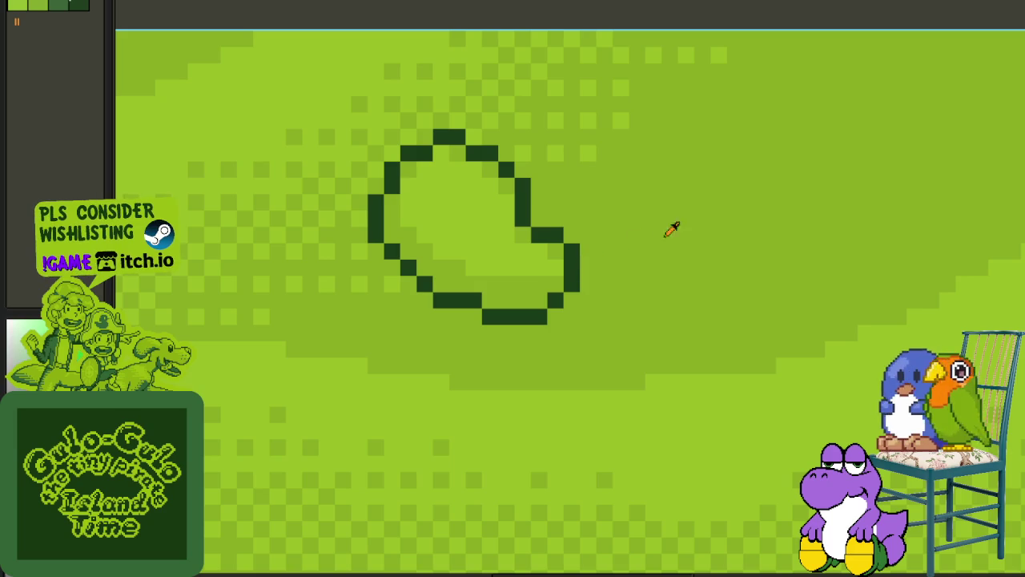
{"action": "scroll", "coordinate": [735, 205], "scroll_direction": "down", "scroll_amount": 1}
{"action": "scroll", "coordinate": [672, 240], "scroll_direction": "up", "scroll_amount": 2}
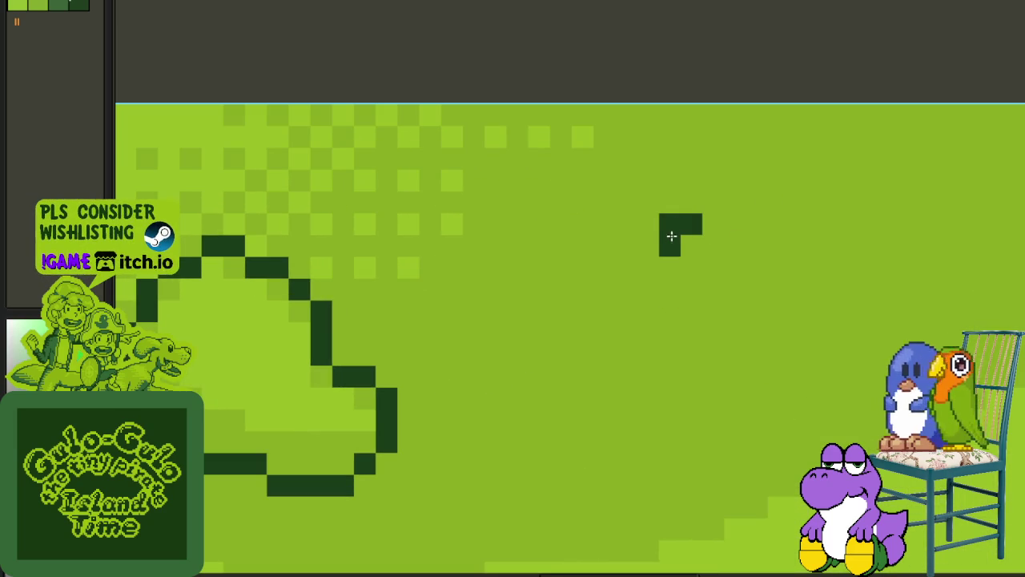
{"action": "right_click", "coordinate": [719, 260]}
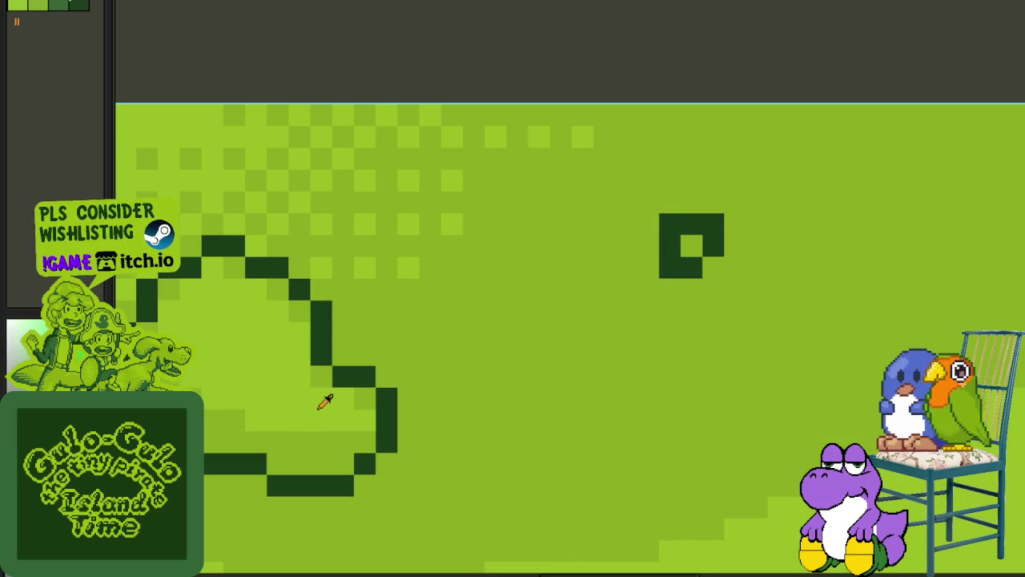
{"action": "scroll", "coordinate": [690, 248], "scroll_direction": "down", "scroll_amount": 3}
{"action": "scroll", "coordinate": [694, 232], "scroll_direction": "up", "scroll_amount": 2}
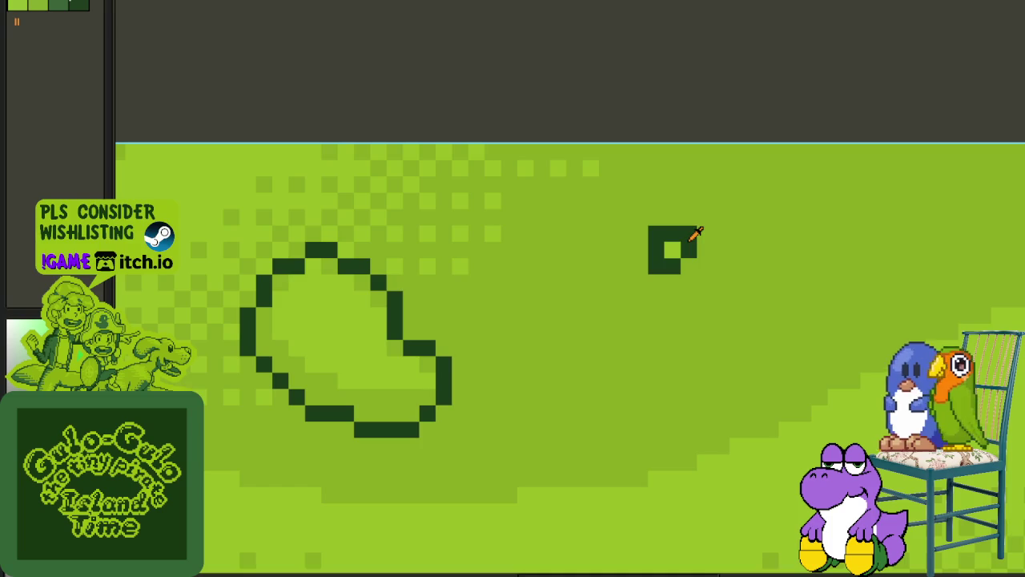
{"action": "scroll", "coordinate": [755, 265], "scroll_direction": "up", "scroll_amount": 1}
{"action": "scroll", "coordinate": [606, 251], "scroll_direction": "up", "scroll_amount": 3}
{"action": "mouse_move", "coordinate": [606, 252]}
{"action": "left_mouse_down"}
{"action": "mouse_move", "coordinate": [617, 284]}
{"action": "mouse_move", "coordinate": [604, 330]}
{"action": "mouse_move", "coordinate": [662, 331]}
{"action": "mouse_move", "coordinate": [702, 313]}
{"action": "mouse_move", "coordinate": [710, 270]}
{"action": "mouse_move", "coordinate": [666, 224]}
{"action": "mouse_move", "coordinate": [566, 259]}
{"action": "left_mouse_up"}
{"action": "left_click", "coordinate": [627, 299]}
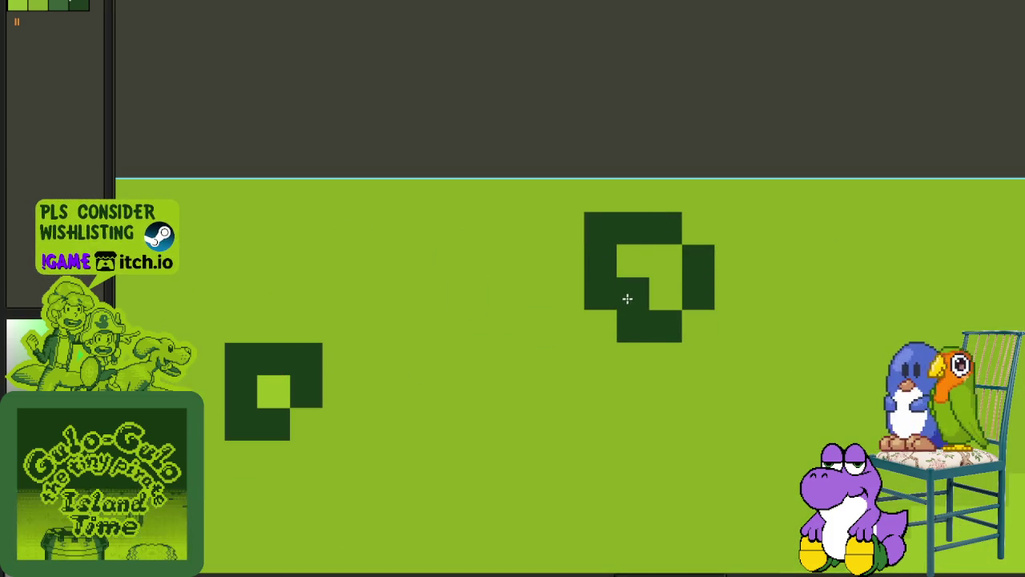
{"action": "left_click", "coordinate": [627, 298]}
{"action": "left_click", "coordinate": [690, 302]}
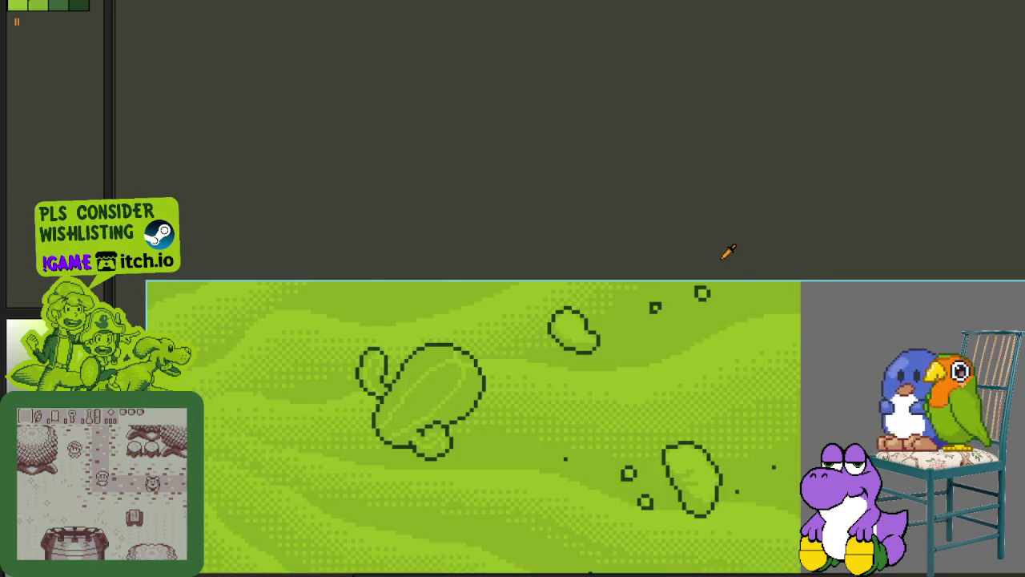
{"action": "scroll", "coordinate": [726, 252], "scroll_direction": "down", "scroll_amount": 3}
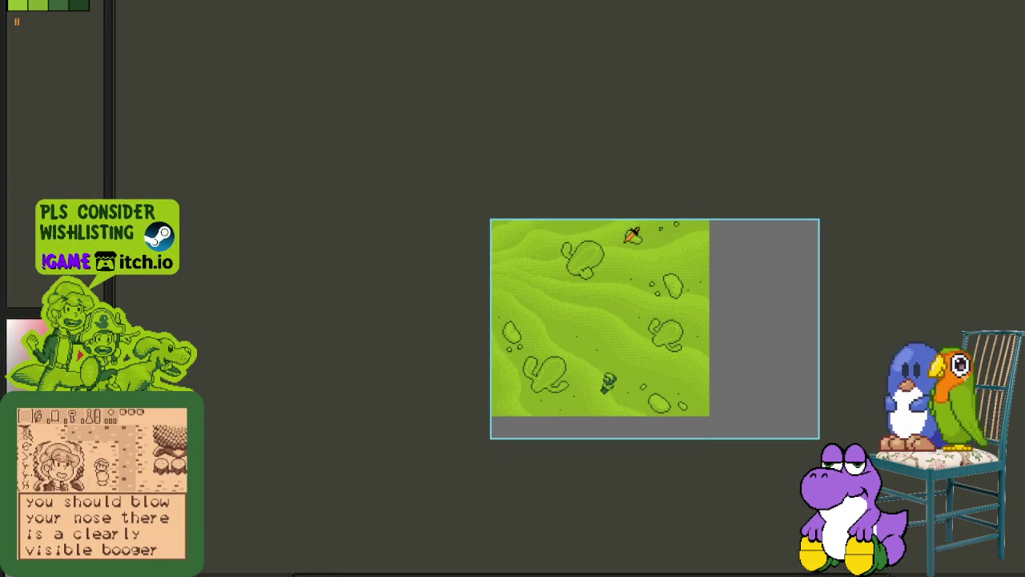
{"action": "scroll", "coordinate": [685, 256], "scroll_direction": "up", "scroll_amount": 3}
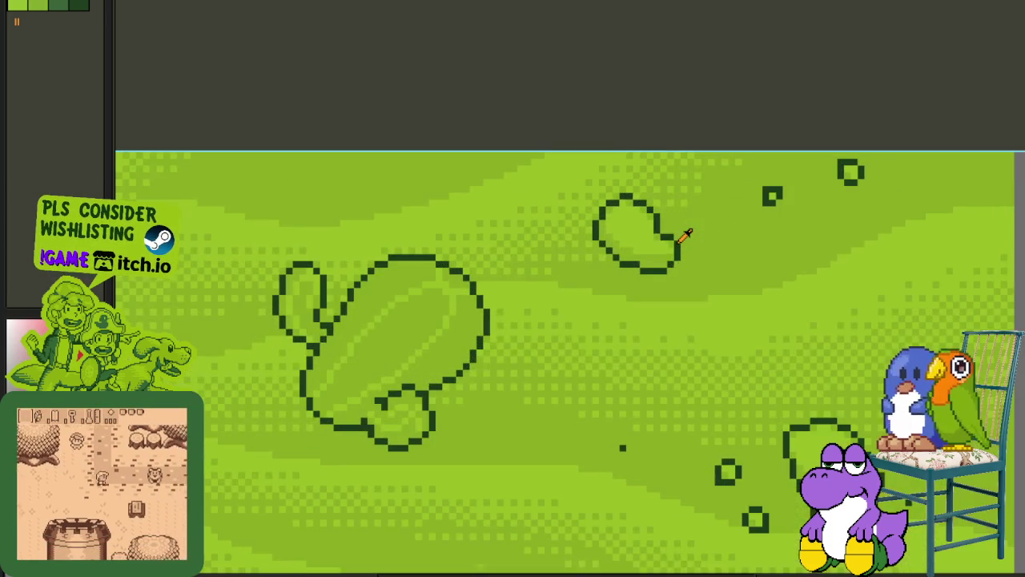
{"action": "scroll", "coordinate": [669, 260], "scroll_direction": "down", "scroll_amount": 2}
{"action": "scroll", "coordinate": [671, 270], "scroll_direction": "down", "scroll_amount": 2}
{"action": "scroll", "coordinate": [528, 291], "scroll_direction": "up", "scroll_amount": 2}
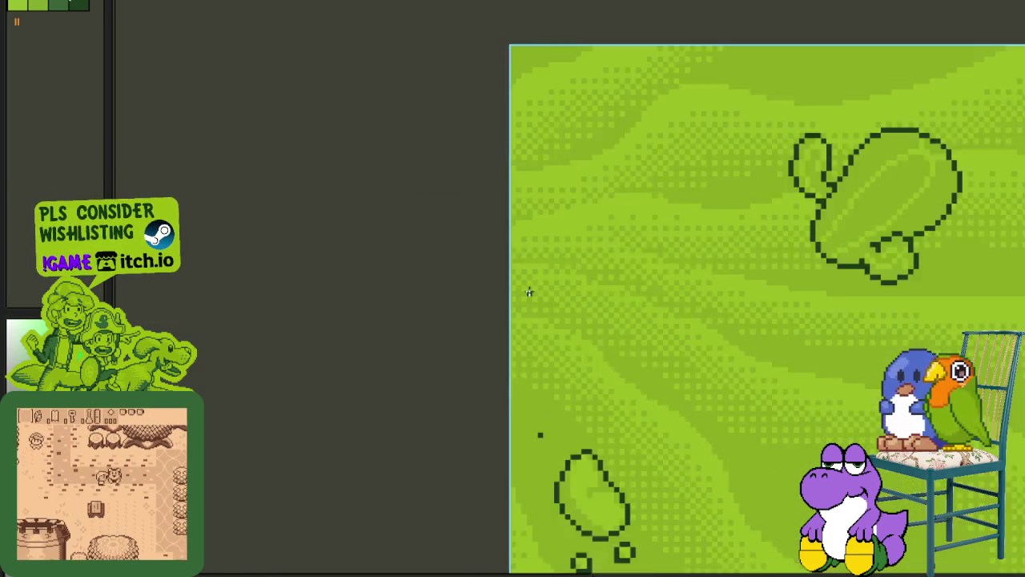
{"action": "scroll", "coordinate": [563, 274], "scroll_direction": "up", "scroll_amount": 3}
{"action": "scroll", "coordinate": [563, 274], "scroll_direction": "down", "scroll_amount": 2}
{"action": "scroll", "coordinate": [669, 206], "scroll_direction": "down", "scroll_amount": 3}
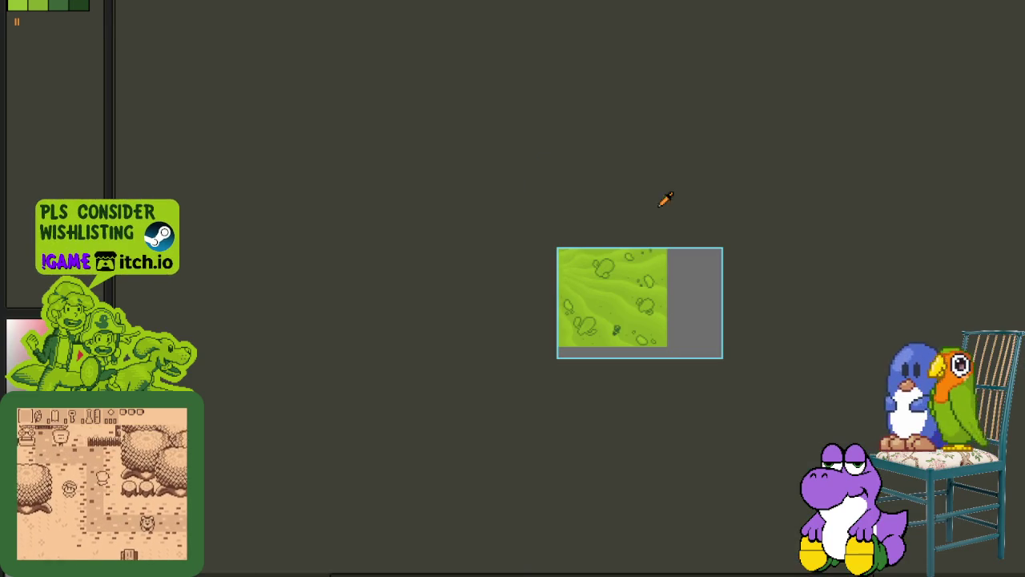
{"action": "scroll", "coordinate": [621, 281], "scroll_direction": "up", "scroll_amount": 2}
{"action": "left_click_drag", "start_coordinate": [657, 374], "coordinate": [658, 323]}
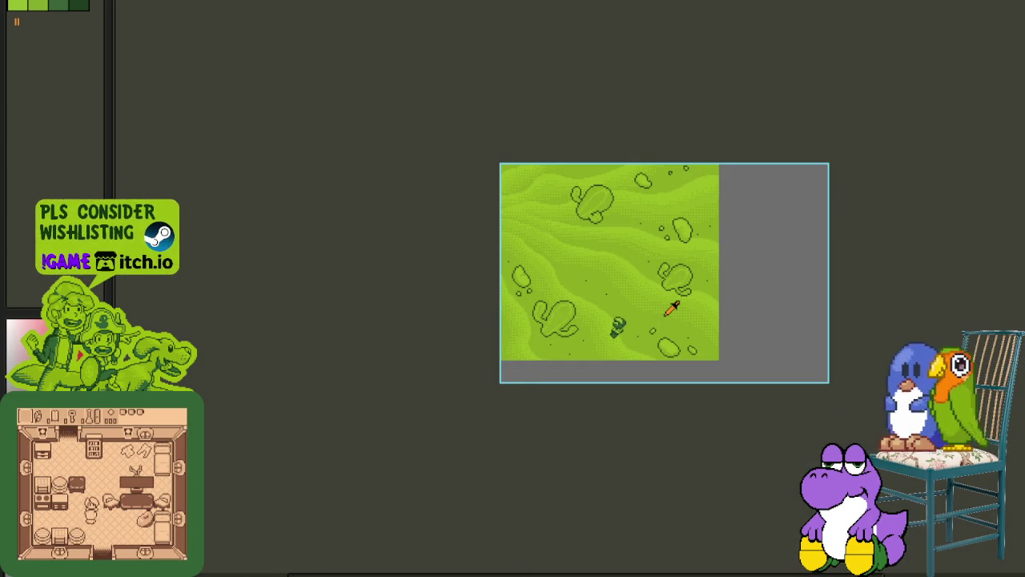
{"action": "key", "text": "Tab"}
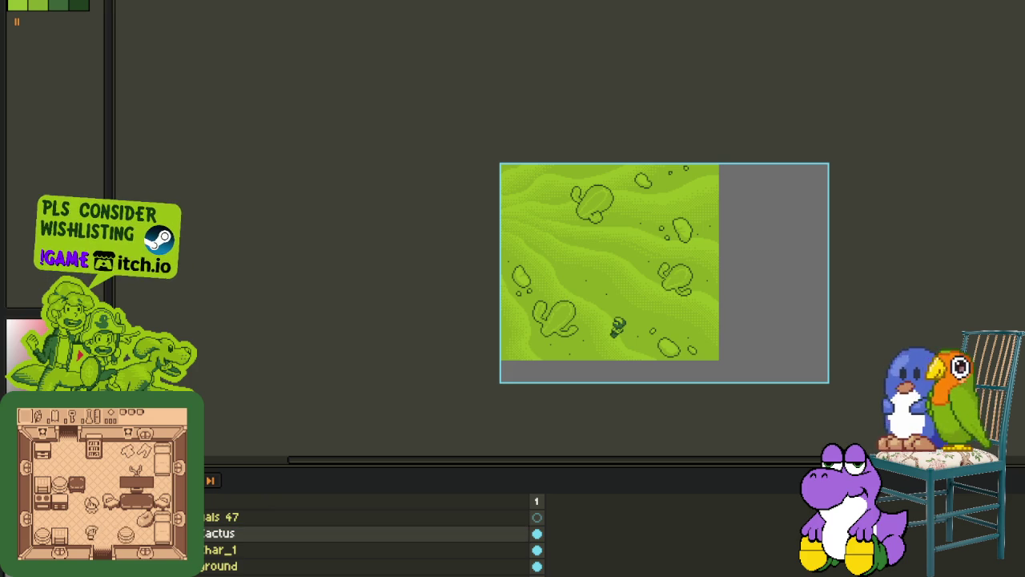
- Add a new empty layer and name it 'Shadows the hedgehog'
{"action": "right_click", "coordinate": [220, 533]}
{"action": "mouse_move", "coordinate": [267, 528]}
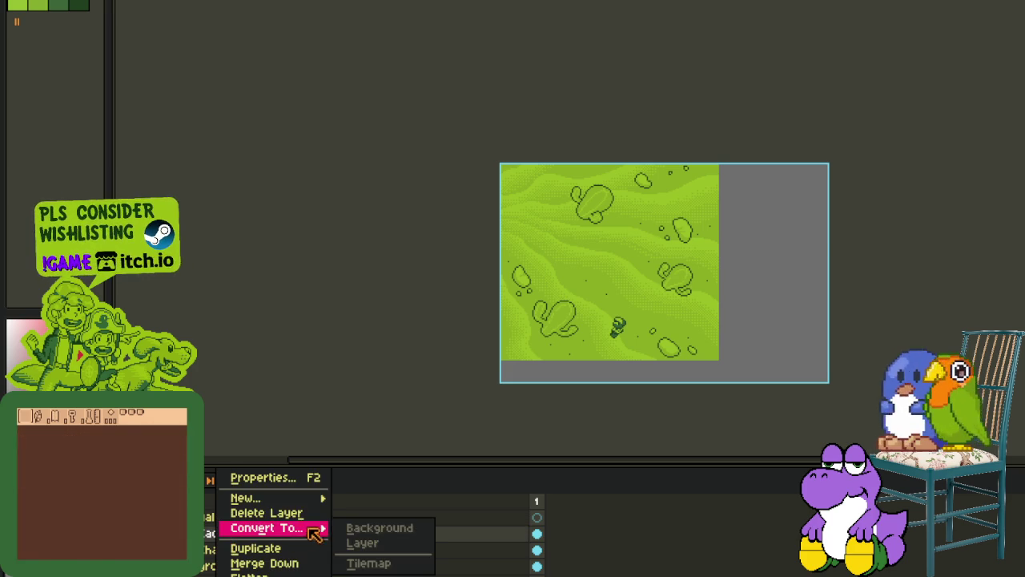
{"action": "left_click", "coordinate": [376, 494]}
{"action": "double_click", "coordinate": [279, 541]}
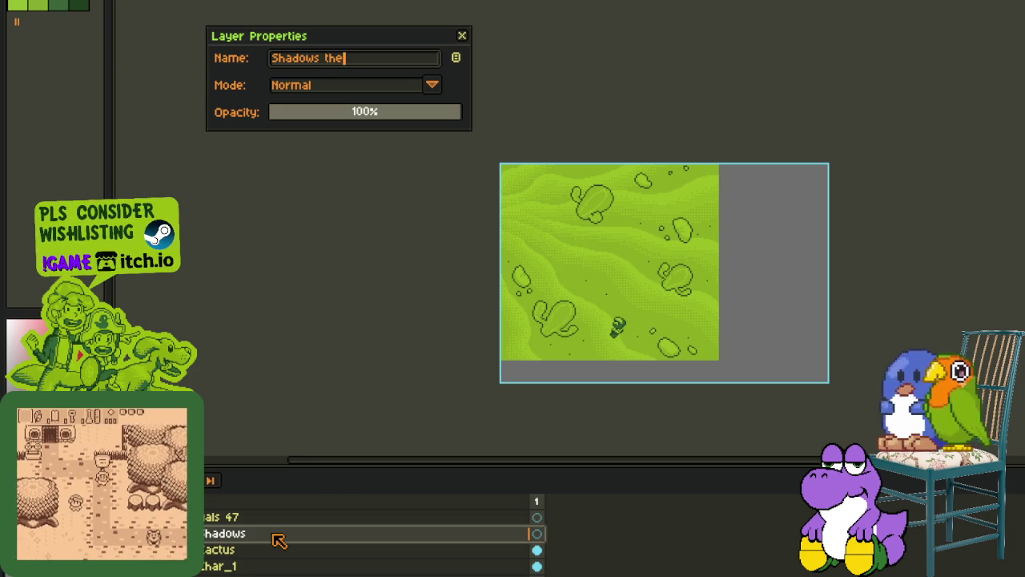
{"action": "type", "text": " hedgehog"}
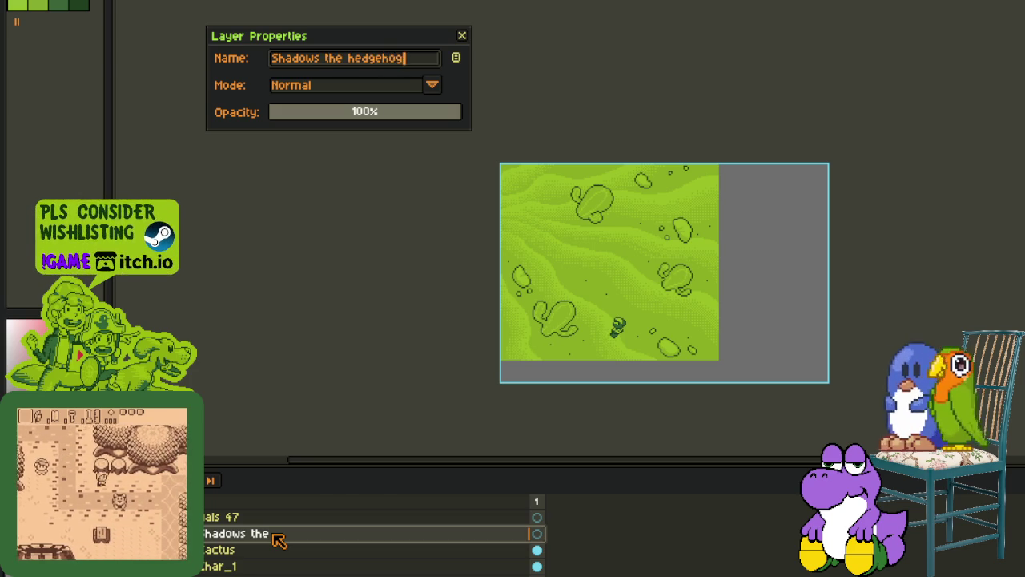
{"action": "key", "text": "Return"}
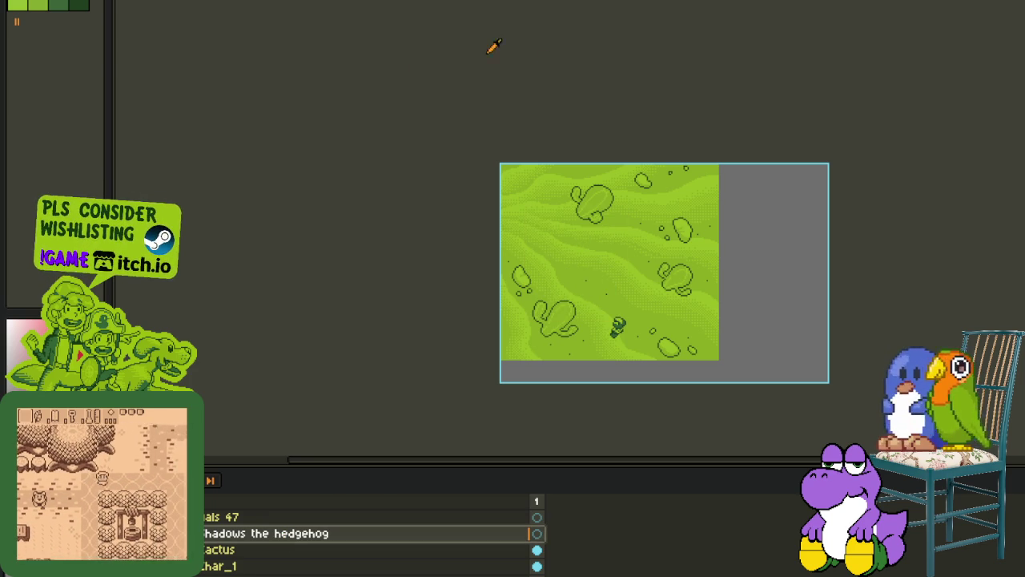
{"action": "key", "text": "Tab"}
{"action": "scroll", "coordinate": [552, 228], "scroll_direction": "up", "scroll_amount": 1}
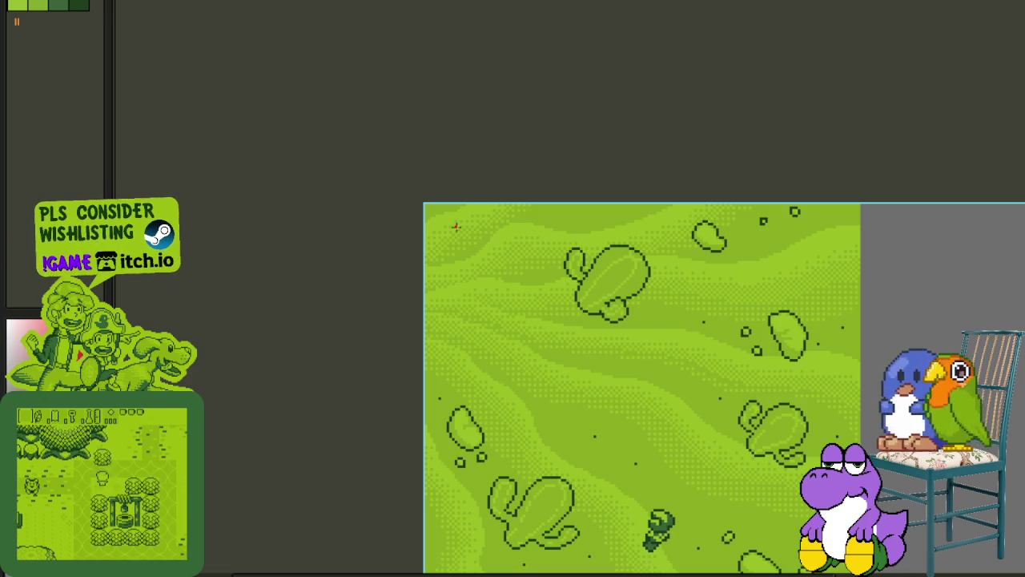
- Draw two trial red strokes near the top-left, then undo them
{"action": "left_click_drag", "start_coordinate": [473, 213], "coordinate": [494, 272]}
{"action": "left_click_drag", "start_coordinate": [445, 238], "coordinate": [524, 266]}
{"action": "scroll", "coordinate": [523, 266], "scroll_direction": "down", "scroll_amount": 3}
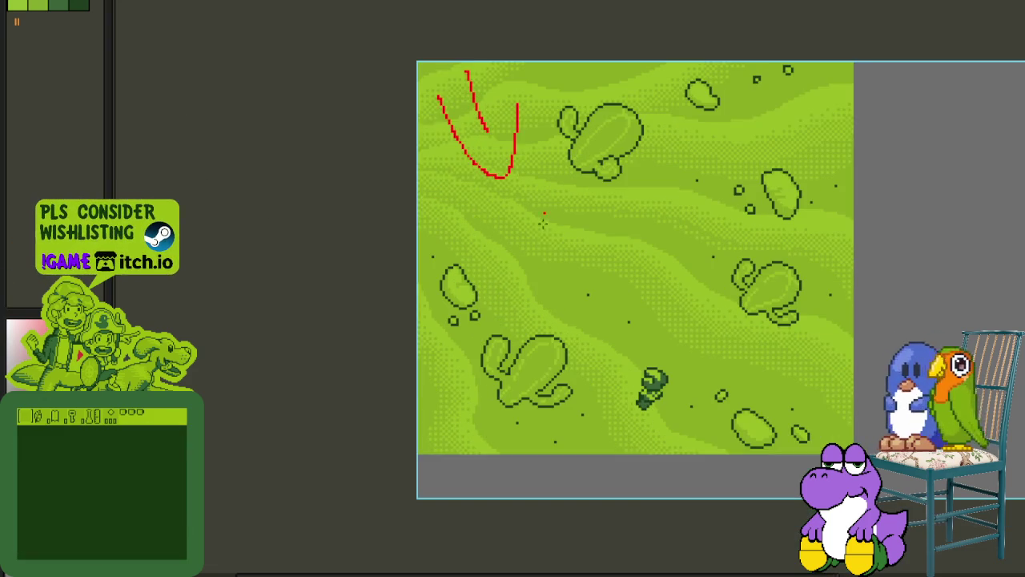
{"action": "key", "text": "ctrl+z"}
{"action": "key", "text": "ctrl+z"}
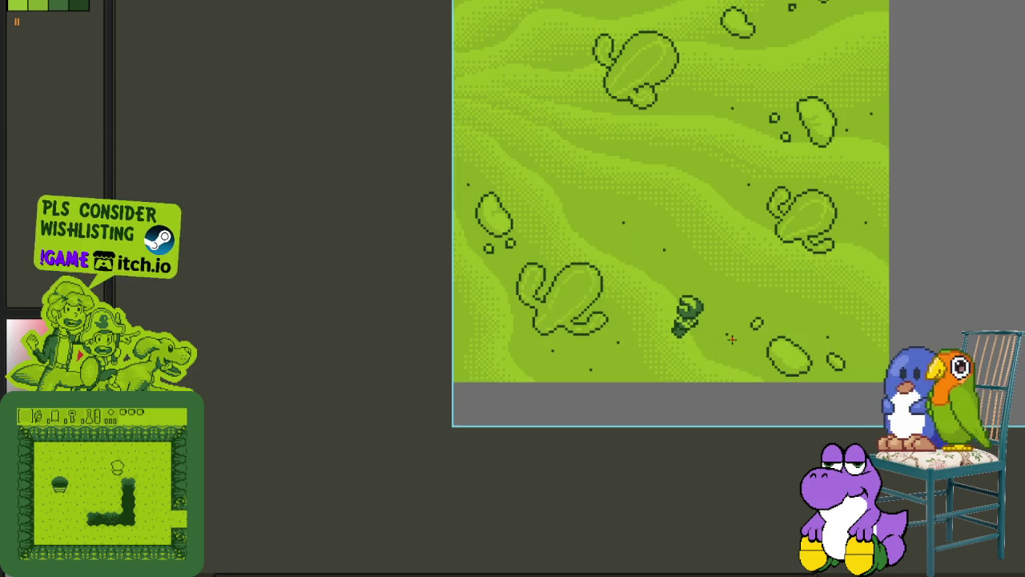
- Navigate to the top cactus and mark a red V shape at its base
{"action": "left_click_drag", "start_coordinate": [605, 424], "coordinate": [513, 318]}
{"action": "scroll", "coordinate": [514, 318], "scroll_direction": "up", "scroll_amount": 1}
{"action": "scroll", "coordinate": [514, 318], "scroll_direction": "up", "scroll_amount": 1}
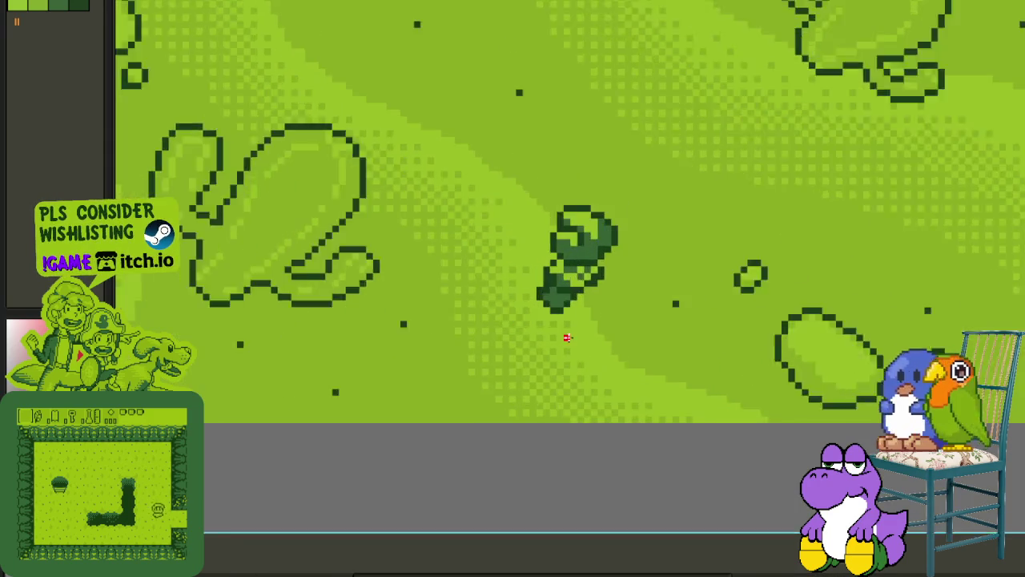
{"action": "scroll", "coordinate": [564, 337], "scroll_direction": "up", "scroll_amount": 2}
{"action": "scroll", "coordinate": [525, 299], "scroll_direction": "down", "scroll_amount": 2}
{"action": "scroll", "coordinate": [525, 299], "scroll_direction": "down", "scroll_amount": 3}
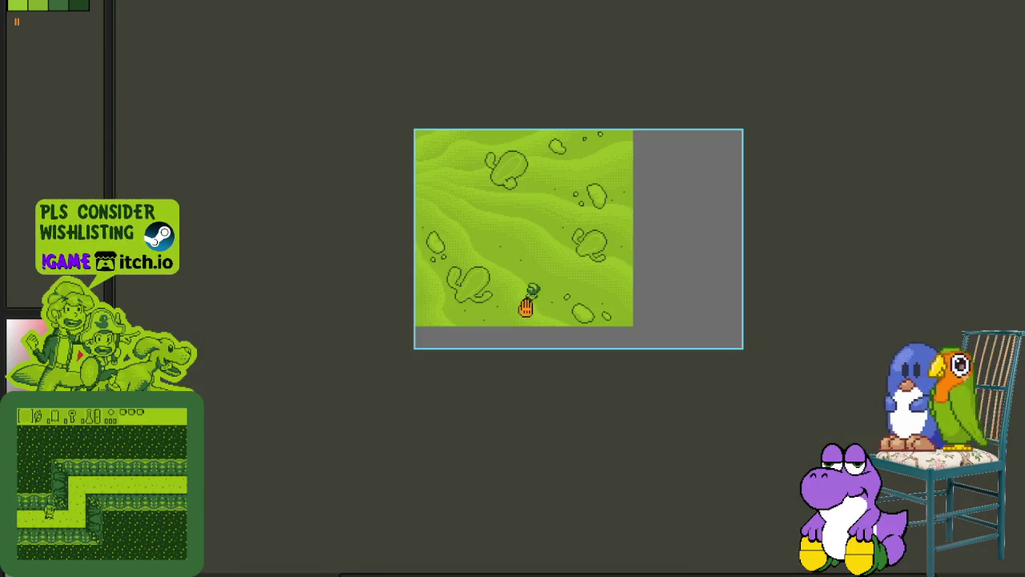
{"action": "scroll", "coordinate": [526, 302], "scroll_direction": "up", "scroll_amount": 3}
{"action": "scroll", "coordinate": [528, 295], "scroll_direction": "up", "scroll_amount": 1}
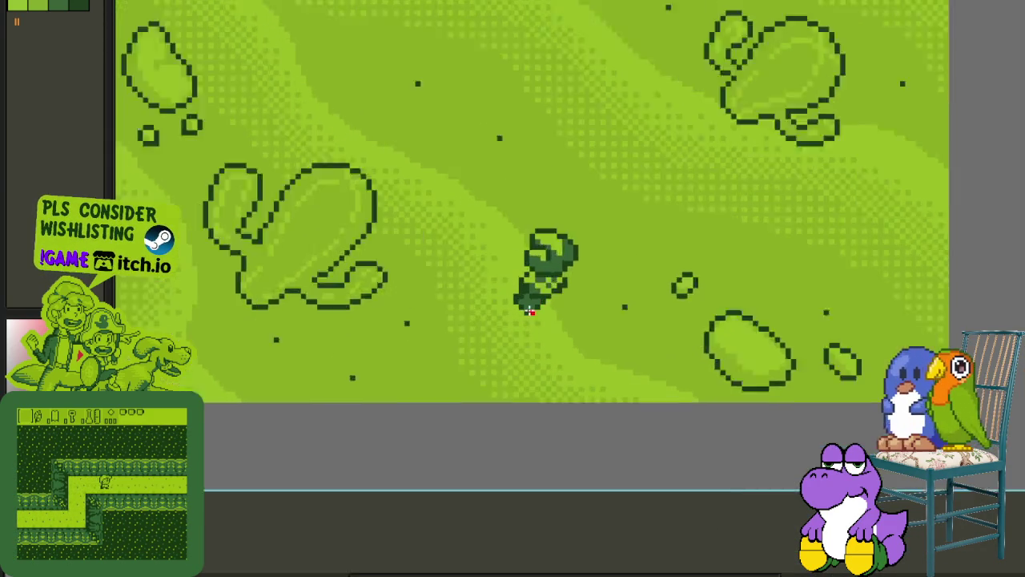
{"action": "scroll", "coordinate": [531, 289], "scroll_direction": "down", "scroll_amount": 3}
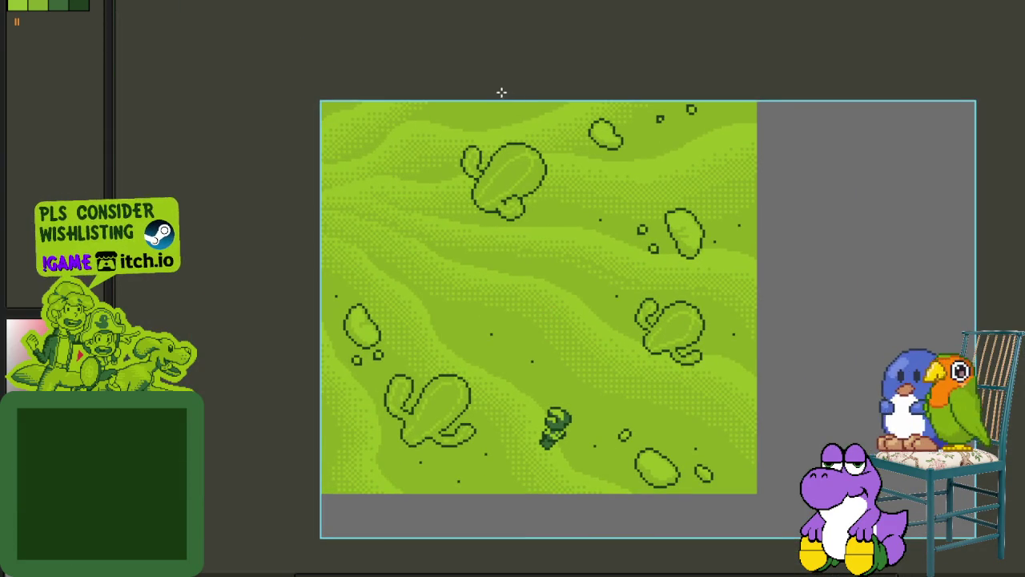
{"action": "left_click_drag", "start_coordinate": [498, 103], "coordinate": [583, 105]}
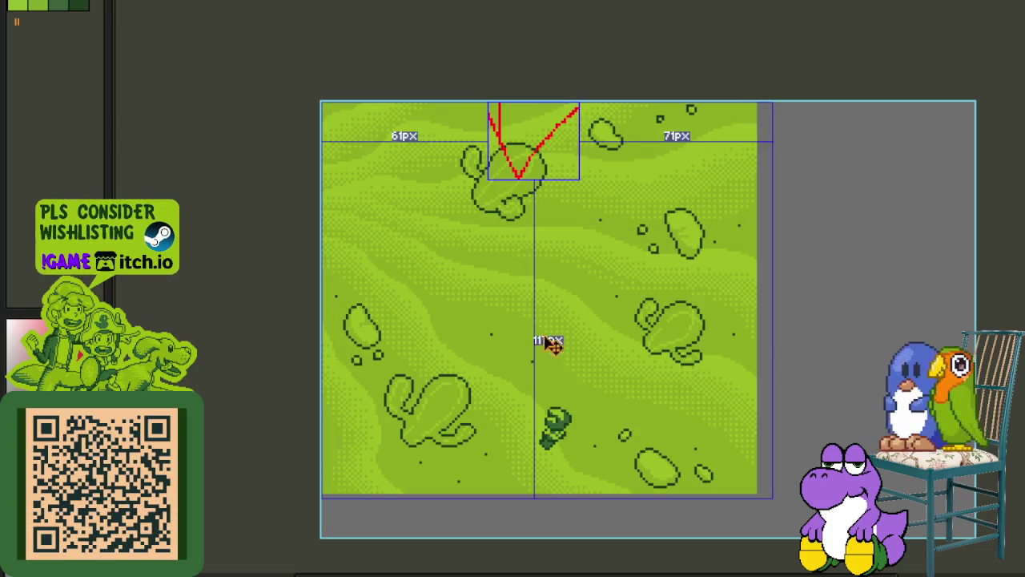
{"action": "scroll", "coordinate": [488, 213], "scroll_direction": "up", "scroll_amount": 1}
{"action": "scroll", "coordinate": [491, 217], "scroll_direction": "up", "scroll_amount": 1}
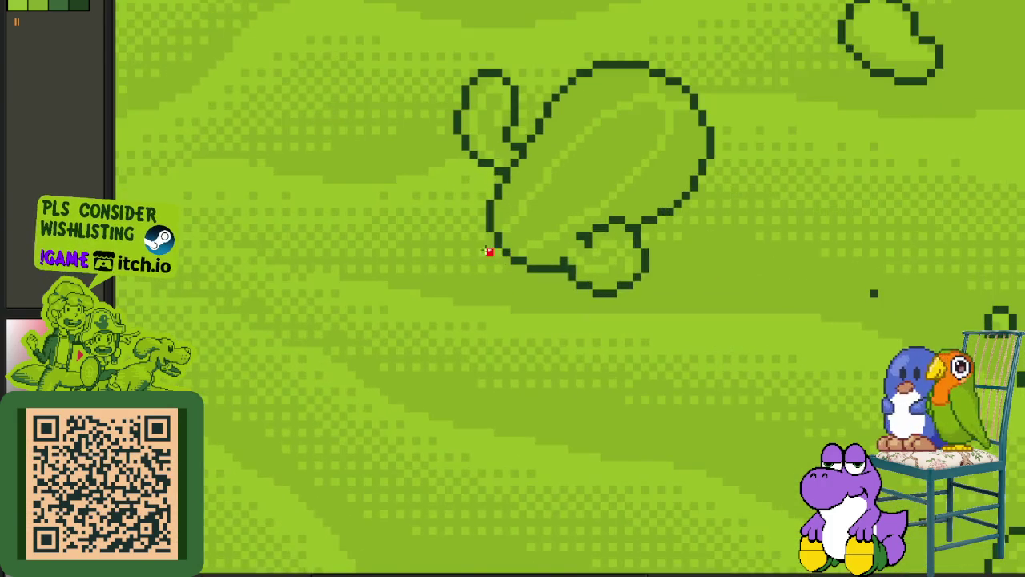
{"action": "scroll", "coordinate": [492, 225], "scroll_direction": "up", "scroll_amount": 1}
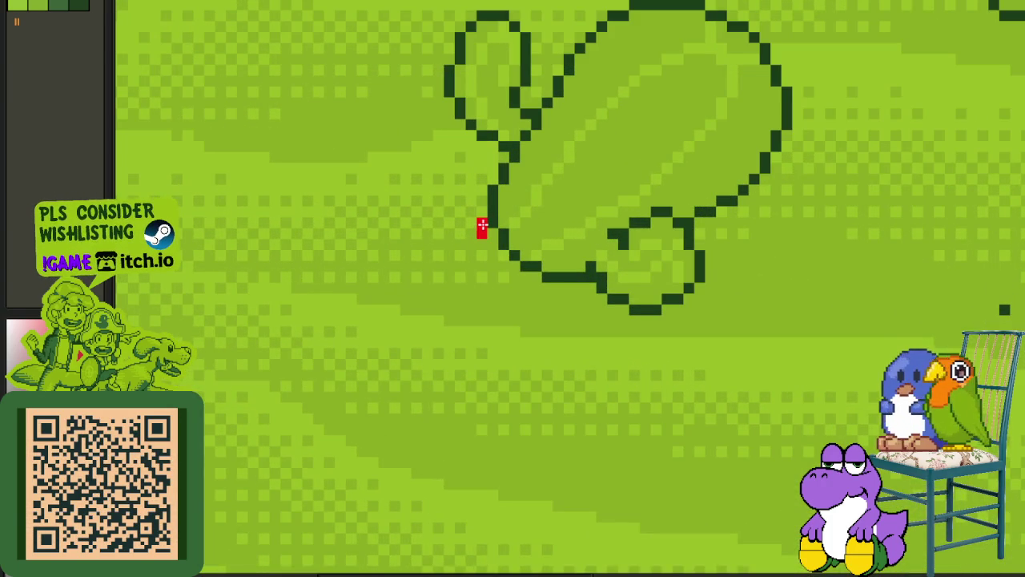
- Extend the red shadow outline down-left from the cactus and close its bottom
{"action": "left_click_drag", "start_coordinate": [481, 257], "coordinate": [427, 310]}
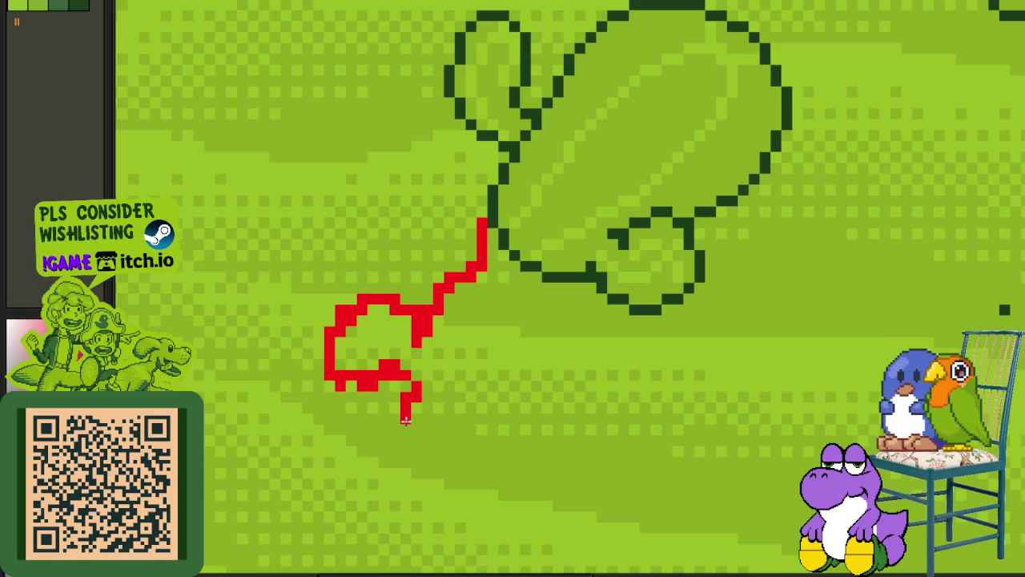
{"action": "scroll", "coordinate": [602, 330], "scroll_direction": "down", "scroll_amount": 1}
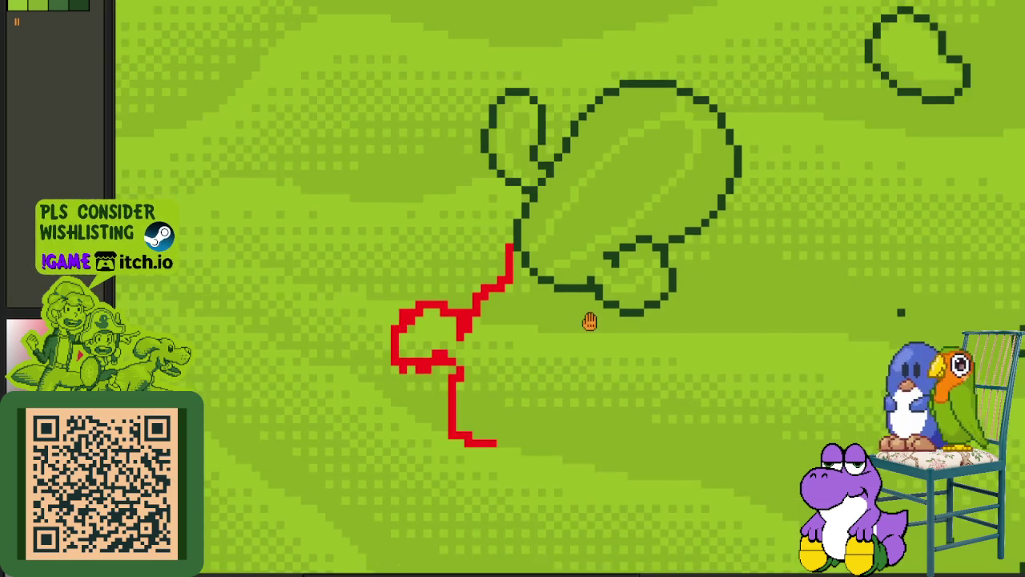
{"action": "left_click_drag", "start_coordinate": [591, 323], "coordinate": [569, 239]}
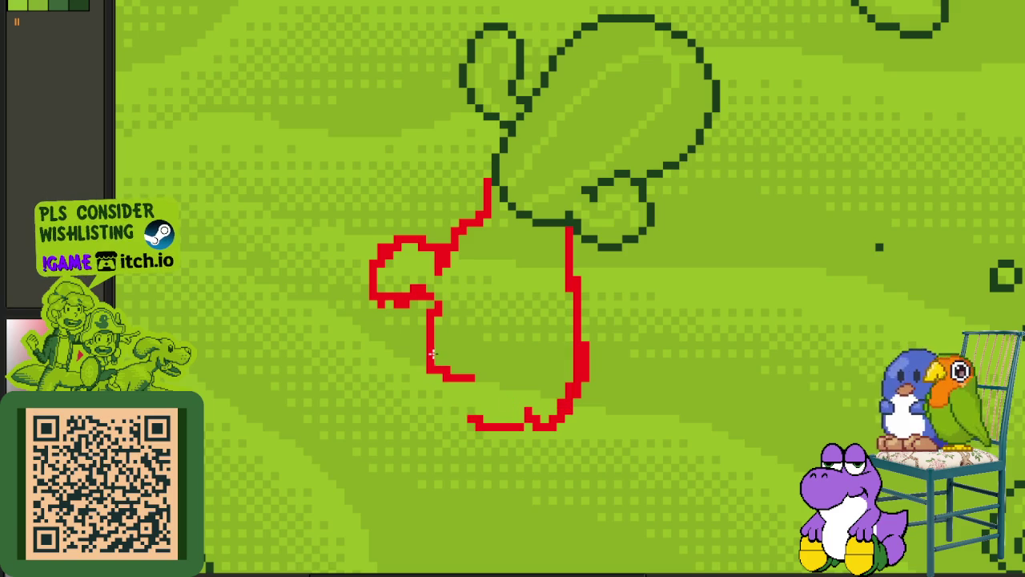
{"action": "scroll", "coordinate": [431, 354], "scroll_direction": "up", "scroll_amount": 1}
{"action": "left_click_drag", "start_coordinate": [411, 375], "coordinate": [534, 463]}
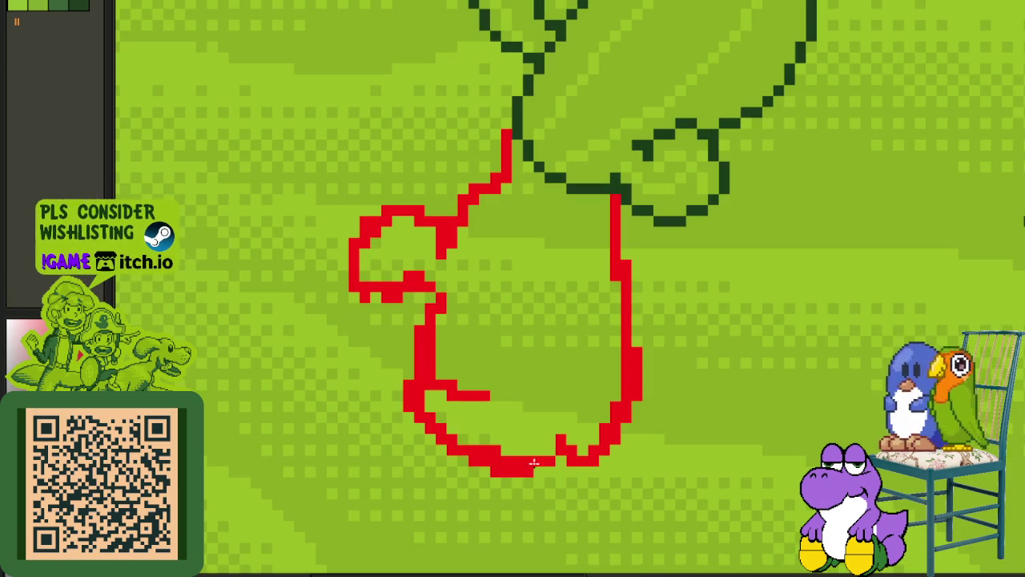
{"action": "scroll", "coordinate": [606, 430], "scroll_direction": "right", "scroll_amount": 2}
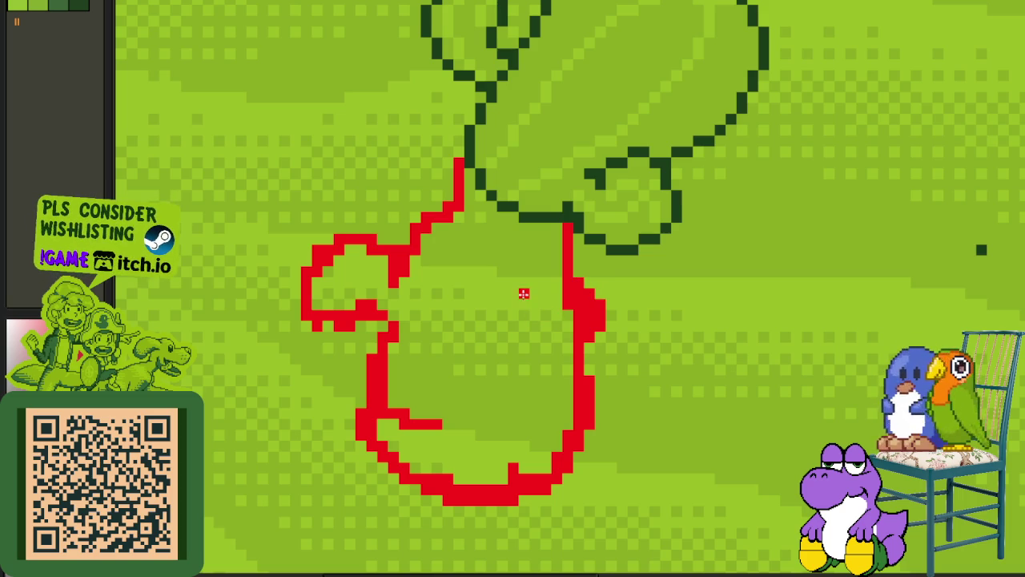
- Bucket-fill the shadow interior, settling on solid red after trying green fills
{"action": "left_click", "coordinate": [518, 261]}
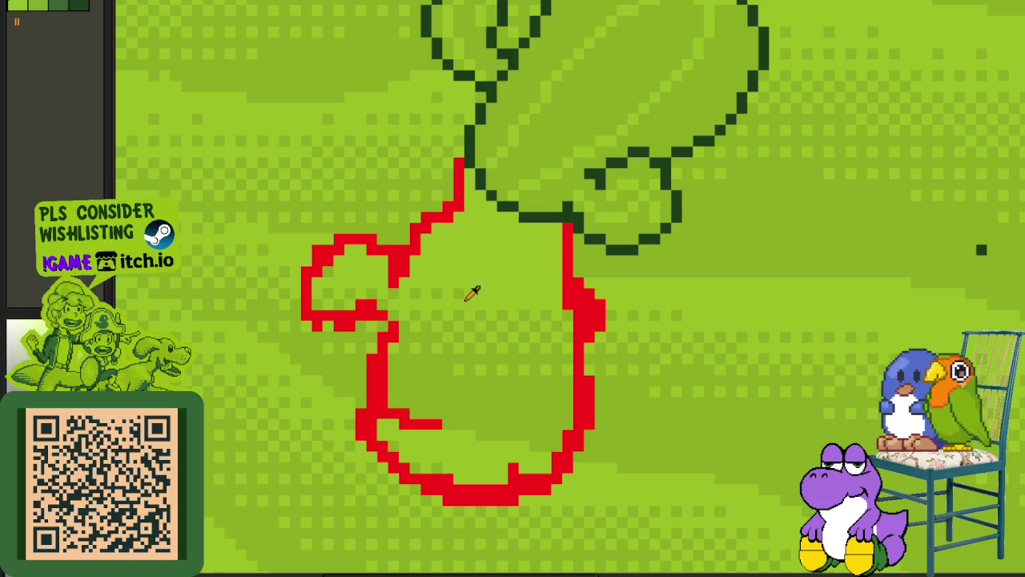
{"action": "key", "text": "ctrl+z"}
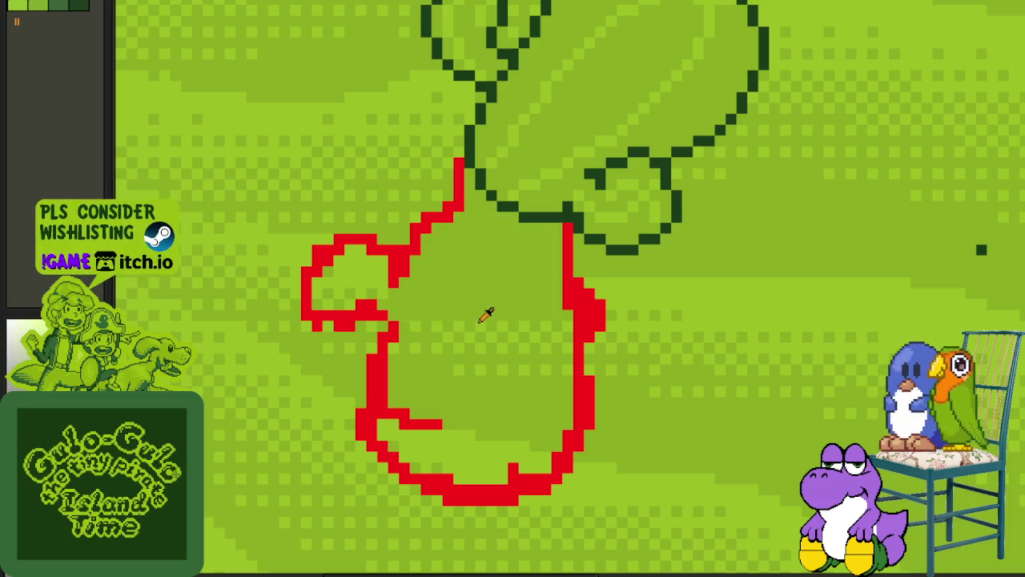
{"action": "left_click", "coordinate": [481, 318]}
{"action": "left_click", "coordinate": [480, 334]}
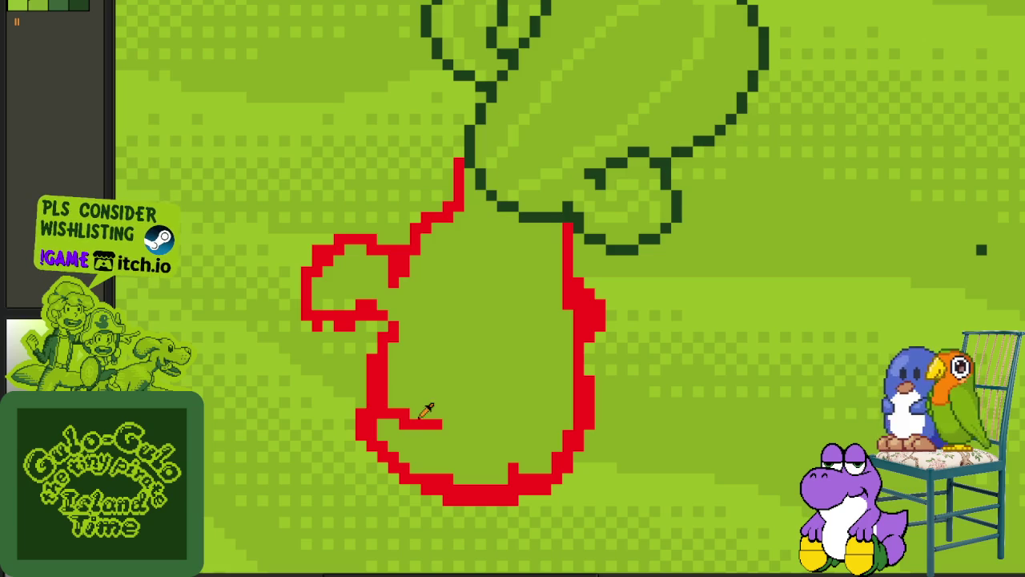
{"action": "left_click", "coordinate": [356, 282]}
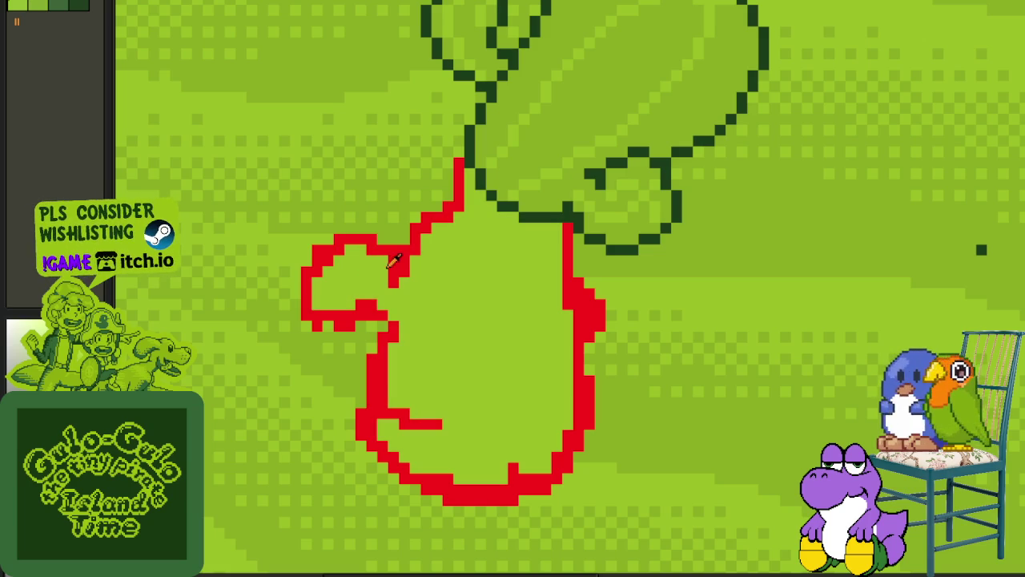
{"action": "left_click", "coordinate": [435, 313]}
{"action": "scroll", "coordinate": [446, 321], "scroll_direction": "down", "scroll_amount": 1}
{"action": "scroll", "coordinate": [446, 320], "scroll_direction": "down", "scroll_amount": 1}
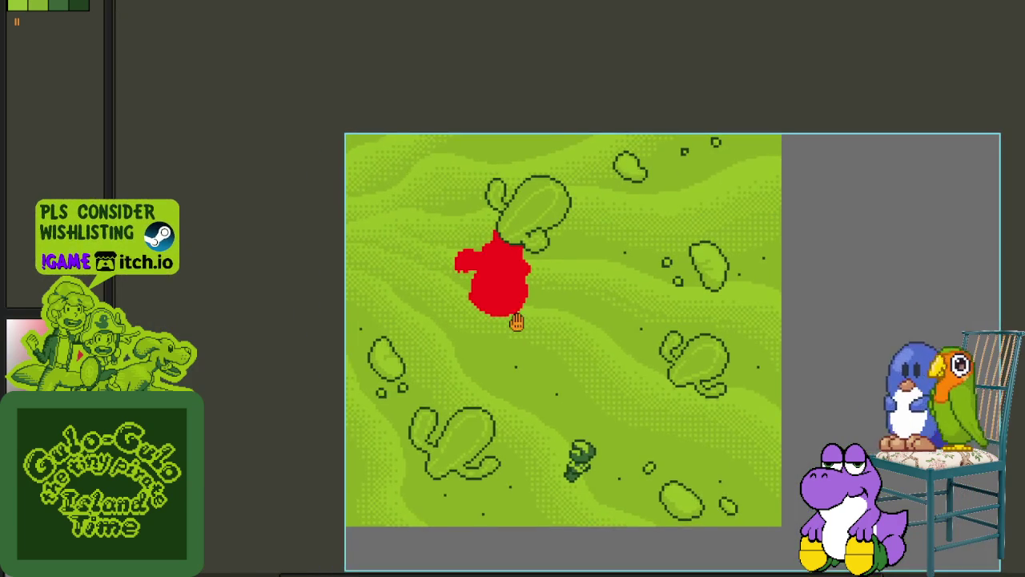
- Paint a small filled red shadow under the left cactus's blob and its small right circle
{"action": "scroll", "coordinate": [516, 321], "scroll_direction": "up", "scroll_amount": 1}
{"action": "scroll", "coordinate": [497, 305], "scroll_direction": "up", "scroll_amount": 1}
{"action": "scroll", "coordinate": [467, 287], "scroll_direction": "up", "scroll_amount": 1}
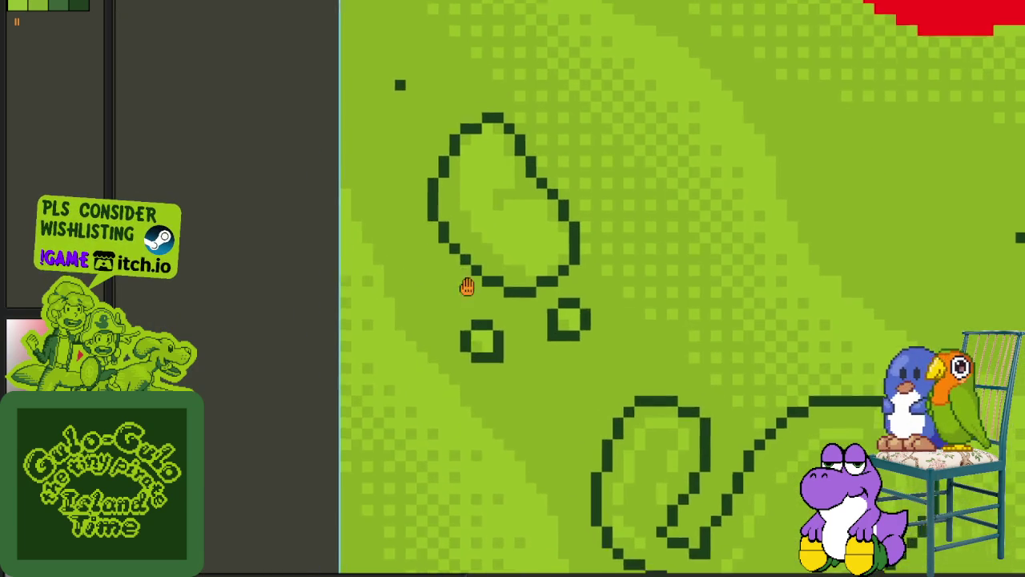
{"action": "scroll", "coordinate": [467, 287], "scroll_direction": "up", "scroll_amount": 1}
{"action": "scroll", "coordinate": [435, 256], "scroll_direction": "up", "scroll_amount": 1}
{"action": "mouse_move", "coordinate": [419, 213]}
{"action": "left_mouse_down"}
{"action": "mouse_move", "coordinate": [421, 363]}
{"action": "mouse_move", "coordinate": [528, 410]}
{"action": "left_mouse_up"}
{"action": "mouse_move", "coordinate": [679, 367]}
{"action": "left_mouse_down"}
{"action": "mouse_move", "coordinate": [587, 438]}
{"action": "mouse_move", "coordinate": [571, 432]}
{"action": "left_mouse_up"}
{"action": "left_click", "coordinate": [572, 390]}
{"action": "scroll", "coordinate": [606, 412], "scroll_direction": "down", "scroll_amount": 1}
{"action": "scroll", "coordinate": [538, 370], "scroll_direction": "up", "scroll_amount": 1}
{"action": "left_click_drag", "start_coordinate": [533, 376], "coordinate": [586, 402]}
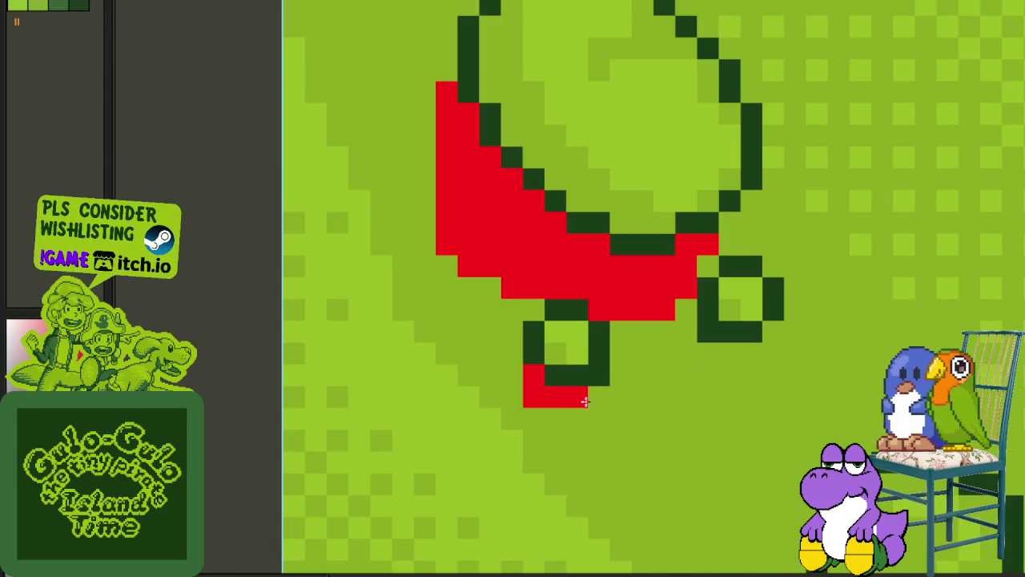
{"action": "mouse_move", "coordinate": [708, 354]}
{"action": "left_mouse_down"}
{"action": "mouse_move", "coordinate": [687, 334]}
{"action": "mouse_move", "coordinate": [741, 352]}
{"action": "left_mouse_up"}
{"action": "scroll", "coordinate": [741, 352], "scroll_direction": "down", "scroll_amount": 2}
- Draw a red shadow loop outline at the lower-left of the bottom-left cactus
{"action": "mouse_move", "coordinate": [776, 396]}
{"action": "left_mouse_down"}
{"action": "mouse_move", "coordinate": [731, 276]}
{"action": "mouse_move", "coordinate": [597, 295]}
{"action": "left_mouse_up"}
{"action": "scroll", "coordinate": [534, 222], "scroll_direction": "up", "scroll_amount": 1}
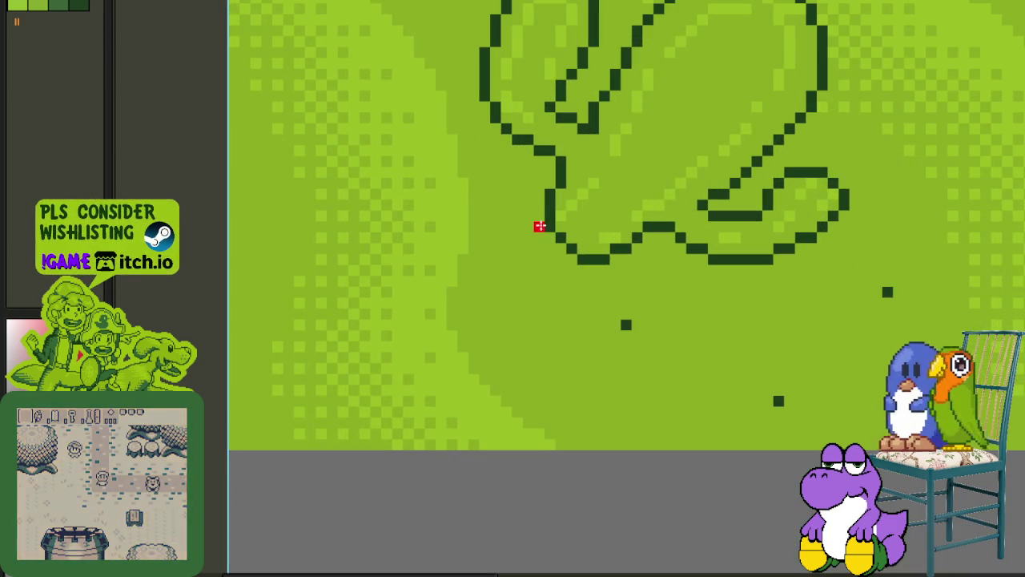
{"action": "mouse_move", "coordinate": [538, 218]}
{"action": "left_mouse_down"}
{"action": "mouse_move", "coordinate": [486, 296]}
{"action": "mouse_move", "coordinate": [538, 217]}
{"action": "left_mouse_up"}
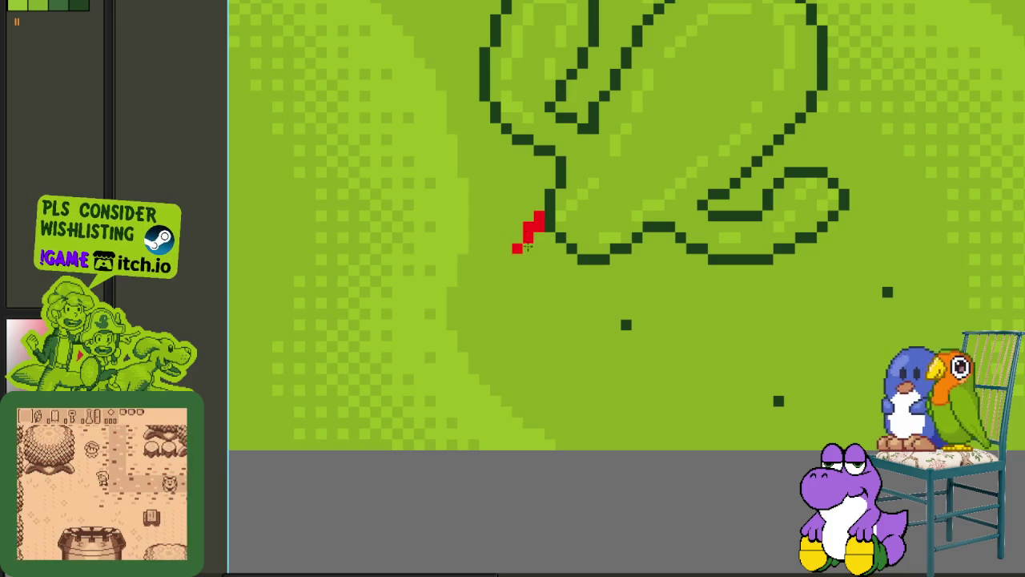
{"action": "mouse_move", "coordinate": [537, 258]}
{"action": "left_mouse_down"}
{"action": "mouse_move", "coordinate": [514, 338]}
{"action": "mouse_move", "coordinate": [429, 320]}
{"action": "left_mouse_up"}
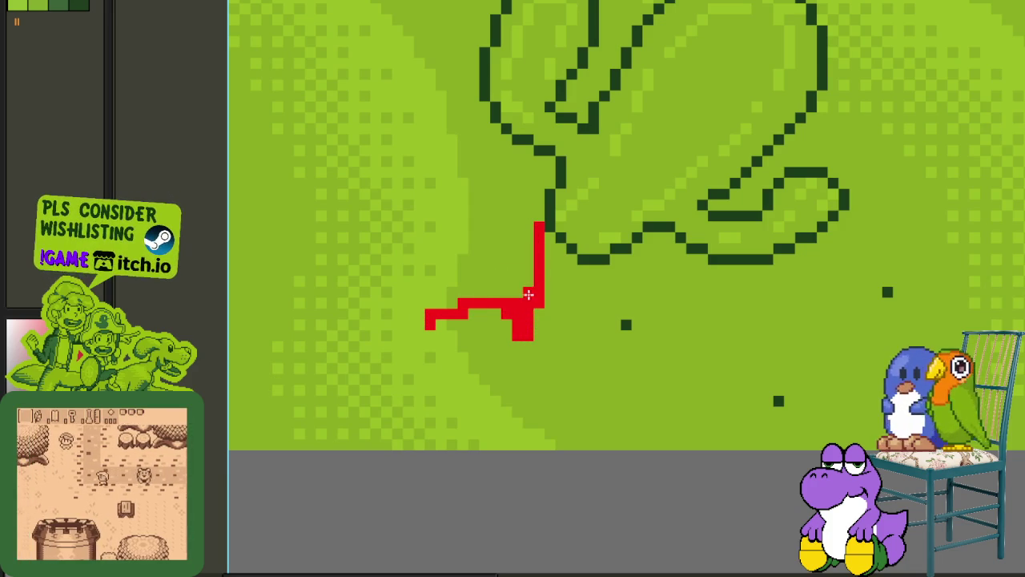
{"action": "mouse_move", "coordinate": [498, 293]}
{"action": "left_mouse_down"}
{"action": "mouse_move", "coordinate": [451, 293]}
{"action": "mouse_move", "coordinate": [456, 299]}
{"action": "mouse_move", "coordinate": [421, 346]}
{"action": "mouse_move", "coordinate": [408, 387]}
{"action": "mouse_move", "coordinate": [424, 417]}
{"action": "mouse_move", "coordinate": [528, 383]}
{"action": "left_mouse_up"}
{"action": "scroll", "coordinate": [417, 335], "scroll_direction": "up", "scroll_amount": 1}
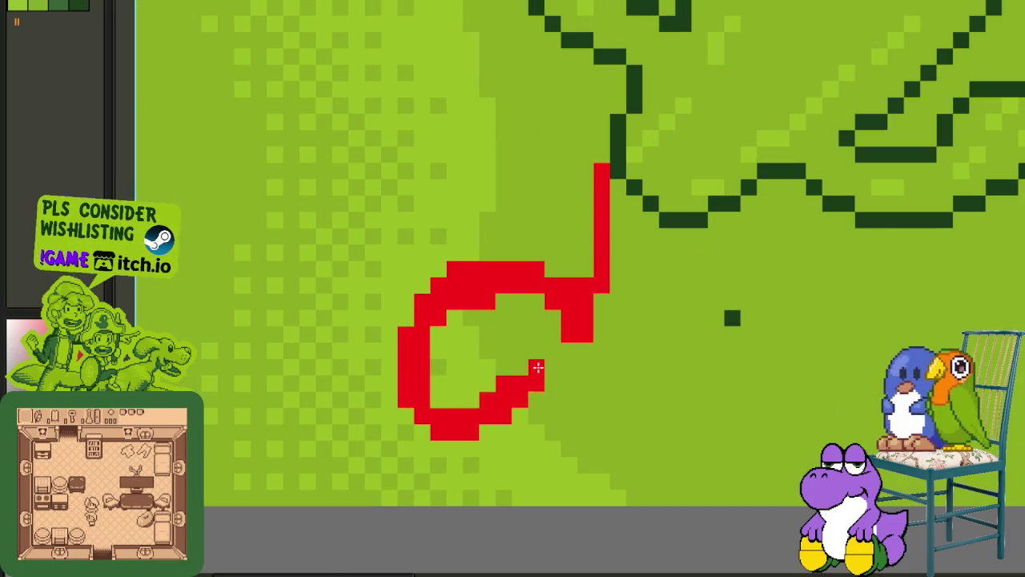
{"action": "scroll", "coordinate": [537, 366], "scroll_direction": "down", "scroll_amount": 3}
{"action": "scroll", "coordinate": [485, 348], "scroll_direction": "up", "scroll_amount": 1}
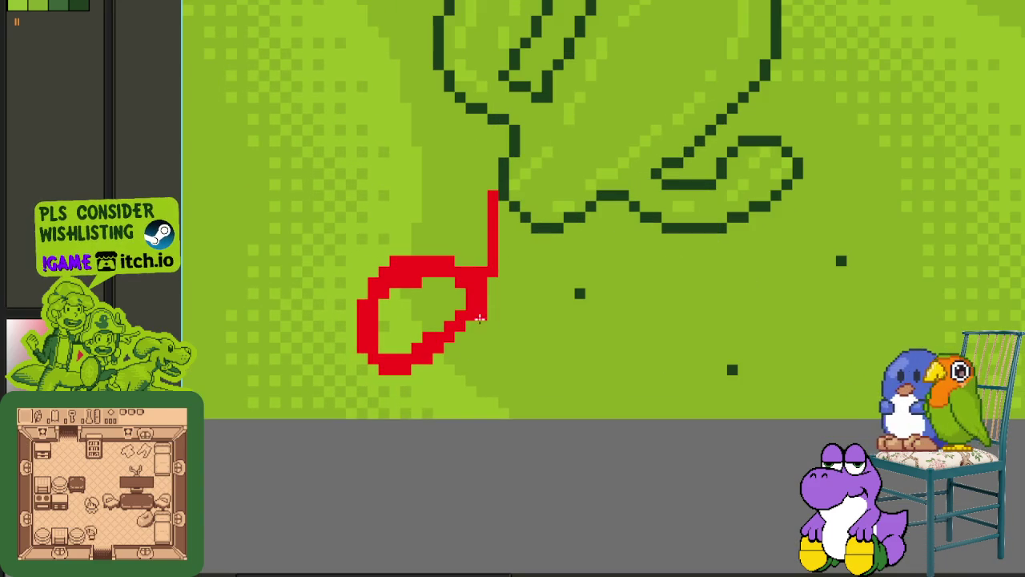
{"action": "mouse_move", "coordinate": [482, 346]}
{"action": "left_mouse_down"}
{"action": "mouse_move", "coordinate": [469, 347]}
{"action": "mouse_move", "coordinate": [474, 366]}
{"action": "left_mouse_up"}
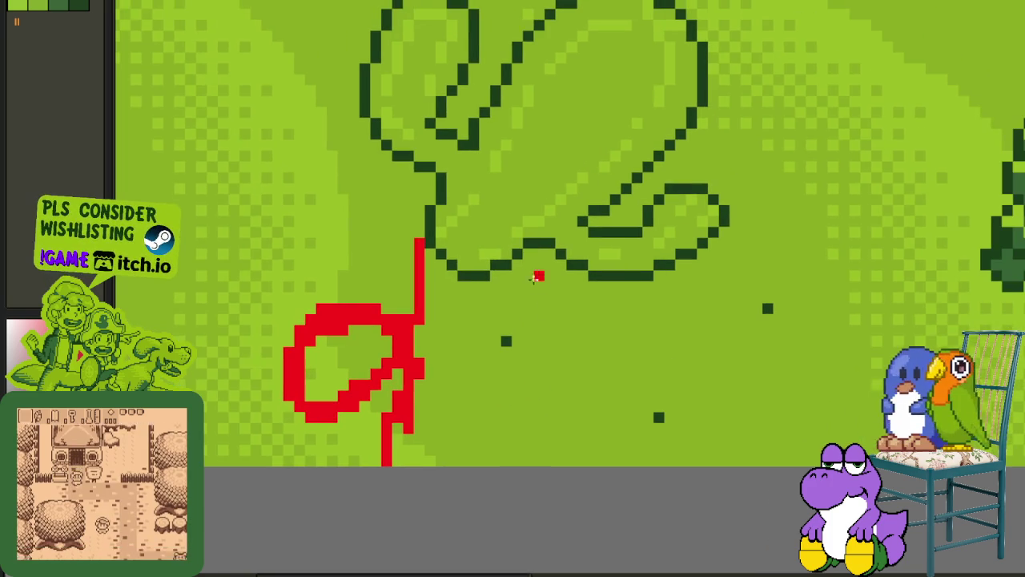
- Add a red hook-shaped shadow stroke on the right, running down to the image bottom
{"action": "mouse_move", "coordinate": [527, 265]}
{"action": "left_mouse_down"}
{"action": "mouse_move", "coordinate": [516, 305]}
{"action": "mouse_move", "coordinate": [551, 370]}
{"action": "left_mouse_up"}
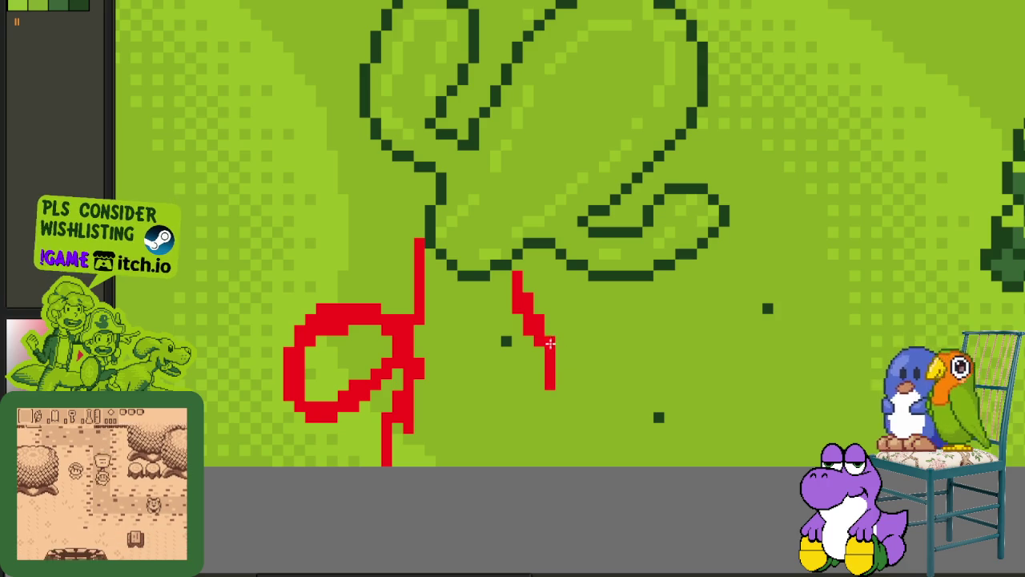
{"action": "mouse_move", "coordinate": [556, 369]}
{"action": "left_mouse_down"}
{"action": "mouse_move", "coordinate": [587, 371]}
{"action": "mouse_move", "coordinate": [634, 417]}
{"action": "mouse_move", "coordinate": [625, 442]}
{"action": "mouse_move", "coordinate": [593, 421]}
{"action": "left_mouse_up"}
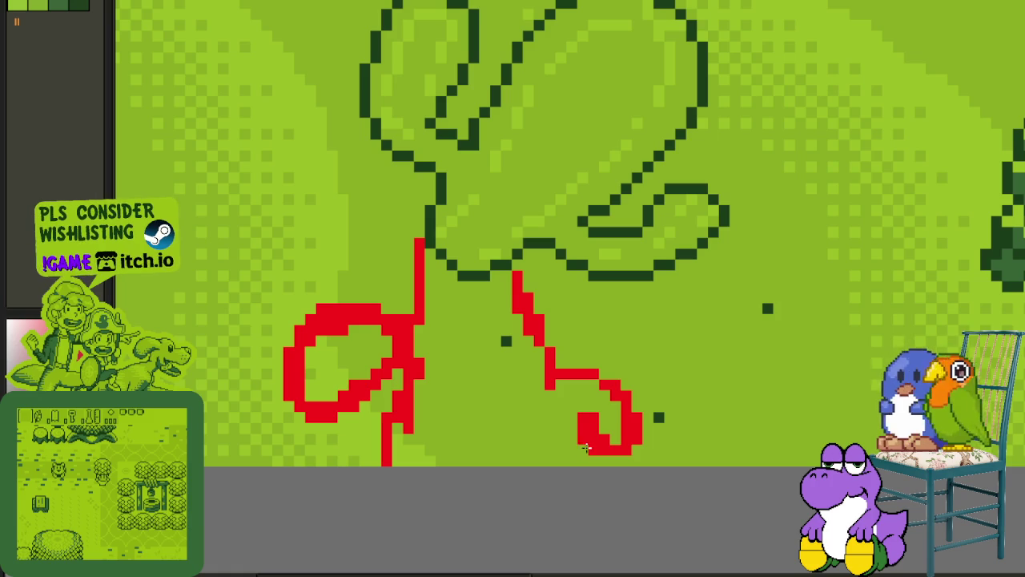
{"action": "left_click_drag", "start_coordinate": [551, 403], "coordinate": [558, 463]}
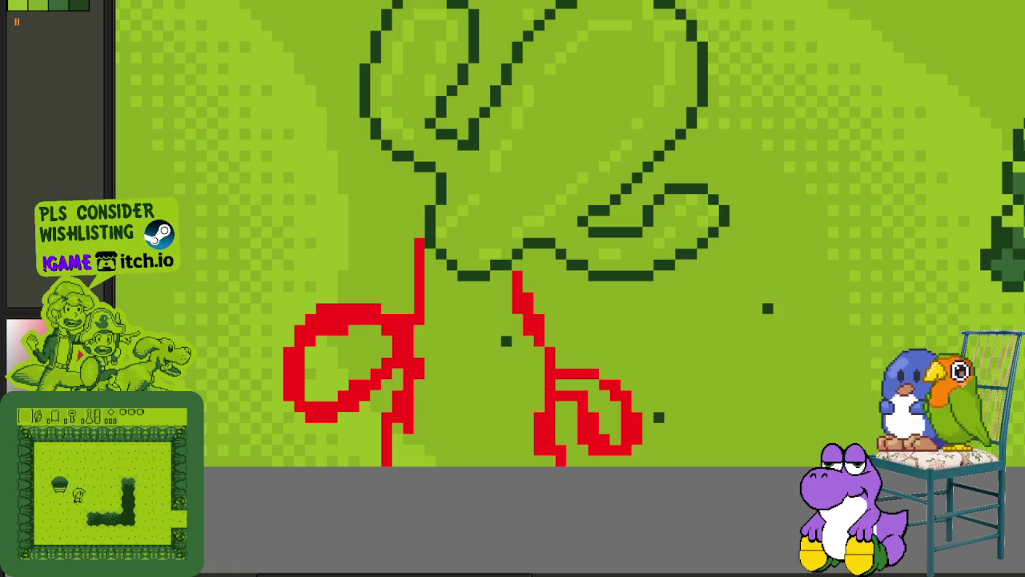
{"action": "scroll", "coordinate": [531, 413], "scroll_direction": "up", "scroll_amount": 1}
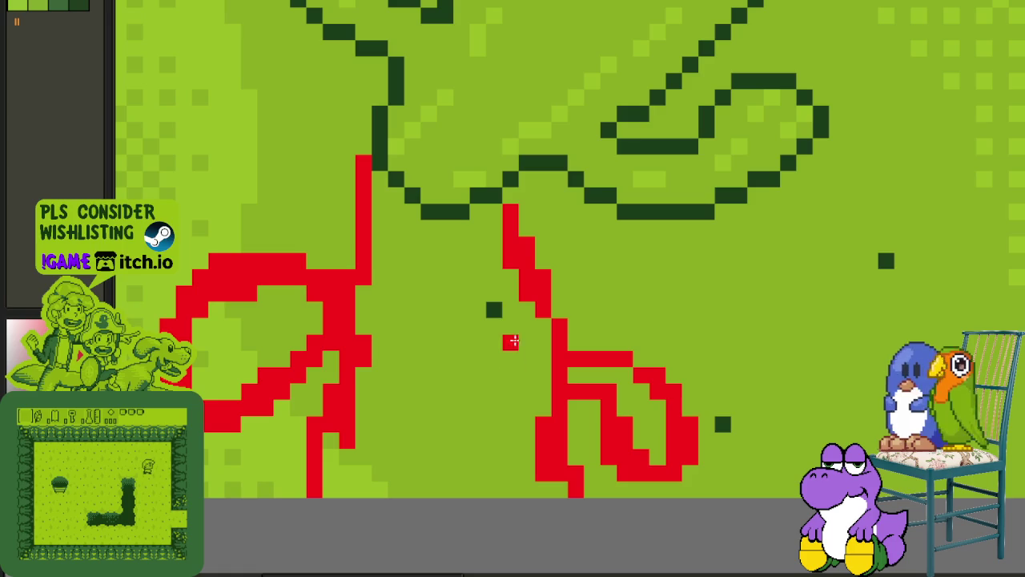
{"action": "scroll", "coordinate": [513, 296], "scroll_direction": "down", "scroll_amount": 2}
{"action": "scroll", "coordinate": [601, 284], "scroll_direction": "down", "scroll_amount": 2}
{"action": "left_click_drag", "start_coordinate": [722, 293], "coordinate": [679, 371]}
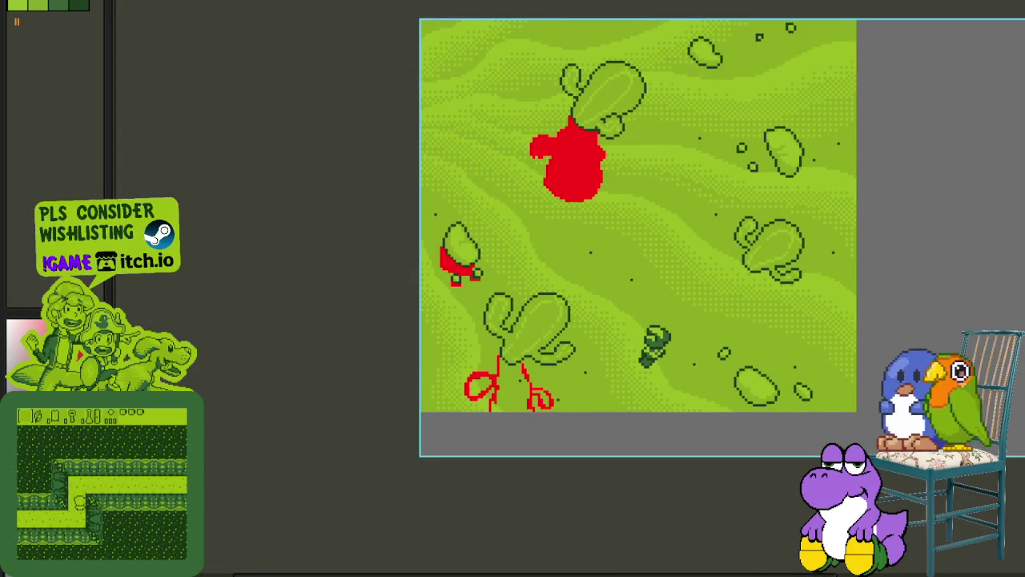
{"action": "scroll", "coordinate": [389, 153], "scroll_direction": "up", "scroll_amount": 2}
{"action": "scroll", "coordinate": [545, 178], "scroll_direction": "up", "scroll_amount": 2}
{"action": "scroll", "coordinate": [465, 229], "scroll_direction": "up", "scroll_amount": 2}
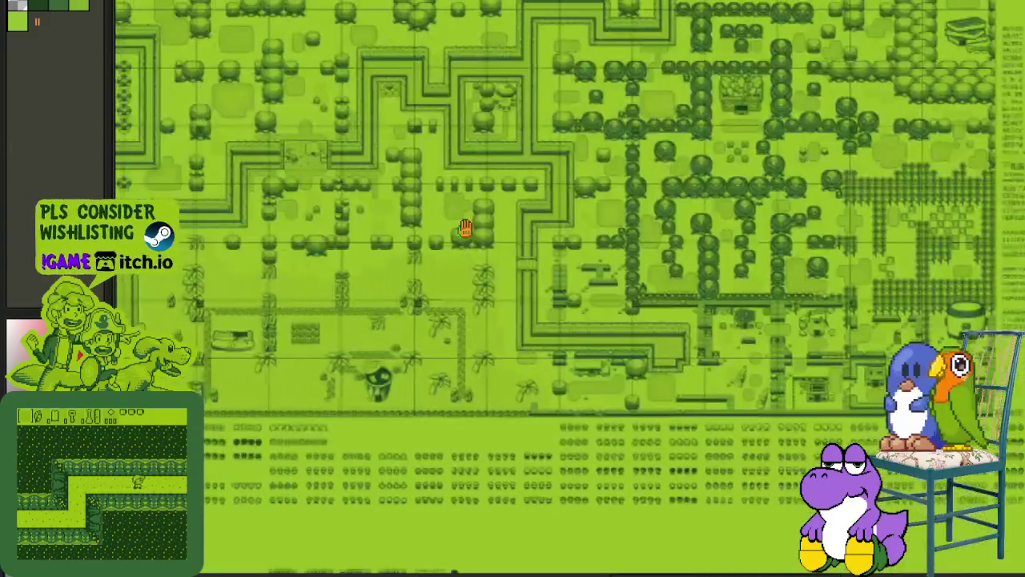
{"action": "scroll", "coordinate": [464, 229], "scroll_direction": "down", "scroll_amount": 3}
{"action": "left_click_drag", "start_coordinate": [274, 210], "coordinate": [617, 155]}
{"action": "scroll", "coordinate": [617, 156], "scroll_direction": "up", "scroll_amount": 2}
{"action": "scroll", "coordinate": [606, 202], "scroll_direction": "up", "scroll_amount": 2}
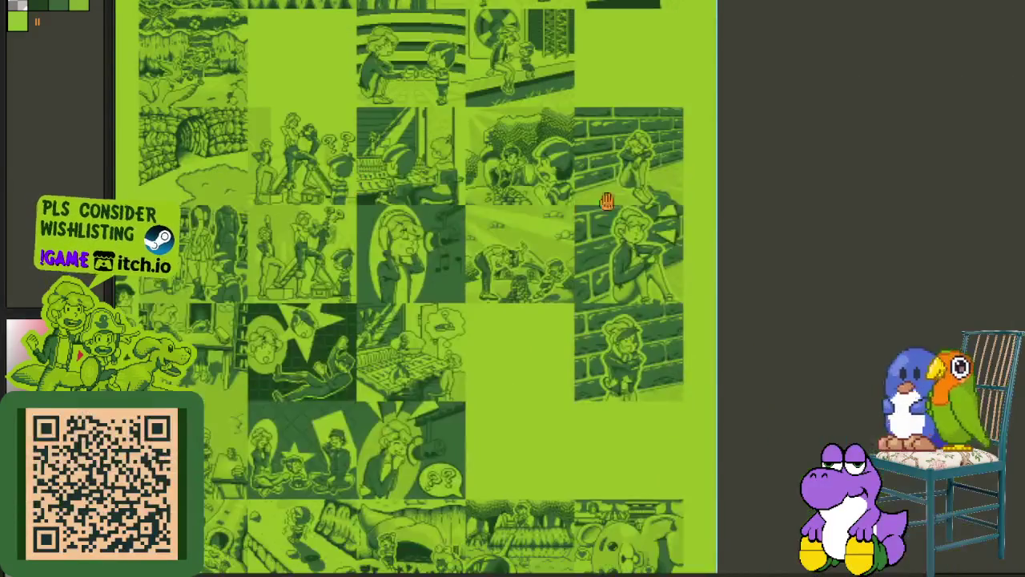
{"action": "scroll", "coordinate": [606, 202], "scroll_direction": "up", "scroll_amount": 2}
{"action": "scroll", "coordinate": [632, 165], "scroll_direction": "up", "scroll_amount": 2}
{"action": "left_click_drag", "start_coordinate": [439, 150], "coordinate": [801, 487]}
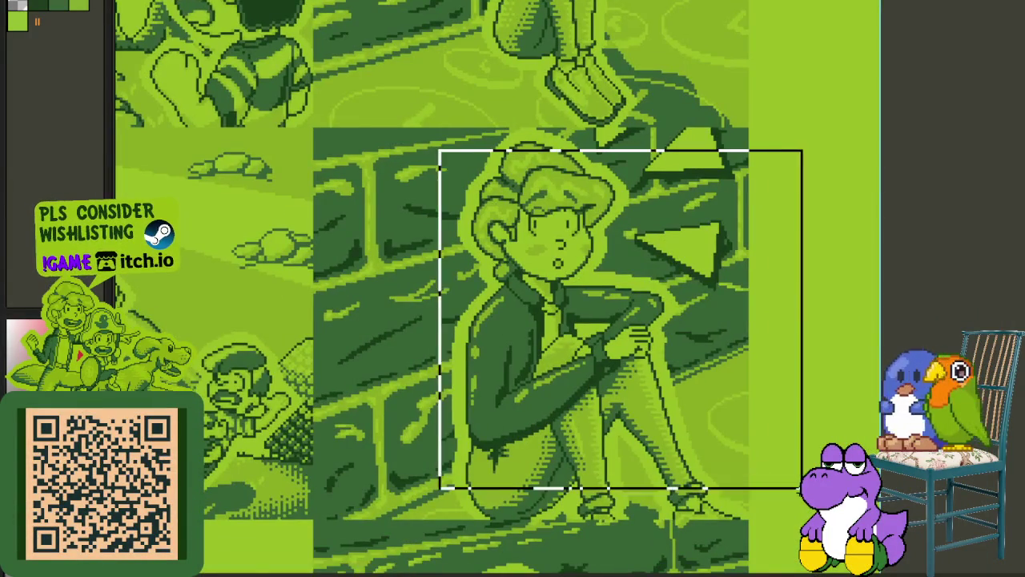
{"action": "scroll", "coordinate": [801, 487], "scroll_direction": "down", "scroll_amount": 3}
{"action": "scroll", "coordinate": [801, 487], "scroll_direction": "down", "scroll_amount": 2}
{"action": "left_click_drag", "start_coordinate": [409, 318], "coordinate": [409, 414]}
{"action": "scroll", "coordinate": [325, 342], "scroll_direction": "up", "scroll_amount": 4}
{"action": "scroll", "coordinate": [324, 342], "scroll_direction": "down", "scroll_amount": 2}
{"action": "mouse_move", "coordinate": [320, 347]}
{"action": "left_mouse_down"}
{"action": "mouse_move", "coordinate": [671, 339]}
{"action": "mouse_move", "coordinate": [337, 345]}
{"action": "left_mouse_up"}
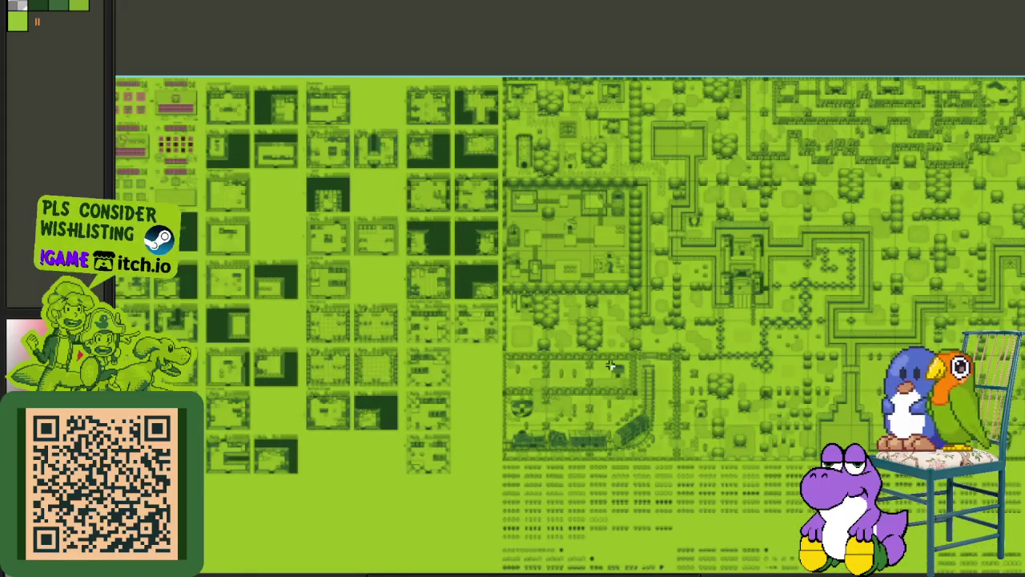
{"action": "scroll", "coordinate": [611, 365], "scroll_direction": "up", "scroll_amount": 3}
{"action": "scroll", "coordinate": [611, 365], "scroll_direction": "up", "scroll_amount": 2}
{"action": "scroll", "coordinate": [375, 168], "scroll_direction": "up", "scroll_amount": 1}
{"action": "left_click_drag", "start_coordinate": [375, 168], "coordinate": [731, 398]}
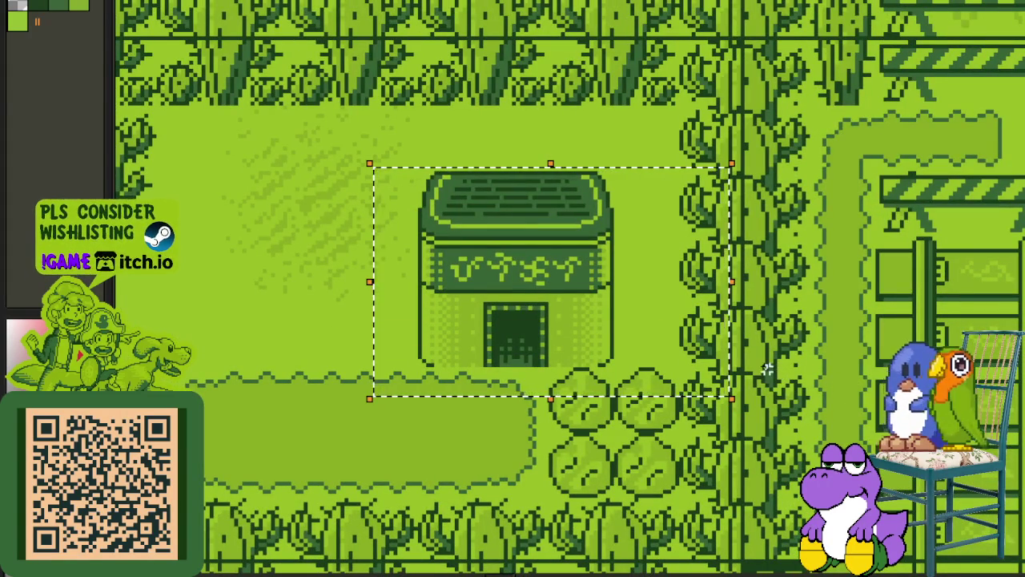
{"action": "scroll", "coordinate": [853, 385], "scroll_direction": "down", "scroll_amount": 4}
{"action": "scroll", "coordinate": [853, 385], "scroll_direction": "up", "scroll_amount": 2}
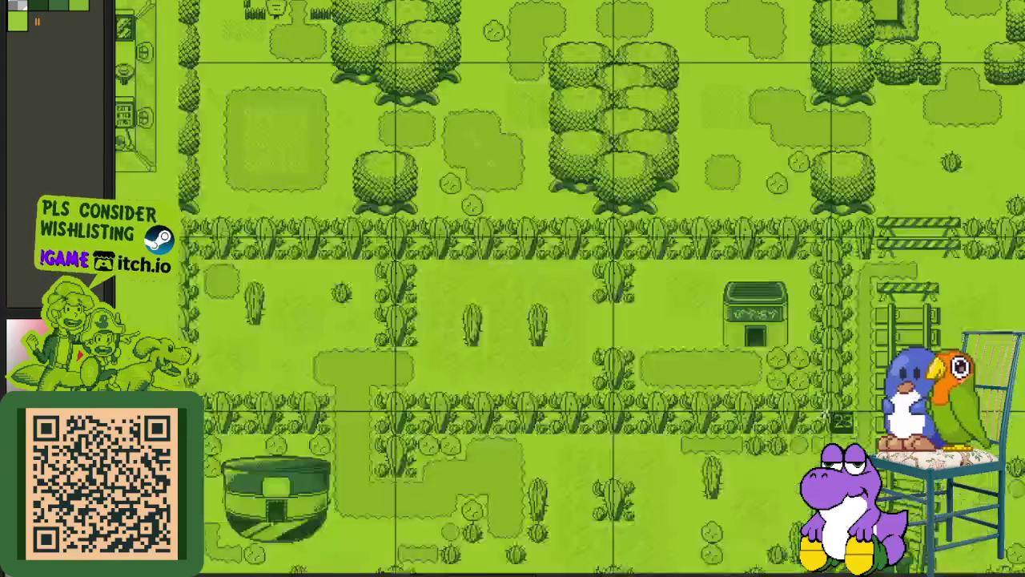
{"action": "scroll", "coordinate": [853, 385], "scroll_direction": "up", "scroll_amount": 1}
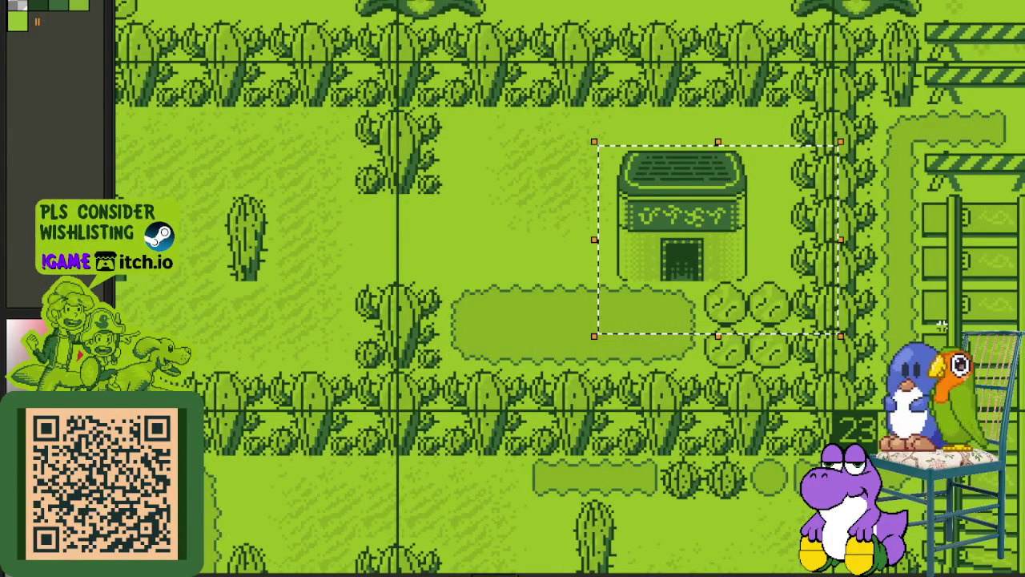
{"action": "scroll", "coordinate": [944, 325], "scroll_direction": "down", "scroll_amount": 2}
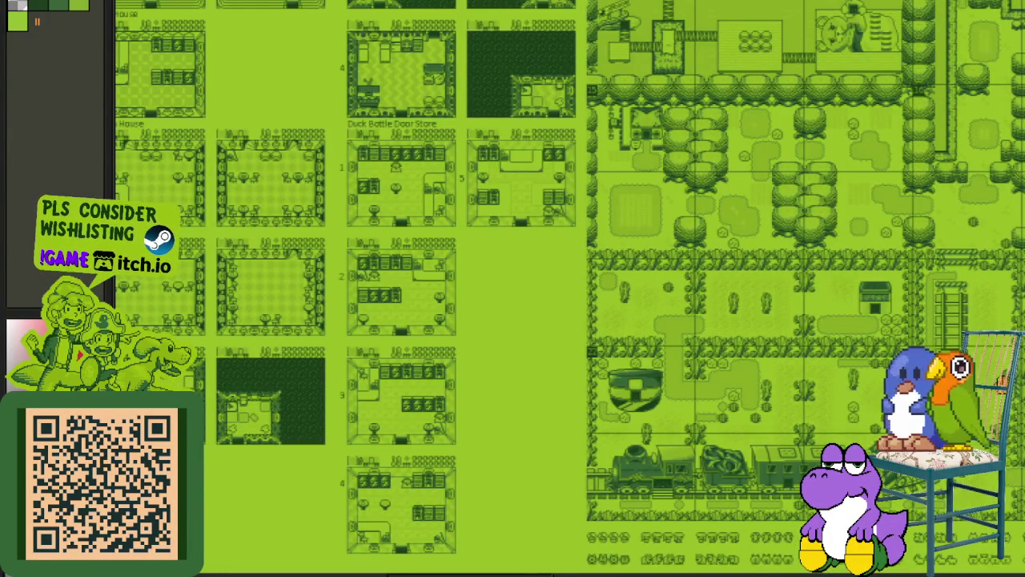
{"action": "scroll", "coordinate": [721, 320], "scroll_direction": "down", "scroll_amount": 2}
{"action": "scroll", "coordinate": [561, 320], "scroll_direction": "up", "scroll_amount": 2}
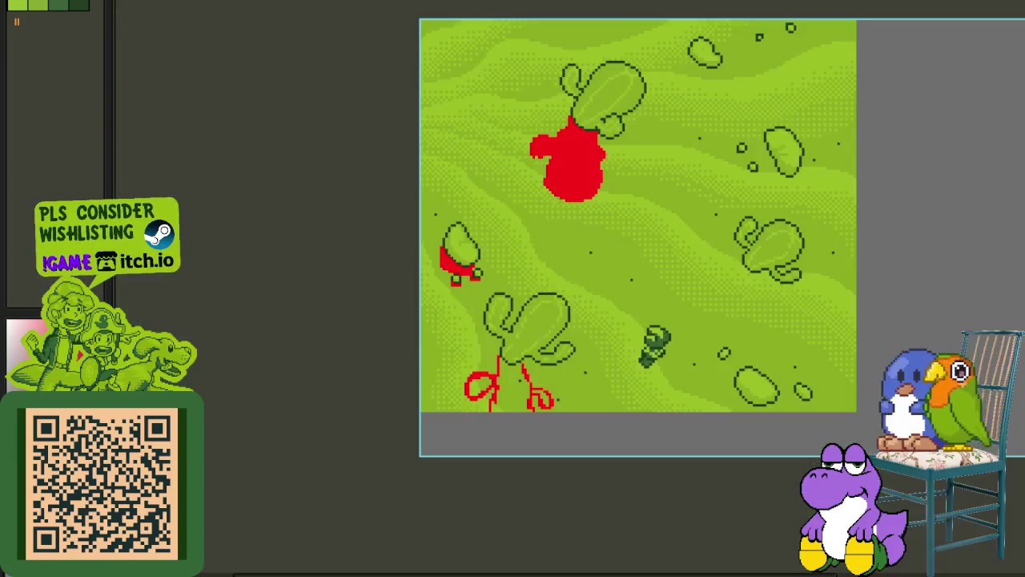
- Paint-bucket the hook, the left loop and the pockets between the strokes solid red
{"action": "scroll", "coordinate": [560, 280], "scroll_direction": "up", "scroll_amount": 3}
{"action": "scroll", "coordinate": [517, 294], "scroll_direction": "up", "scroll_amount": 1}
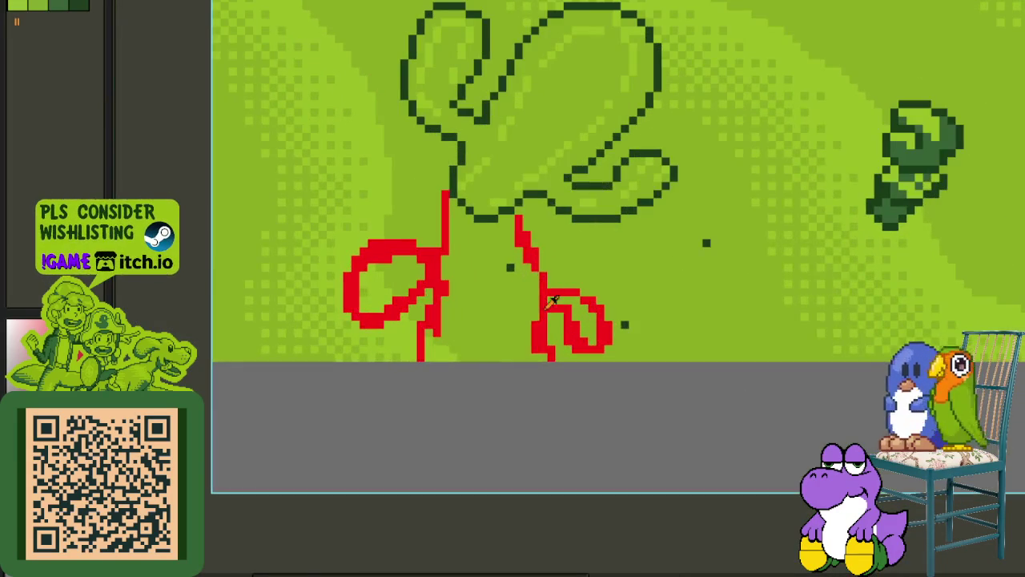
{"action": "scroll", "coordinate": [525, 305], "scroll_direction": "up", "scroll_amount": 1}
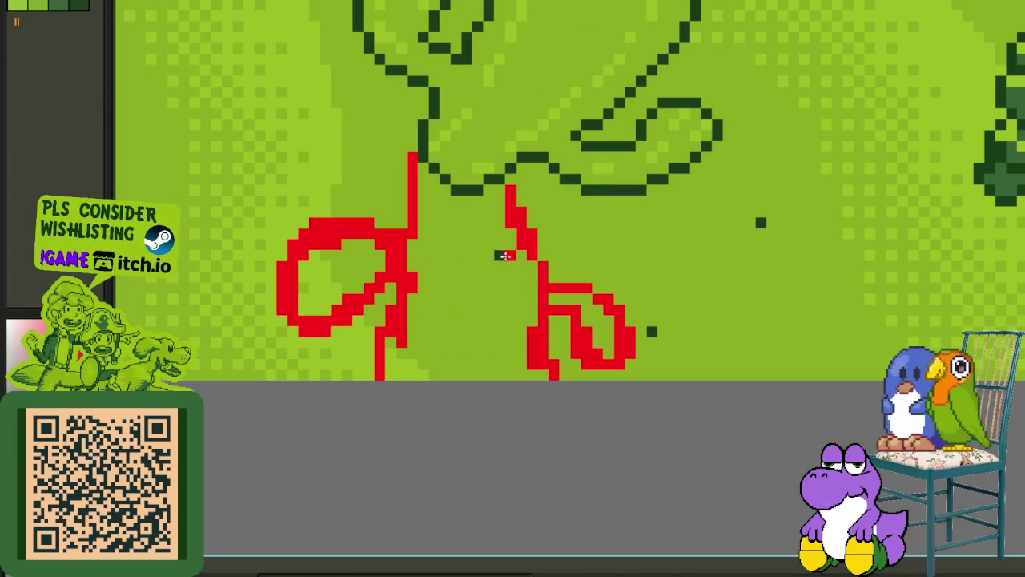
{"action": "left_click", "coordinate": [586, 306]}
{"action": "left_click", "coordinate": [480, 306]}
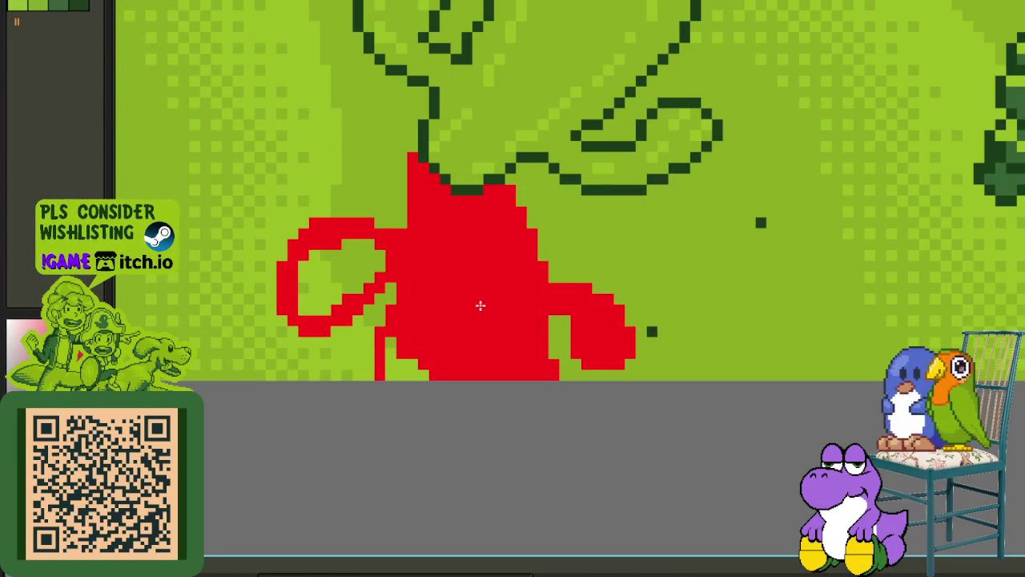
{"action": "left_click", "coordinate": [389, 342]}
{"action": "left_click", "coordinate": [369, 276]}
{"action": "left_click", "coordinate": [329, 290]}
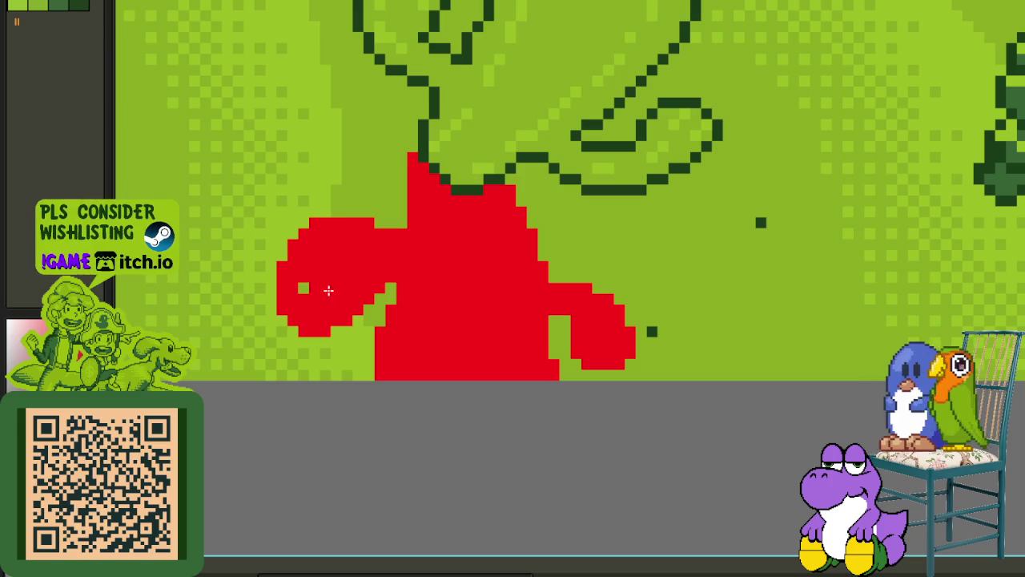
- Lasso and try rotating the red shadow, revert it, deselect, and save the file
{"action": "scroll", "coordinate": [308, 289], "scroll_direction": "down", "scroll_amount": 3}
{"action": "scroll", "coordinate": [307, 290], "scroll_direction": "down", "scroll_amount": 2}
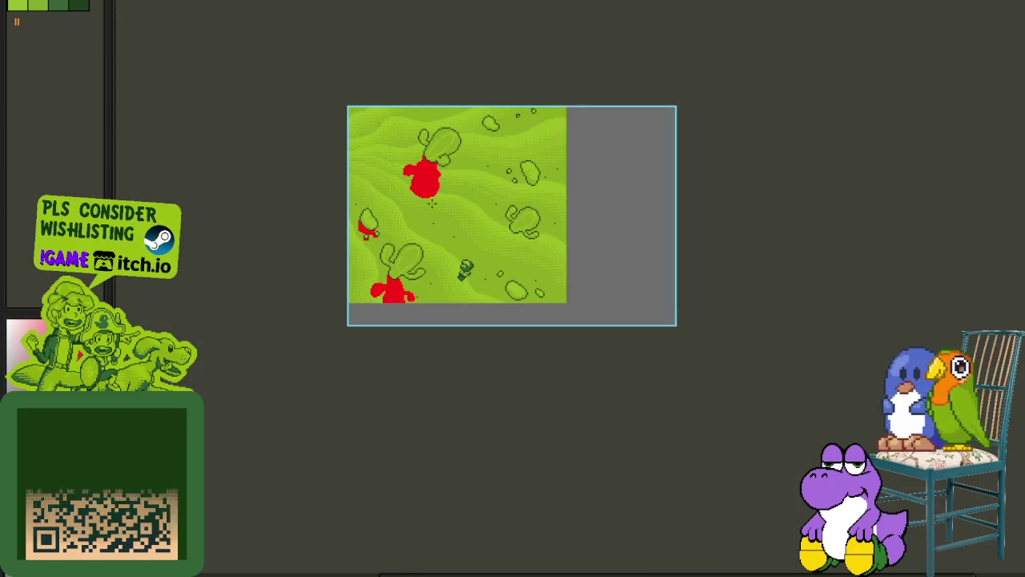
{"action": "left_click_drag", "start_coordinate": [469, 257], "coordinate": [437, 273]}
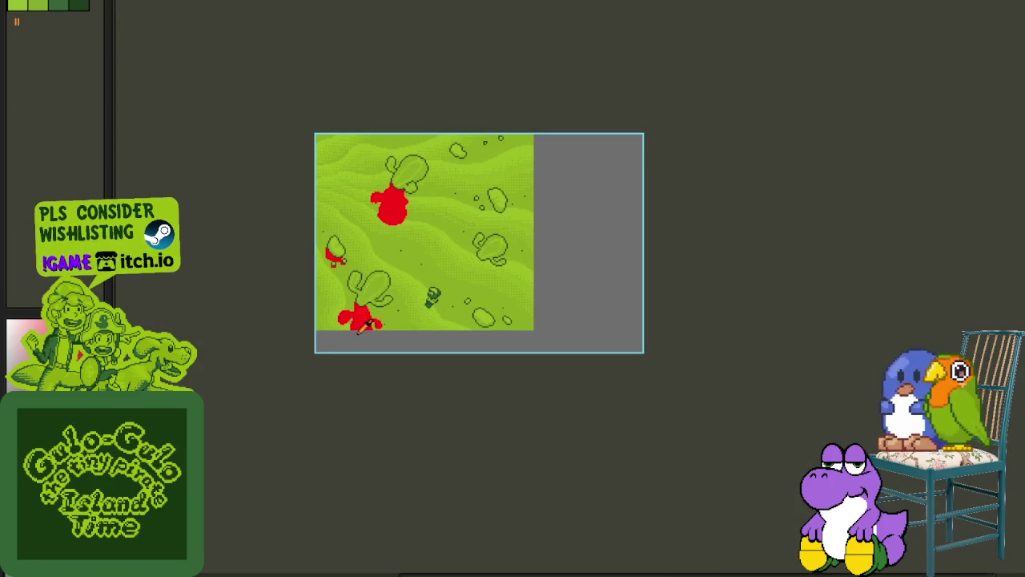
{"action": "scroll", "coordinate": [360, 324], "scroll_direction": "up", "scroll_amount": 3}
{"action": "mouse_move", "coordinate": [378, 246]}
{"action": "left_mouse_down"}
{"action": "mouse_move", "coordinate": [591, 344]}
{"action": "mouse_move", "coordinate": [378, 246]}
{"action": "left_mouse_up"}
{"action": "scroll", "coordinate": [426, 290], "scroll_direction": "down", "scroll_amount": 3}
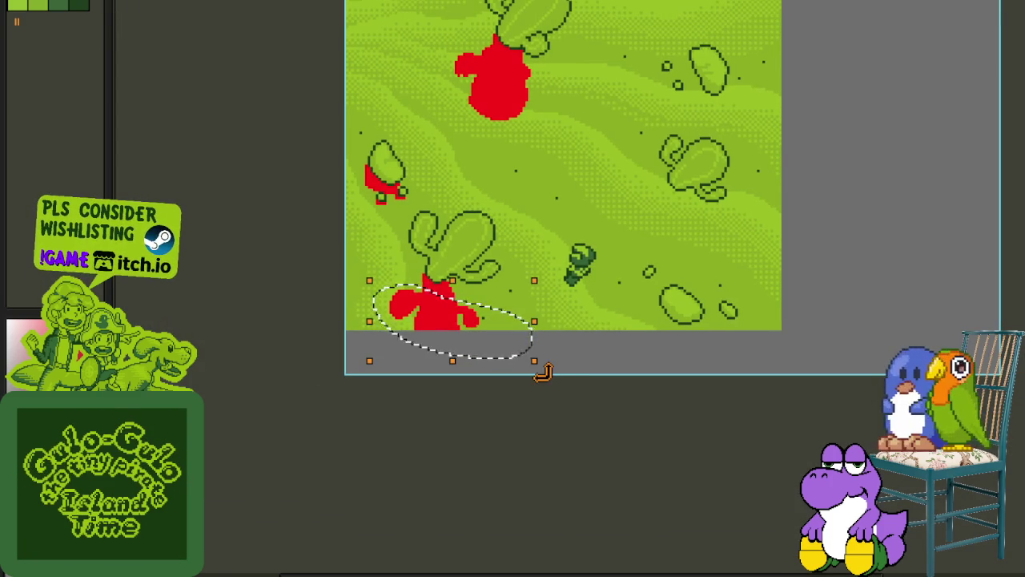
{"action": "left_click_drag", "start_coordinate": [554, 380], "coordinate": [542, 393]}
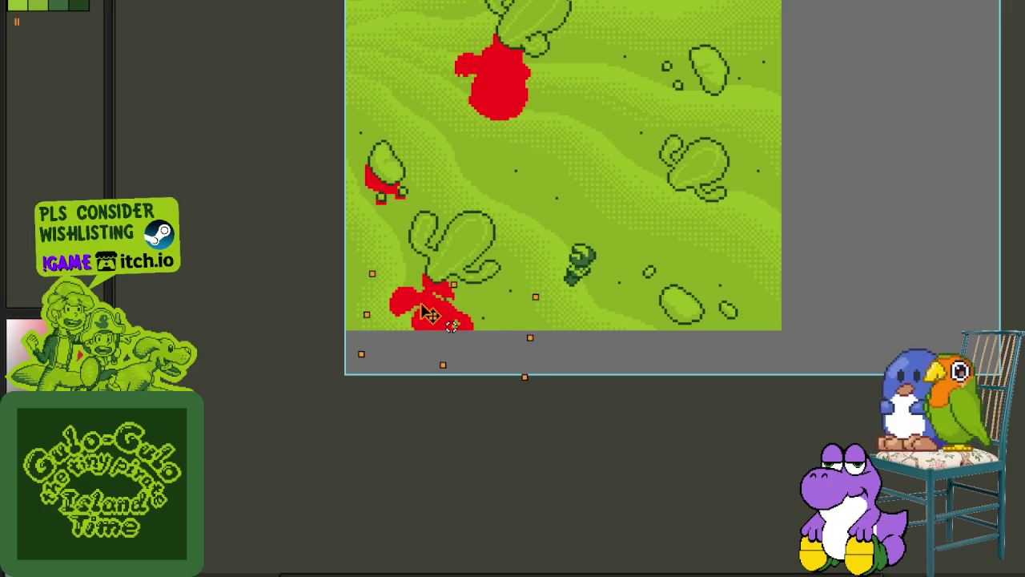
{"action": "key", "text": "Escape"}
{"action": "key", "text": "ctrl+d"}
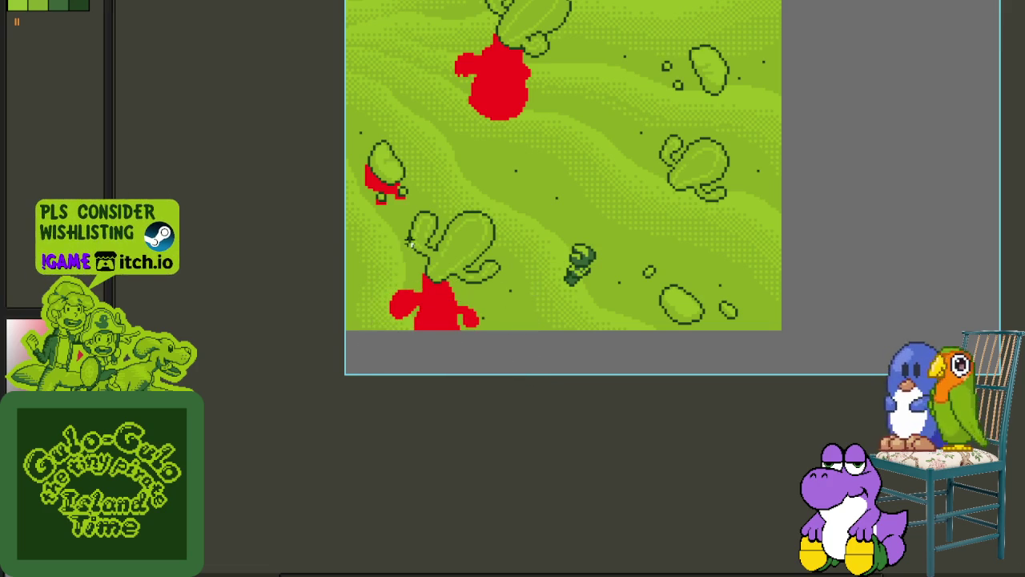
{"action": "scroll", "coordinate": [409, 242], "scroll_direction": "down", "scroll_amount": 3}
{"action": "key", "text": "ctrl+s"}
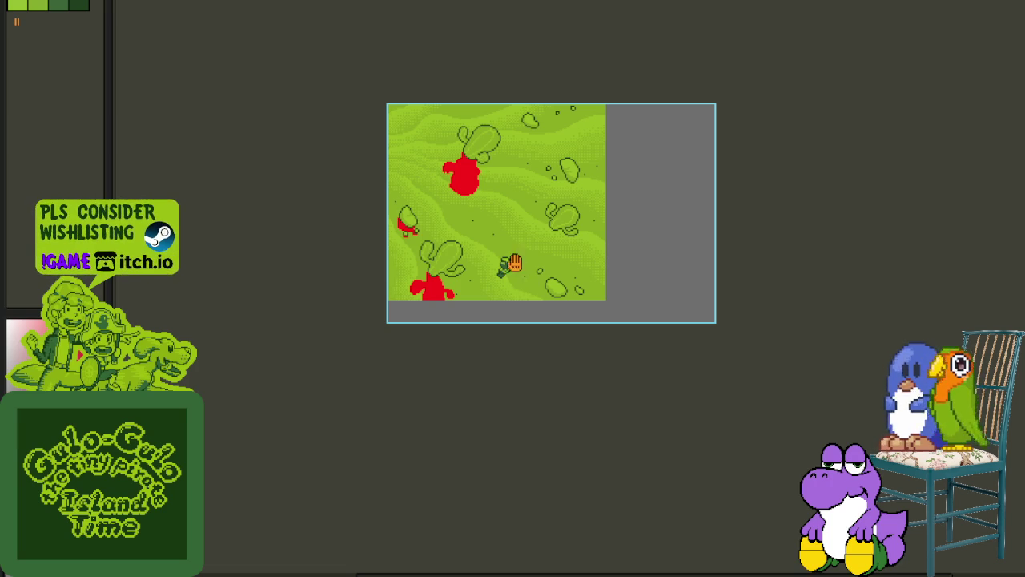
- Paint a red placeholder shadow along the left and underside of the large rock
{"action": "left_click_drag", "start_coordinate": [515, 263], "coordinate": [439, 278]}
{"action": "scroll", "coordinate": [439, 278], "scroll_direction": "up", "scroll_amount": 3}
{"action": "scroll", "coordinate": [560, 288], "scroll_direction": "up", "scroll_amount": 2}
{"action": "scroll", "coordinate": [599, 298], "scroll_direction": "up", "scroll_amount": 2}
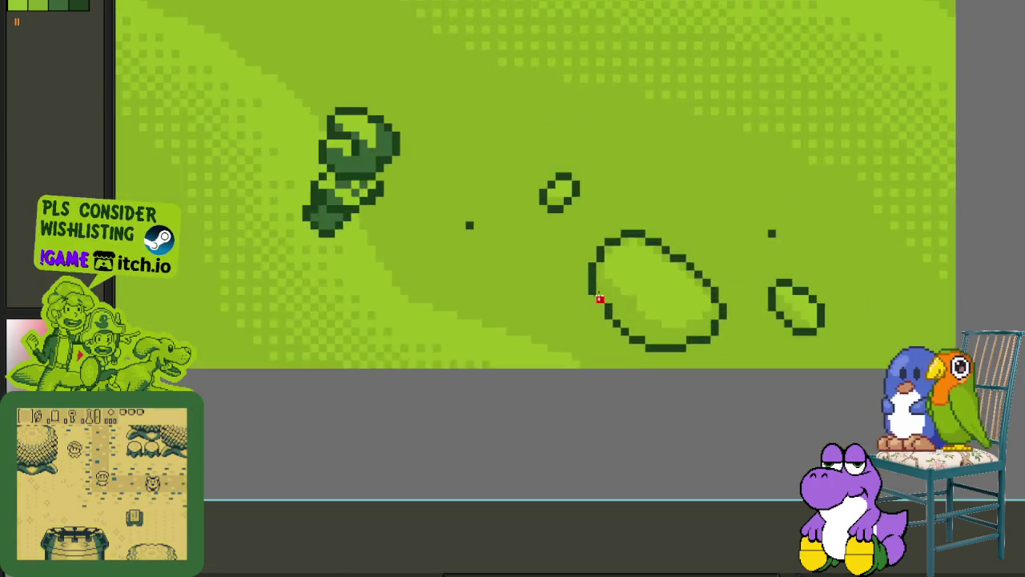
{"action": "scroll", "coordinate": [599, 298], "scroll_direction": "up", "scroll_amount": 1}
{"action": "scroll", "coordinate": [591, 305], "scroll_direction": "up", "scroll_amount": 1}
{"action": "mouse_move", "coordinate": [460, 280]}
{"action": "left_mouse_down"}
{"action": "mouse_move", "coordinate": [463, 324]}
{"action": "mouse_move", "coordinate": [471, 320]}
{"action": "mouse_move", "coordinate": [561, 412]}
{"action": "left_mouse_up"}
{"action": "left_click", "coordinate": [691, 414]}
{"action": "mouse_move", "coordinate": [723, 382]}
{"action": "left_mouse_down"}
{"action": "mouse_move", "coordinate": [653, 431]}
{"action": "mouse_move", "coordinate": [577, 432]}
{"action": "left_mouse_up"}
{"action": "left_click", "coordinate": [546, 401]}
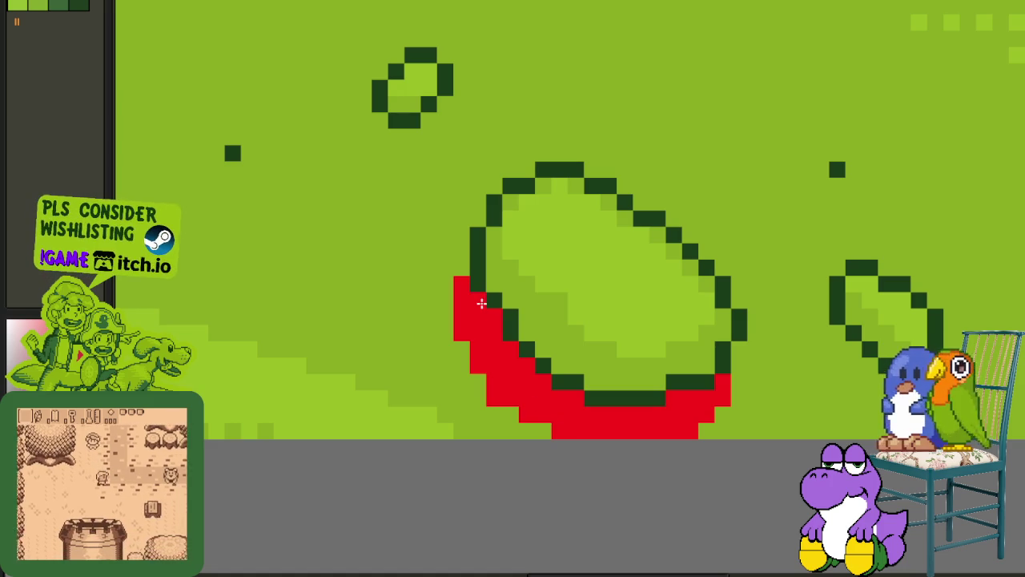
{"action": "scroll", "coordinate": [480, 300], "scroll_direction": "down", "scroll_amount": 3}
- Paint a red shadow under the small rock and erase a stray bottom-left red pixel
{"action": "mouse_move", "coordinate": [524, 272]}
{"action": "left_mouse_down"}
{"action": "mouse_move", "coordinate": [537, 344]}
{"action": "mouse_move", "coordinate": [626, 406]}
{"action": "mouse_move", "coordinate": [670, 418]}
{"action": "mouse_move", "coordinate": [711, 409]}
{"action": "left_mouse_up"}
{"action": "scroll", "coordinate": [590, 366], "scroll_direction": "up", "scroll_amount": 4}
{"action": "scroll", "coordinate": [588, 348], "scroll_direction": "up", "scroll_amount": 1}
{"action": "scroll", "coordinate": [669, 430], "scroll_direction": "down", "scroll_amount": 1}
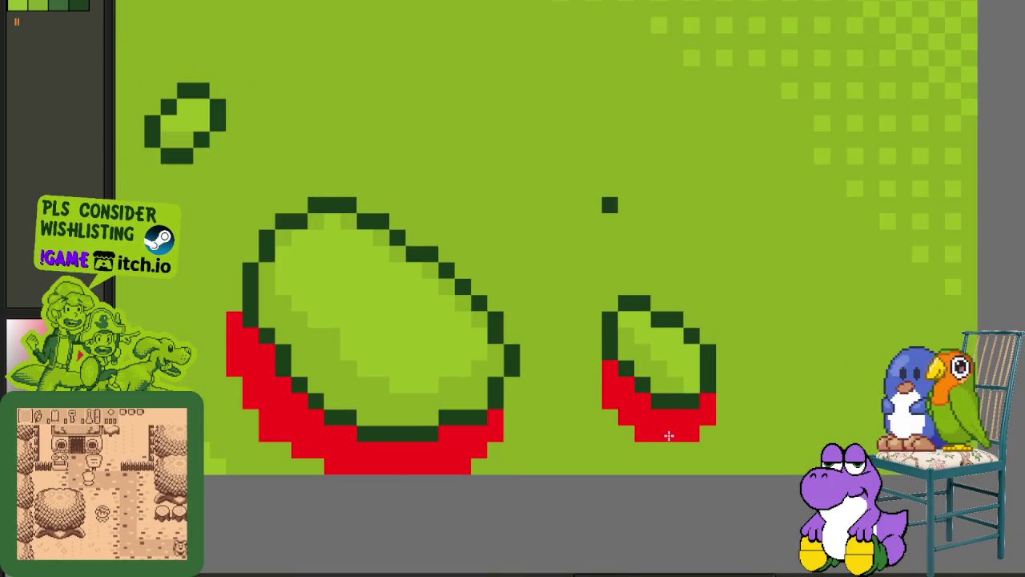
{"action": "scroll", "coordinate": [579, 395], "scroll_direction": "down", "scroll_amount": 2}
{"action": "scroll", "coordinate": [311, 269], "scroll_direction": "up", "scroll_amount": 4}
{"action": "mouse_move", "coordinate": [423, 282]}
{"action": "left_mouse_down"}
{"action": "mouse_move", "coordinate": [510, 339]}
{"action": "mouse_move", "coordinate": [464, 327]}
{"action": "mouse_move", "coordinate": [526, 315]}
{"action": "left_mouse_up"}
{"action": "left_click", "coordinate": [520, 282]}
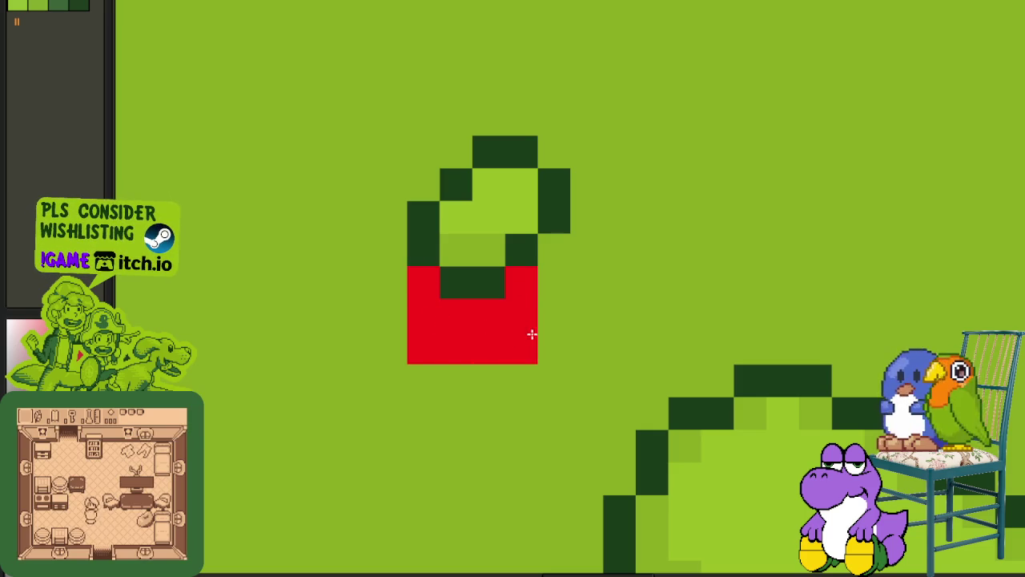
{"action": "right_click", "coordinate": [433, 359]}
{"action": "scroll", "coordinate": [524, 345], "scroll_direction": "down", "scroll_amount": 1}
{"action": "scroll", "coordinate": [522, 344], "scroll_direction": "down", "scroll_amount": 2}
{"action": "scroll", "coordinate": [556, 382], "scroll_direction": "up", "scroll_amount": 1}
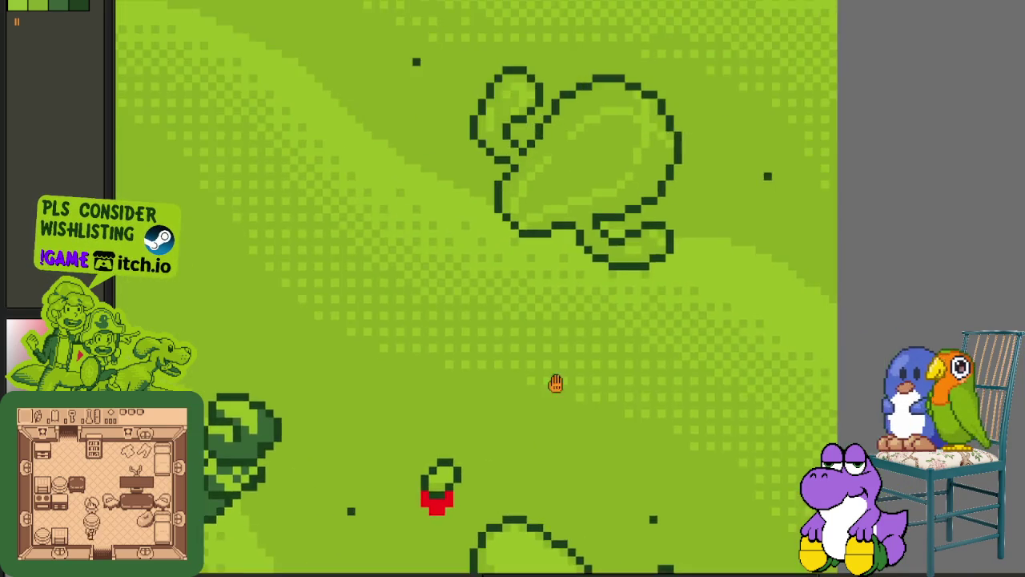
{"action": "left_click_drag", "start_coordinate": [456, 314], "coordinate": [481, 273]}
- Draw the red shadow outline with left and right drooping lobes below the large cactus
{"action": "scroll", "coordinate": [448, 233], "scroll_direction": "up", "scroll_amount": 1}
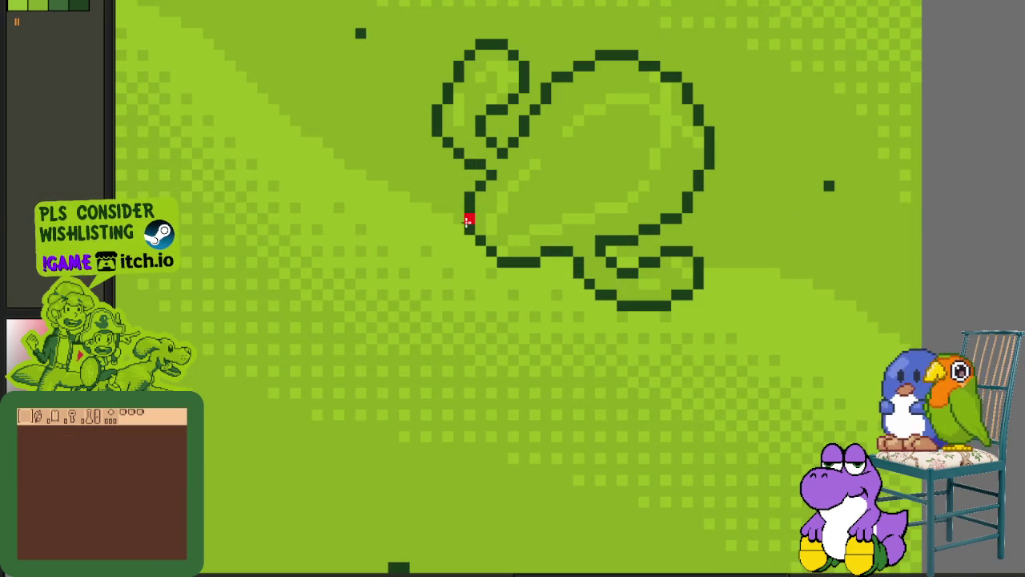
{"action": "mouse_move", "coordinate": [459, 228]}
{"action": "left_mouse_down"}
{"action": "mouse_move", "coordinate": [471, 282]}
{"action": "mouse_move", "coordinate": [452, 282]}
{"action": "left_mouse_up"}
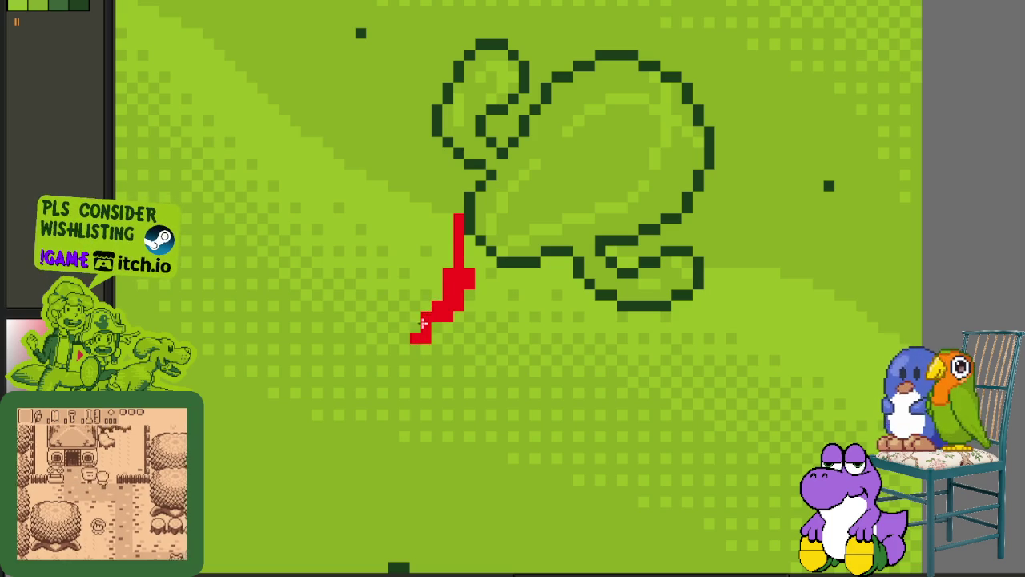
{"action": "mouse_move", "coordinate": [425, 317]}
{"action": "left_mouse_down"}
{"action": "mouse_move", "coordinate": [369, 332]}
{"action": "mouse_move", "coordinate": [357, 368]}
{"action": "mouse_move", "coordinate": [378, 403]}
{"action": "mouse_move", "coordinate": [421, 376]}
{"action": "mouse_move", "coordinate": [437, 346]}
{"action": "mouse_move", "coordinate": [481, 377]}
{"action": "mouse_move", "coordinate": [447, 440]}
{"action": "left_mouse_up"}
{"action": "mouse_move", "coordinate": [447, 394]}
{"action": "left_mouse_down"}
{"action": "mouse_move", "coordinate": [437, 459]}
{"action": "mouse_move", "coordinate": [519, 500]}
{"action": "left_mouse_up"}
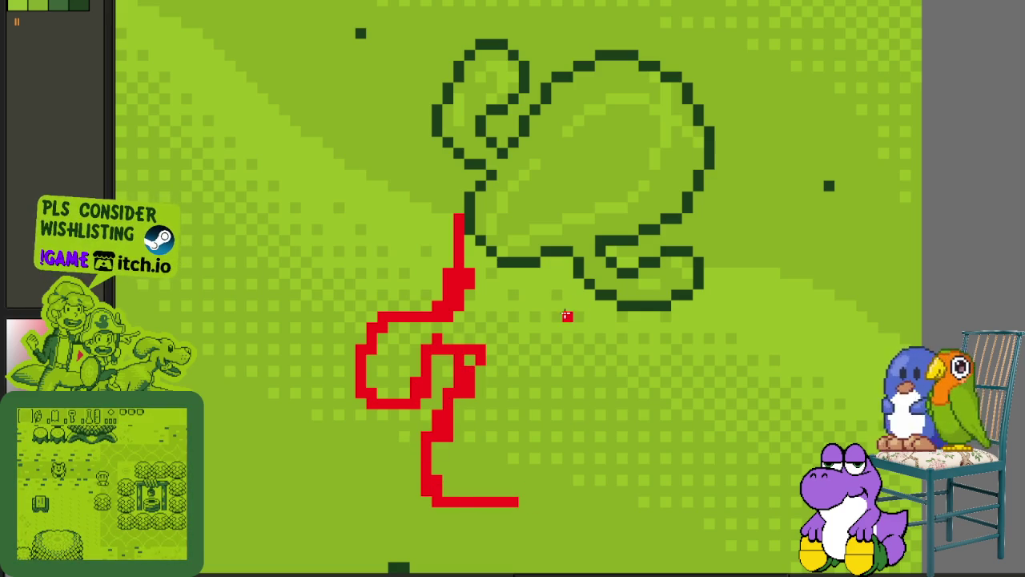
{"action": "mouse_move", "coordinate": [546, 260]}
{"action": "left_mouse_down"}
{"action": "mouse_move", "coordinate": [546, 341]}
{"action": "mouse_move", "coordinate": [590, 371]}
{"action": "mouse_move", "coordinate": [601, 403]}
{"action": "left_mouse_up"}
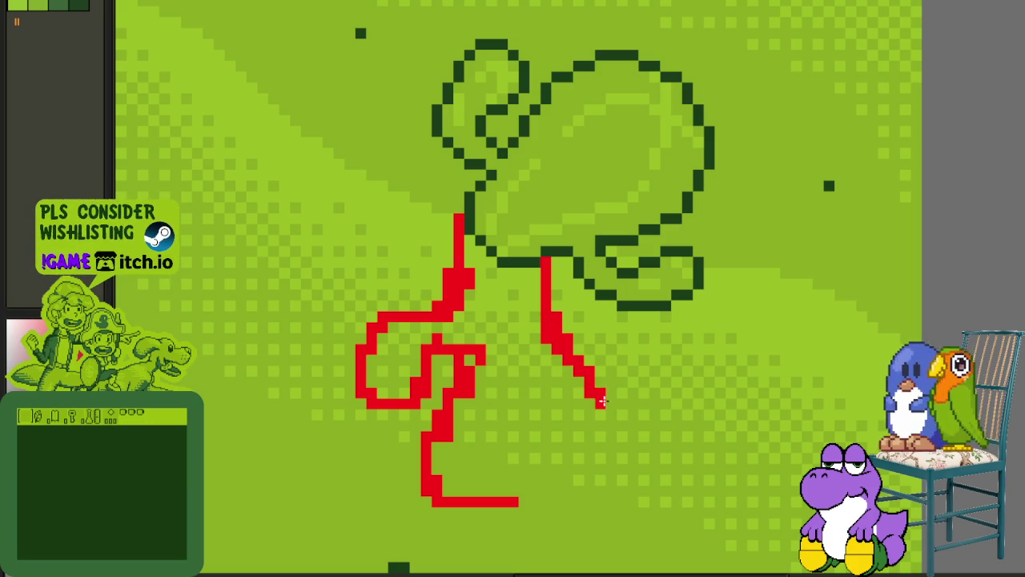
{"action": "mouse_move", "coordinate": [569, 350]}
{"action": "left_mouse_down"}
{"action": "mouse_move", "coordinate": [607, 394]}
{"action": "mouse_move", "coordinate": [590, 433]}
{"action": "mouse_move", "coordinate": [579, 384]}
{"action": "mouse_move", "coordinate": [546, 363]}
{"action": "mouse_move", "coordinate": [556, 448]}
{"action": "mouse_move", "coordinate": [522, 492]}
{"action": "mouse_move", "coordinate": [456, 510]}
{"action": "left_mouse_up"}
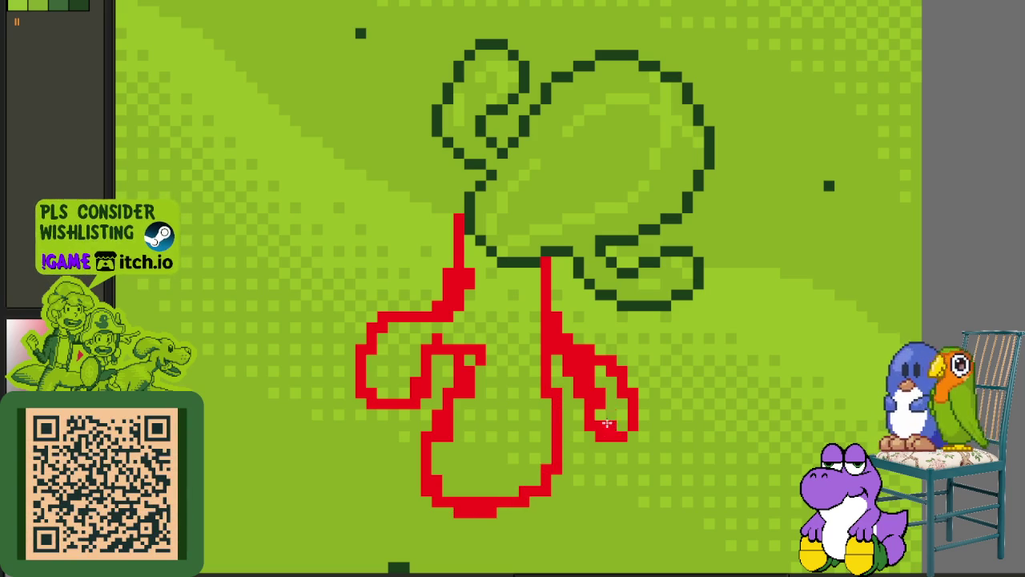
{"action": "left_click_drag", "start_coordinate": [612, 415], "coordinate": [619, 420]}
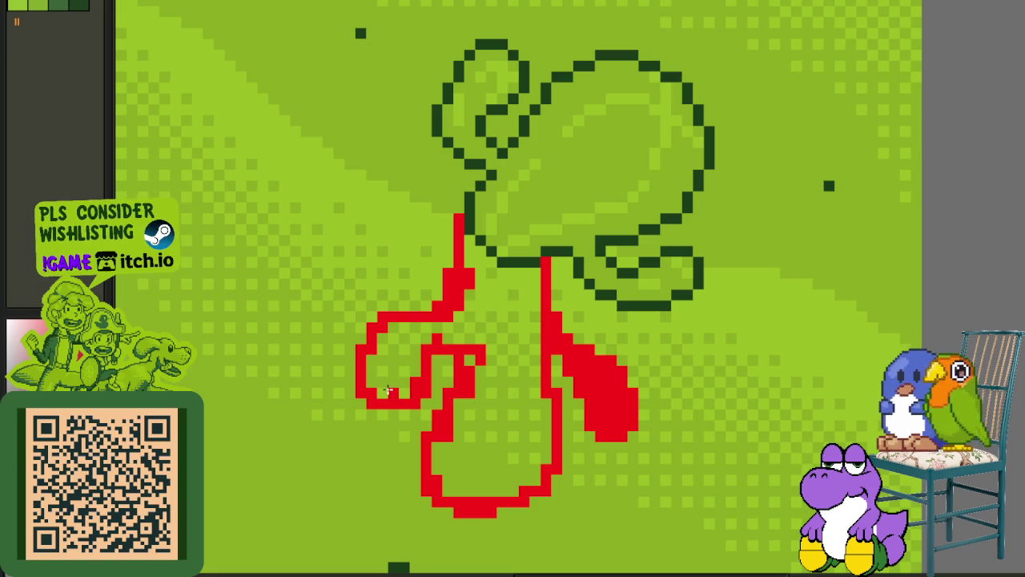
- Test paint-bucket fills inside the red outline, alternating darker and brighter greens
{"action": "scroll", "coordinate": [401, 384], "scroll_direction": "up", "scroll_amount": 1}
{"action": "scroll", "coordinate": [448, 361], "scroll_direction": "up", "scroll_amount": 1}
{"action": "scroll", "coordinate": [452, 355], "scroll_direction": "down", "scroll_amount": 3}
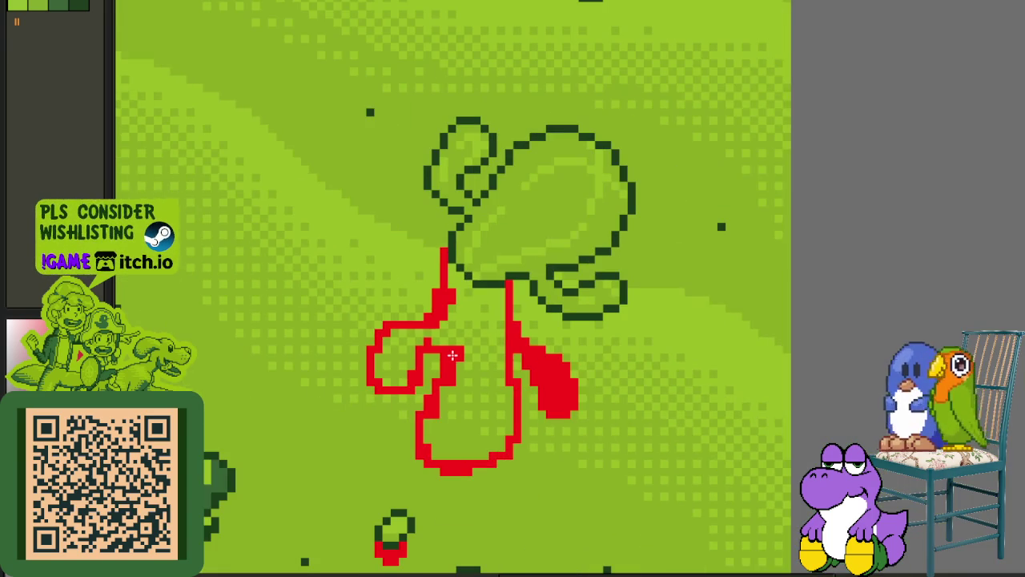
{"action": "scroll", "coordinate": [422, 327], "scroll_direction": "up", "scroll_amount": 2}
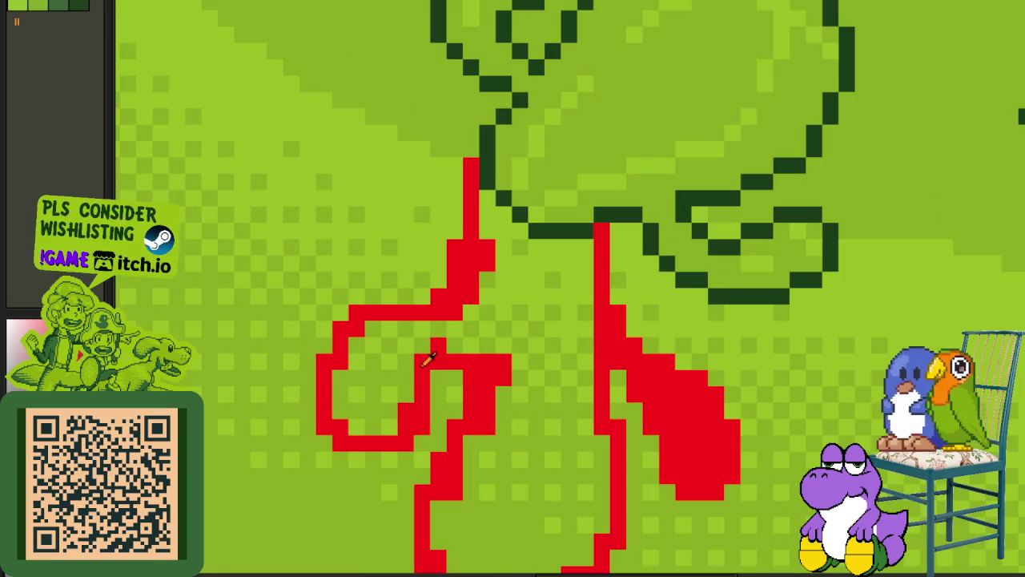
{"action": "left_click", "coordinate": [522, 305]}
{"action": "left_click", "coordinate": [519, 326]}
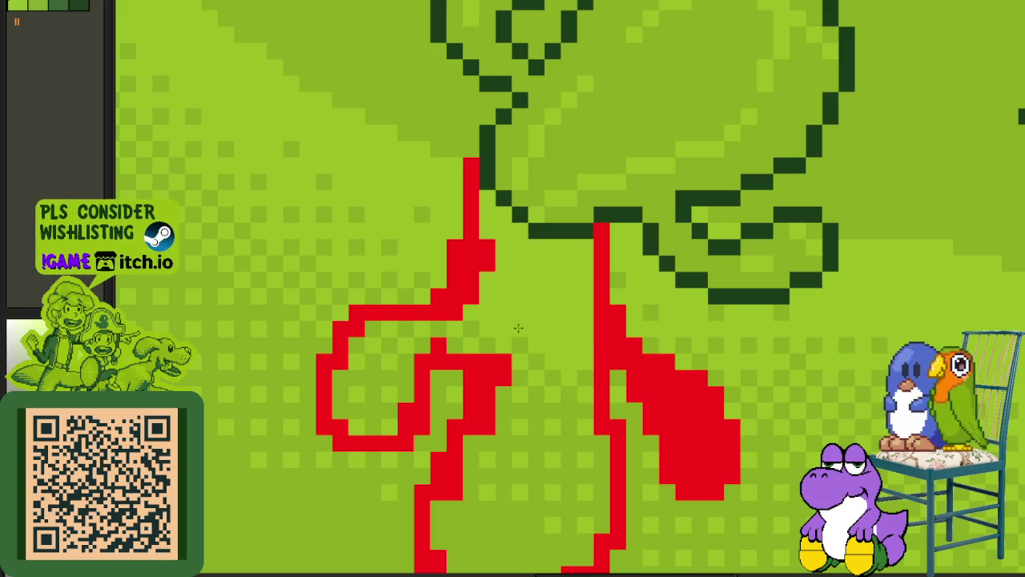
{"action": "left_click", "coordinate": [535, 325]}
{"action": "left_click", "coordinate": [532, 365]}
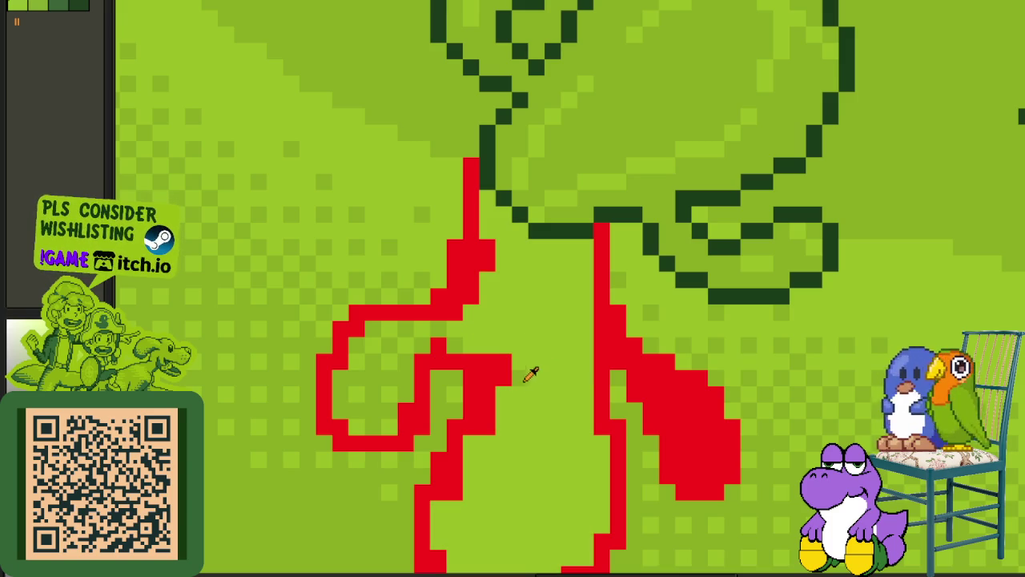
{"action": "left_click", "coordinate": [543, 361]}
{"action": "left_click", "coordinate": [462, 330]}
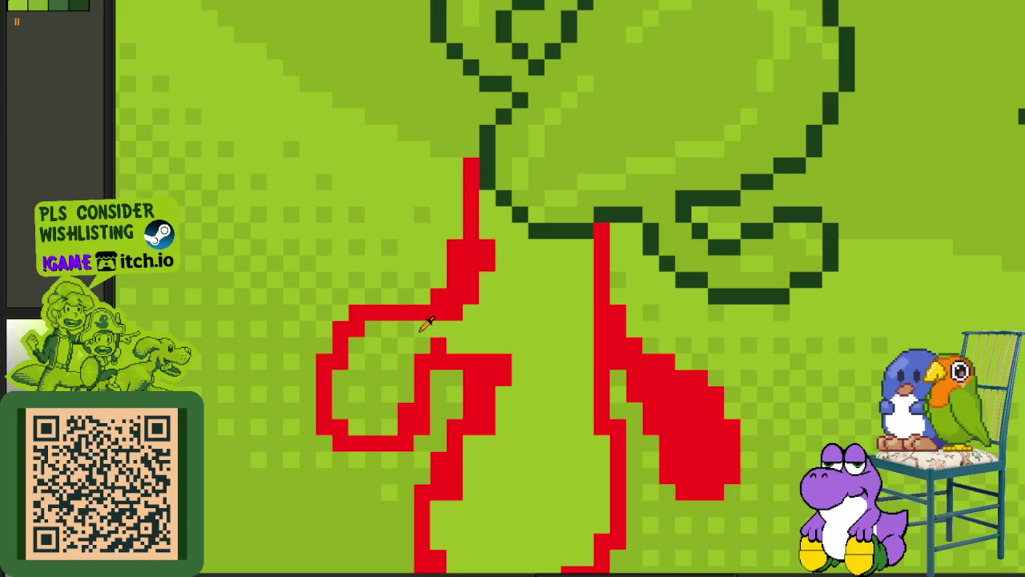
{"action": "left_click", "coordinate": [427, 328]}
{"action": "left_click", "coordinate": [411, 333]}
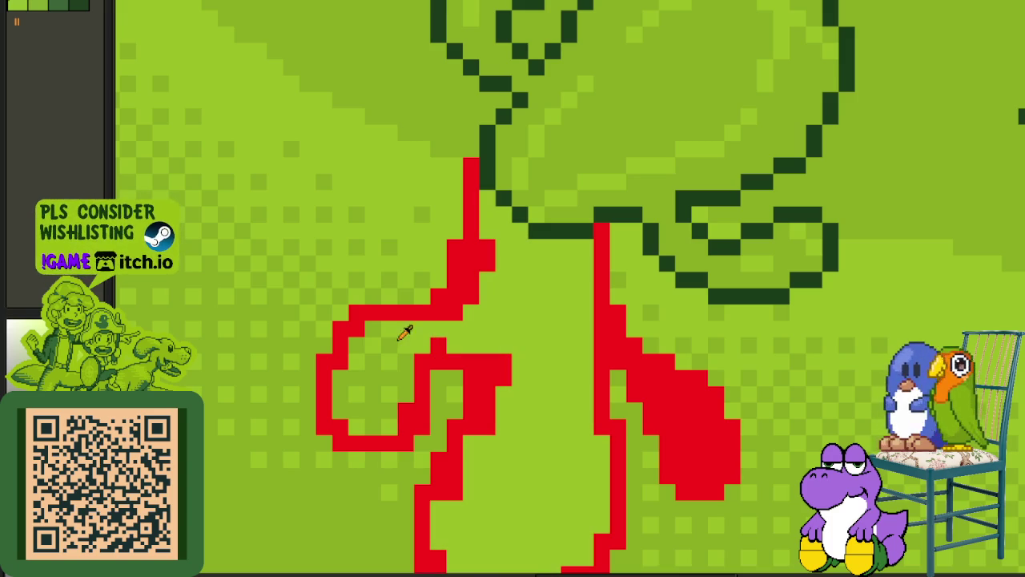
{"action": "left_click", "coordinate": [407, 339]}
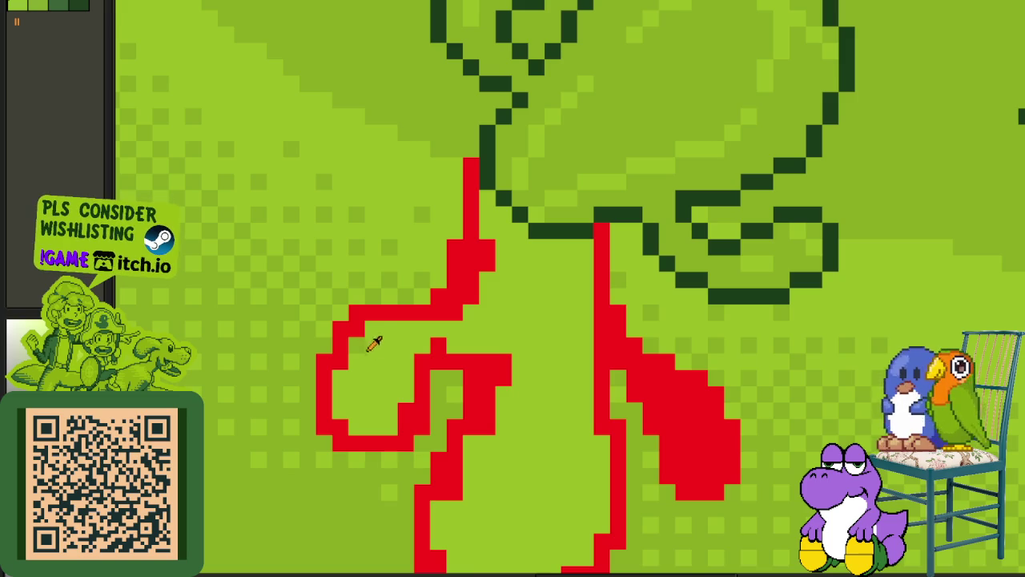
- Fill the outlined shadow interior solid red
{"action": "scroll", "coordinate": [371, 344], "scroll_direction": "down", "scroll_amount": 3}
{"action": "scroll", "coordinate": [481, 345], "scroll_direction": "up", "scroll_amount": 2}
{"action": "left_click", "coordinate": [507, 347]}
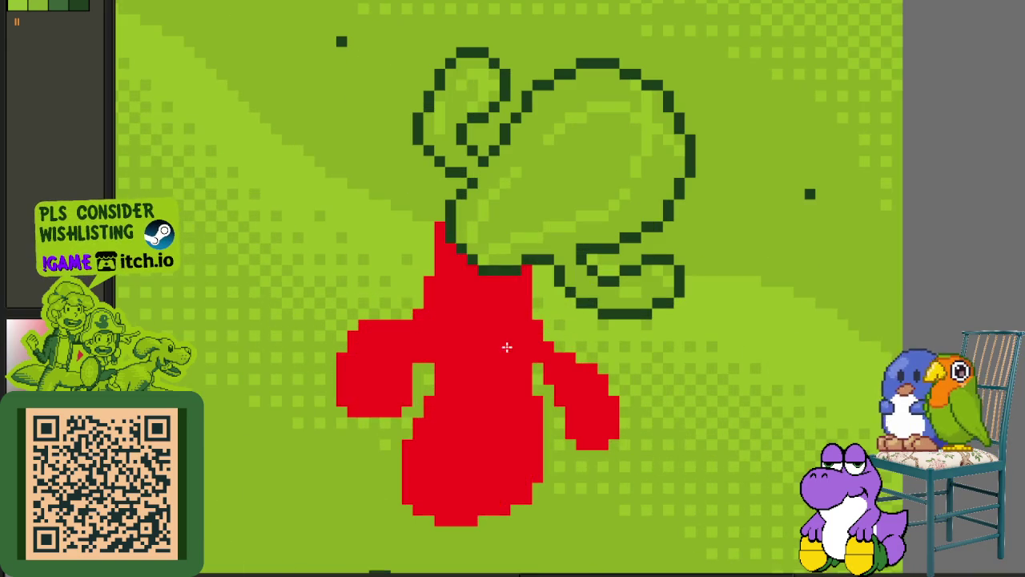
{"action": "scroll", "coordinate": [507, 347], "scroll_direction": "down", "scroll_amount": 3}
{"action": "scroll", "coordinate": [507, 347], "scroll_direction": "down", "scroll_amount": 2}
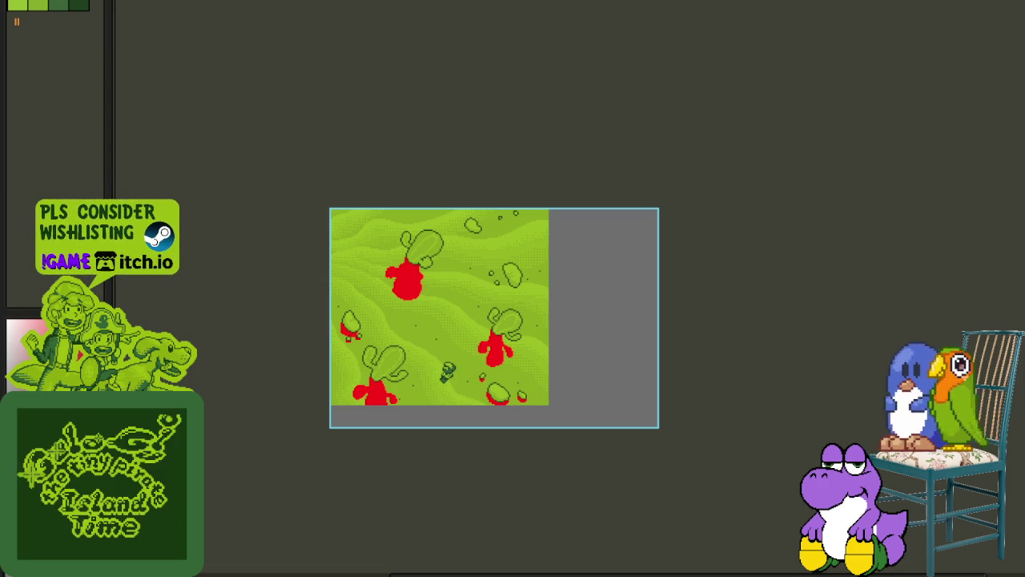
{"action": "scroll", "coordinate": [521, 433], "scroll_direction": "up", "scroll_amount": 2}
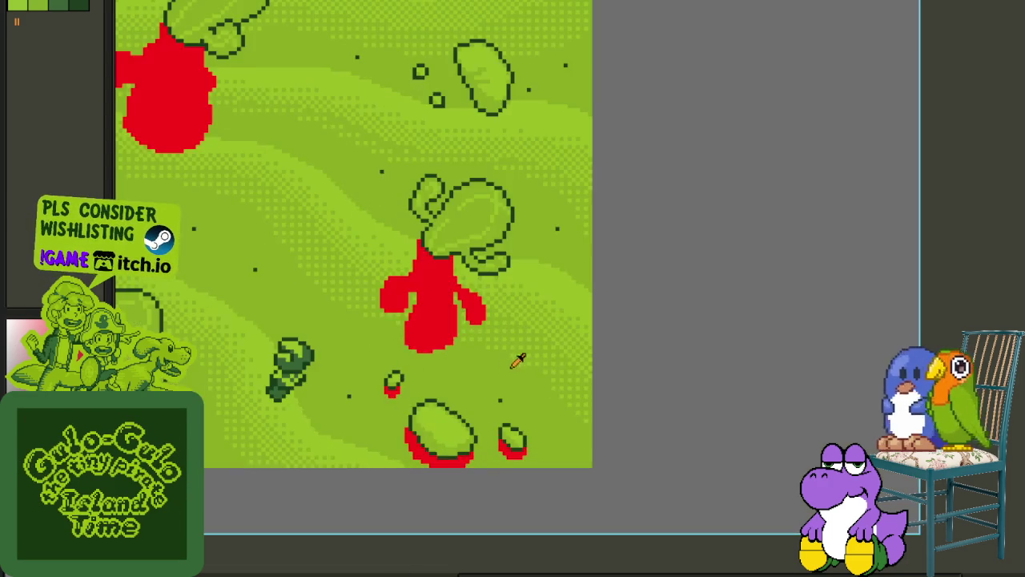
- Lasso the red shadow and stretch it downward, committing the transform
{"action": "scroll", "coordinate": [425, 241], "scroll_direction": "up", "scroll_amount": 1}
{"action": "scroll", "coordinate": [402, 175], "scroll_direction": "up", "scroll_amount": 1}
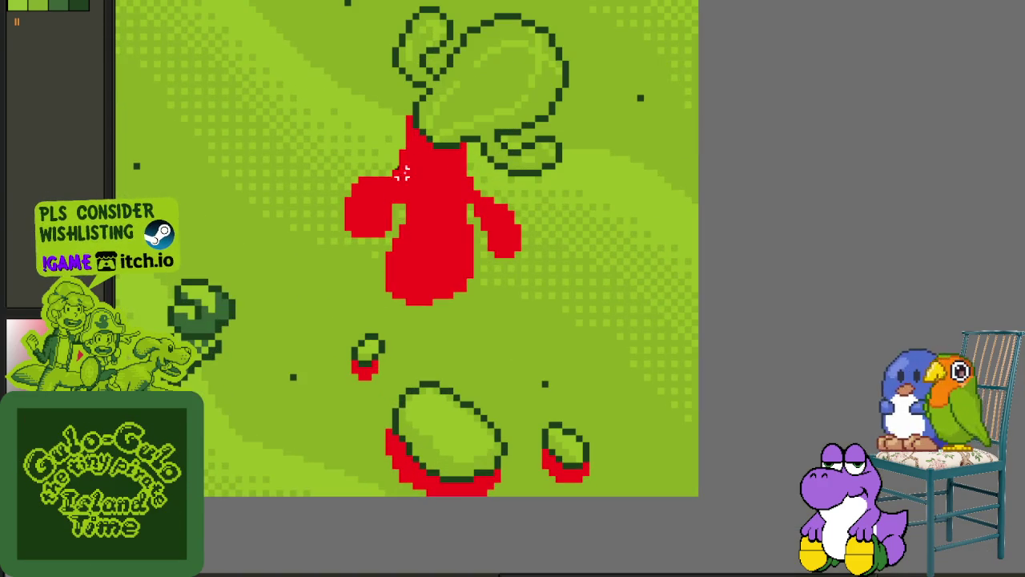
{"action": "left_click_drag", "start_coordinate": [450, 166], "coordinate": [447, 163]}
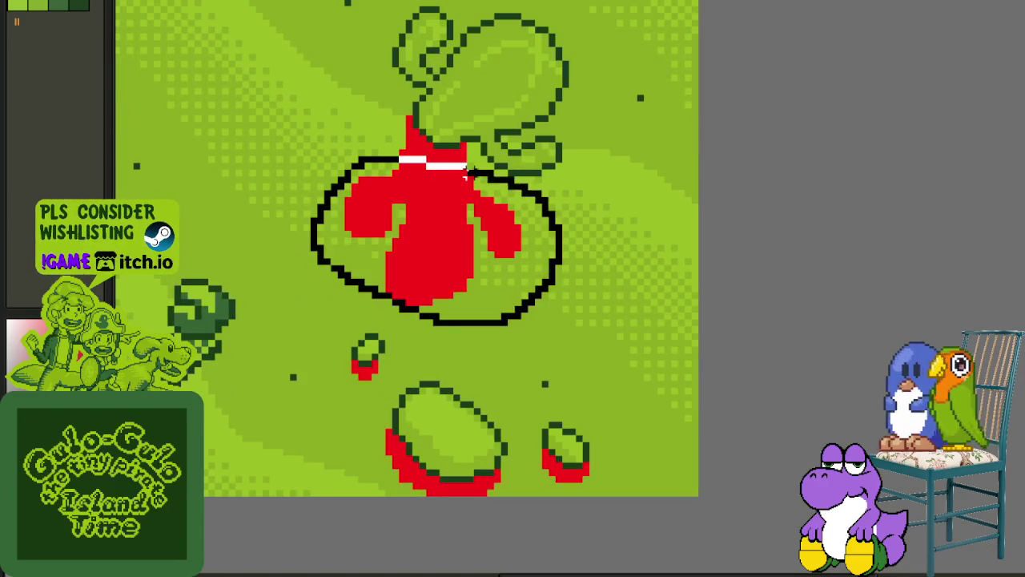
{"action": "left_click_drag", "start_coordinate": [437, 343], "coordinate": [459, 404]}
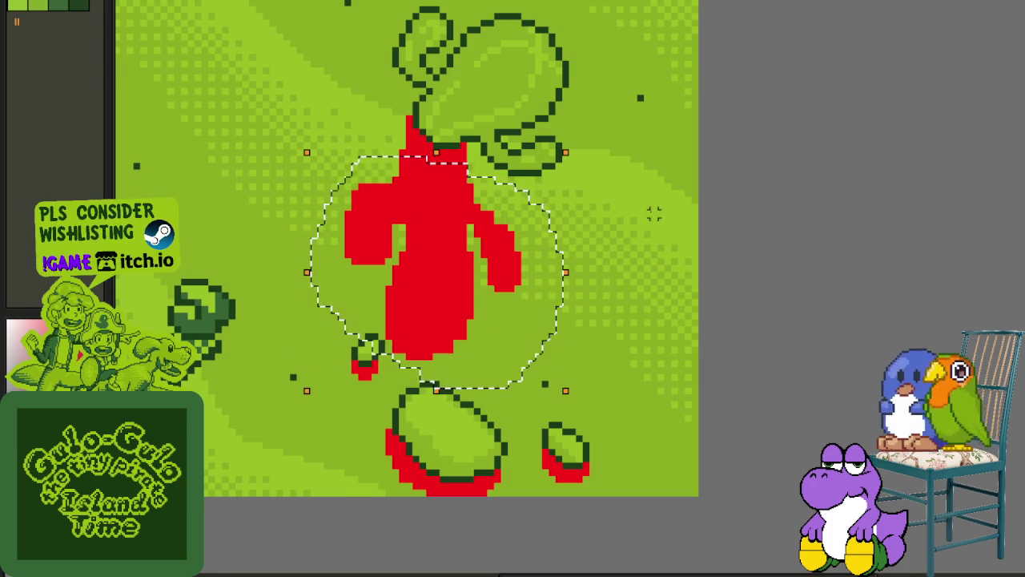
{"action": "key", "text": "Return"}
- Trim the shadow's top tip and top-left edge back to light green
{"action": "scroll", "coordinate": [509, 174], "scroll_direction": "down", "scroll_amount": 1}
{"action": "left_click_drag", "start_coordinate": [510, 173], "coordinate": [508, 199]}
{"action": "scroll", "coordinate": [481, 206], "scroll_direction": "up", "scroll_amount": 3}
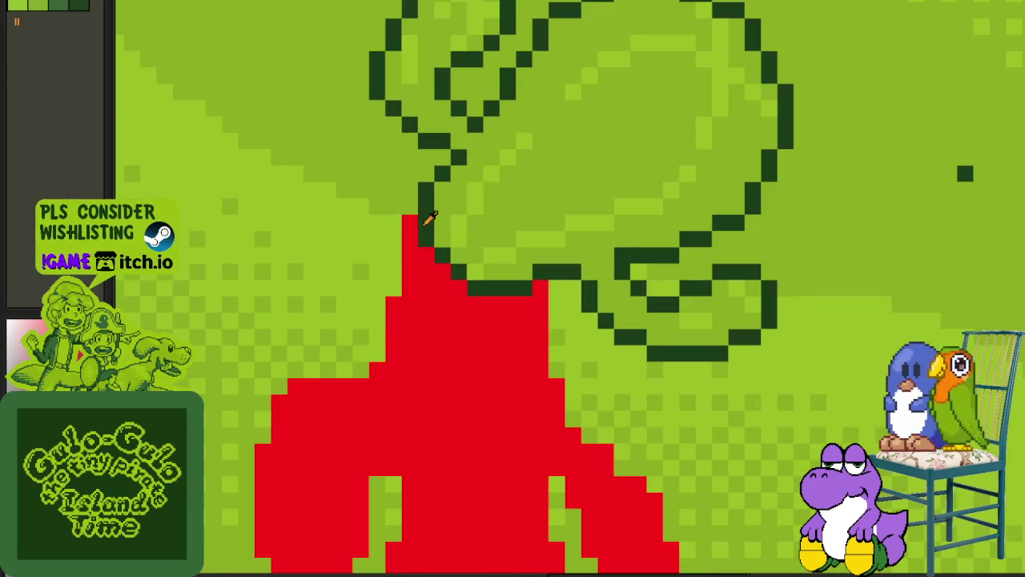
{"action": "left_click", "coordinate": [409, 239]}
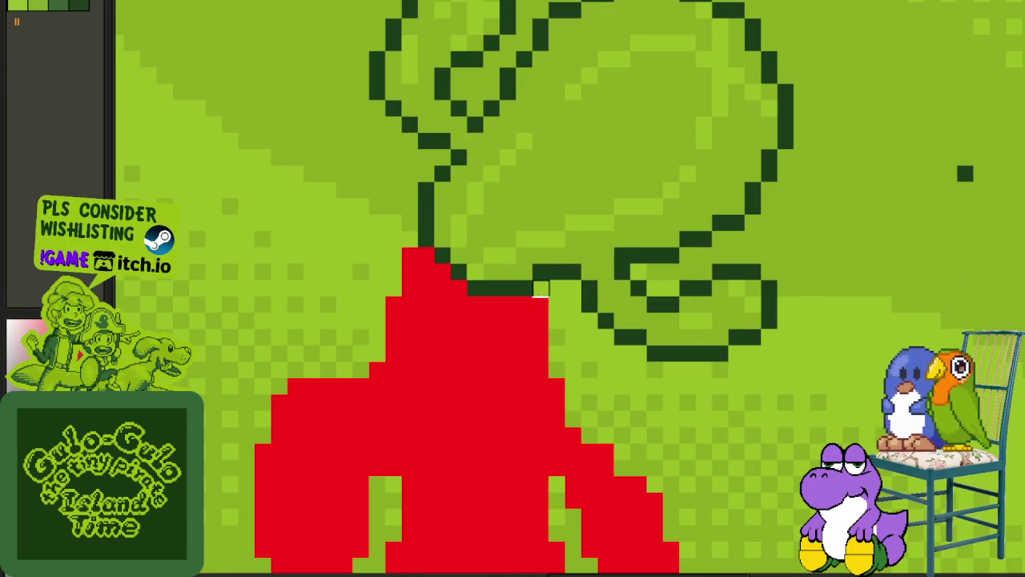
{"action": "left_click_drag", "start_coordinate": [410, 254], "coordinate": [393, 337]}
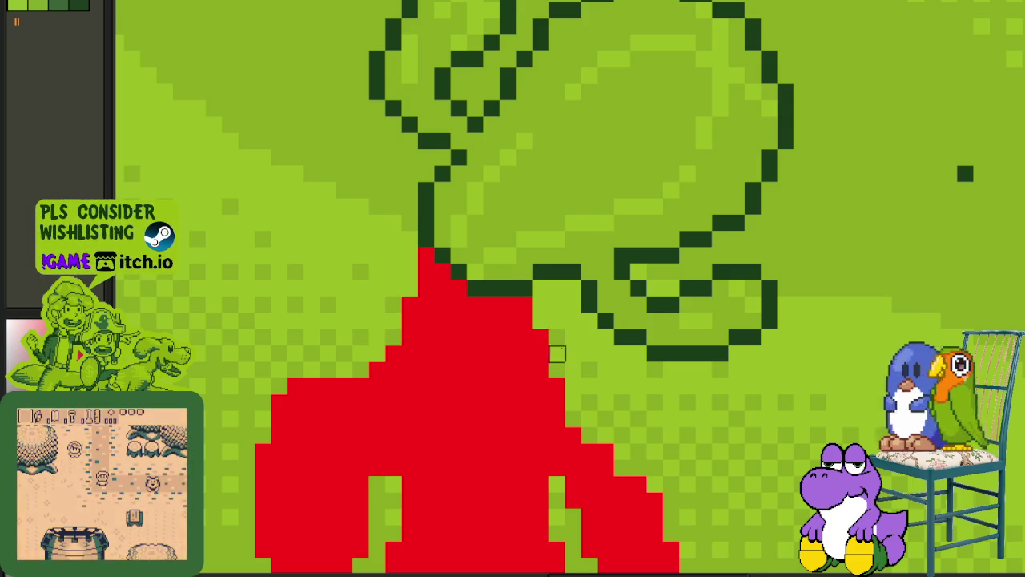
{"action": "scroll", "coordinate": [558, 353], "scroll_direction": "down", "scroll_amount": 5}
{"action": "scroll", "coordinate": [547, 213], "scroll_direction": "up", "scroll_amount": 2}
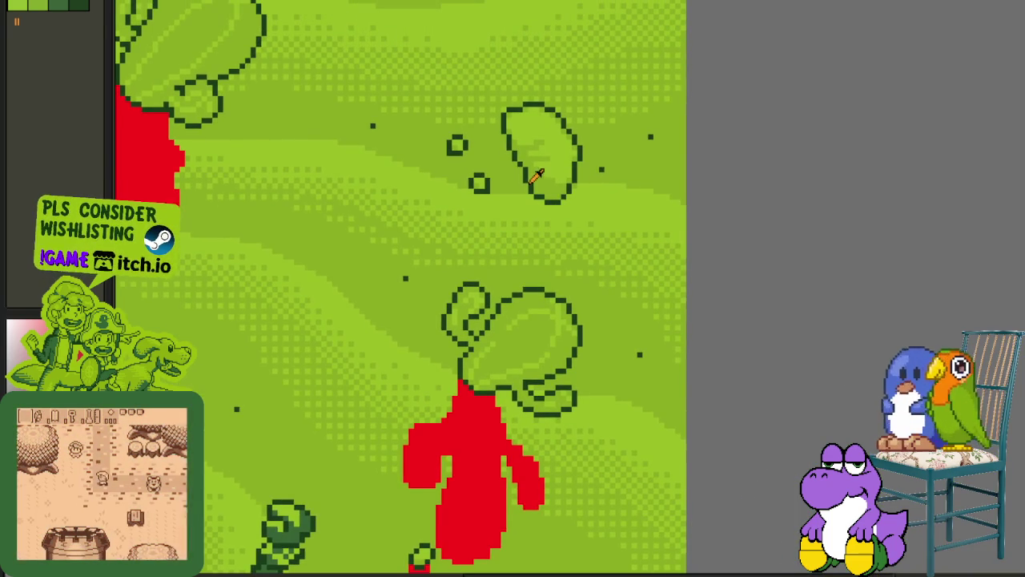
- Paint red shadows along the oval rock's left and lower edge and under the small ring
{"action": "scroll", "coordinate": [512, 152], "scroll_direction": "up", "scroll_amount": 1}
{"action": "scroll", "coordinate": [493, 134], "scroll_direction": "up", "scroll_amount": 1}
{"action": "mouse_move", "coordinate": [490, 131]}
{"action": "left_mouse_down"}
{"action": "mouse_move", "coordinate": [498, 221]}
{"action": "mouse_move", "coordinate": [504, 213]}
{"action": "mouse_move", "coordinate": [550, 302]}
{"action": "mouse_move", "coordinate": [592, 294]}
{"action": "left_mouse_up"}
{"action": "scroll", "coordinate": [621, 273], "scroll_direction": "up", "scroll_amount": 1}
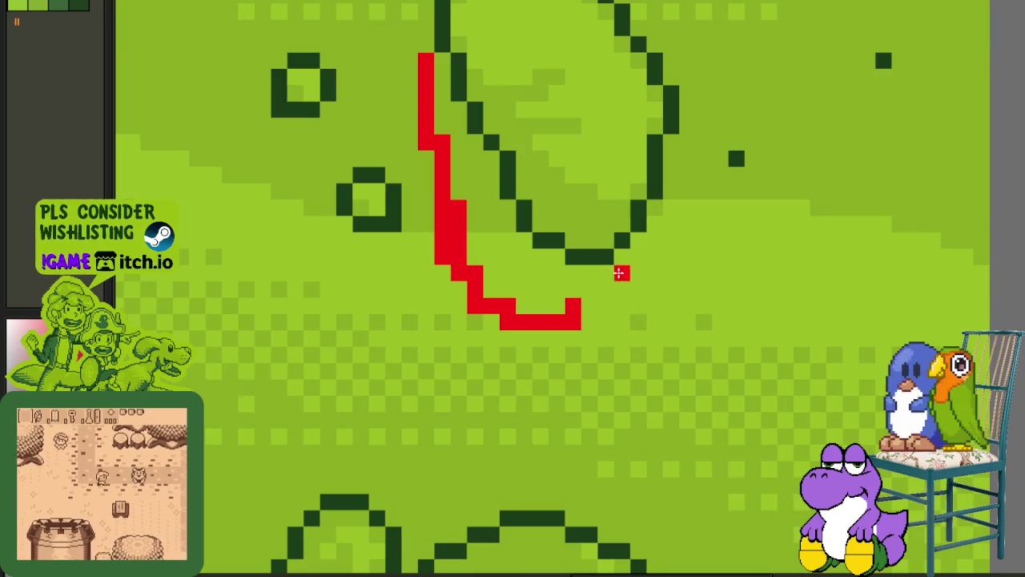
{"action": "mouse_move", "coordinate": [637, 237]}
{"action": "left_mouse_down"}
{"action": "mouse_move", "coordinate": [619, 297]}
{"action": "mouse_move", "coordinate": [562, 307]}
{"action": "left_mouse_up"}
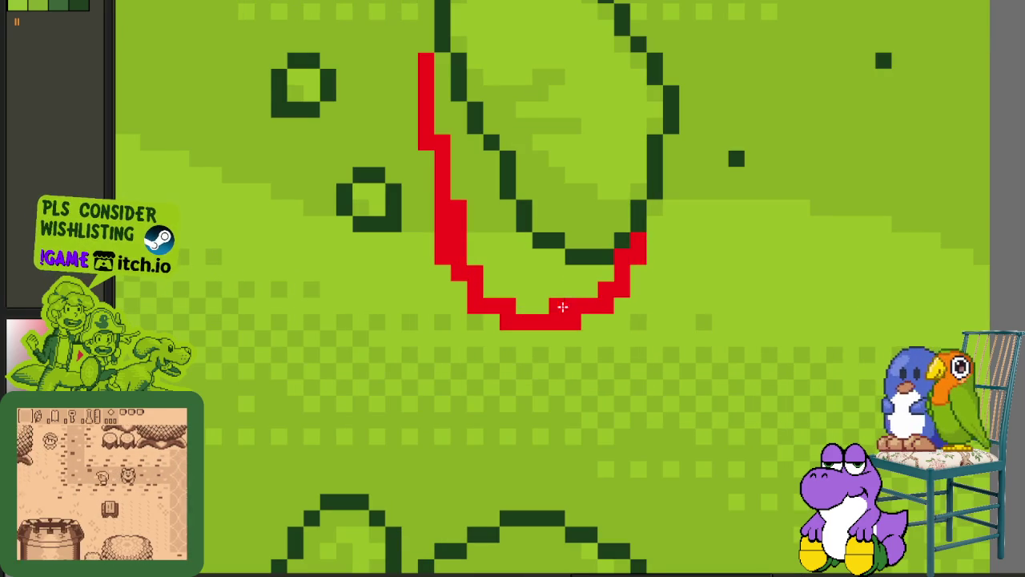
{"action": "mouse_move", "coordinate": [521, 257]}
{"action": "left_mouse_down"}
{"action": "mouse_move", "coordinate": [491, 236]}
{"action": "mouse_move", "coordinate": [513, 253]}
{"action": "mouse_move", "coordinate": [508, 282]}
{"action": "left_mouse_up"}
{"action": "scroll", "coordinate": [498, 236], "scroll_direction": "down", "scroll_amount": 1}
{"action": "scroll", "coordinate": [498, 237], "scroll_direction": "down", "scroll_amount": 2}
{"action": "scroll", "coordinate": [469, 274], "scroll_direction": "down", "scroll_amount": 1}
{"action": "scroll", "coordinate": [529, 278], "scroll_direction": "up", "scroll_amount": 4}
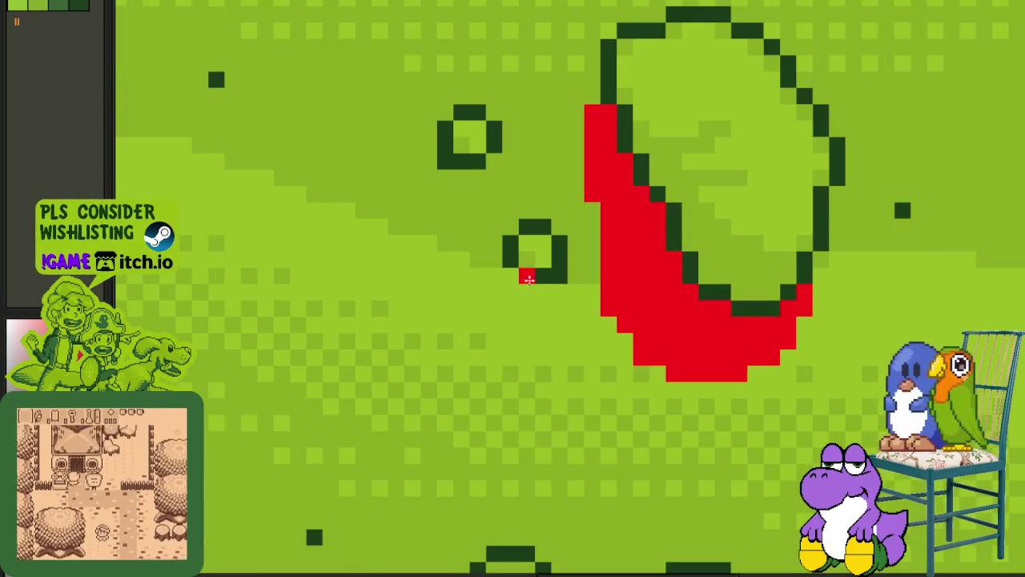
{"action": "left_click", "coordinate": [511, 291]}
{"action": "scroll", "coordinate": [484, 227], "scroll_direction": "up", "scroll_amount": 2}
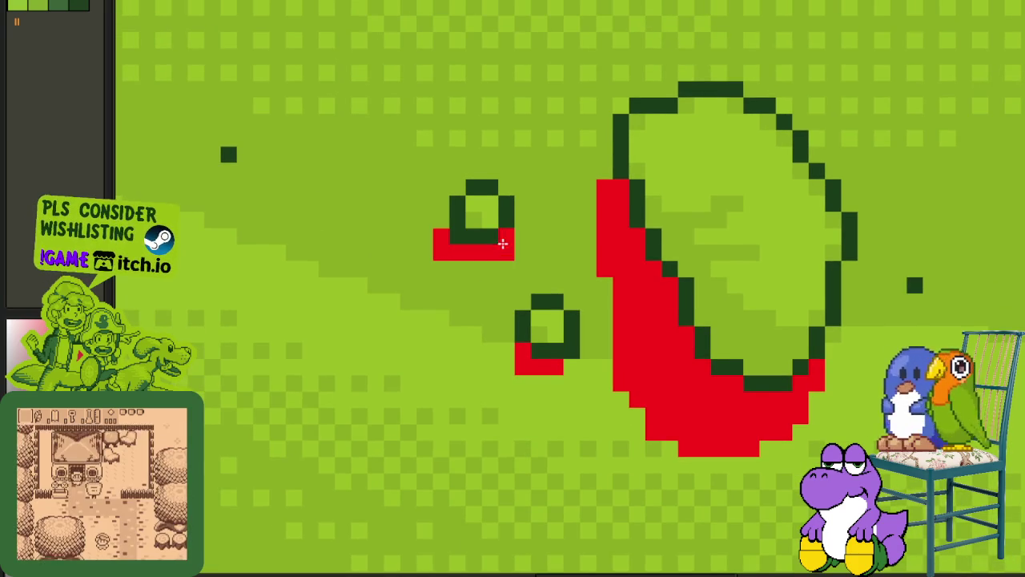
{"action": "scroll", "coordinate": [502, 243], "scroll_direction": "down", "scroll_amount": 3}
- Draw a red shadow along the bean-shaped rock's lower edge
{"action": "left_click_drag", "start_coordinate": [522, 248], "coordinate": [581, 313]}
{"action": "scroll", "coordinate": [487, 270], "scroll_direction": "up", "scroll_amount": 2}
{"action": "scroll", "coordinate": [464, 286], "scroll_direction": "up", "scroll_amount": 3}
{"action": "mouse_move", "coordinate": [465, 286]}
{"action": "left_mouse_down"}
{"action": "mouse_move", "coordinate": [374, 208]}
{"action": "mouse_move", "coordinate": [390, 277]}
{"action": "left_mouse_up"}
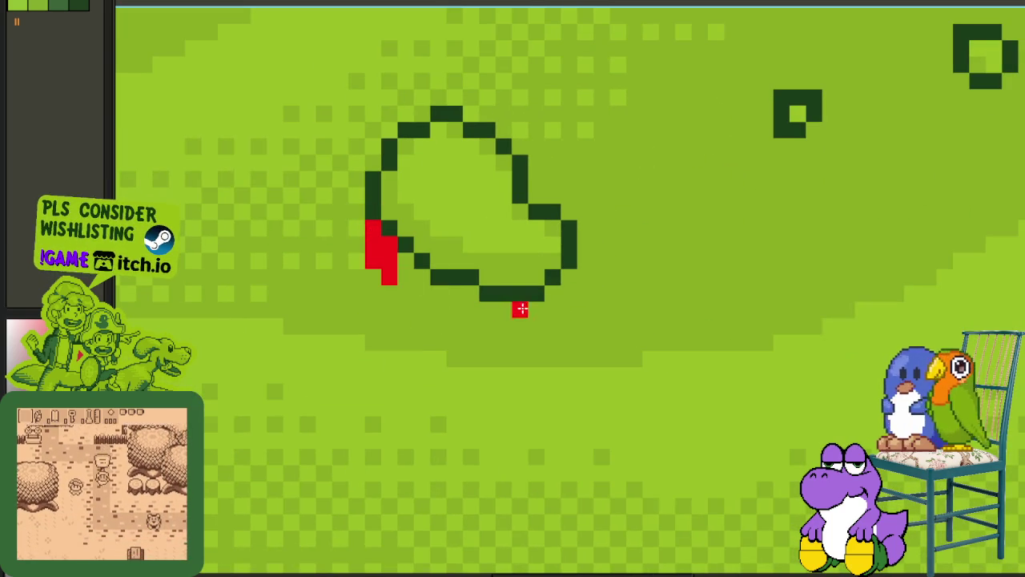
{"action": "mouse_move", "coordinate": [552, 291]}
{"action": "left_mouse_down"}
{"action": "mouse_move", "coordinate": [537, 319]}
{"action": "mouse_move", "coordinate": [460, 322]}
{"action": "mouse_move", "coordinate": [499, 305]}
{"action": "mouse_move", "coordinate": [455, 312]}
{"action": "mouse_move", "coordinate": [465, 294]}
{"action": "mouse_move", "coordinate": [422, 296]}
{"action": "mouse_move", "coordinate": [408, 268]}
{"action": "left_mouse_up"}
{"action": "scroll", "coordinate": [410, 267], "scroll_direction": "down", "scroll_amount": 2}
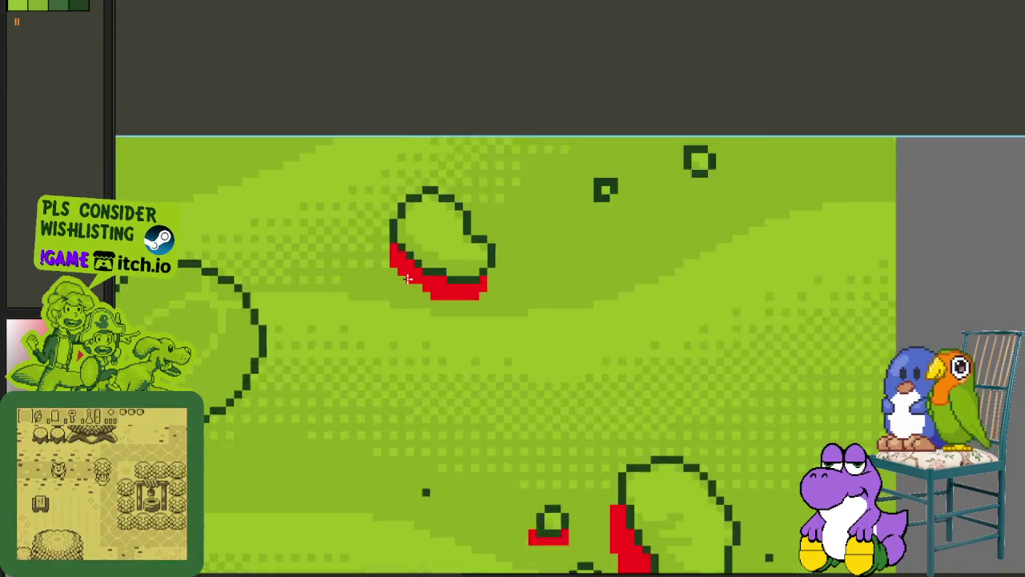
{"action": "scroll", "coordinate": [408, 278], "scroll_direction": "up", "scroll_amount": 2}
{"action": "scroll", "coordinate": [577, 238], "scroll_direction": "down", "scroll_amount": 3}
{"action": "scroll", "coordinate": [561, 210], "scroll_direction": "up", "scroll_amount": 1}
{"action": "scroll", "coordinate": [576, 214], "scroll_direction": "up", "scroll_amount": 2}
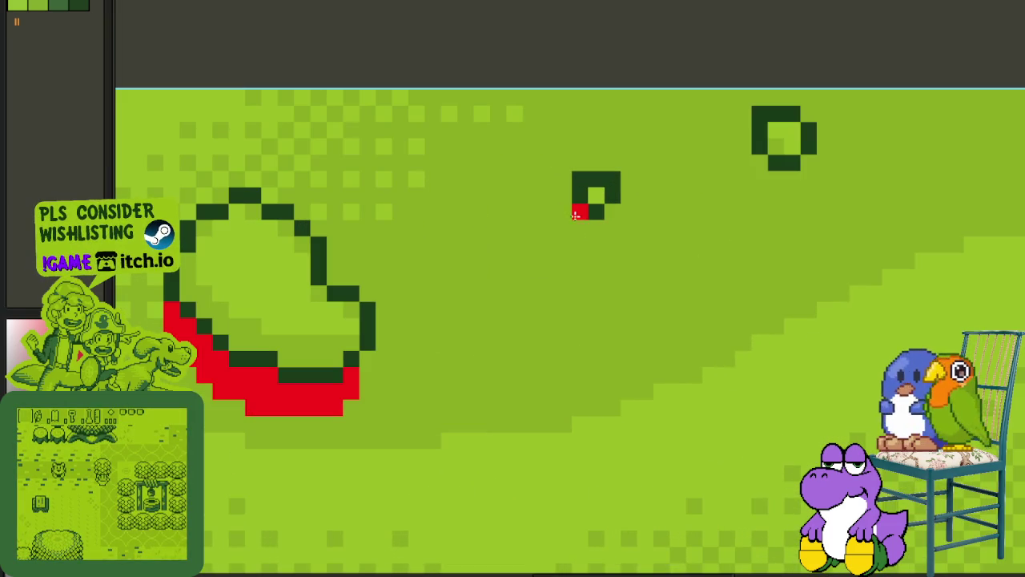
- Paint red shadows under the small square and along the larger square's bottom
{"action": "left_click_drag", "start_coordinate": [579, 228], "coordinate": [611, 213]}
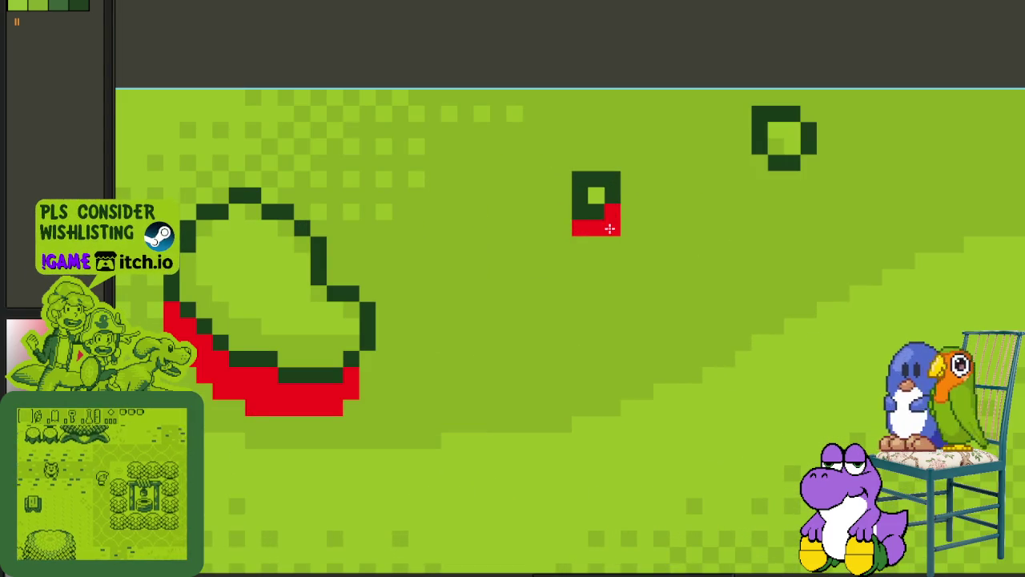
{"action": "mouse_move", "coordinate": [751, 213]}
{"action": "left_mouse_down"}
{"action": "mouse_move", "coordinate": [622, 269]}
{"action": "mouse_move", "coordinate": [603, 263]}
{"action": "left_mouse_up"}
{"action": "mouse_move", "coordinate": [611, 210]}
{"action": "left_mouse_down"}
{"action": "mouse_move", "coordinate": [663, 216]}
{"action": "mouse_move", "coordinate": [623, 239]}
{"action": "mouse_move", "coordinate": [592, 211]}
{"action": "mouse_move", "coordinate": [597, 234]}
{"action": "left_mouse_up"}
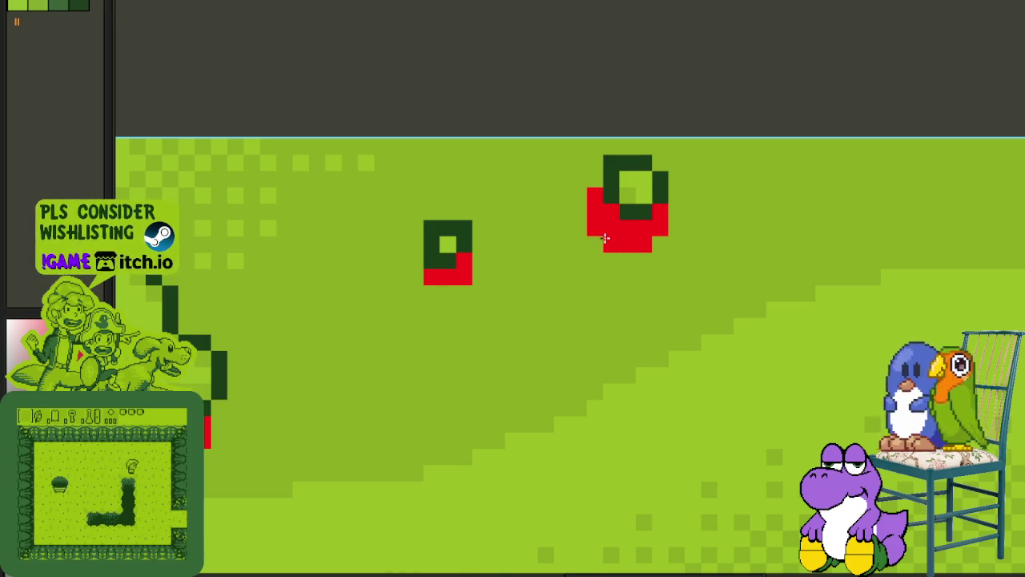
{"action": "scroll", "coordinate": [605, 238], "scroll_direction": "down", "scroll_amount": 5}
{"action": "scroll", "coordinate": [572, 220], "scroll_direction": "down", "scroll_amount": 3}
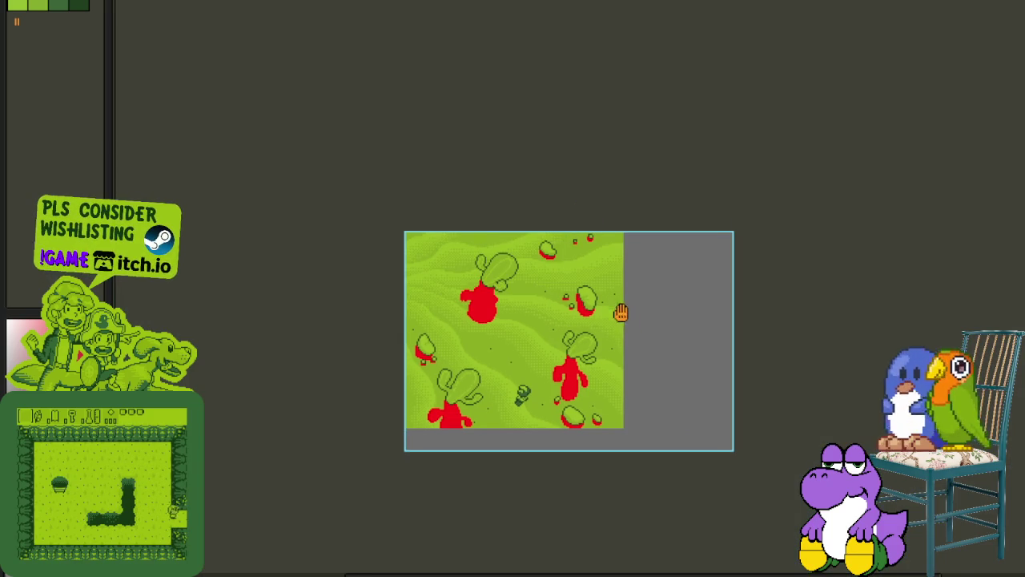
- Pan across the desert scene and briefly check the cactus layer in the layer list
{"action": "scroll", "coordinate": [595, 259], "scroll_direction": "up", "scroll_amount": 2}
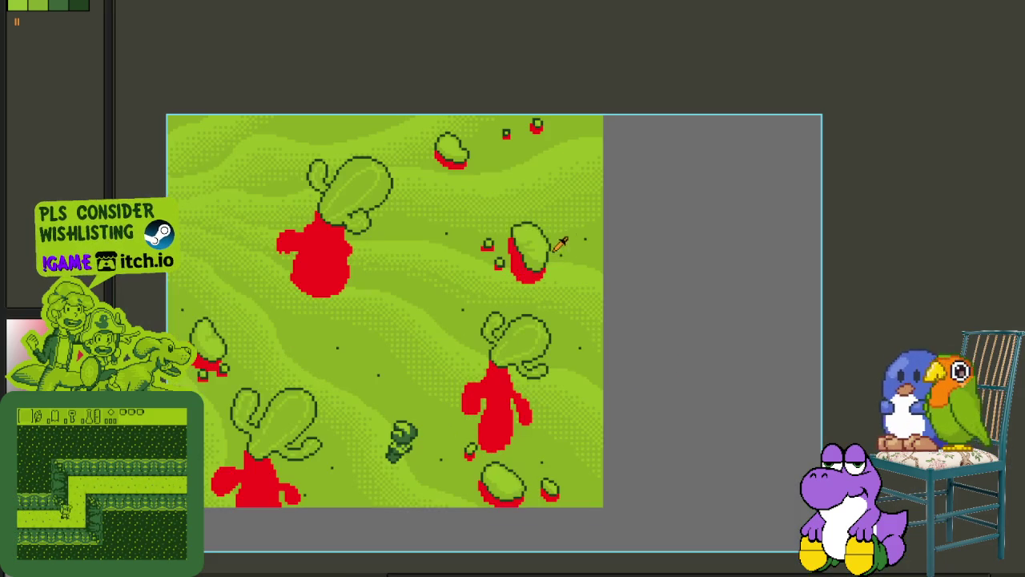
{"action": "left_click_drag", "start_coordinate": [306, 189], "coordinate": [521, 285]}
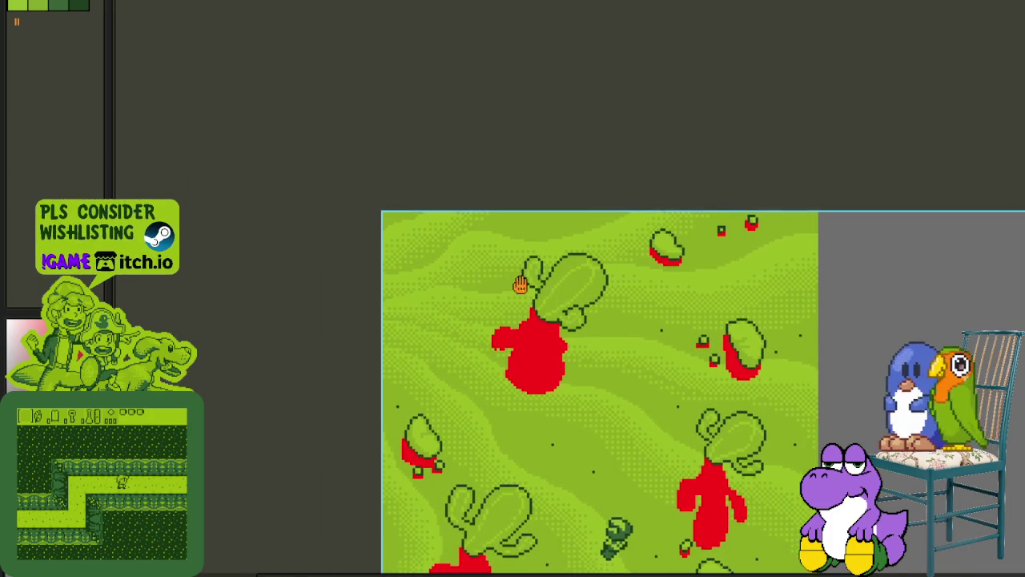
{"action": "scroll", "coordinate": [553, 264], "scroll_direction": "up", "scroll_amount": 3}
{"action": "scroll", "coordinate": [552, 265], "scroll_direction": "up", "scroll_amount": 1}
{"action": "scroll", "coordinate": [575, 264], "scroll_direction": "down", "scroll_amount": 2}
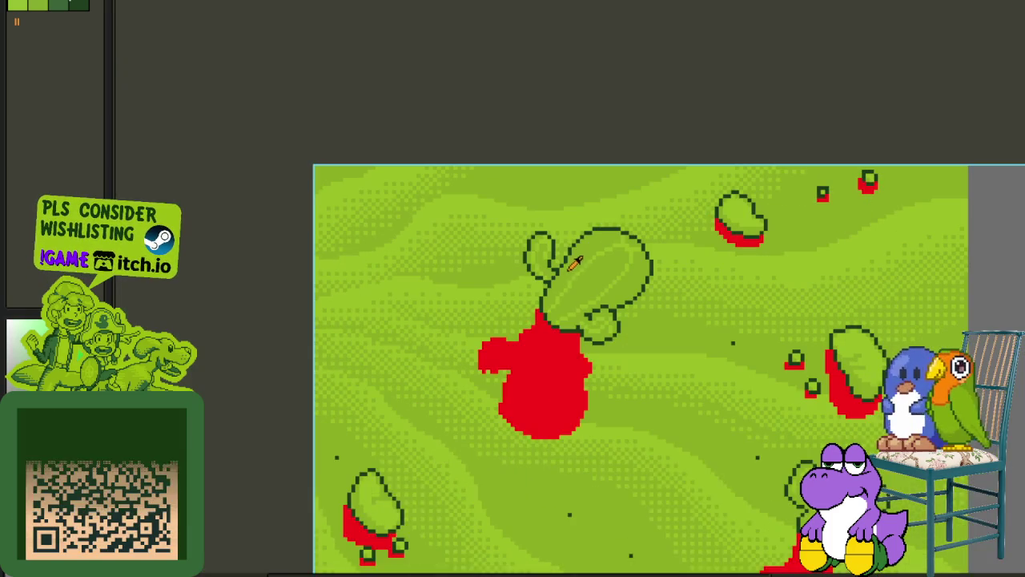
{"action": "key", "text": "Tab"}
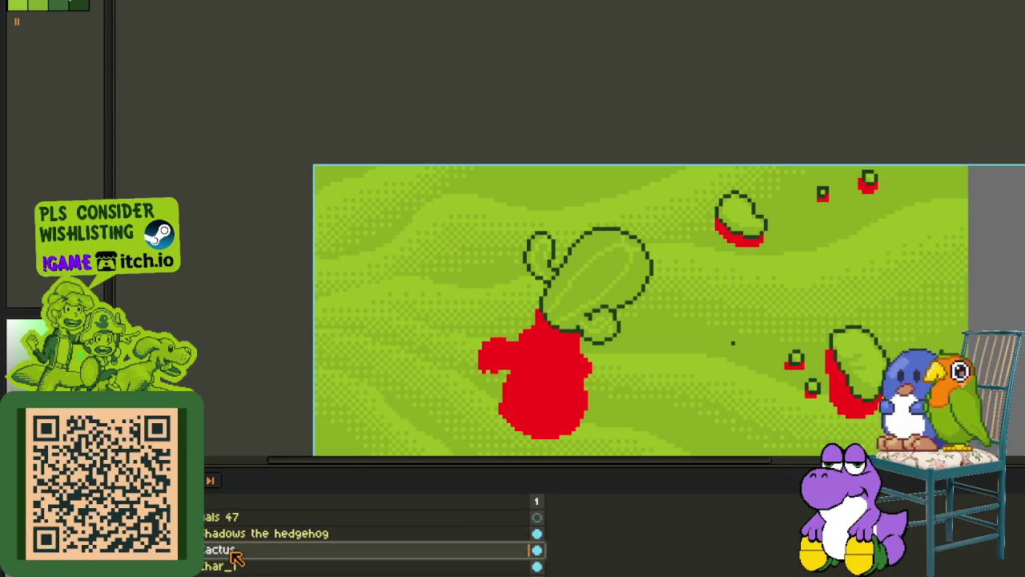
{"action": "key", "text": "Tab"}
- Zoom in near the canvas top and draw a dark curved stroke, then erase part of it
{"action": "scroll", "coordinate": [551, 256], "scroll_direction": "up", "scroll_amount": 2}
{"action": "scroll", "coordinate": [571, 328], "scroll_direction": "up", "scroll_amount": 2}
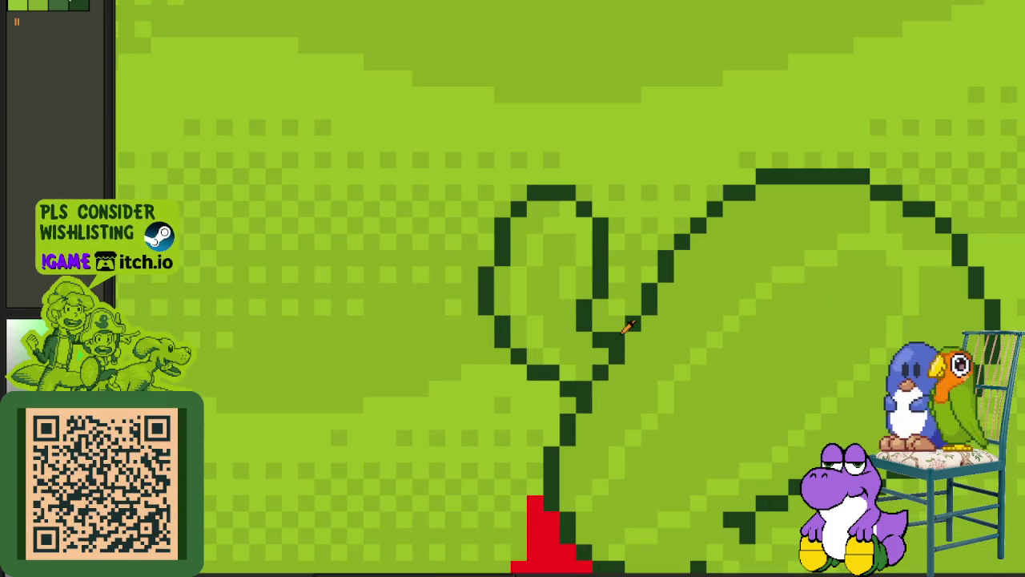
{"action": "scroll", "coordinate": [623, 269], "scroll_direction": "up", "scroll_amount": 5}
{"action": "scroll", "coordinate": [499, 328], "scroll_direction": "up", "scroll_amount": 3}
{"action": "scroll", "coordinate": [412, 222], "scroll_direction": "up", "scroll_amount": 2}
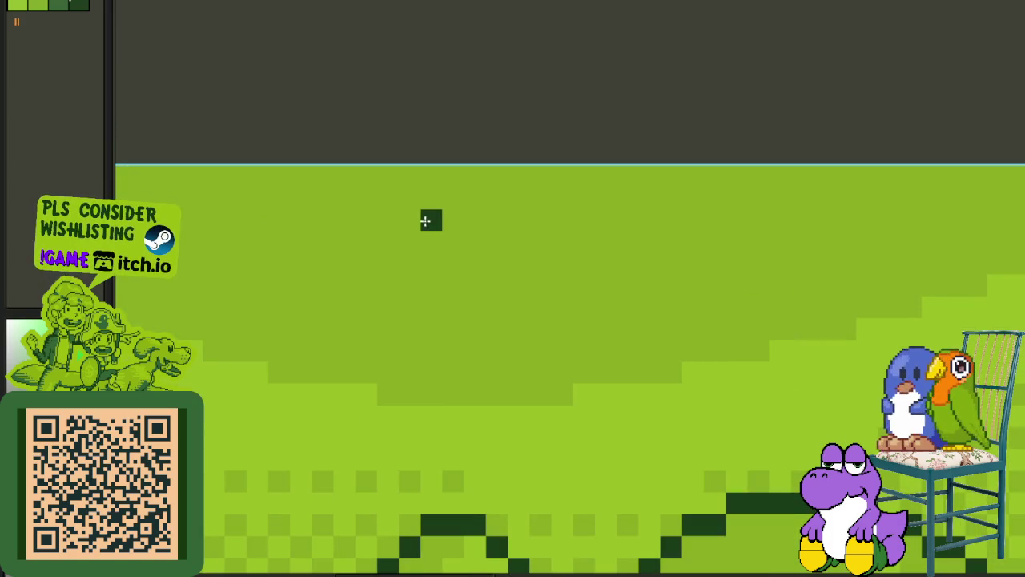
{"action": "mouse_move", "coordinate": [445, 175]}
{"action": "left_mouse_down"}
{"action": "mouse_move", "coordinate": [563, 236]}
{"action": "mouse_move", "coordinate": [484, 190]}
{"action": "left_mouse_up"}
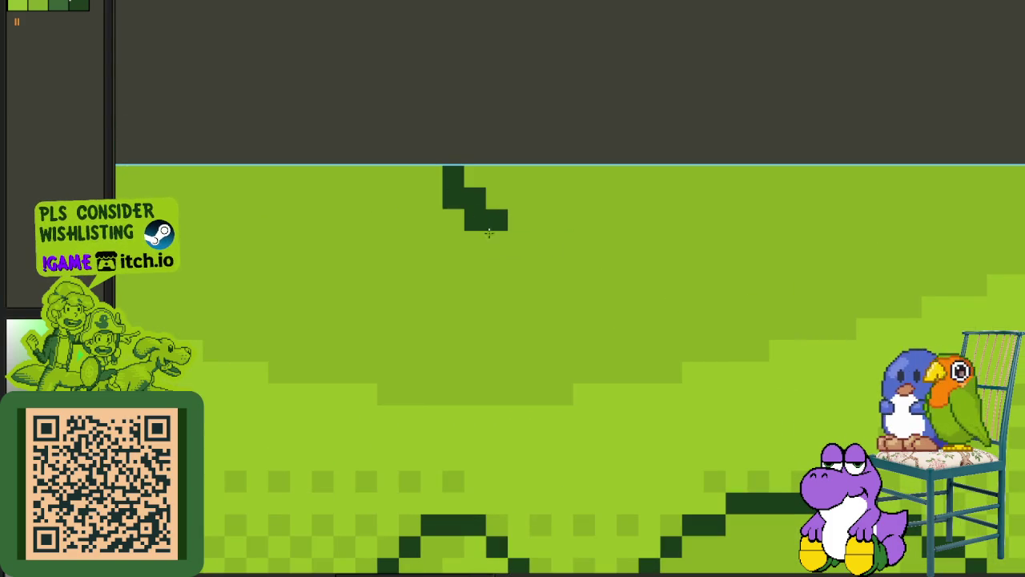
{"action": "mouse_move", "coordinate": [562, 173]}
{"action": "left_mouse_down"}
{"action": "mouse_move", "coordinate": [767, 188]}
{"action": "mouse_move", "coordinate": [766, 173]}
{"action": "left_mouse_up"}
{"action": "left_click_drag", "start_coordinate": [607, 204], "coordinate": [560, 182]}
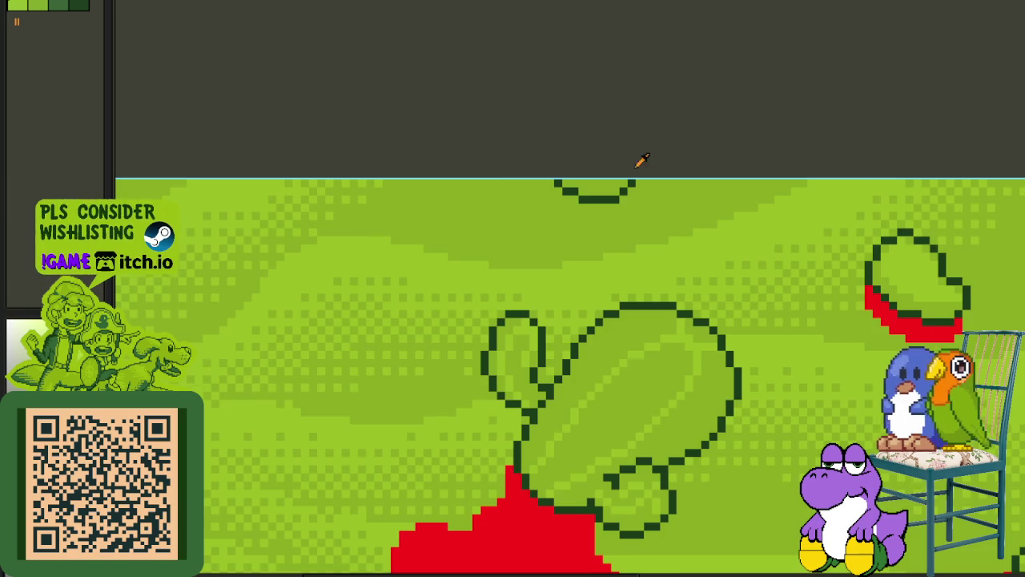
- Paint a stepped red shadow under the small rock along the map's top edge
{"action": "scroll", "coordinate": [642, 160], "scroll_direction": "up", "scroll_amount": 3}
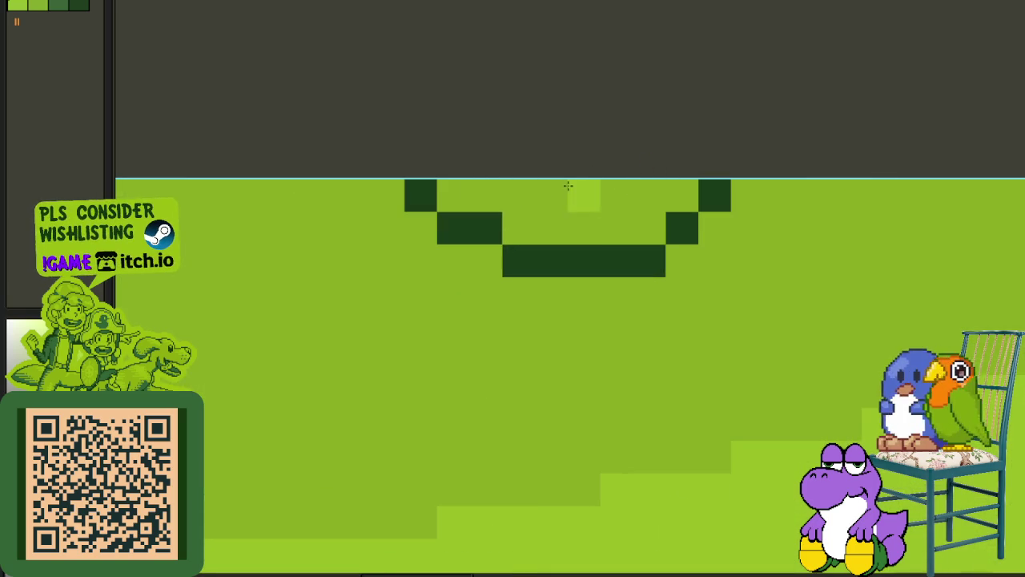
{"action": "scroll", "coordinate": [646, 166], "scroll_direction": "down", "scroll_amount": 3}
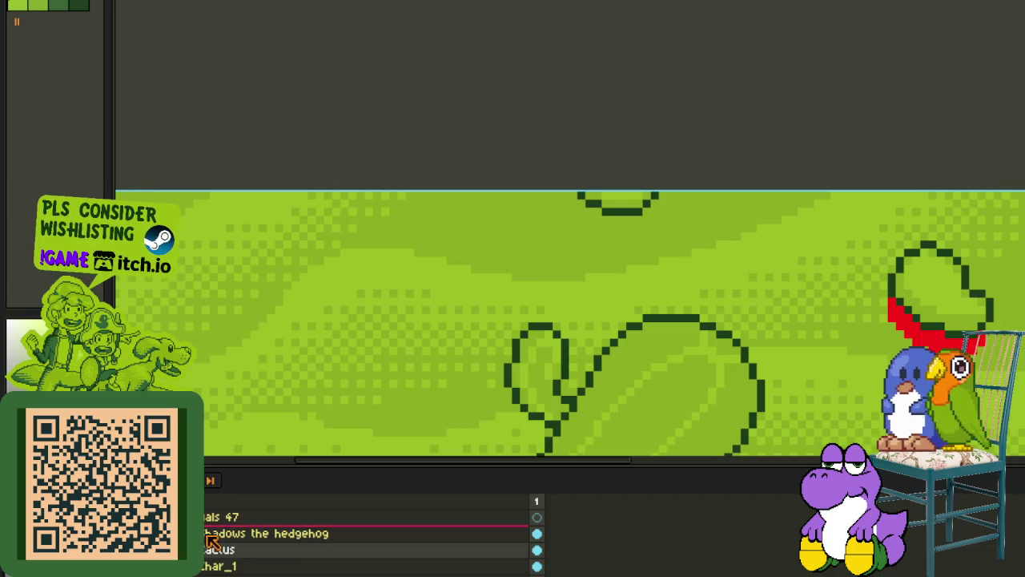
{"action": "scroll", "coordinate": [790, 310], "scroll_direction": "right", "scroll_amount": 3}
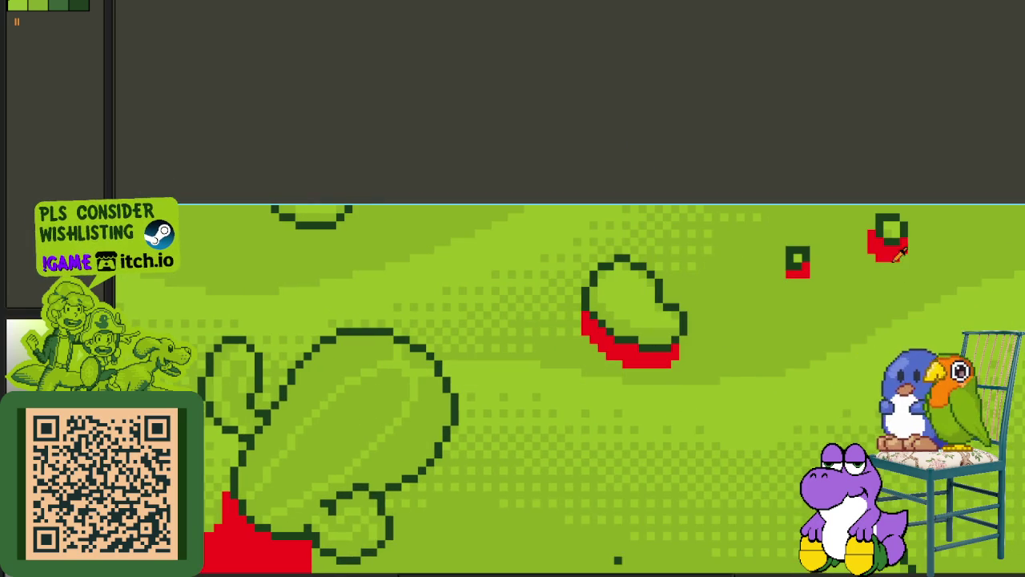
{"action": "scroll", "coordinate": [641, 278], "scroll_direction": "up", "scroll_amount": 2}
{"action": "scroll", "coordinate": [520, 256], "scroll_direction": "up", "scroll_amount": 1}
{"action": "scroll", "coordinate": [501, 228], "scroll_direction": "up", "scroll_amount": 1}
{"action": "mouse_move", "coordinate": [504, 217]}
{"action": "left_mouse_down"}
{"action": "mouse_move", "coordinate": [517, 268]}
{"action": "mouse_move", "coordinate": [542, 279]}
{"action": "mouse_move", "coordinate": [582, 275]}
{"action": "mouse_move", "coordinate": [538, 312]}
{"action": "mouse_move", "coordinate": [754, 327]}
{"action": "mouse_move", "coordinate": [810, 248]}
{"action": "mouse_move", "coordinate": [629, 142]}
{"action": "left_mouse_up"}
- Zoom out and save the desert artwork
{"action": "scroll", "coordinate": [784, 217], "scroll_direction": "down", "scroll_amount": 3}
{"action": "scroll", "coordinate": [656, 137], "scroll_direction": "down", "scroll_amount": 3}
{"action": "key", "text": "ctrl+s"}
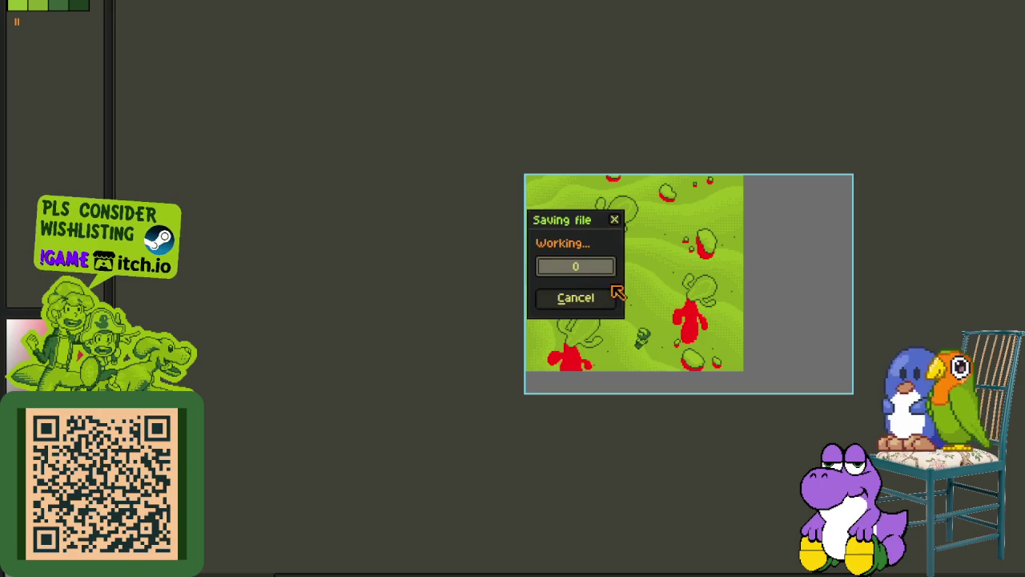
- Paint a solid red placeholder shadow beneath the small dark-green cactus near the bottom centre
{"action": "left_click_drag", "start_coordinate": [513, 293], "coordinate": [459, 266]}
{"action": "scroll", "coordinate": [593, 330], "scroll_direction": "up", "scroll_amount": 2}
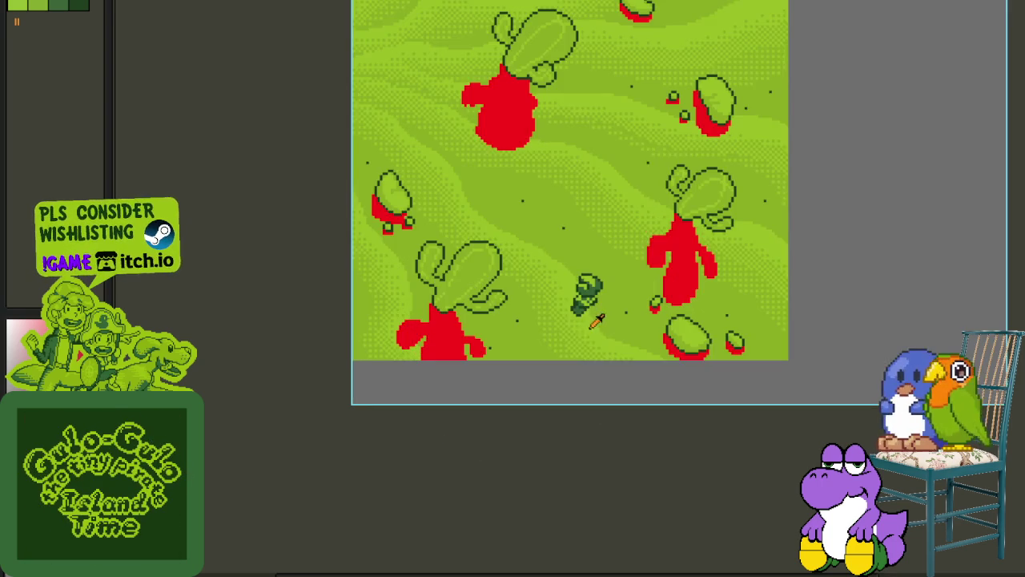
{"action": "left_click_drag", "start_coordinate": [556, 321], "coordinate": [529, 339]}
{"action": "scroll", "coordinate": [527, 341], "scroll_direction": "up", "scroll_amount": 2}
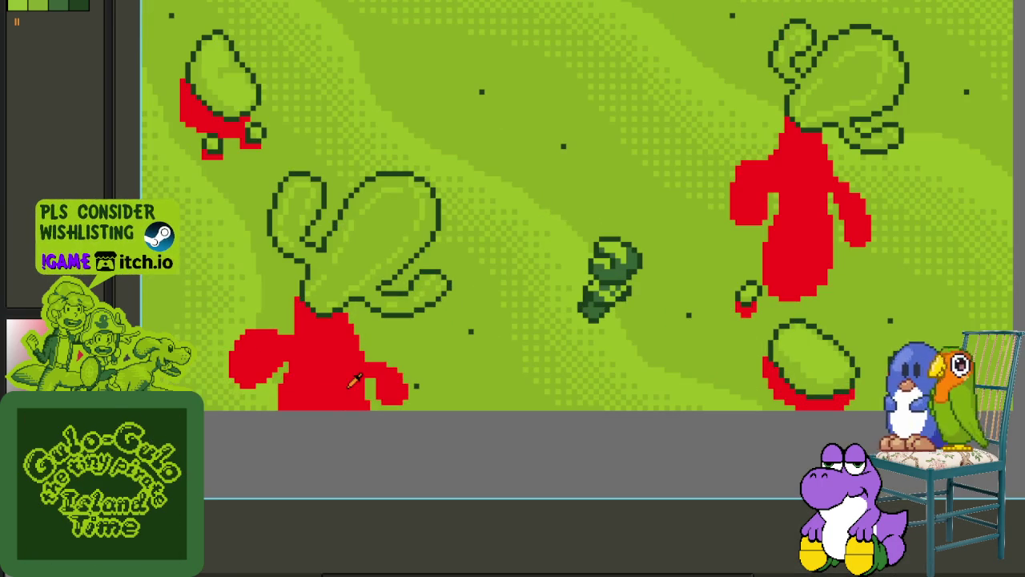
{"action": "scroll", "coordinate": [642, 332], "scroll_direction": "up", "scroll_amount": 2}
{"action": "scroll", "coordinate": [554, 281], "scroll_direction": "up", "scroll_amount": 2}
{"action": "left_click", "coordinate": [484, 265]}
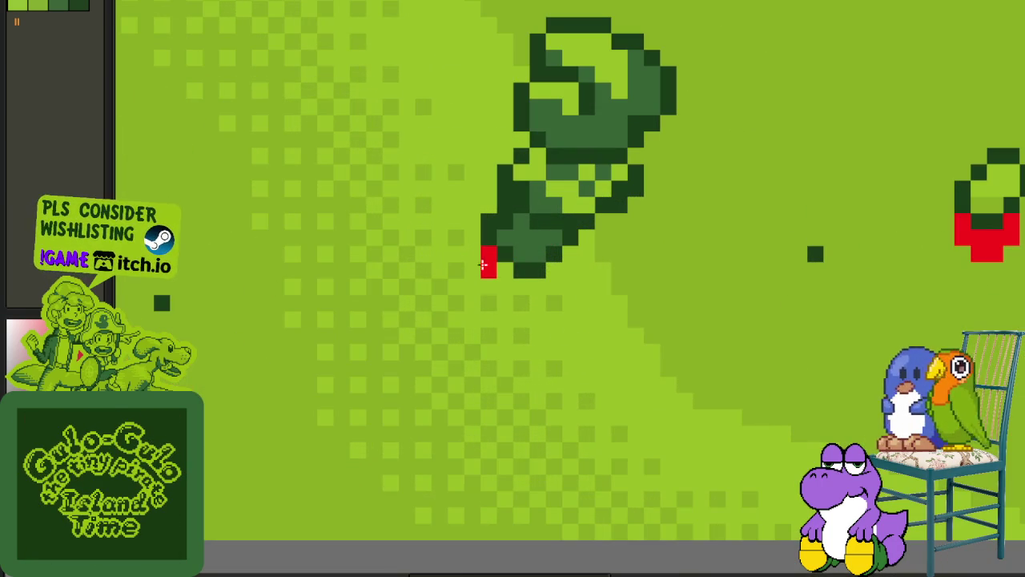
{"action": "mouse_move", "coordinate": [477, 251]}
{"action": "left_mouse_down"}
{"action": "mouse_move", "coordinate": [497, 339]}
{"action": "mouse_move", "coordinate": [526, 286]}
{"action": "mouse_move", "coordinate": [552, 292]}
{"action": "mouse_move", "coordinate": [533, 348]}
{"action": "mouse_move", "coordinate": [572, 321]}
{"action": "mouse_move", "coordinate": [552, 413]}
{"action": "mouse_move", "coordinate": [535, 391]}
{"action": "mouse_move", "coordinate": [473, 377]}
{"action": "mouse_move", "coordinate": [517, 368]}
{"action": "left_mouse_up"}
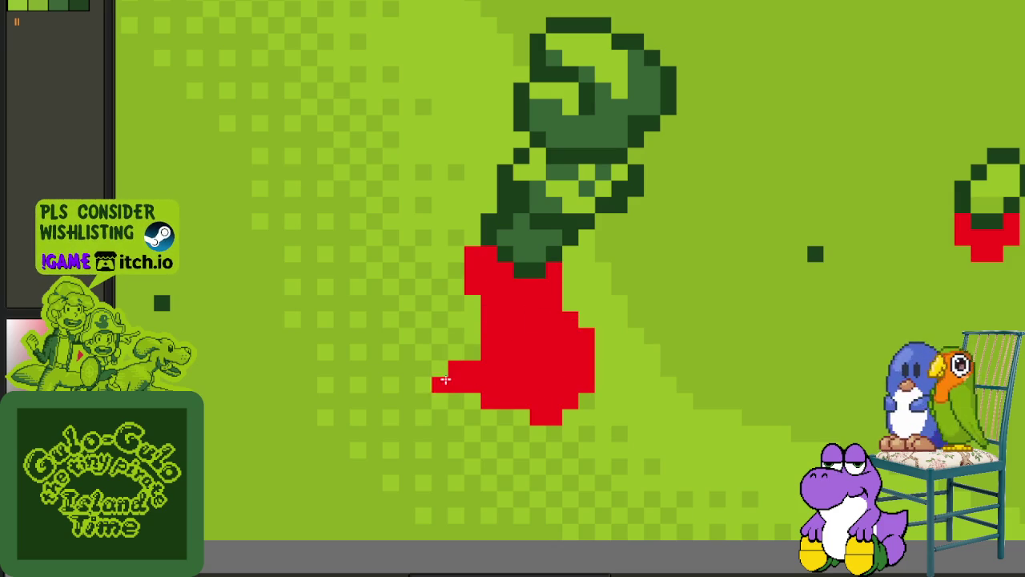
{"action": "mouse_move", "coordinate": [457, 392]}
{"action": "left_mouse_down"}
{"action": "mouse_move", "coordinate": [501, 433]}
{"action": "mouse_move", "coordinate": [485, 395]}
{"action": "mouse_move", "coordinate": [524, 428]}
{"action": "mouse_move", "coordinate": [580, 389]}
{"action": "left_mouse_up"}
- Zoom out and back in to inspect the new shadow
{"action": "scroll", "coordinate": [580, 388], "scroll_direction": "down", "scroll_amount": 3}
{"action": "scroll", "coordinate": [580, 389], "scroll_direction": "down", "scroll_amount": 2}
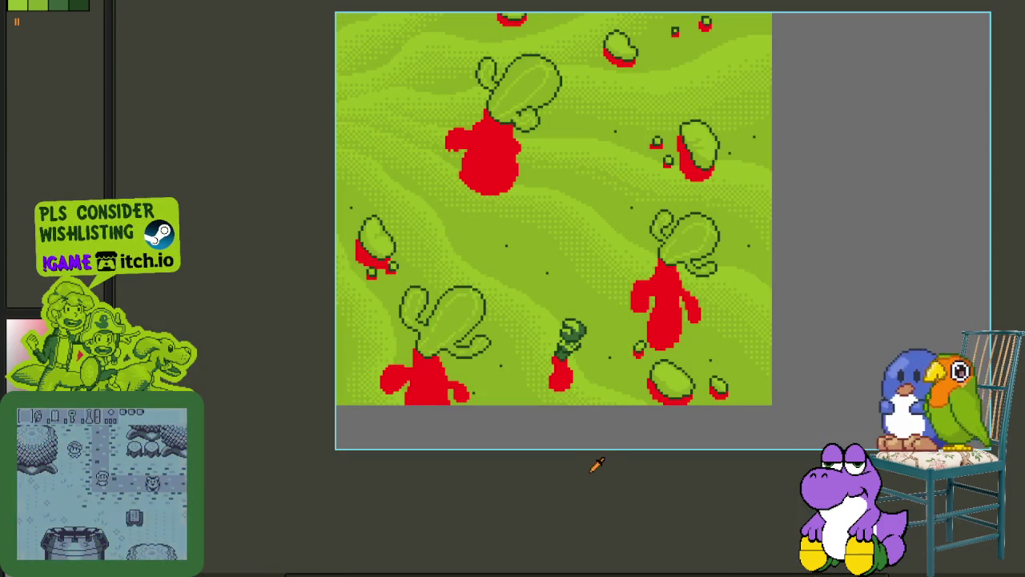
{"action": "scroll", "coordinate": [606, 229], "scroll_direction": "up", "scroll_amount": 1}
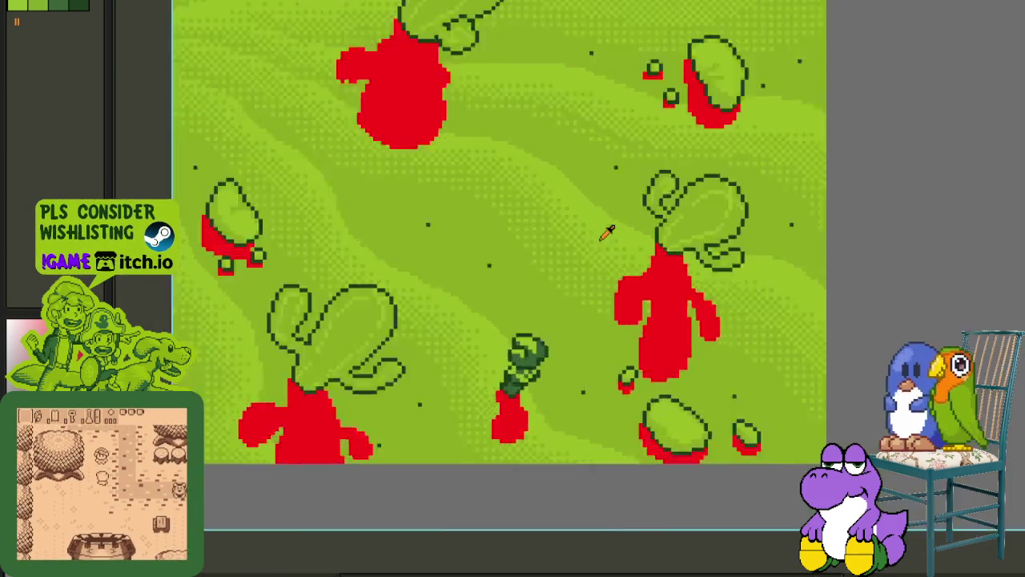
{"action": "scroll", "coordinate": [705, 233], "scroll_direction": "up", "scroll_amount": 1}
{"action": "scroll", "coordinate": [705, 232], "scroll_direction": "up", "scroll_amount": 1}
{"action": "scroll", "coordinate": [685, 231], "scroll_direction": "down", "scroll_amount": 1}
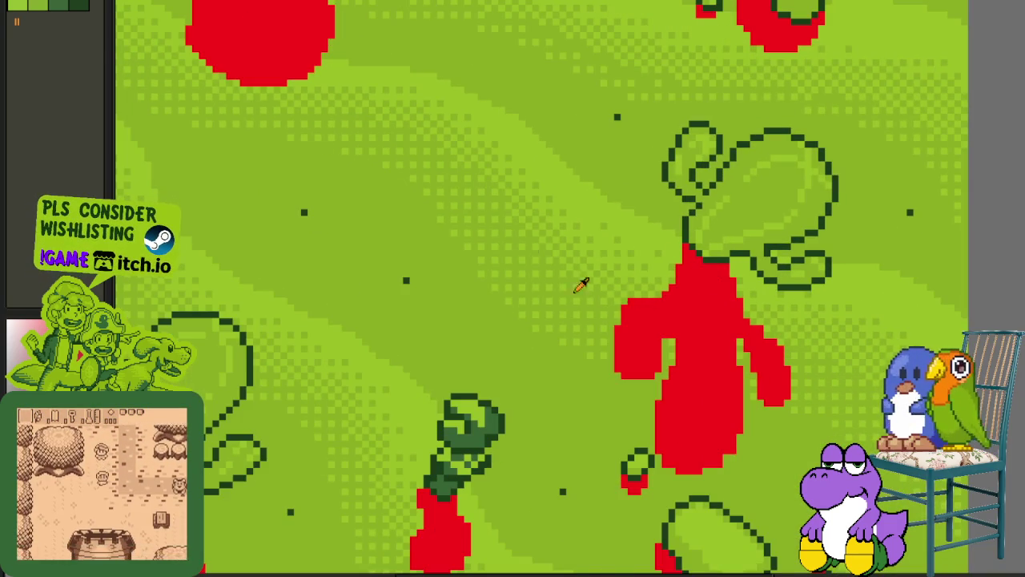
- Replace red #FF0000 with dark green palette index 2 across the whole scene
{"action": "key", "text": "shift+r"}
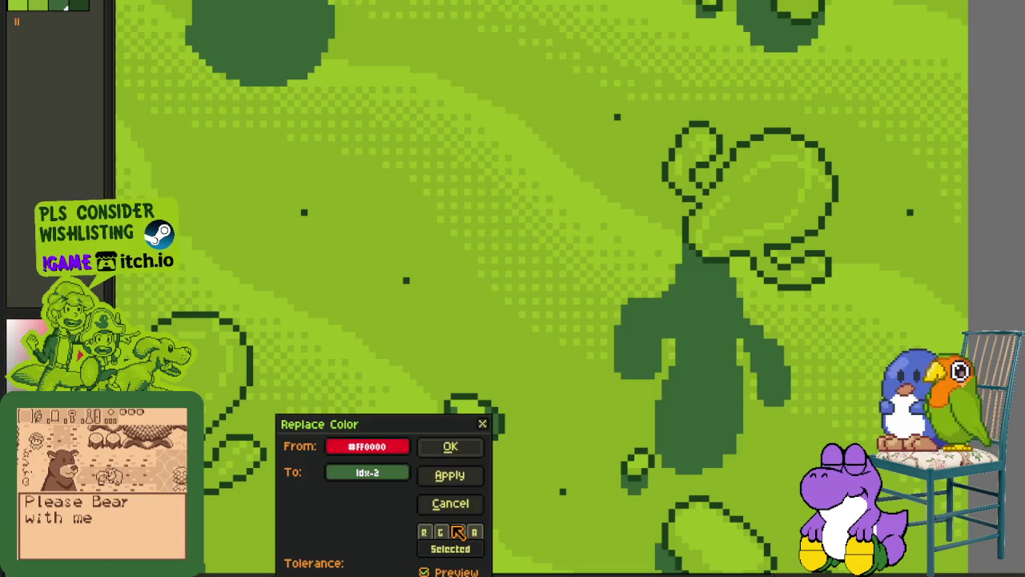
{"action": "left_click", "coordinate": [450, 447]}
{"action": "scroll", "coordinate": [568, 496], "scroll_direction": "down", "scroll_amount": 3}
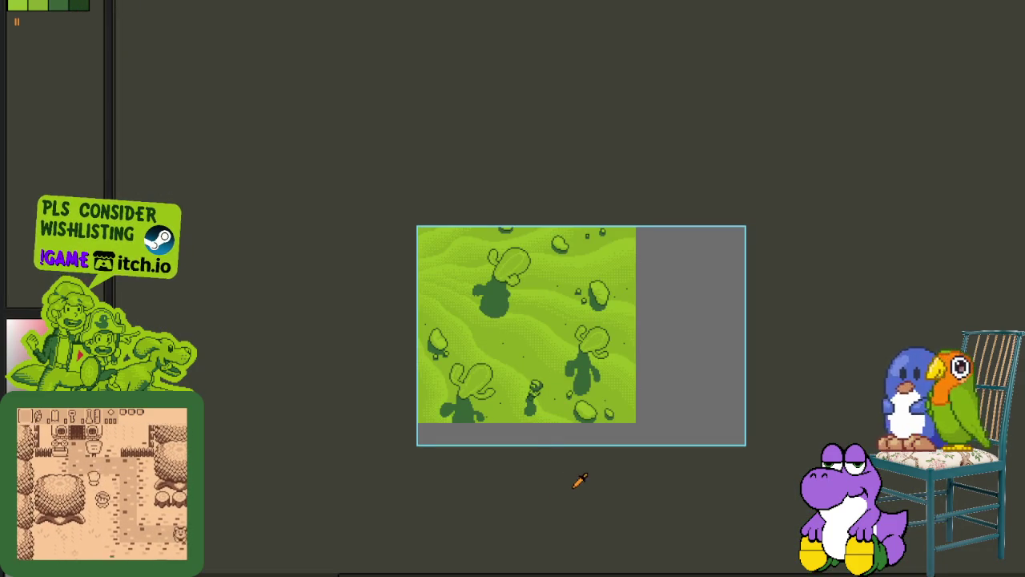
{"action": "left_click_drag", "start_coordinate": [570, 428], "coordinate": [553, 409]}
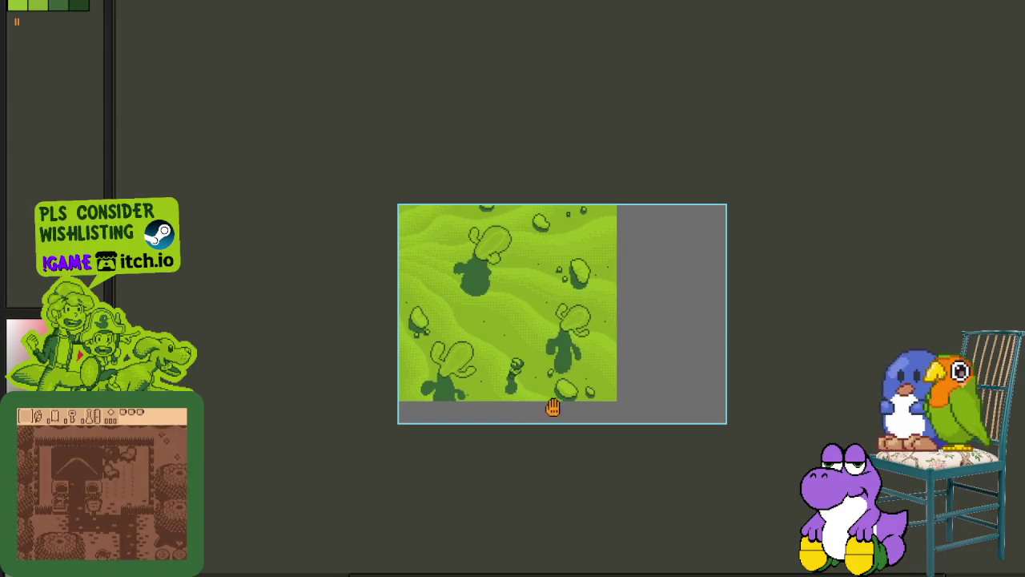
- Pan around the finished desert map, toggling the layer list to review it
{"action": "key", "text": "Tab"}
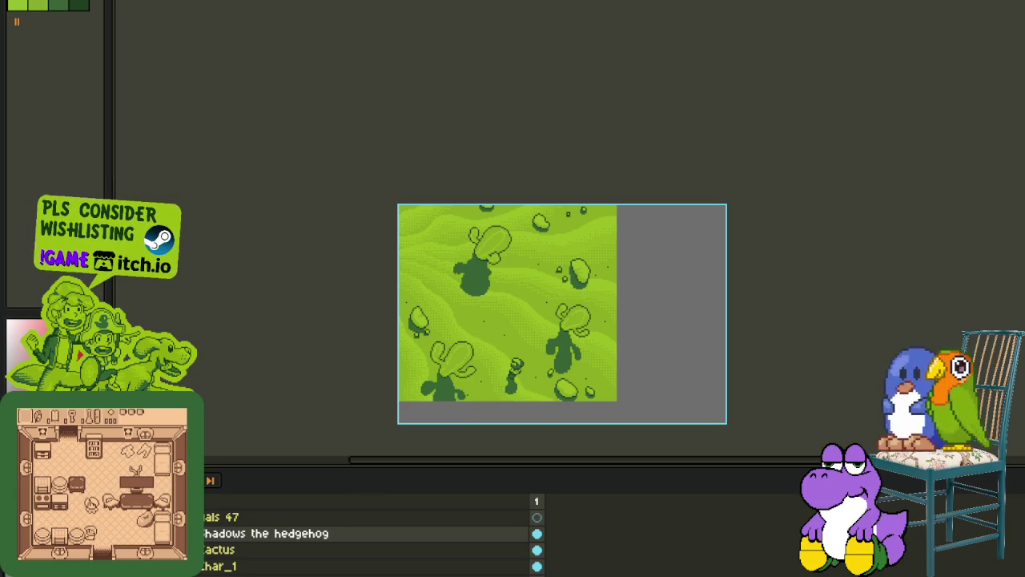
{"action": "key", "text": "Tab"}
{"action": "left_click_drag", "start_coordinate": [591, 437], "coordinate": [560, 423]}
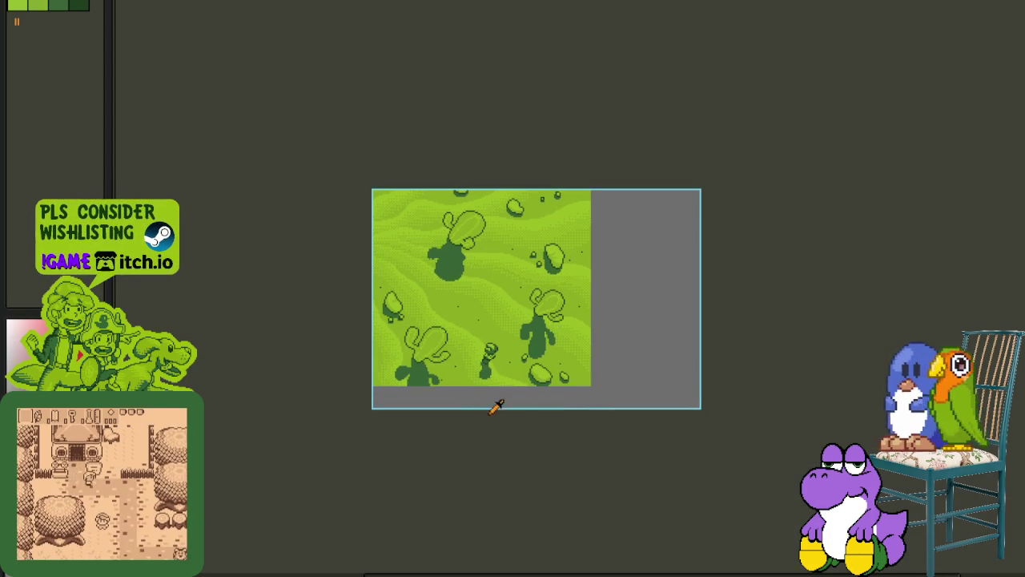
{"action": "scroll", "coordinate": [483, 388], "scroll_direction": "down", "scroll_amount": 1}
{"action": "scroll", "coordinate": [524, 408], "scroll_direction": "up", "scroll_amount": 1}
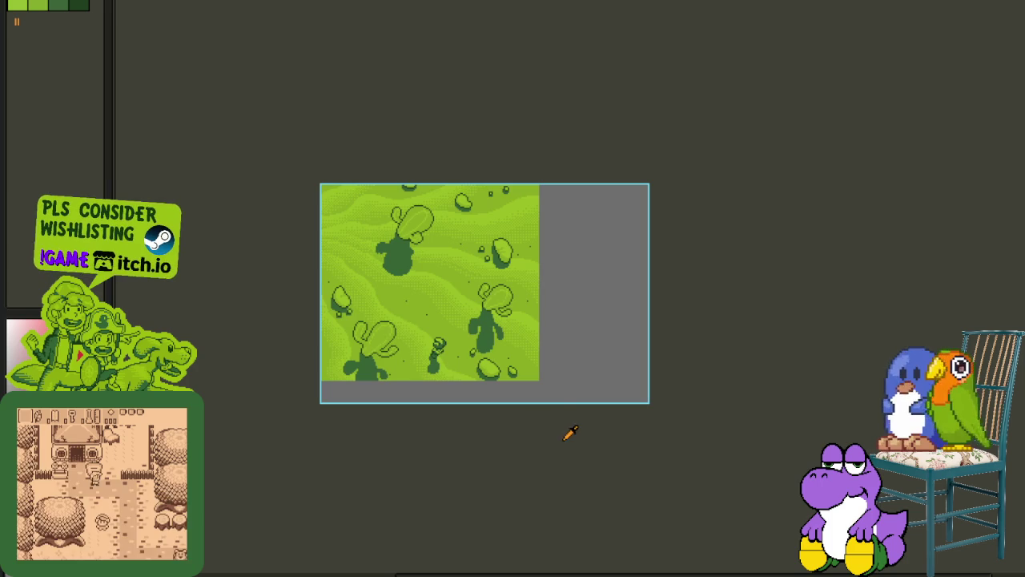
{"action": "key", "text": "Tab"}
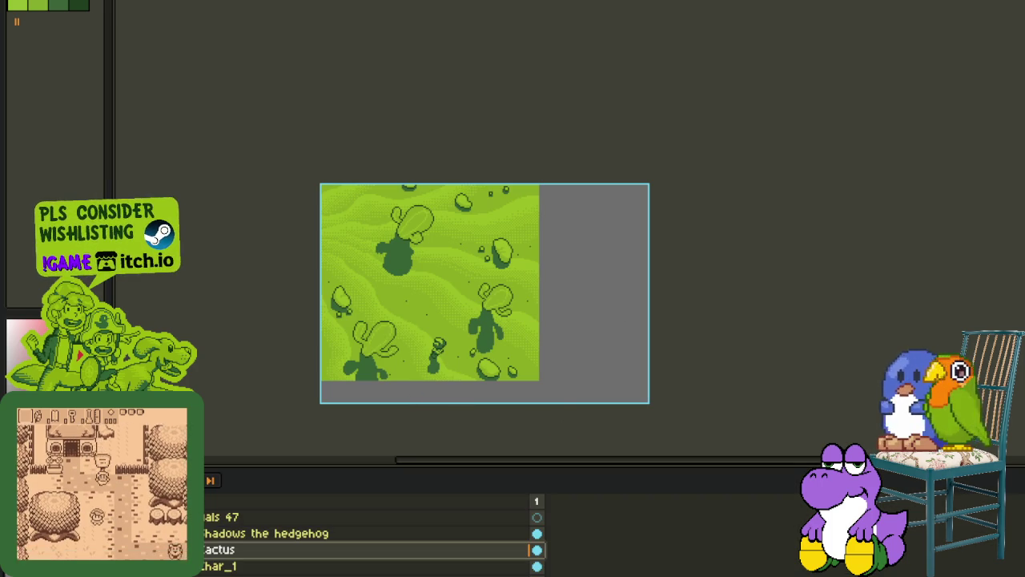
{"action": "key", "text": "Tab"}
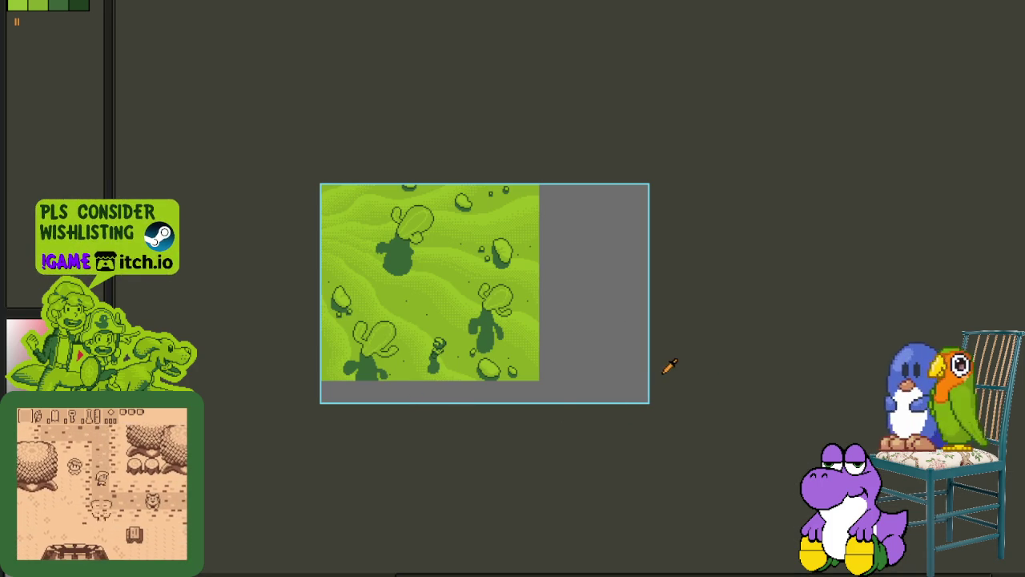
{"action": "left_click_drag", "start_coordinate": [716, 355], "coordinate": [739, 364]}
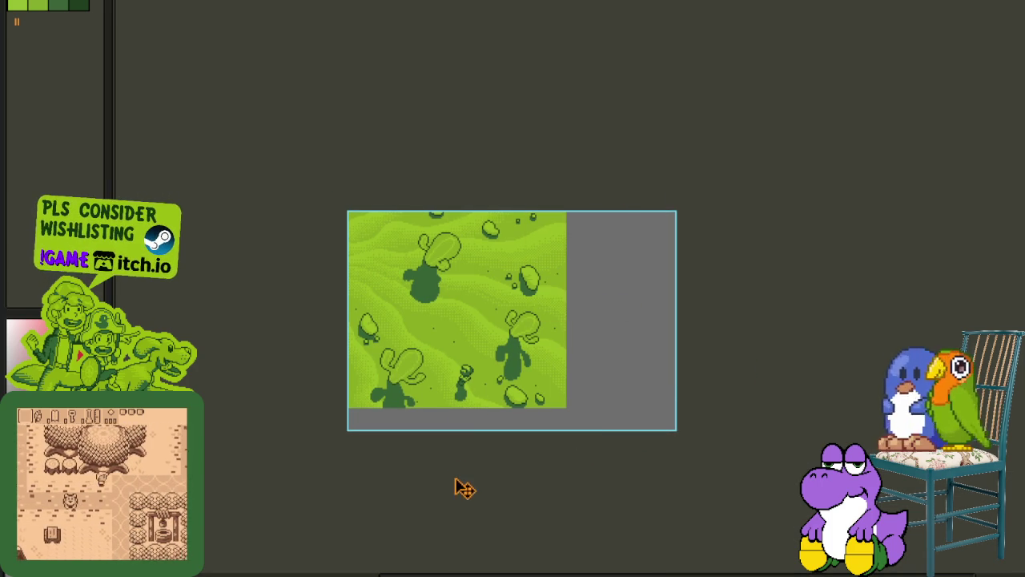
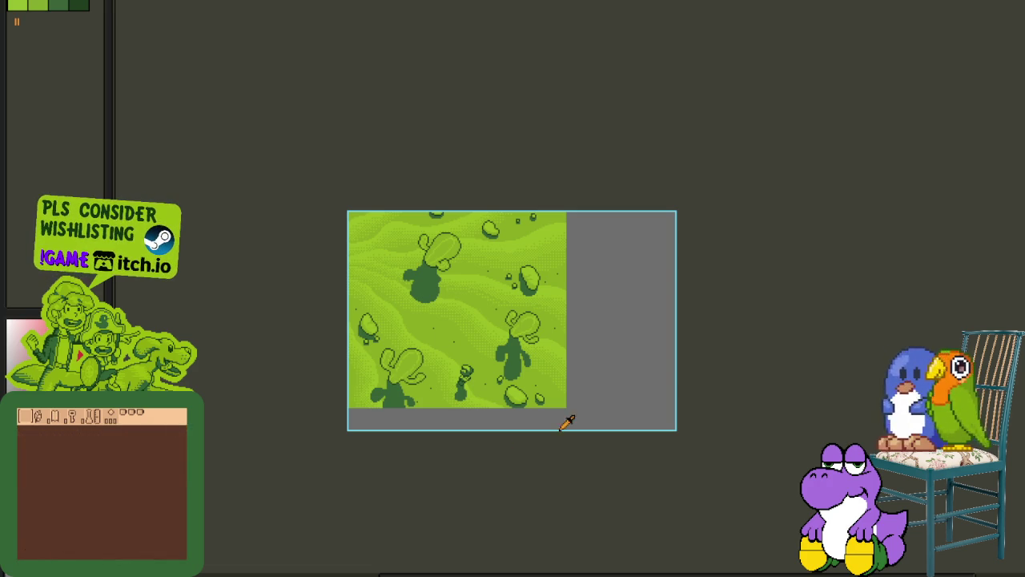
- Select the cactus layer and toggle its outlines off and on to check the shadow
{"action": "scroll", "coordinate": [443, 275], "scroll_direction": "up", "scroll_amount": 2}
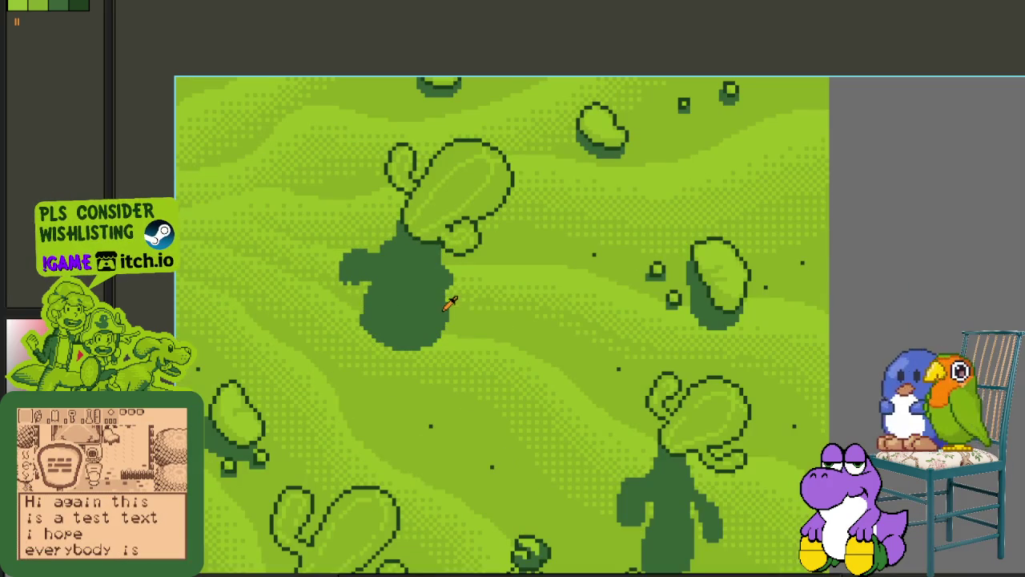
{"action": "scroll", "coordinate": [356, 280], "scroll_direction": "up", "scroll_amount": 1}
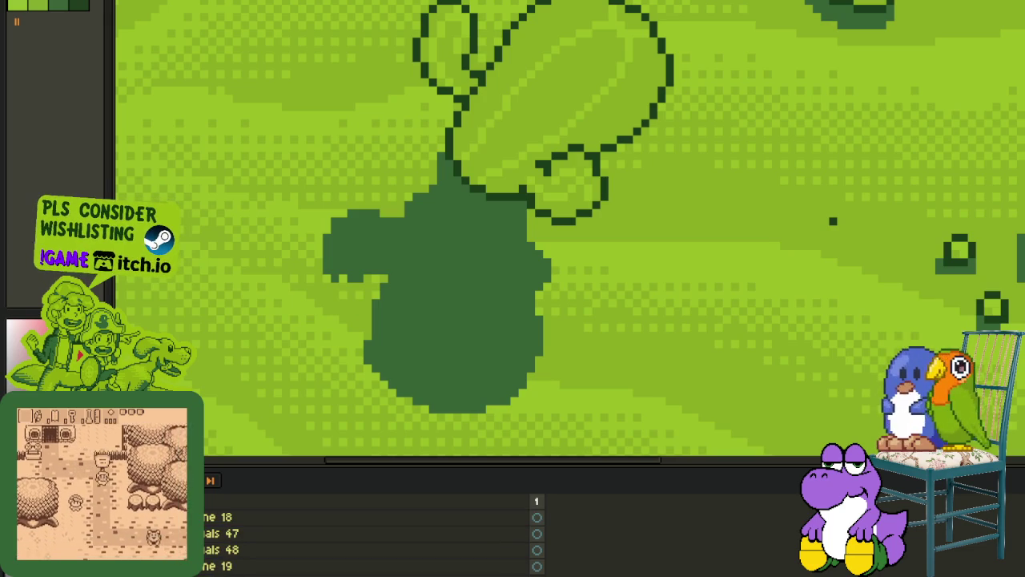
{"action": "left_click", "coordinate": [241, 566]}
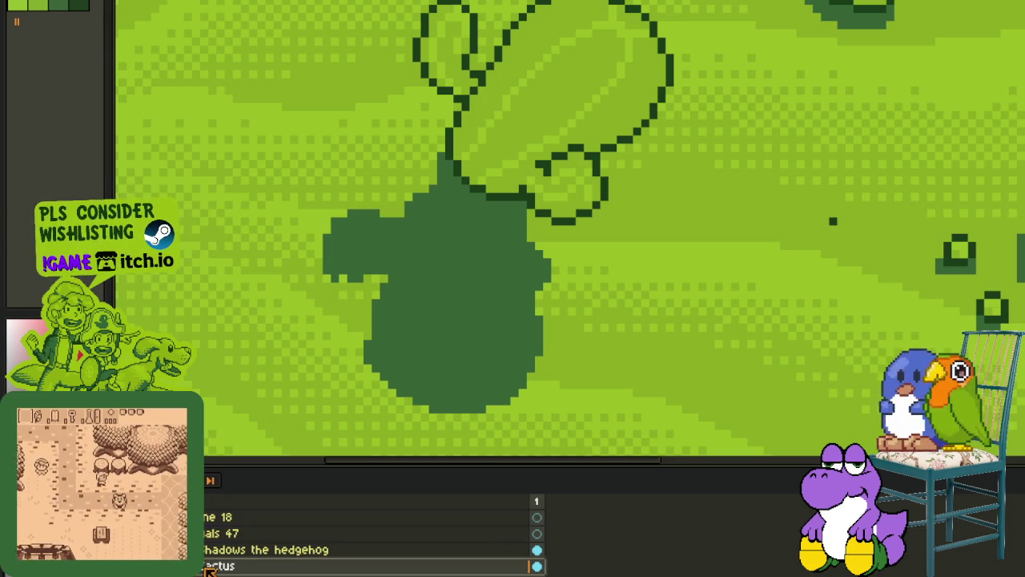
{"action": "key", "text": "ctrl+z"}
{"action": "key", "text": "ctrl+y"}
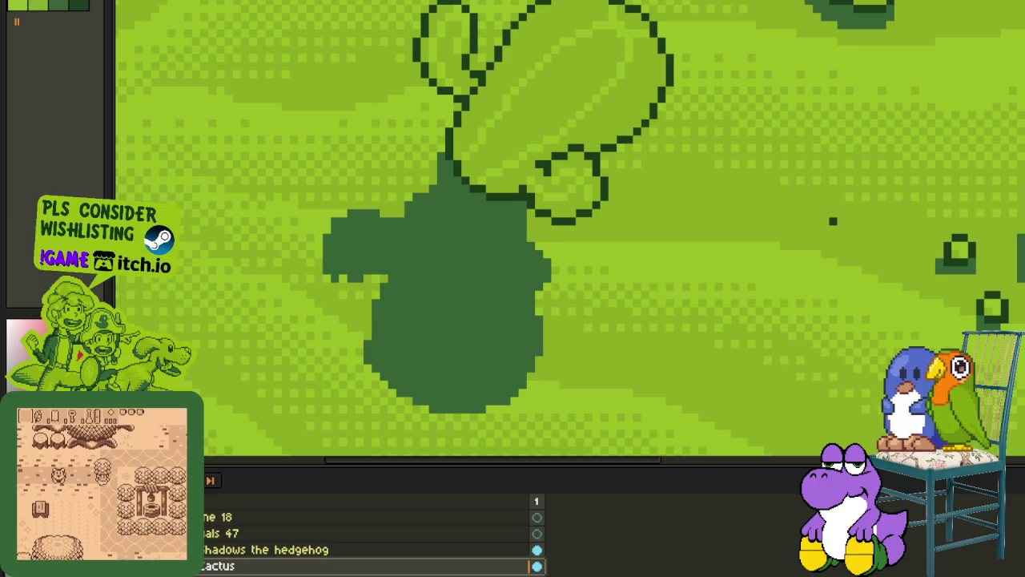
- Extend the dark shadow under the upper-left cactus further left and downward
{"action": "key", "text": "Tab"}
{"action": "scroll", "coordinate": [317, 254], "scroll_direction": "up", "scroll_amount": 1}
{"action": "scroll", "coordinate": [400, 260], "scroll_direction": "up", "scroll_amount": 1}
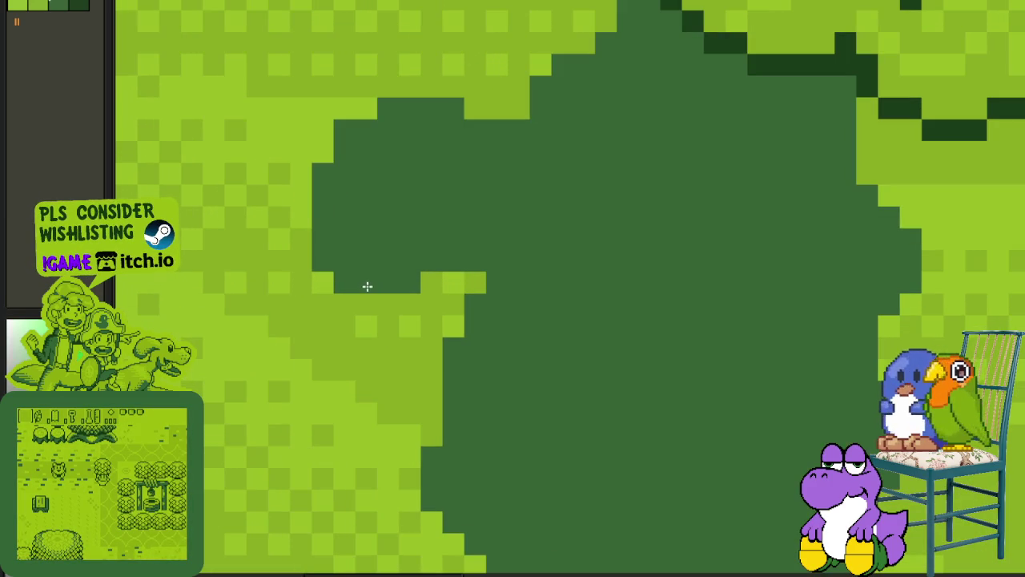
{"action": "mouse_move", "coordinate": [357, 305]}
{"action": "left_mouse_down"}
{"action": "mouse_move", "coordinate": [327, 284]}
{"action": "mouse_move", "coordinate": [301, 234]}
{"action": "mouse_move", "coordinate": [302, 275]}
{"action": "left_mouse_up"}
{"action": "scroll", "coordinate": [302, 275], "scroll_direction": "down", "scroll_amount": 3}
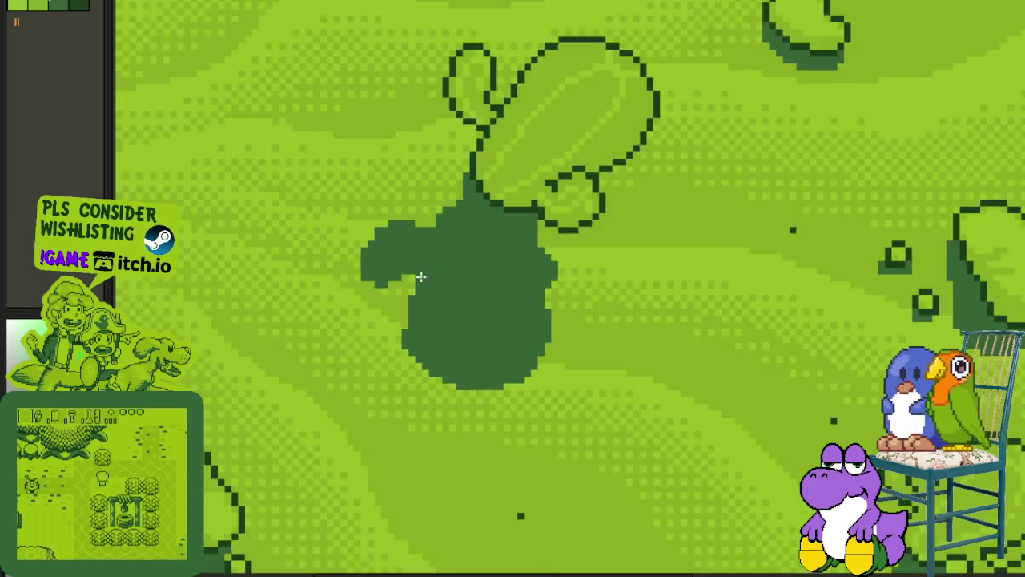
{"action": "scroll", "coordinate": [210, 355], "scroll_direction": "down", "scroll_amount": 3}
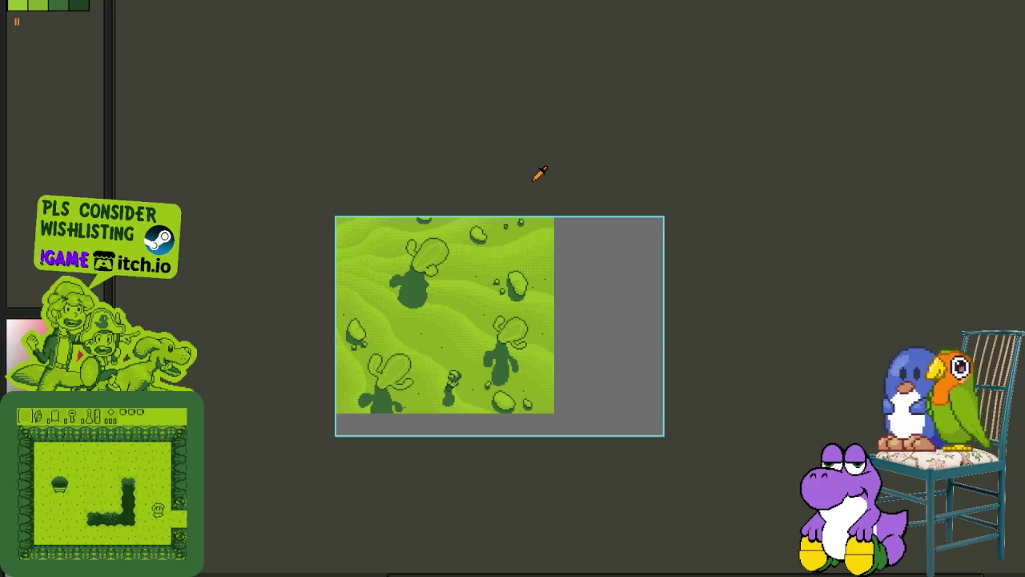
- Inspect the extended shadow, restore the timeline and save the file
{"action": "scroll", "coordinate": [384, 266], "scroll_direction": "up", "scroll_amount": 3}
{"action": "scroll", "coordinate": [415, 291], "scroll_direction": "up", "scroll_amount": 2}
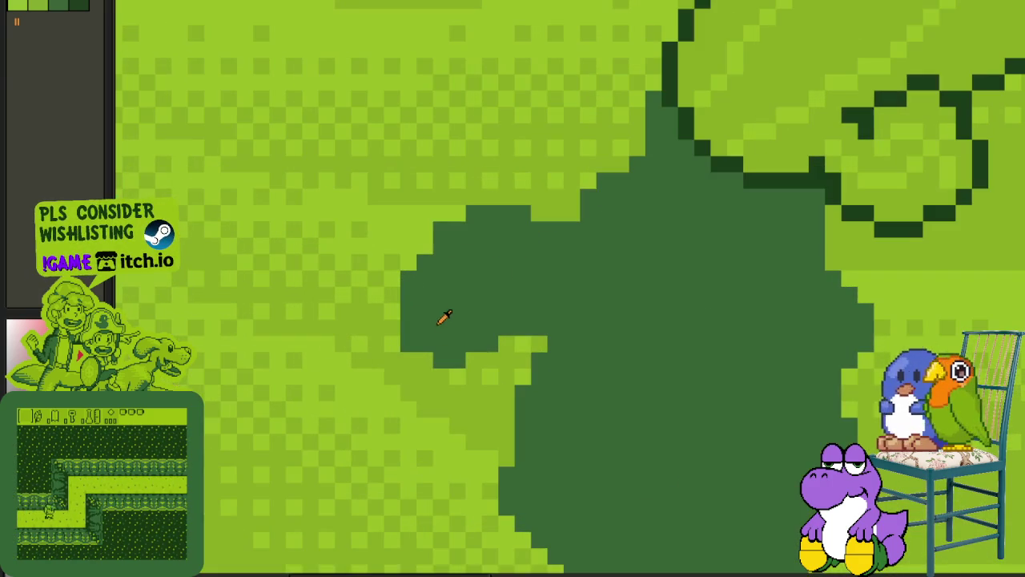
{"action": "scroll", "coordinate": [425, 355], "scroll_direction": "down", "scroll_amount": 2}
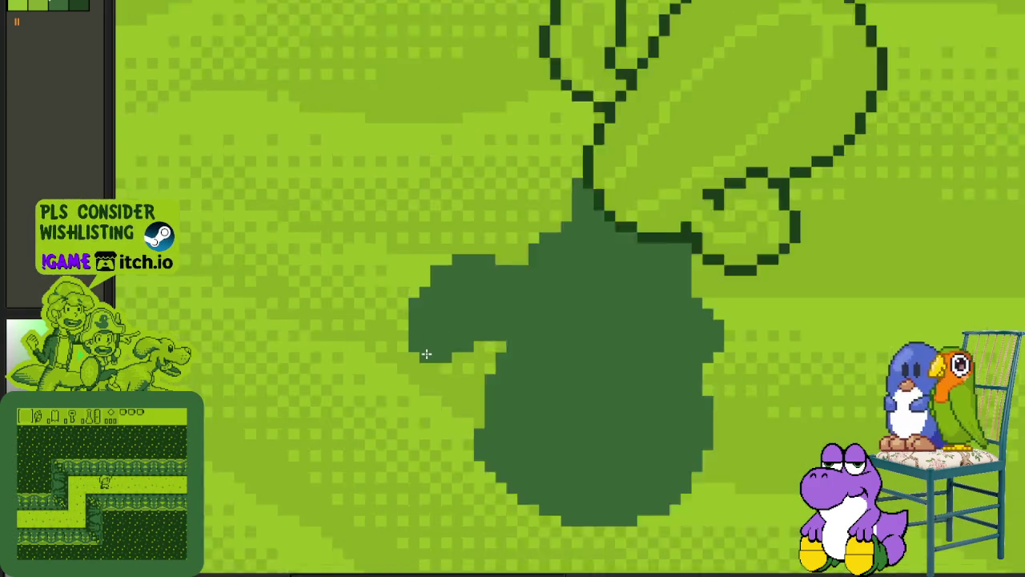
{"action": "scroll", "coordinate": [369, 360], "scroll_direction": "down", "scroll_amount": 3}
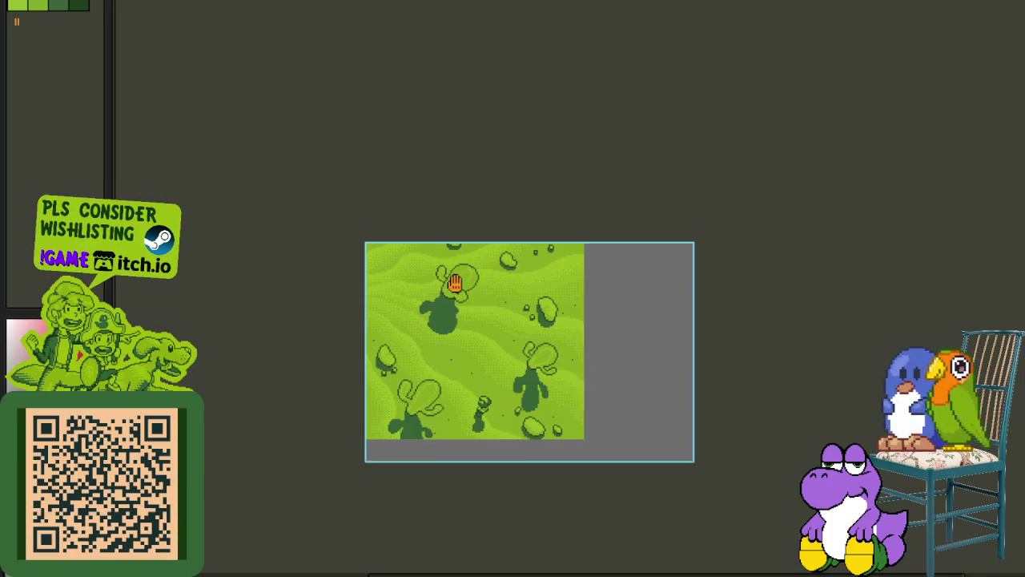
{"action": "scroll", "coordinate": [593, 283], "scroll_direction": "down", "scroll_amount": 3}
{"action": "scroll", "coordinate": [756, 296], "scroll_direction": "down", "scroll_amount": 1}
{"action": "key", "text": "Tab"}
{"action": "key", "text": "ctrl+s"}
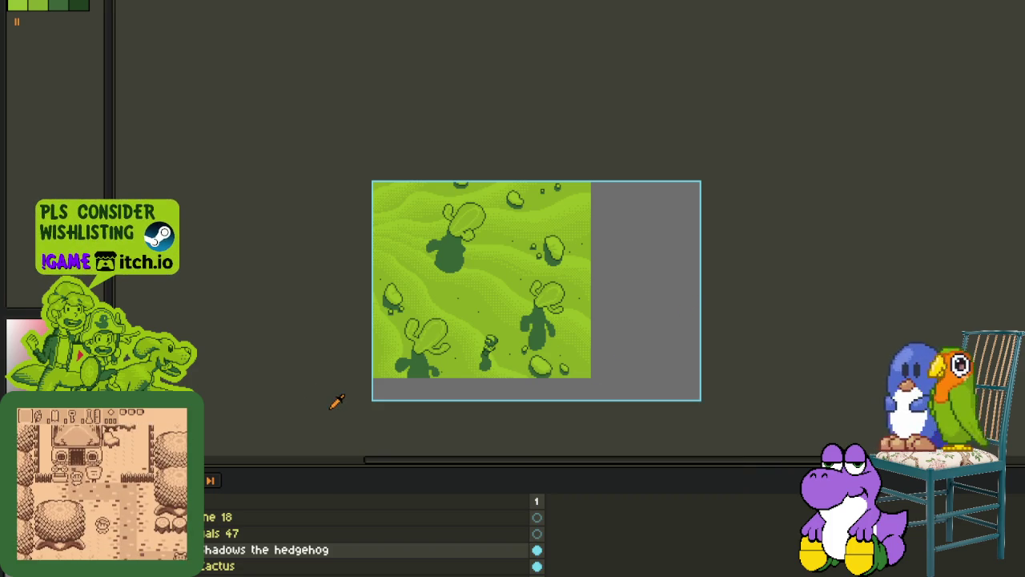
- Enlarge the layer list and switch to viewing the rough figure sketch alone
{"action": "scroll", "coordinate": [384, 347], "scroll_direction": "down", "scroll_amount": 2}
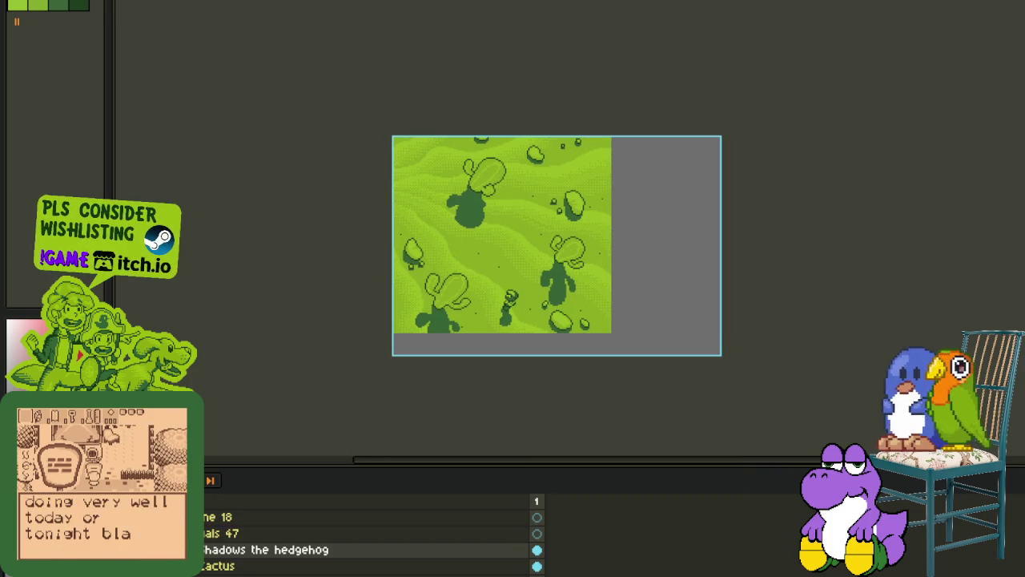
{"action": "scroll", "coordinate": [272, 529], "scroll_direction": "down", "scroll_amount": 1}
{"action": "scroll", "coordinate": [272, 529], "scroll_direction": "down", "scroll_amount": 1}
{"action": "scroll", "coordinate": [273, 528], "scroll_direction": "up", "scroll_amount": 1}
{"action": "scroll", "coordinate": [272, 528], "scroll_direction": "up", "scroll_amount": 1}
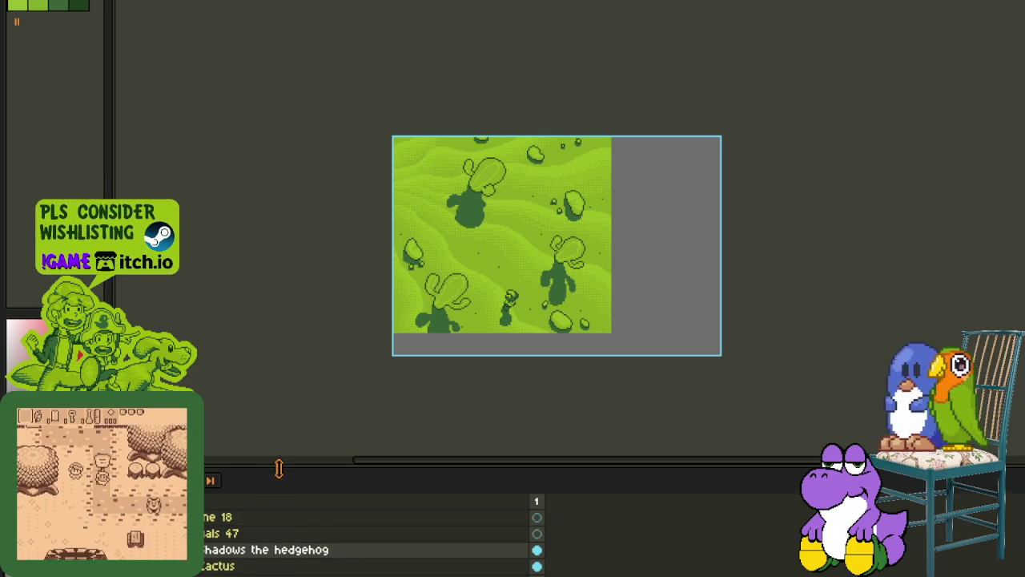
{"action": "left_click_drag", "start_coordinate": [275, 463], "coordinate": [281, 373]}
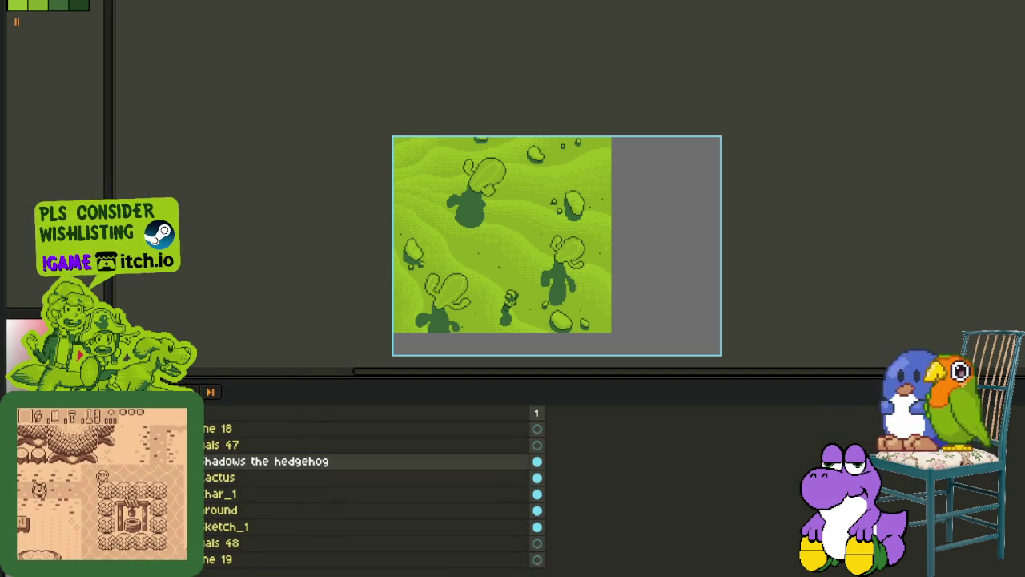
{"action": "key", "text": "ctrl+z"}
{"action": "key", "text": "ctrl+z"}
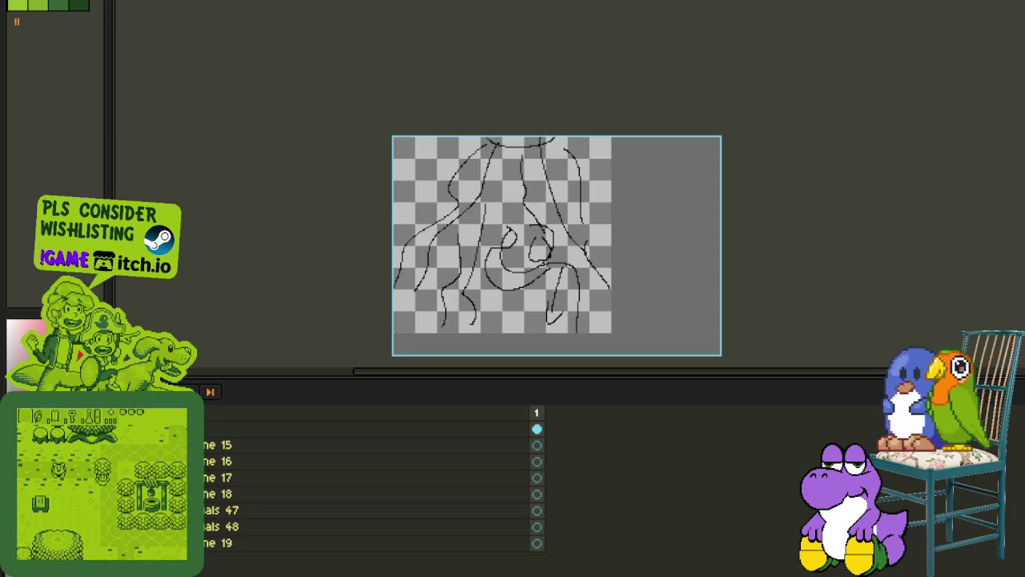
- Add a new empty Layer 1 above sketch_2
{"action": "scroll", "coordinate": [540, 300], "scroll_direction": "up", "scroll_amount": 1}
{"action": "mouse_move", "coordinate": [542, 300]}
{"action": "left_mouse_down"}
{"action": "mouse_move", "coordinate": [498, 283]}
{"action": "mouse_move", "coordinate": [524, 316]}
{"action": "left_mouse_up"}
{"action": "scroll", "coordinate": [523, 316], "scroll_direction": "down", "scroll_amount": 1}
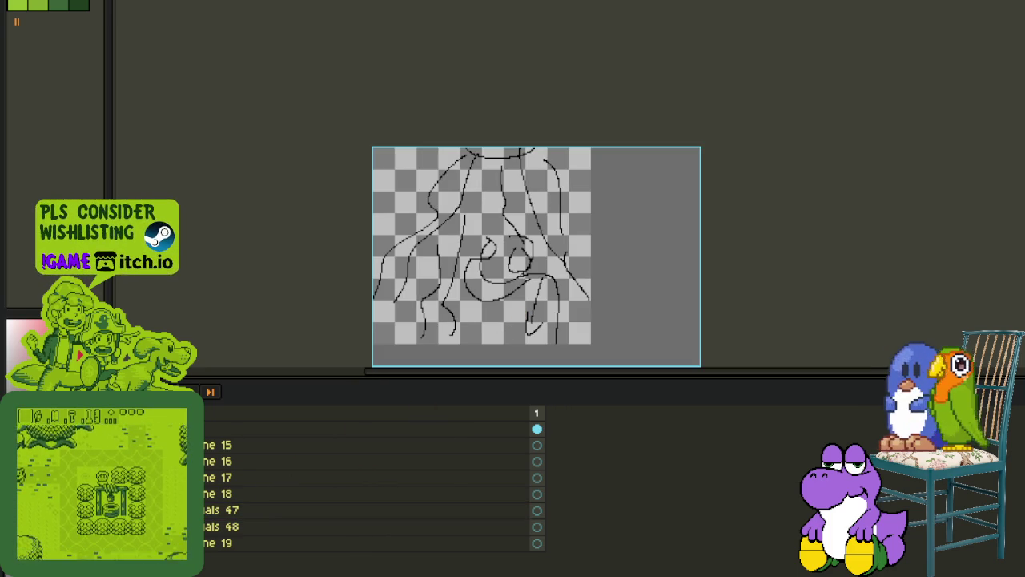
{"action": "right_click", "coordinate": [226, 473]}
{"action": "mouse_move", "coordinate": [250, 497]}
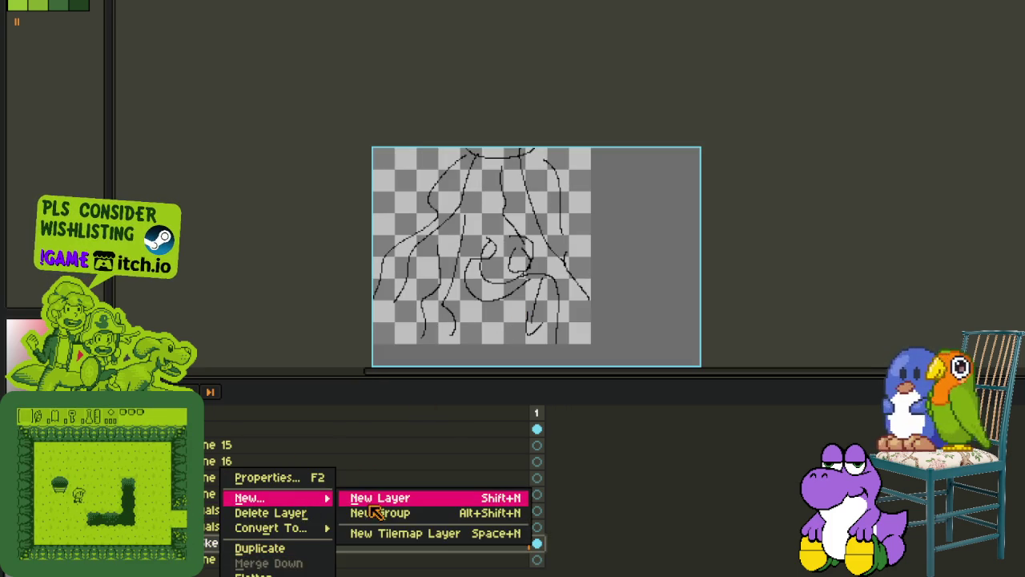
{"action": "left_click", "coordinate": [376, 498]}
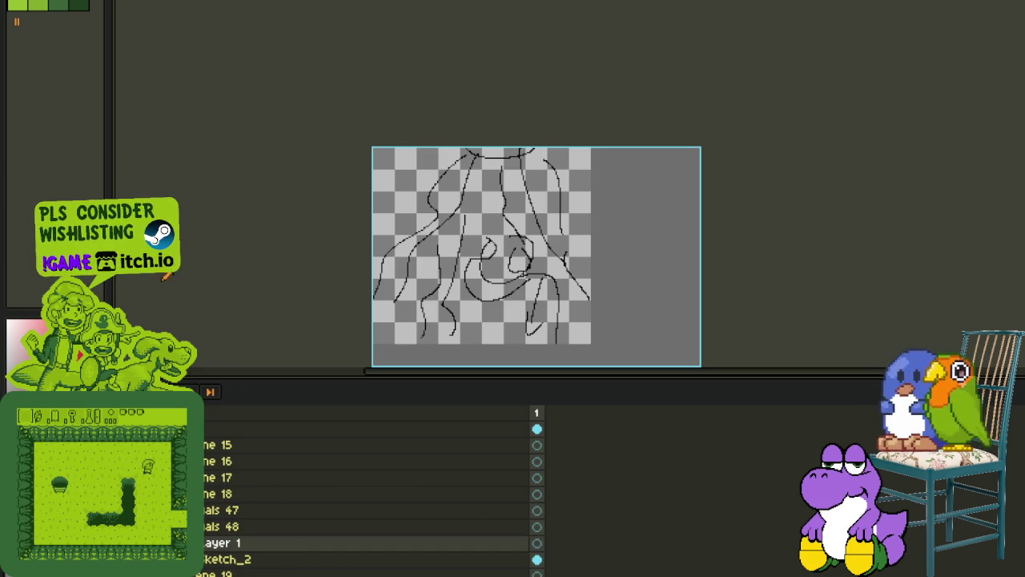
- Draw a red circle around the sketched loop on the new layer
{"action": "left_click_drag", "start_coordinate": [448, 311], "coordinate": [417, 293]}
{"action": "key", "text": "Tab"}
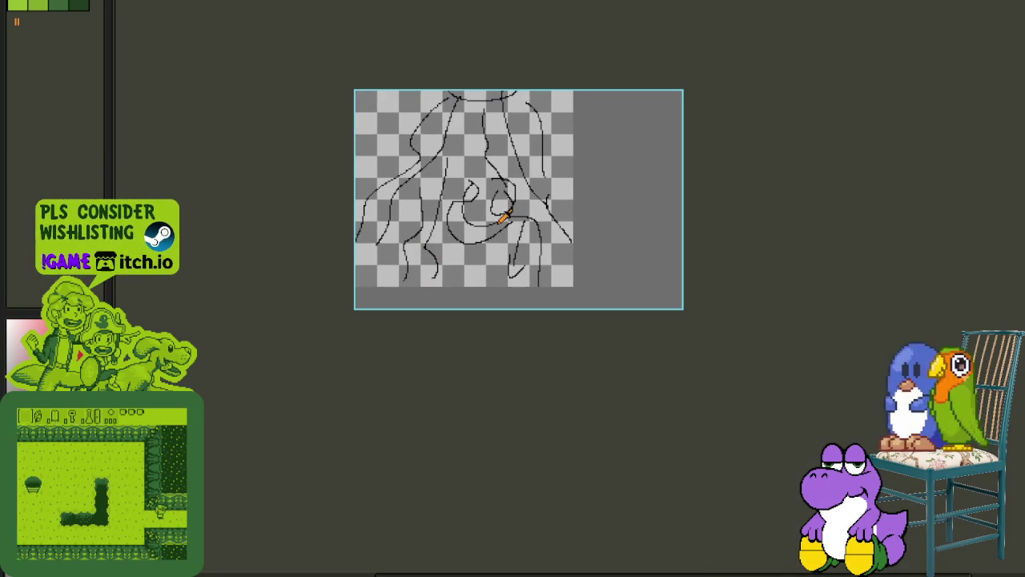
{"action": "scroll", "coordinate": [500, 212], "scroll_direction": "up", "scroll_amount": 2}
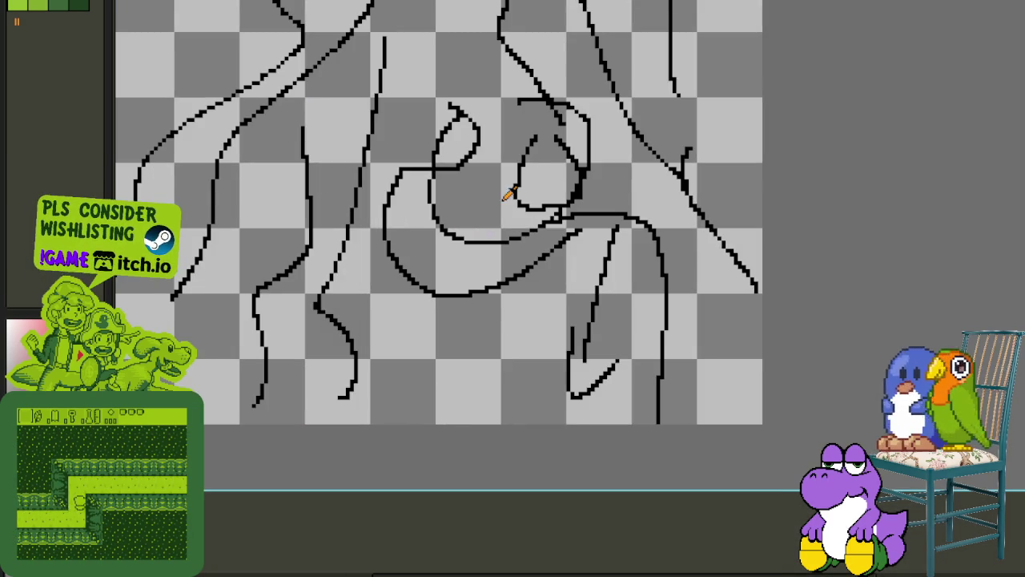
{"action": "key", "text": "Tab"}
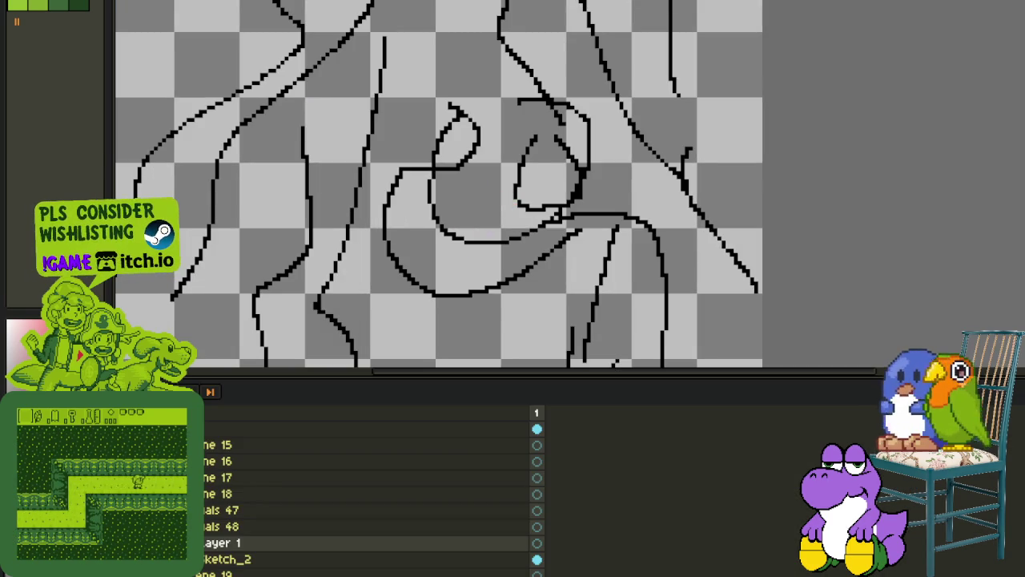
{"action": "key", "text": "Tab"}
{"action": "scroll", "coordinate": [407, 165], "scroll_direction": "up", "scroll_amount": 2}
{"action": "mouse_move", "coordinate": [403, 165]}
{"action": "left_mouse_down"}
{"action": "mouse_move", "coordinate": [554, 382]}
{"action": "mouse_move", "coordinate": [647, 407]}
{"action": "left_mouse_up"}
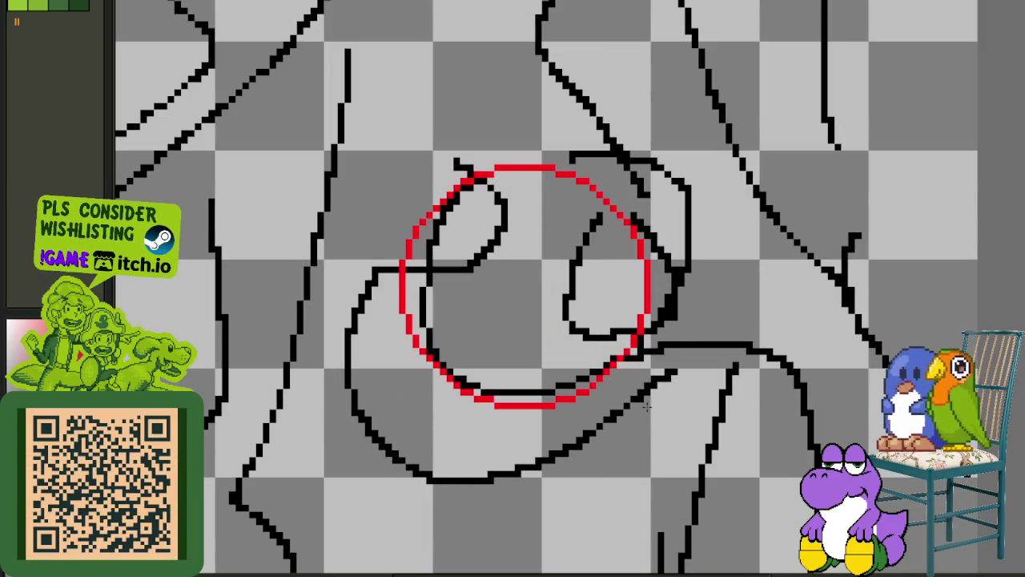
- Save the file and draw red construction lines through the circle
{"action": "key", "text": "ctrl+s"}
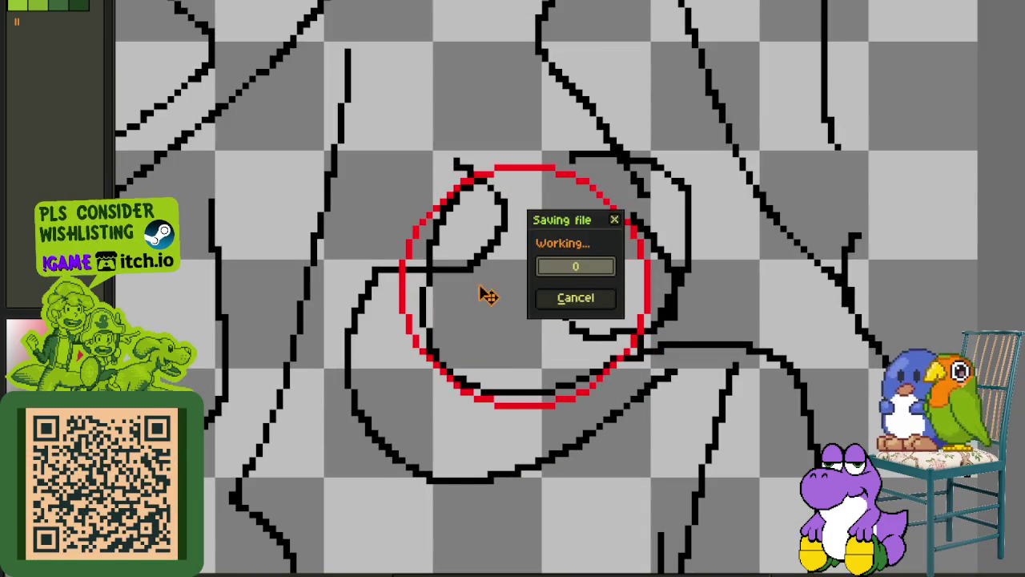
{"action": "left_click_drag", "start_coordinate": [486, 173], "coordinate": [407, 305]}
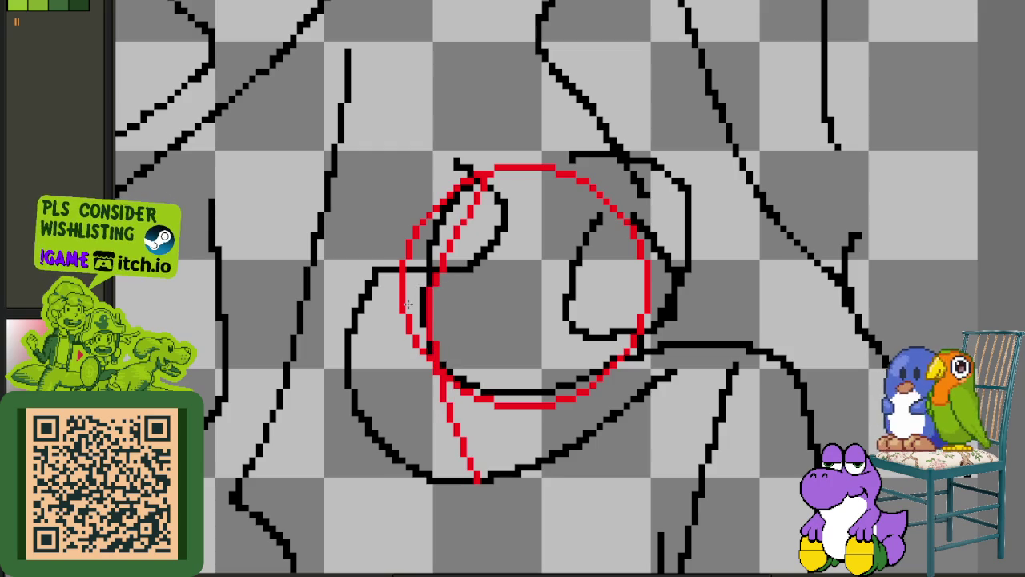
{"action": "scroll", "coordinate": [464, 360], "scroll_direction": "down", "scroll_amount": 2}
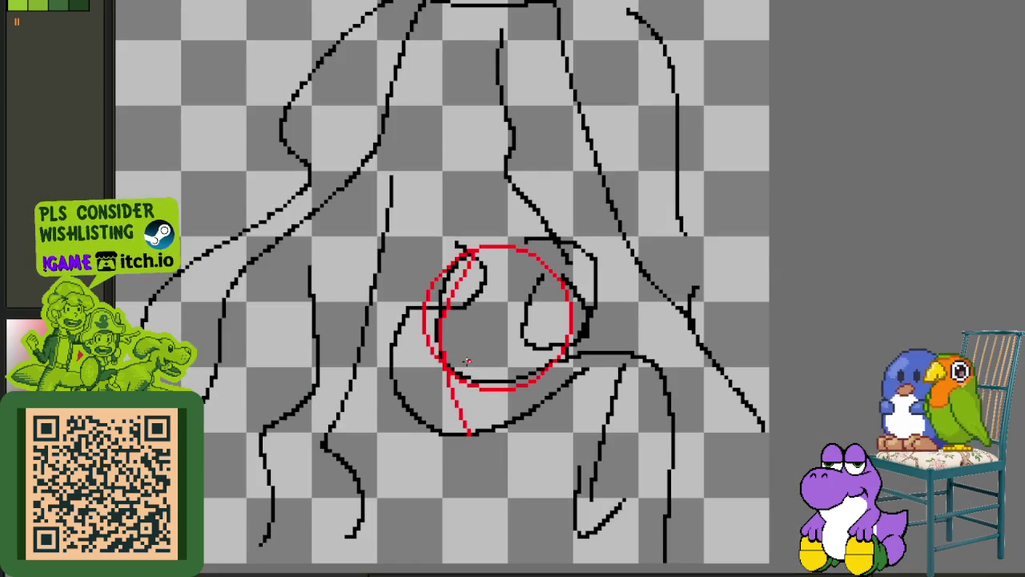
{"action": "left_click_drag", "start_coordinate": [465, 320], "coordinate": [477, 290]}
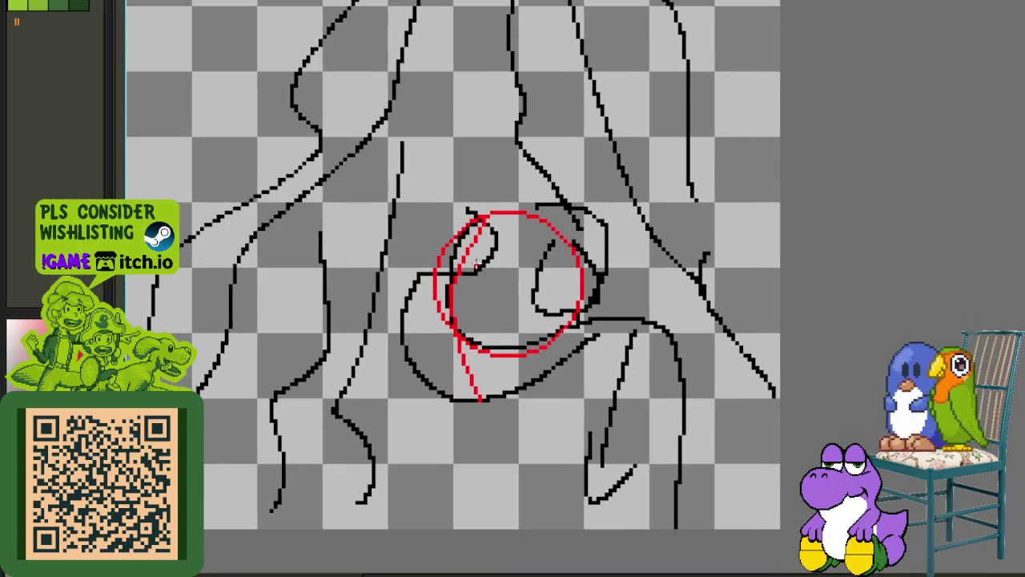
- Select and delete the old red construction marks in the middle
{"action": "mouse_move", "coordinate": [394, 182]}
{"action": "left_mouse_down"}
{"action": "mouse_move", "coordinate": [682, 435]}
{"action": "mouse_move", "coordinate": [717, 481]}
{"action": "left_mouse_up"}
{"action": "key", "text": "Delete"}
{"action": "scroll", "coordinate": [647, 333], "scroll_direction": "down", "scroll_amount": 3}
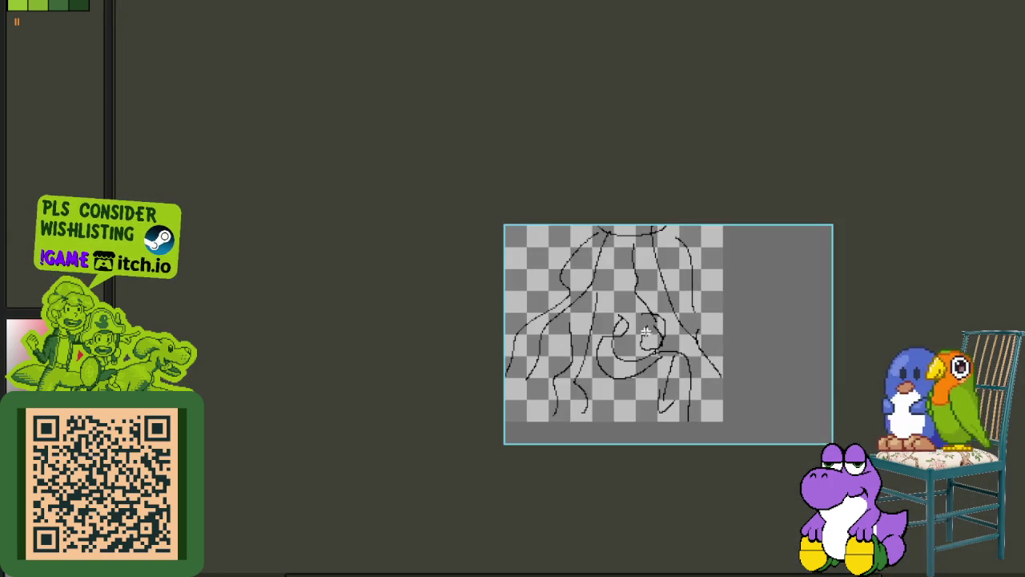
{"action": "scroll", "coordinate": [640, 335], "scroll_direction": "up", "scroll_amount": 2}
{"action": "left_click_drag", "start_coordinate": [647, 339], "coordinate": [625, 318]}
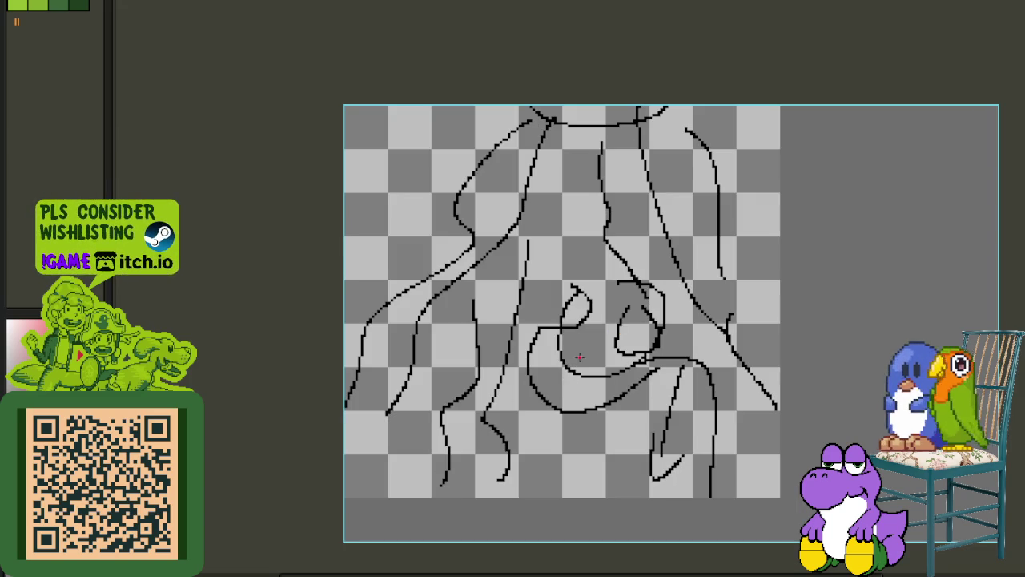
- Draw a red circle over the figure's left lines and nudge it slightly right
{"action": "left_click_drag", "start_coordinate": [597, 301], "coordinate": [549, 247]}
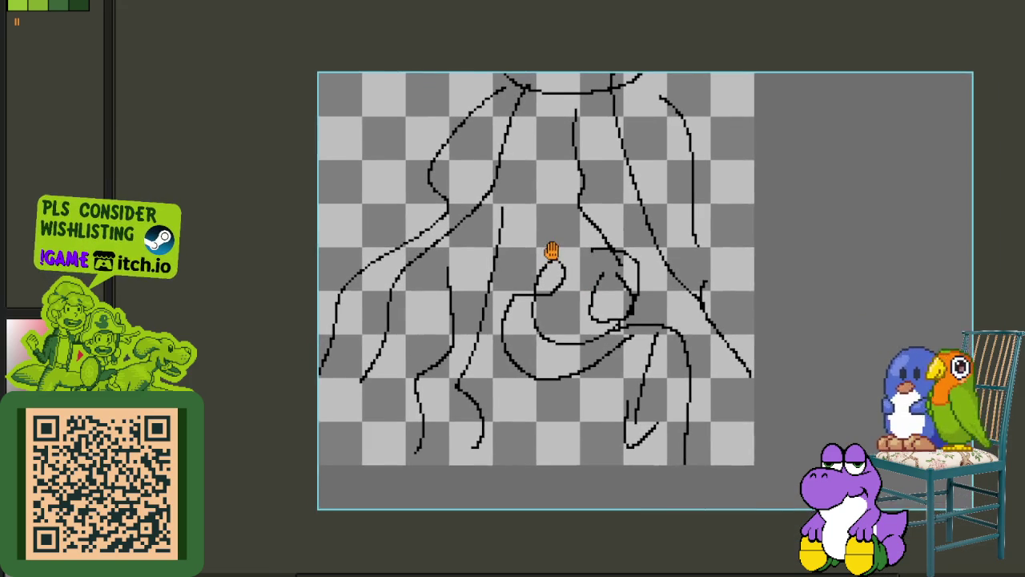
{"action": "left_click_drag", "start_coordinate": [550, 284], "coordinate": [606, 253]}
{"action": "scroll", "coordinate": [478, 252], "scroll_direction": "up", "scroll_amount": 1}
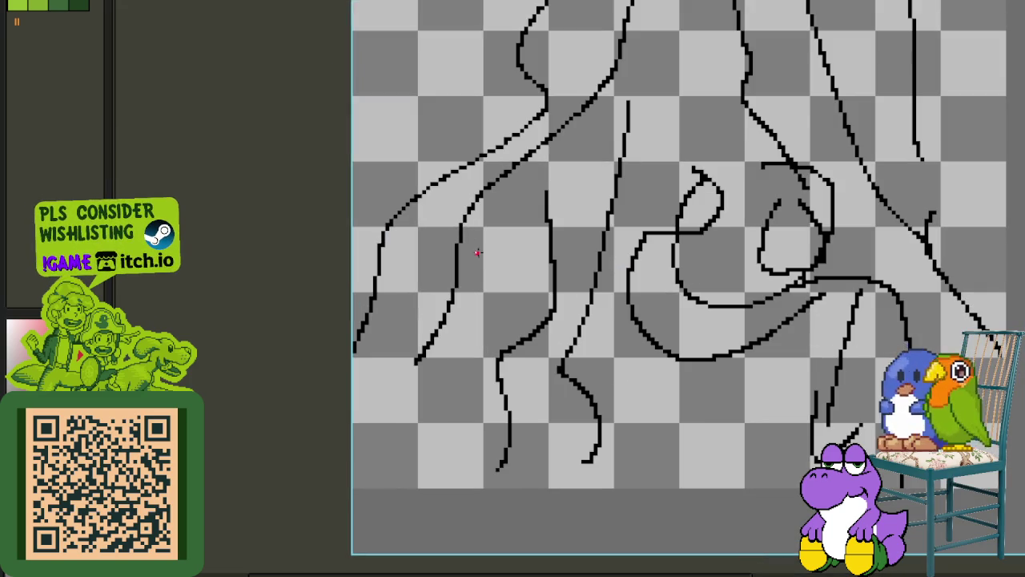
{"action": "left_click_drag", "start_coordinate": [518, 277], "coordinate": [622, 330]}
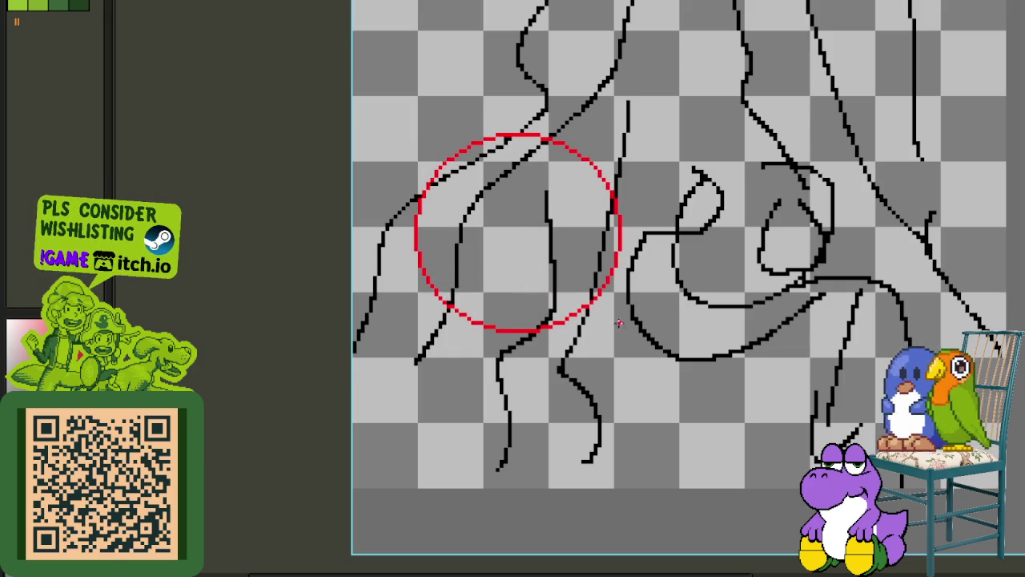
{"action": "scroll", "coordinate": [641, 321], "scroll_direction": "up", "scroll_amount": 2}
{"action": "left_click_drag", "start_coordinate": [391, 156], "coordinate": [668, 412]}
{"action": "left_click_drag", "start_coordinate": [618, 361], "coordinate": [669, 369]}
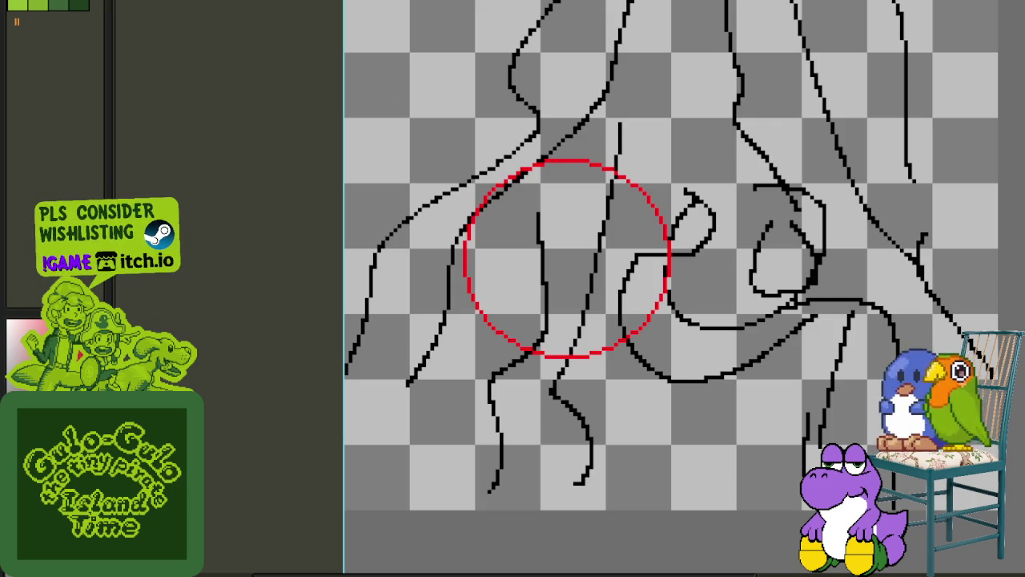
- Create a new blank sprite and paste the 3D head render into it
{"action": "key", "text": "alt+f"}
{"action": "key", "text": "n"}
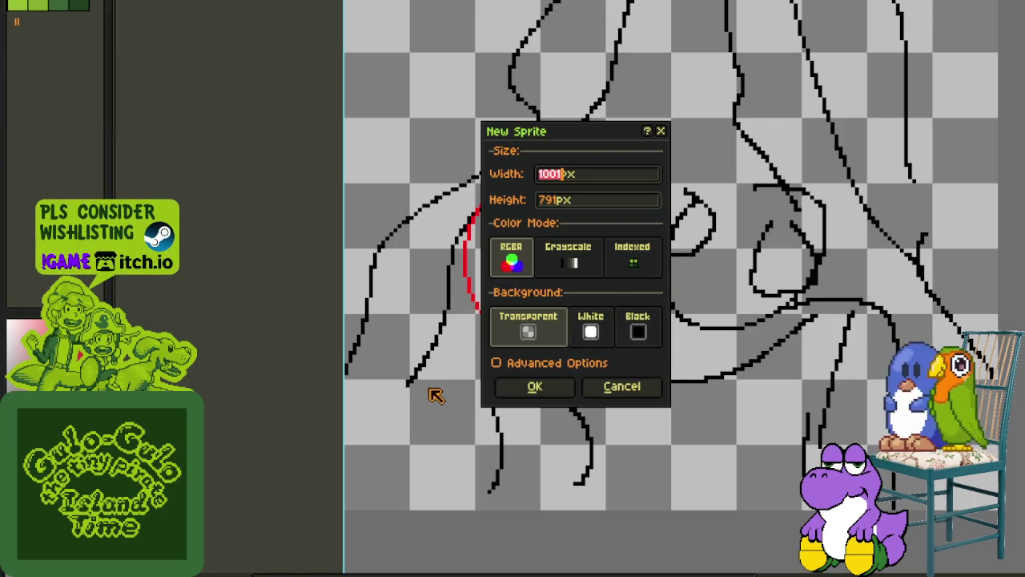
{"action": "left_click", "coordinate": [532, 387]}
{"action": "key", "text": "ctrl+v"}
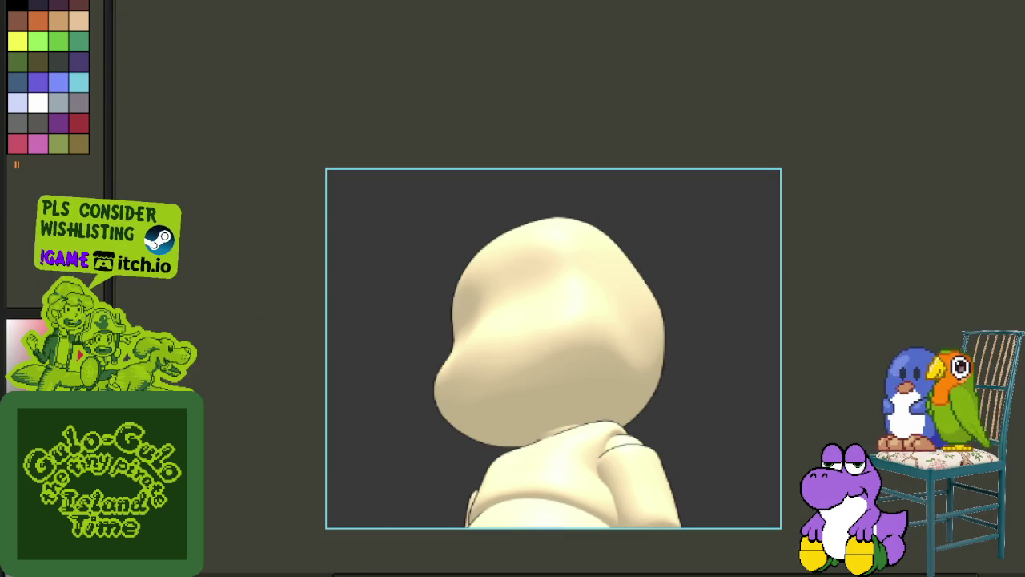
- Dock the 3D head render in its own pane beside the sketch
{"action": "left_click_drag", "start_coordinate": [576, 10], "coordinate": [989, 199]}
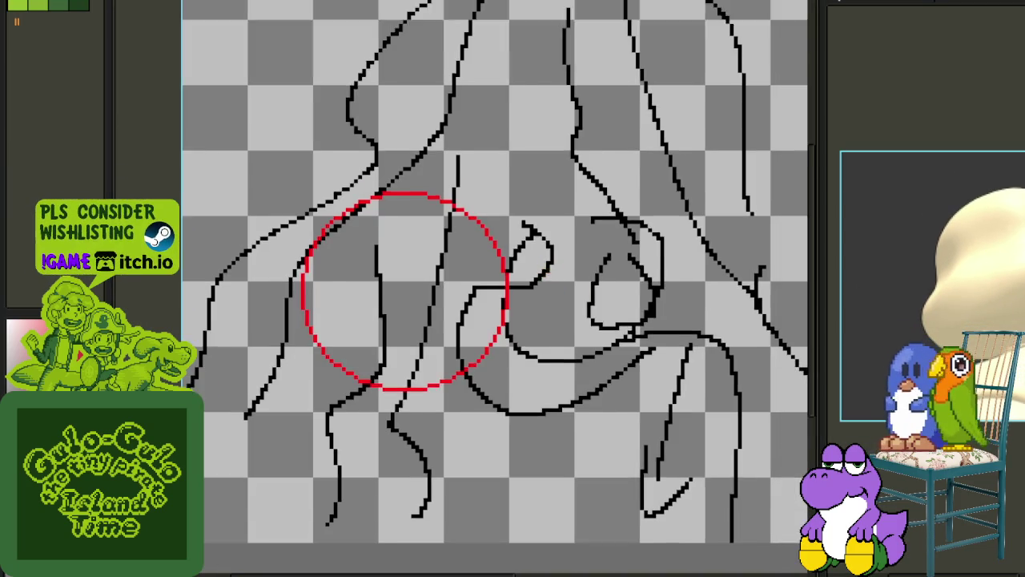
{"action": "scroll", "coordinate": [406, 290], "scroll_direction": "down", "scroll_amount": 2}
{"action": "scroll", "coordinate": [446, 248], "scroll_direction": "up", "scroll_amount": 2}
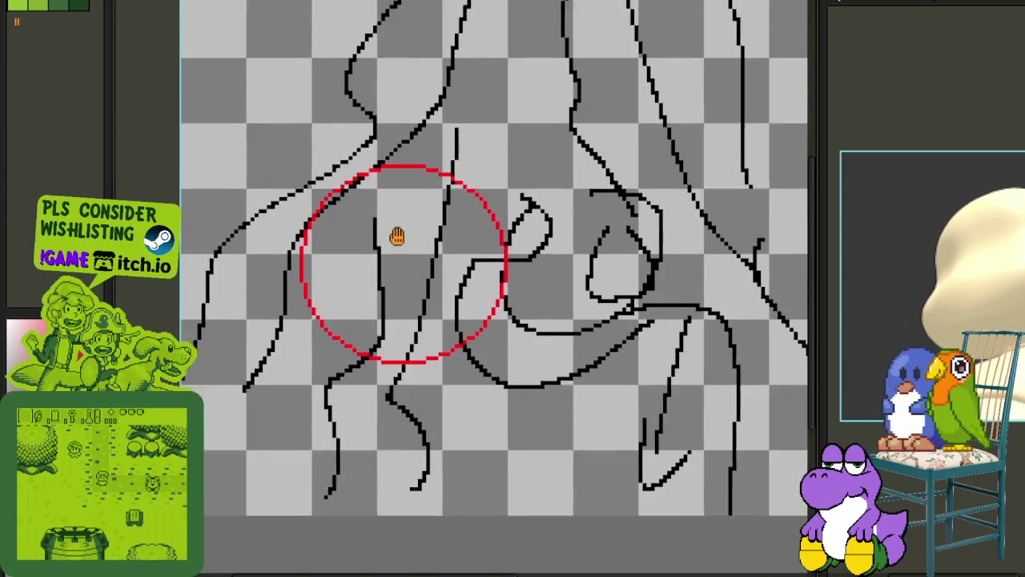
{"action": "scroll", "coordinate": [397, 237], "scroll_direction": "down", "scroll_amount": 2}
{"action": "scroll", "coordinate": [379, 263], "scroll_direction": "up", "scroll_amount": 2}
{"action": "left_click_drag", "start_coordinate": [309, 297], "coordinate": [339, 268]}
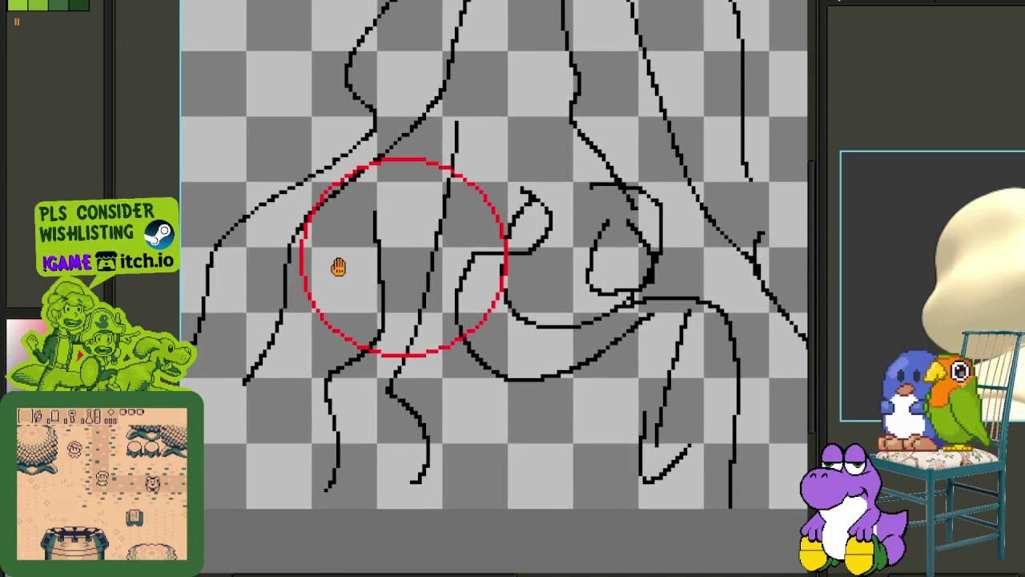
{"action": "scroll", "coordinate": [377, 297], "scroll_direction": "up", "scroll_amount": 1}
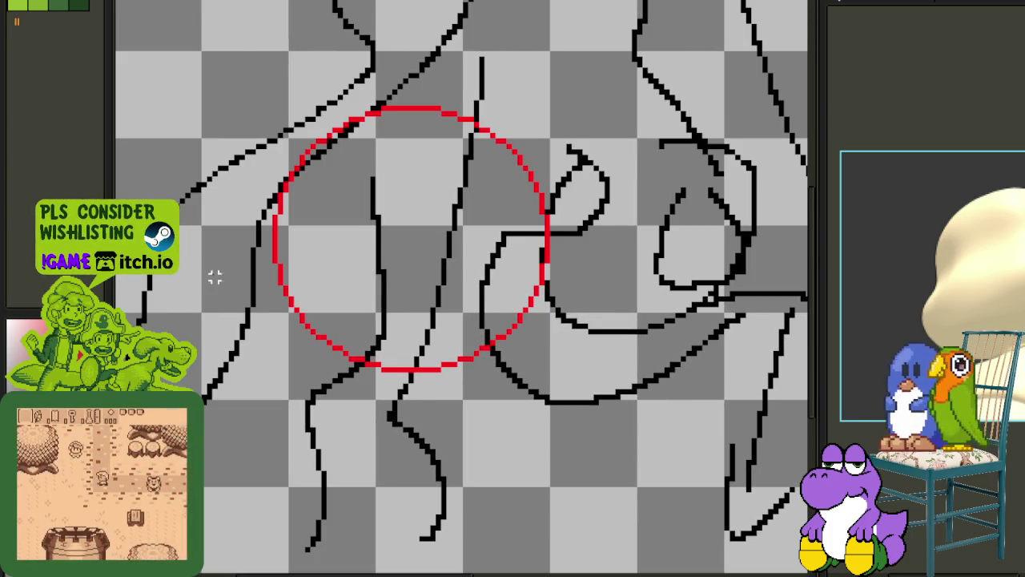
{"action": "scroll", "coordinate": [428, 255], "scroll_direction": "up", "scroll_amount": 1}
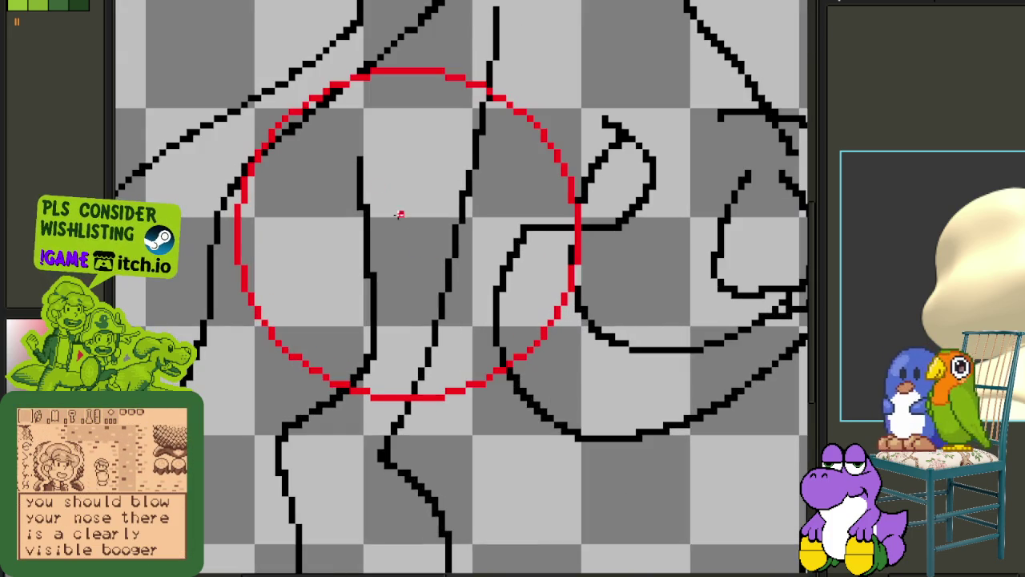
- Draw a red inner arc down from the circle's top and a diagonal guide line
{"action": "mouse_move", "coordinate": [369, 74]}
{"action": "left_mouse_down"}
{"action": "mouse_move", "coordinate": [304, 424]}
{"action": "mouse_move", "coordinate": [255, 268]}
{"action": "left_mouse_up"}
{"action": "scroll", "coordinate": [255, 257], "scroll_direction": "up", "scroll_amount": 2}
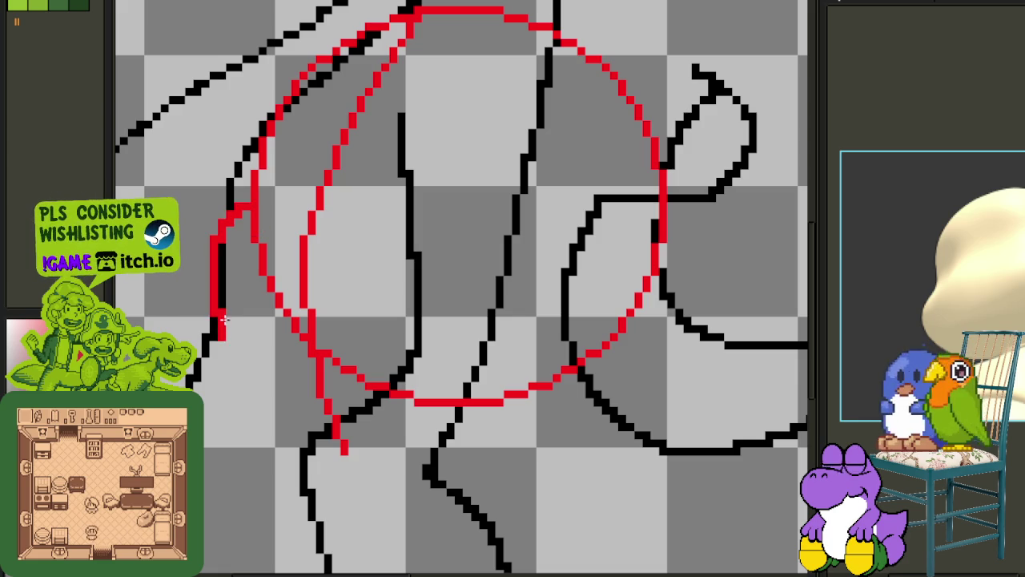
{"action": "scroll", "coordinate": [318, 409], "scroll_direction": "down", "scroll_amount": 1}
{"action": "scroll", "coordinate": [341, 278], "scroll_direction": "up", "scroll_amount": 1}
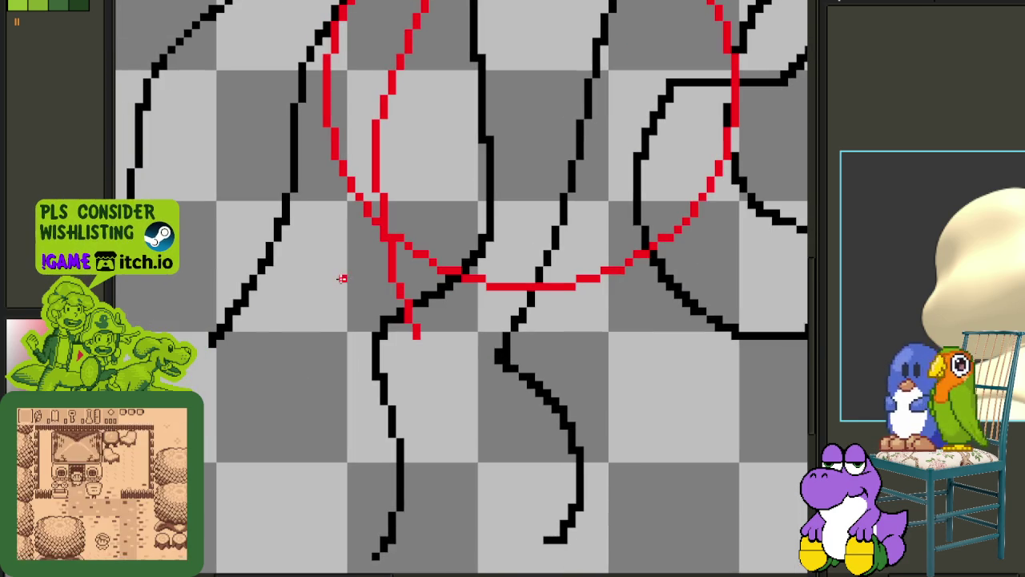
{"action": "scroll", "coordinate": [341, 286], "scroll_direction": "up", "scroll_amount": 1}
{"action": "left_click_drag", "start_coordinate": [323, 296], "coordinate": [535, 366]}
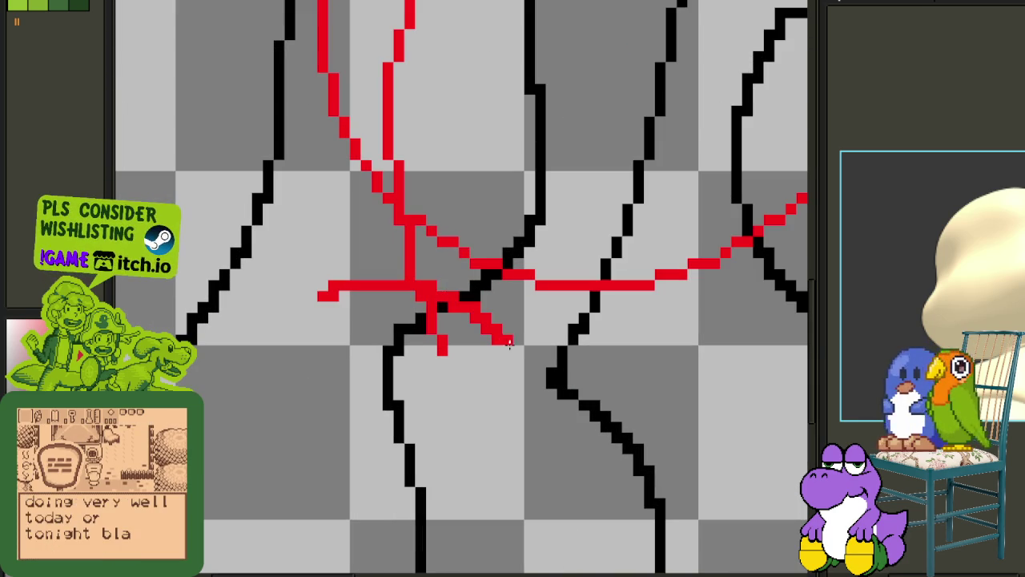
{"action": "scroll", "coordinate": [336, 296], "scroll_direction": "down", "scroll_amount": 1}
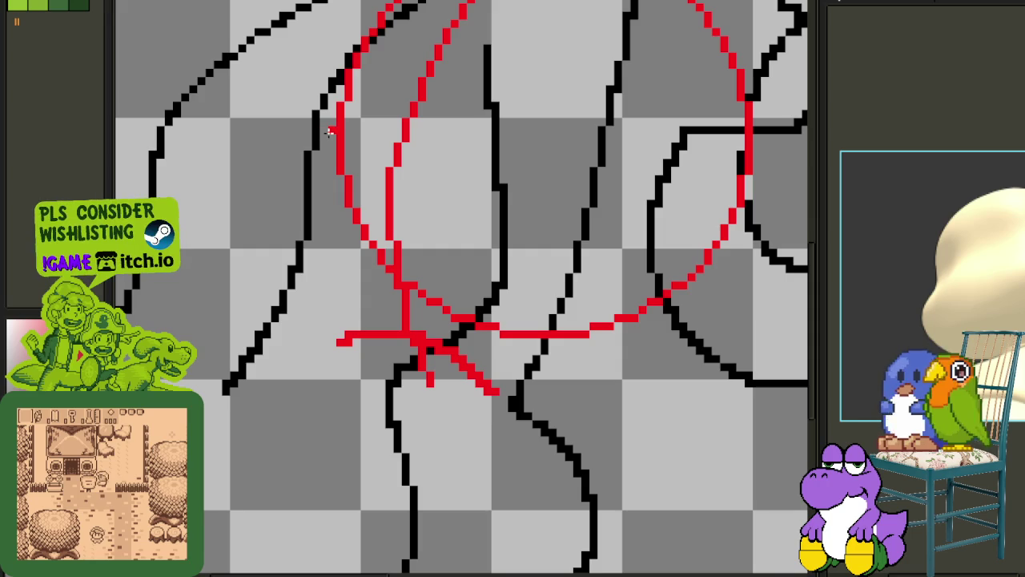
- Draw a red cheek outline down the left side of the head
{"action": "left_click_drag", "start_coordinate": [329, 134], "coordinate": [351, 316]}
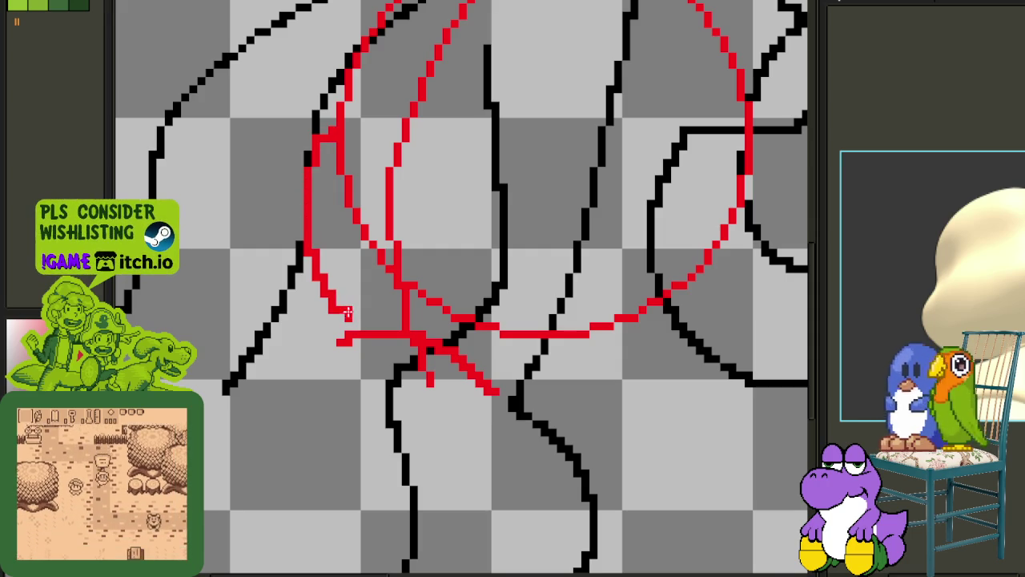
{"action": "key", "text": "v"}
{"action": "key", "text": "b"}
{"action": "left_click_drag", "start_coordinate": [337, 144], "coordinate": [346, 329]}
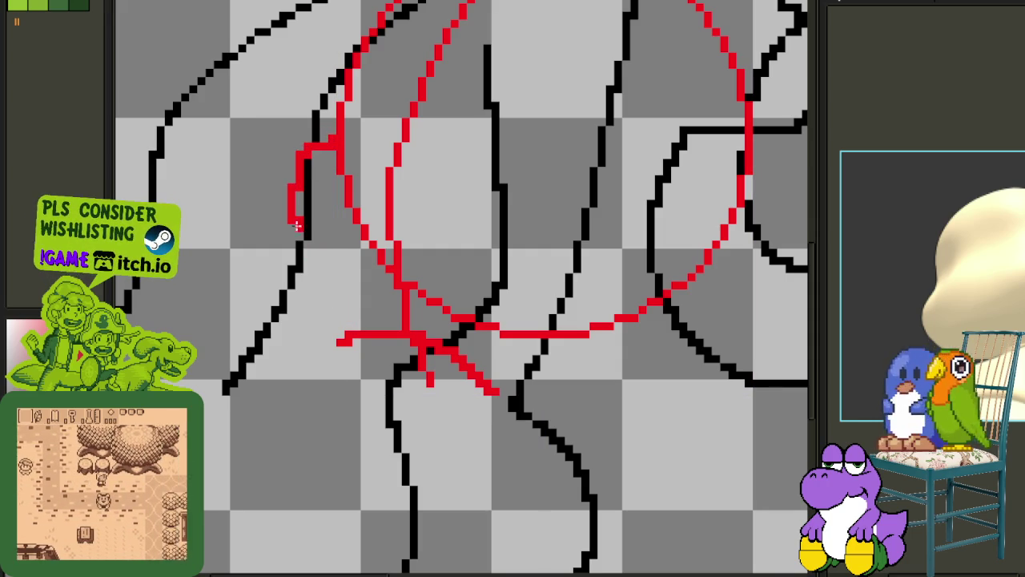
{"action": "scroll", "coordinate": [346, 330], "scroll_direction": "down", "scroll_amount": 1}
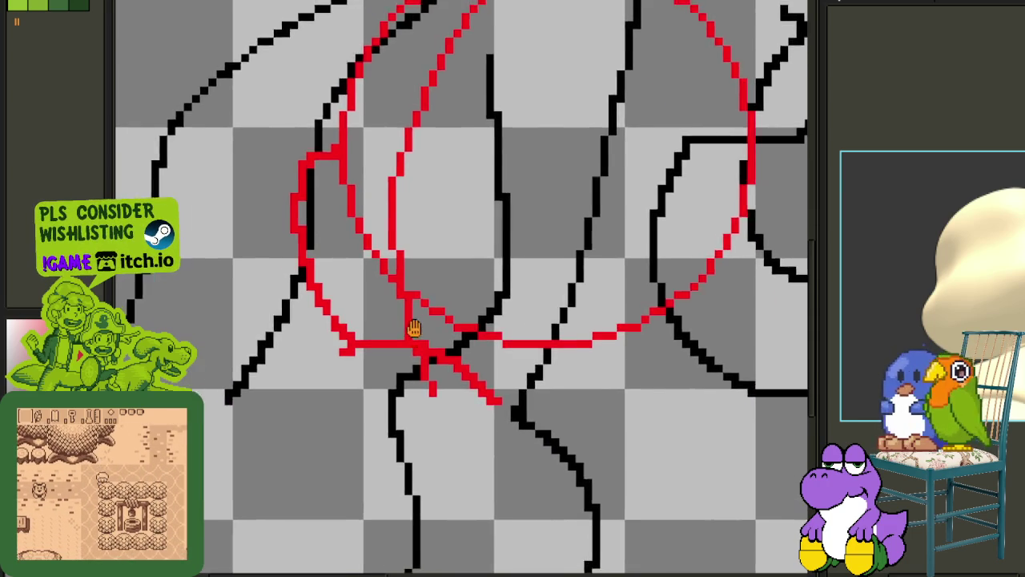
{"action": "left_click_drag", "start_coordinate": [411, 327], "coordinate": [437, 276]}
{"action": "scroll", "coordinate": [436, 345], "scroll_direction": "up", "scroll_amount": 2}
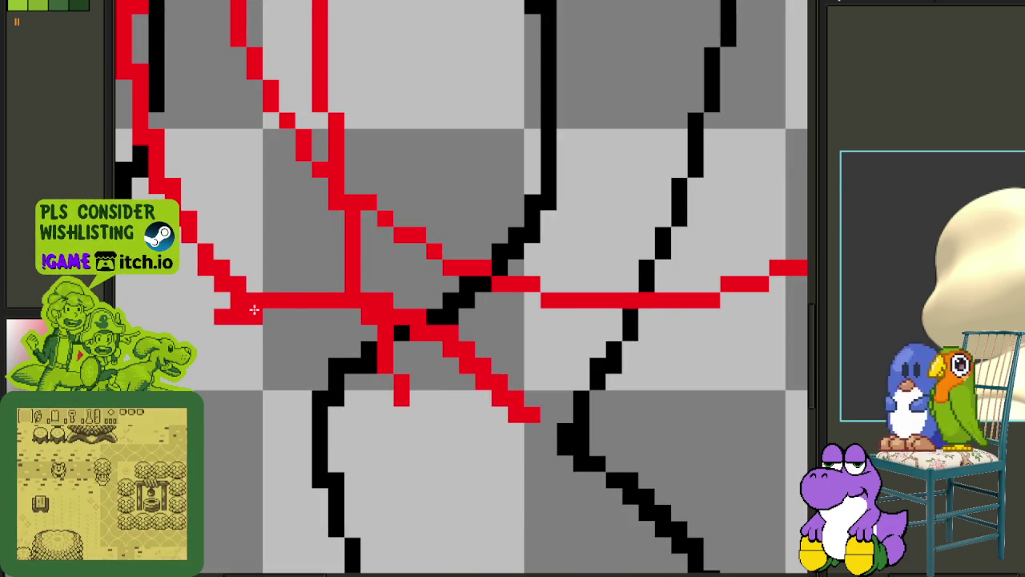
- Erase the stray diagonal red marks and draw a red line beneath the horizontal band
{"action": "left_click_drag", "start_coordinate": [303, 289], "coordinate": [567, 425]}
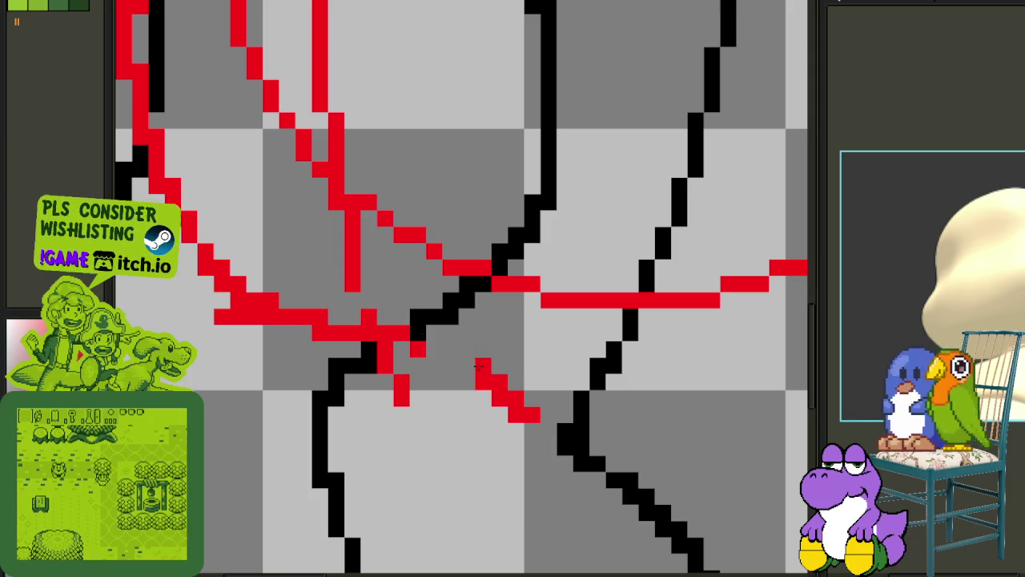
{"action": "scroll", "coordinate": [566, 424], "scroll_direction": "down", "scroll_amount": 2}
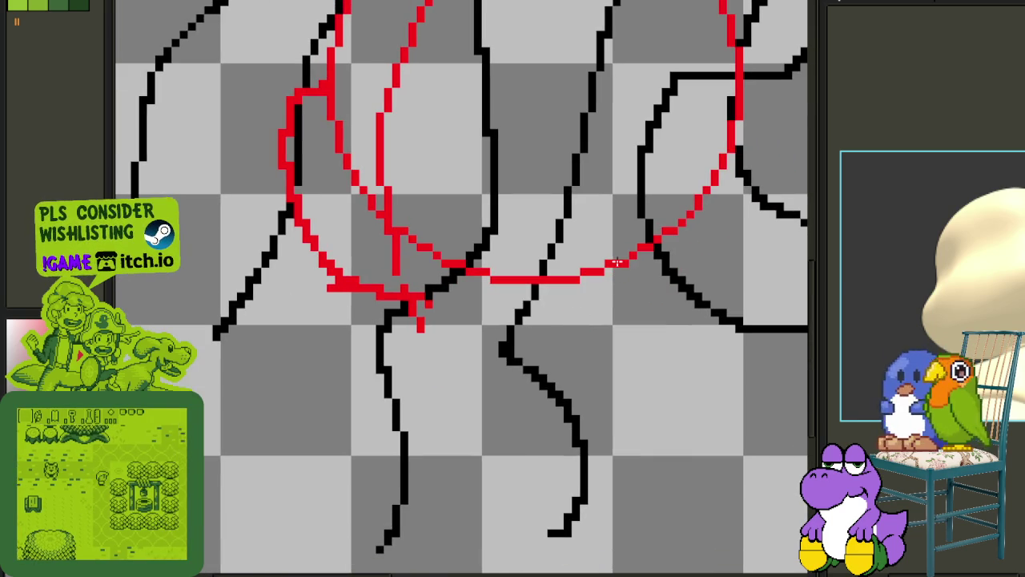
{"action": "left_click_drag", "start_coordinate": [532, 301], "coordinate": [415, 309]}
{"action": "scroll", "coordinate": [407, 301], "scroll_direction": "up", "scroll_amount": 1}
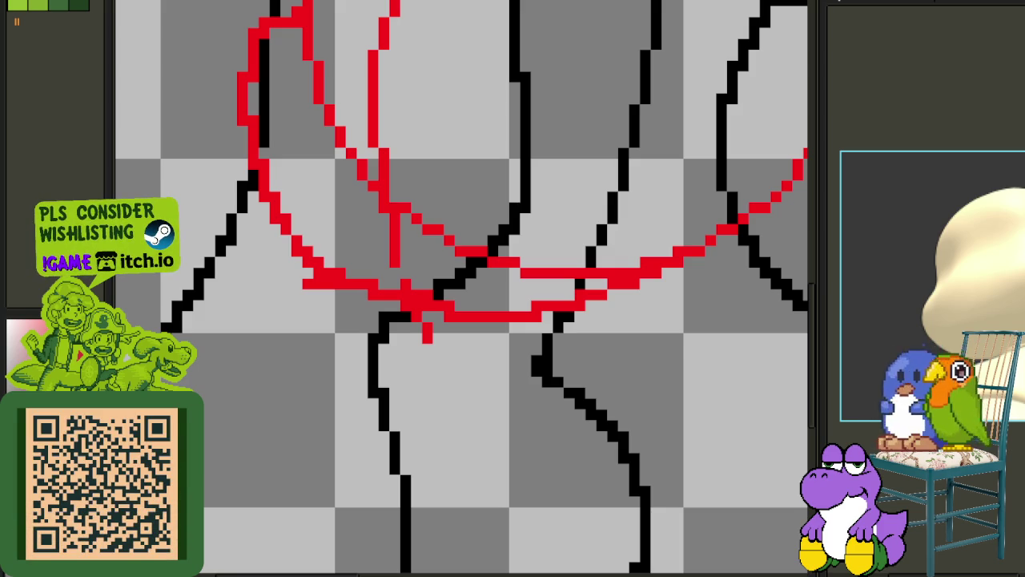
- Zoom and pan around the red head construction, then switch to the frieren meme image results
{"action": "scroll", "coordinate": [468, 262], "scroll_direction": "down", "scroll_amount": 3}
{"action": "scroll", "coordinate": [479, 269], "scroll_direction": "down", "scroll_amount": 2}
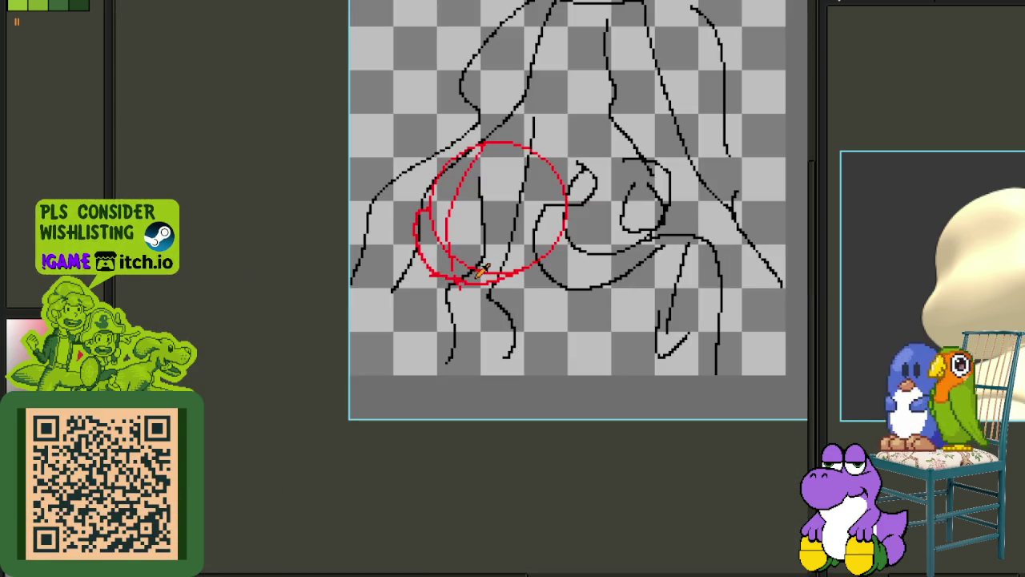
{"action": "scroll", "coordinate": [453, 260], "scroll_direction": "up", "scroll_amount": 3}
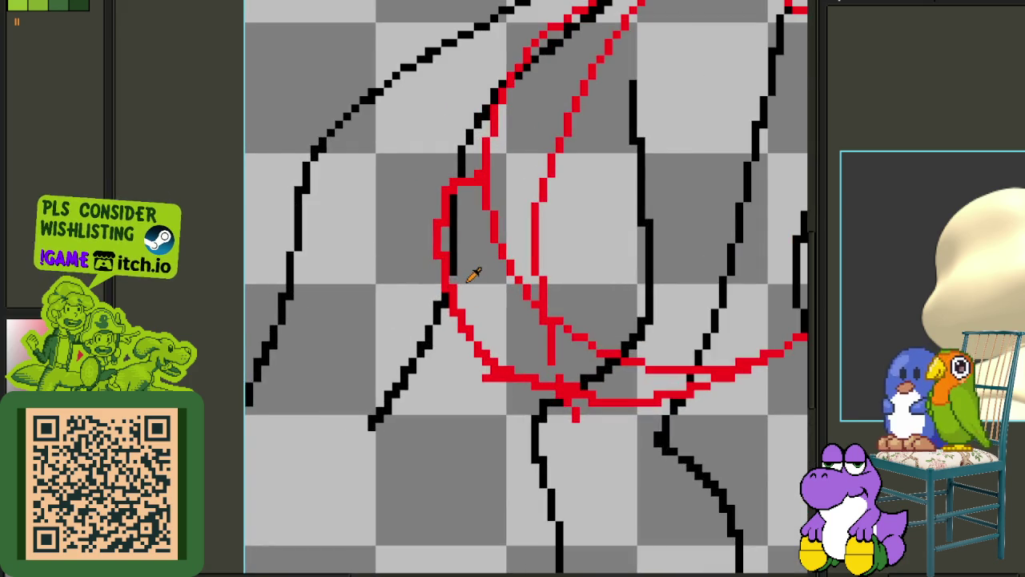
{"action": "scroll", "coordinate": [476, 270], "scroll_direction": "up", "scroll_amount": 2}
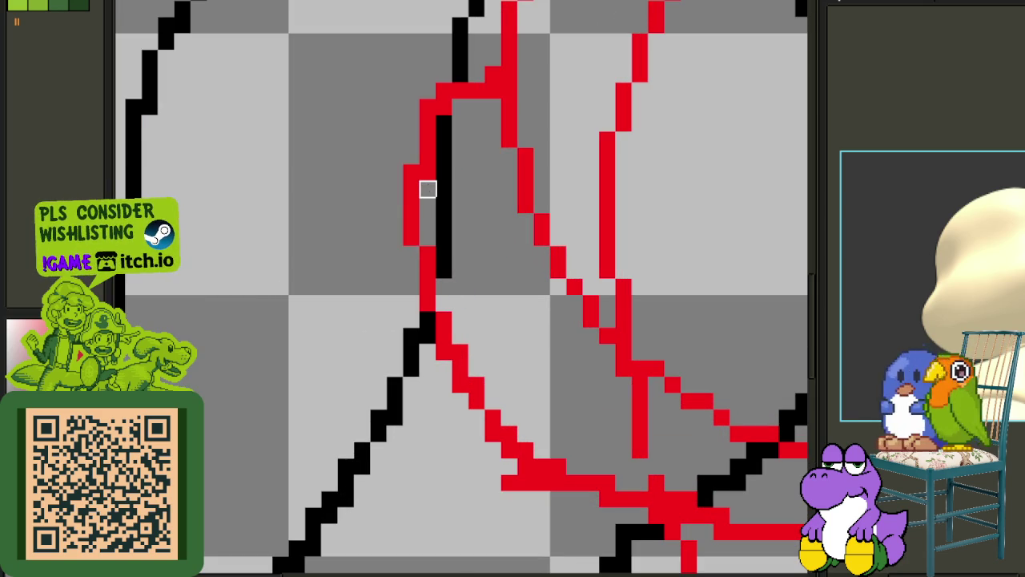
{"action": "scroll", "coordinate": [445, 109], "scroll_direction": "down", "scroll_amount": 3}
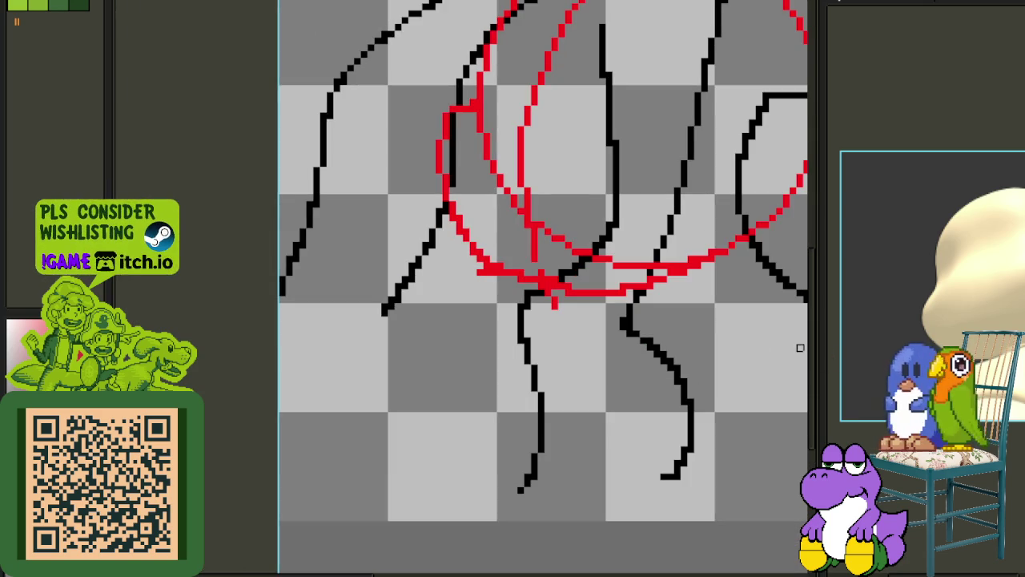
{"action": "scroll", "coordinate": [933, 285], "scroll_direction": "up", "scroll_amount": 2}
{"action": "scroll", "coordinate": [942, 259], "scroll_direction": "up", "scroll_amount": 2}
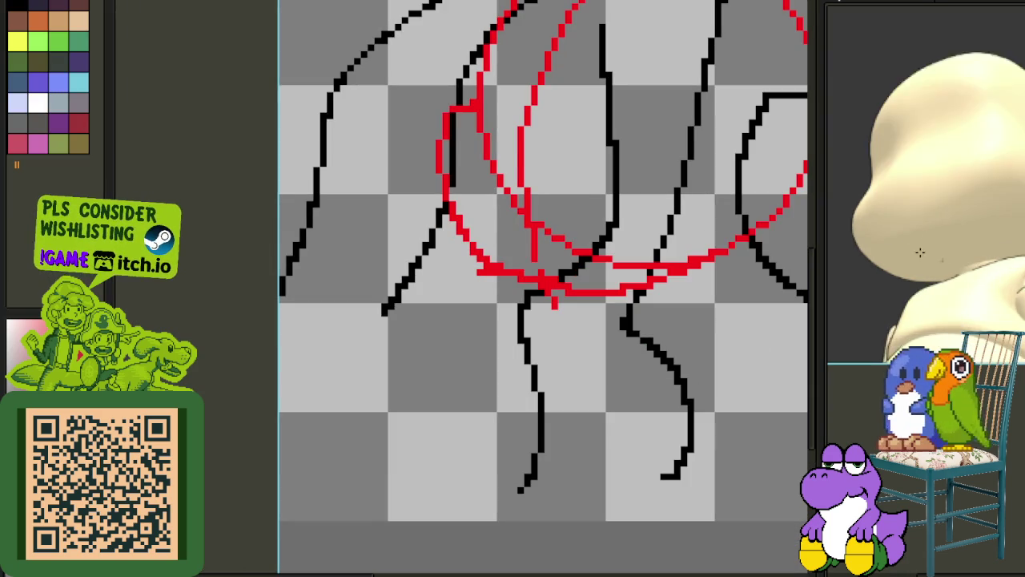
{"action": "scroll", "coordinate": [921, 248], "scroll_direction": "up", "scroll_amount": 2}
{"action": "scroll", "coordinate": [926, 266], "scroll_direction": "down", "scroll_amount": 1}
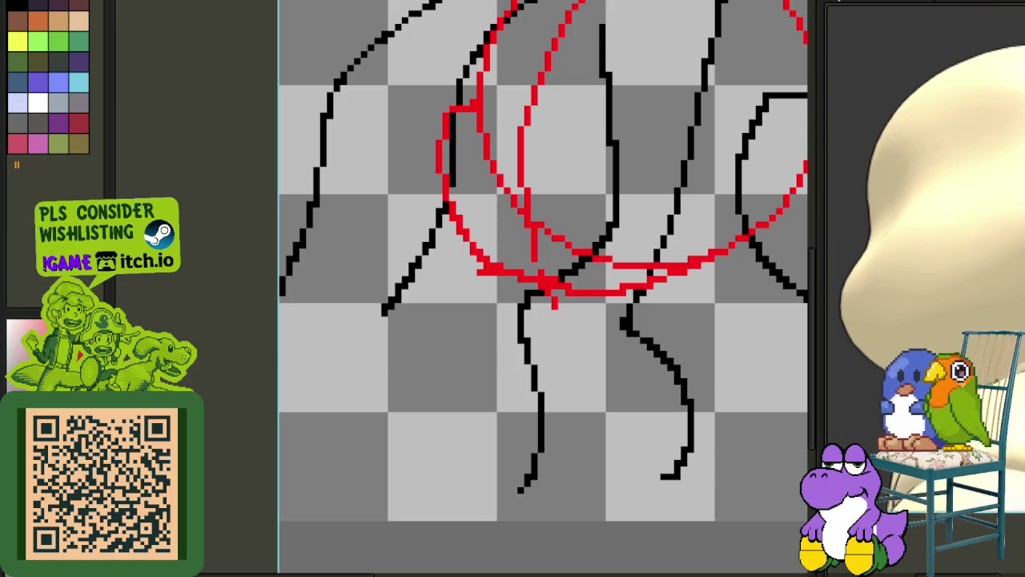
{"action": "scroll", "coordinate": [716, 382], "scroll_direction": "down", "scroll_amount": 2}
{"action": "left_click_drag", "start_coordinate": [698, 386], "coordinate": [398, 412]}
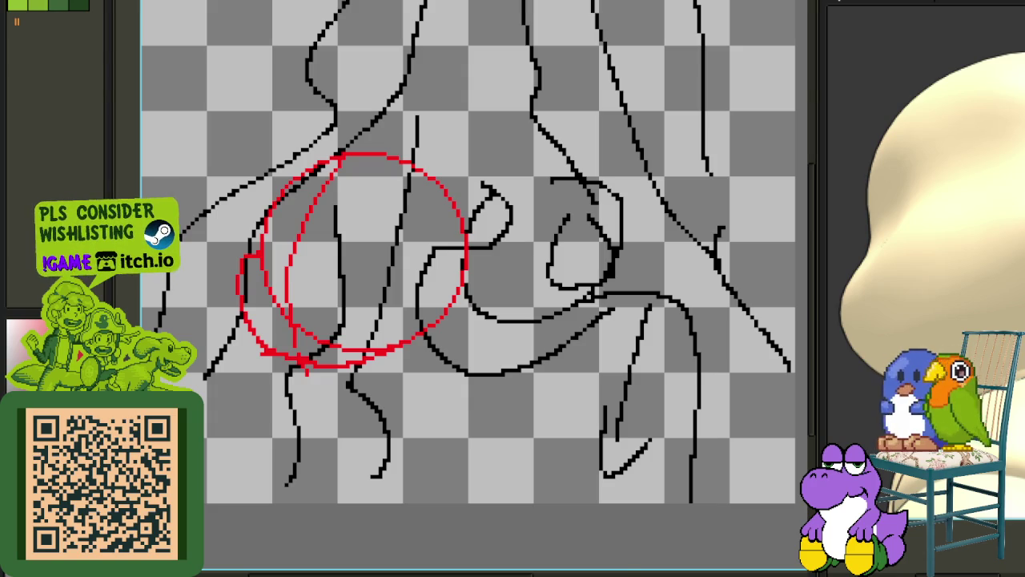
{"action": "key", "text": "alt+Tab"}
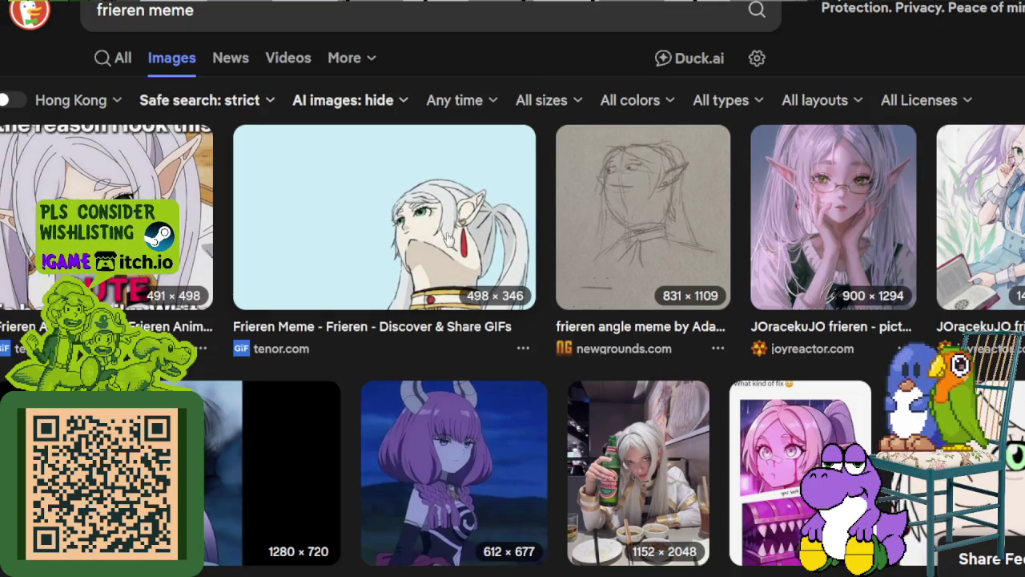
- Preview the Frieren Meme GIF of an upturned face and browse the results grid
{"action": "left_click", "coordinate": [476, 336]}
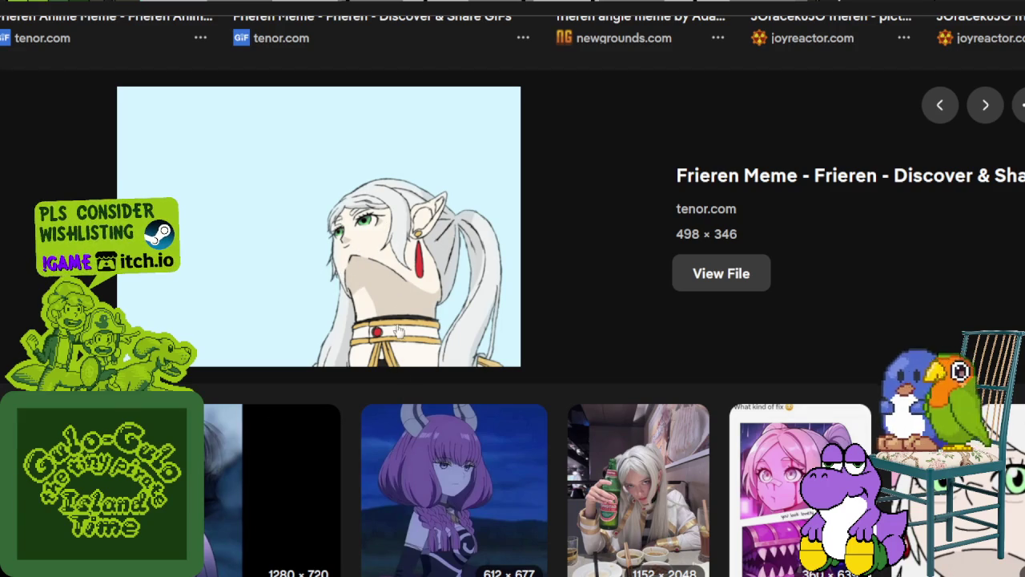
{"action": "scroll", "coordinate": [409, 311], "scroll_direction": "down", "scroll_amount": 2}
{"action": "scroll", "coordinate": [412, 309], "scroll_direction": "down", "scroll_amount": 3}
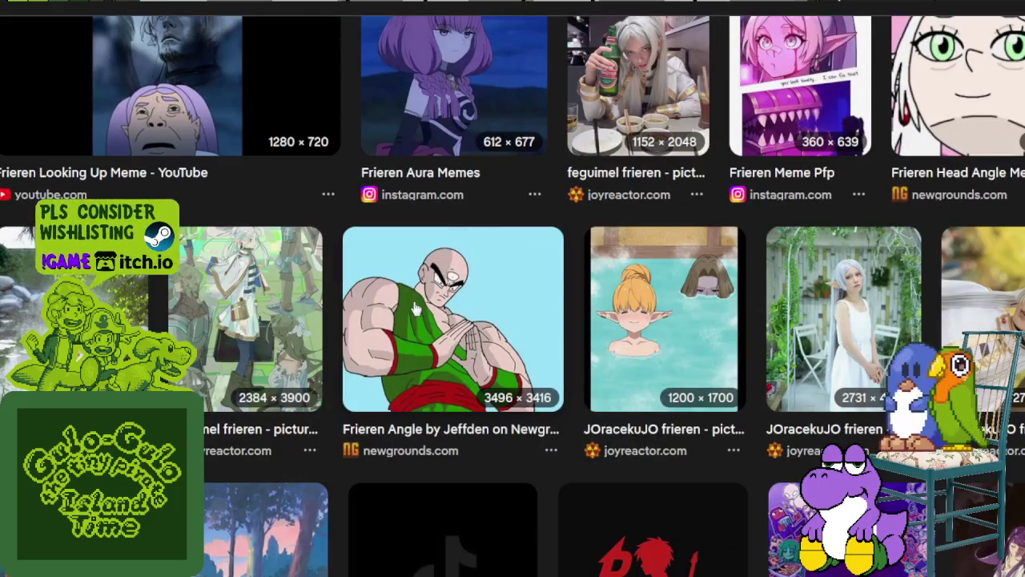
{"action": "scroll", "coordinate": [414, 309], "scroll_direction": "down", "scroll_amount": 1}
{"action": "scroll", "coordinate": [414, 308], "scroll_direction": "up", "scroll_amount": 3}
{"action": "scroll", "coordinate": [385, 312], "scroll_direction": "up", "scroll_amount": 5}
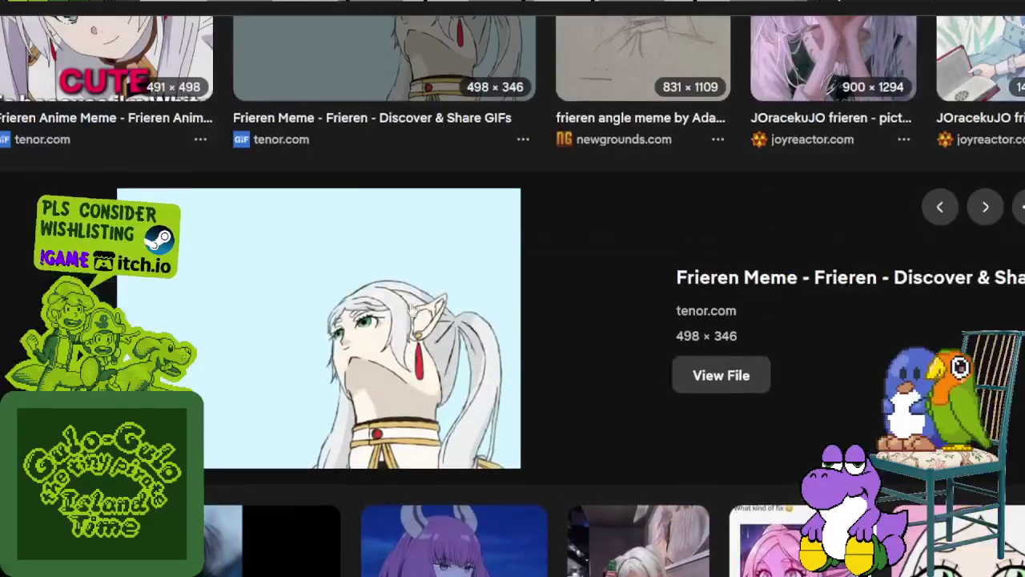
{"action": "scroll", "coordinate": [352, 316], "scroll_direction": "down", "scroll_amount": 5}
{"action": "scroll", "coordinate": [350, 316], "scroll_direction": "down", "scroll_amount": 3}
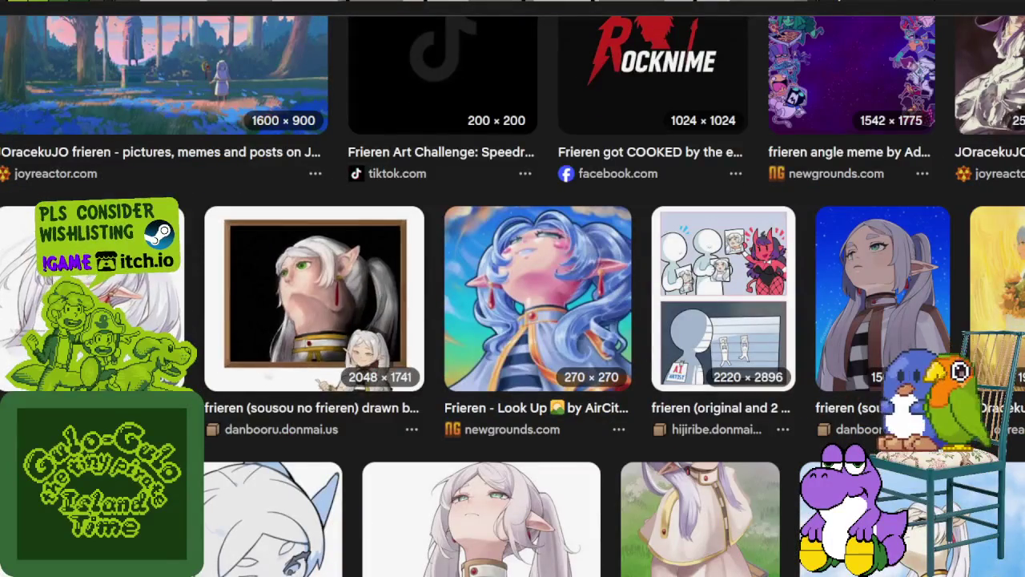
- Preview the 1371 × 1350 drawing of Frieren looking up, then reopen the GIF
{"action": "left_click", "coordinate": [104, 320]}
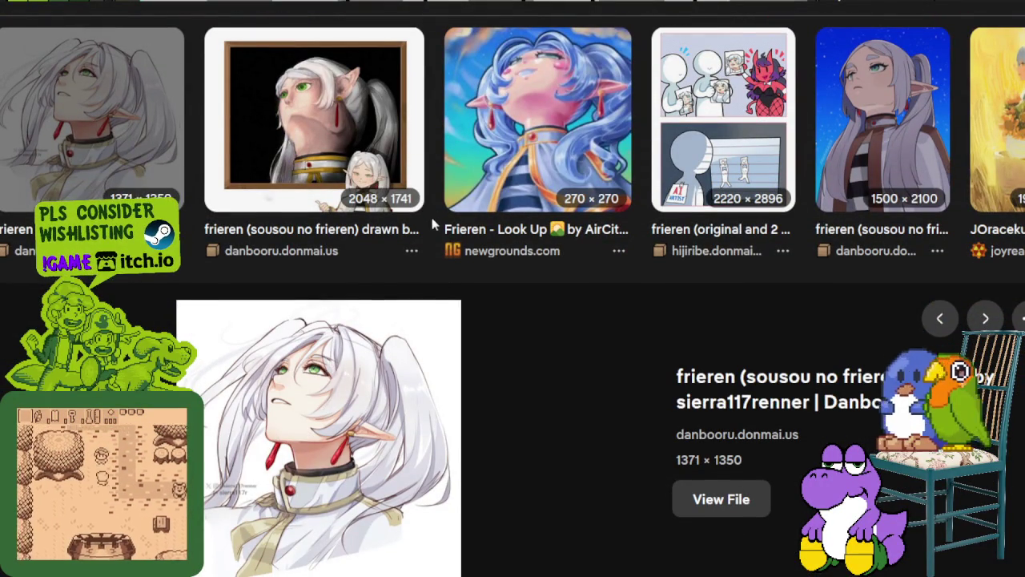
{"action": "scroll", "coordinate": [470, 235], "scroll_direction": "up", "scroll_amount": 4}
{"action": "scroll", "coordinate": [470, 235], "scroll_direction": "up", "scroll_amount": 4}
{"action": "scroll", "coordinate": [448, 236], "scroll_direction": "up", "scroll_amount": 4}
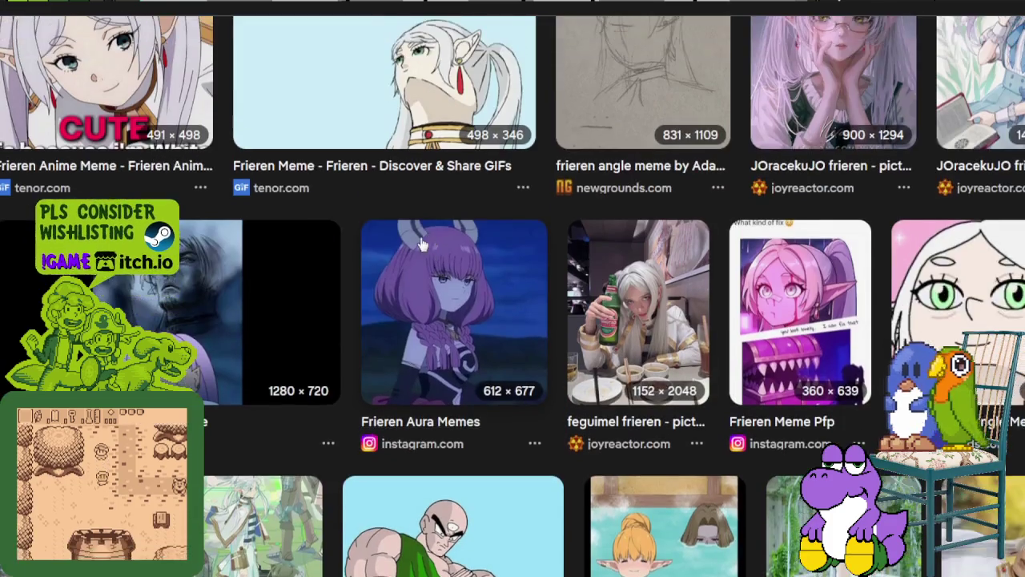
{"action": "scroll", "coordinate": [416, 239], "scroll_direction": "up", "scroll_amount": 3}
{"action": "left_click", "coordinate": [387, 240]}
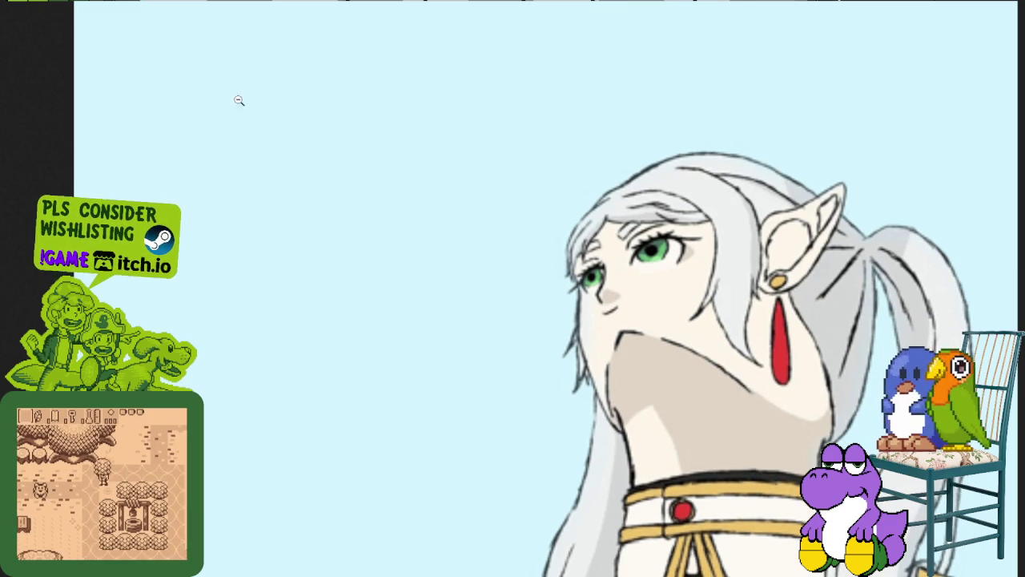
- Open the Frieren - Look Up image on its own page, then return to results
{"action": "scroll", "coordinate": [771, 370], "scroll_direction": "down", "scroll_amount": 4}
{"action": "scroll", "coordinate": [765, 384], "scroll_direction": "down", "scroll_amount": 5}
{"action": "scroll", "coordinate": [757, 400], "scroll_direction": "down", "scroll_amount": 5}
{"action": "scroll", "coordinate": [745, 433], "scroll_direction": "down", "scroll_amount": 5}
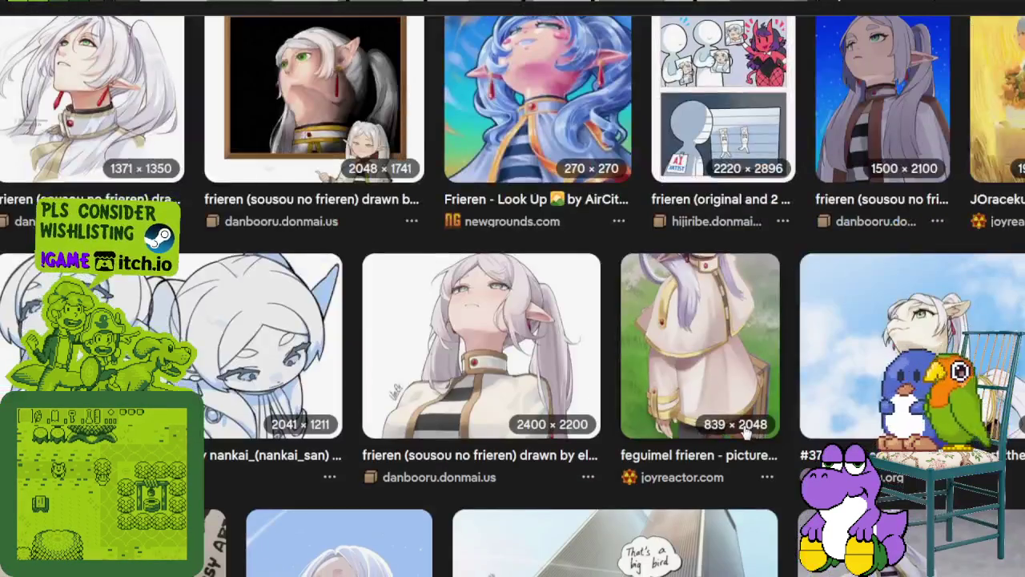
{"action": "left_click", "coordinate": [542, 138]}
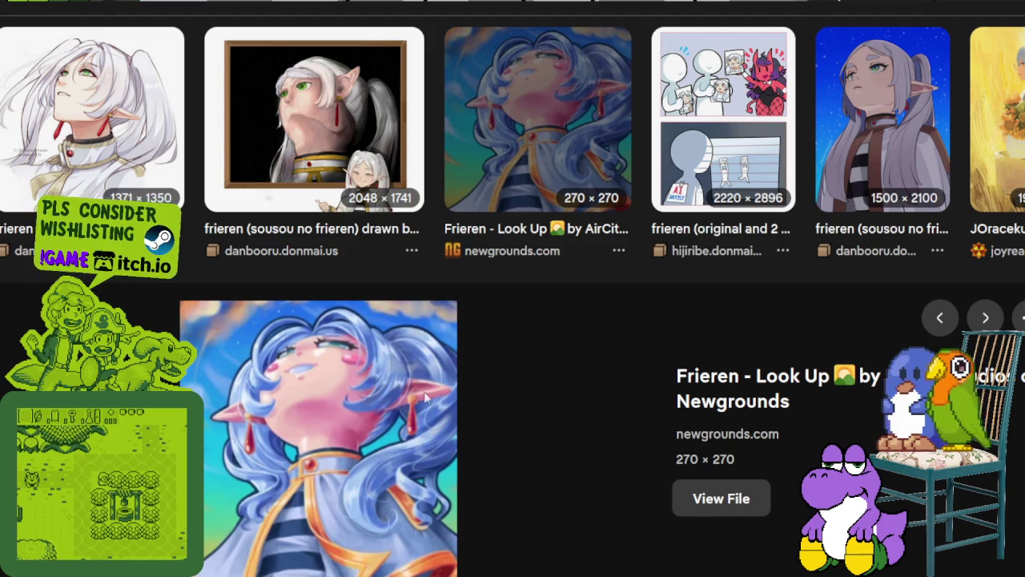
{"action": "left_click", "coordinate": [481, 226]}
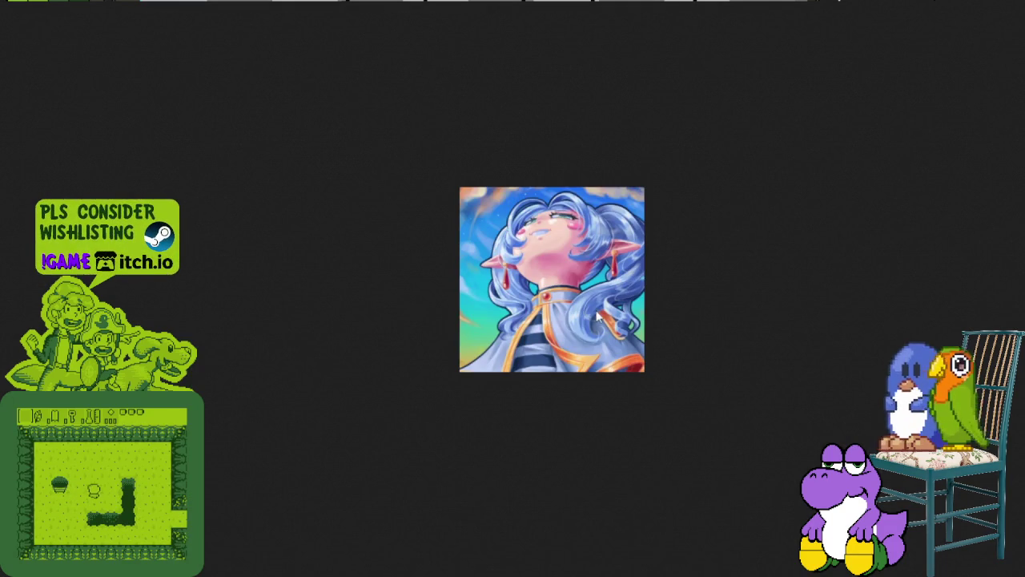
{"action": "scroll", "coordinate": [627, 322], "scroll_direction": "up", "scroll_amount": 5}
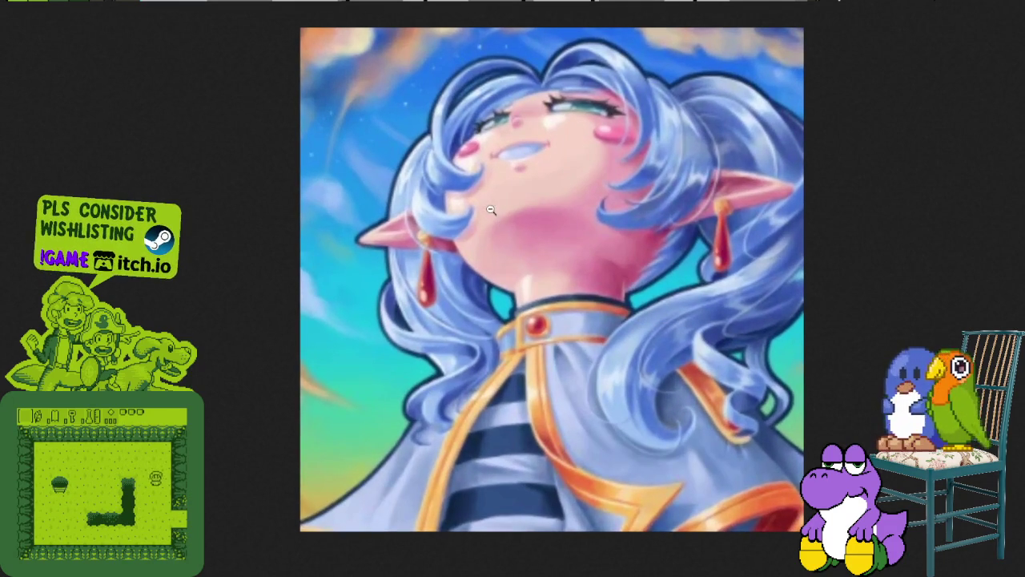
{"action": "key", "text": "alt+Left"}
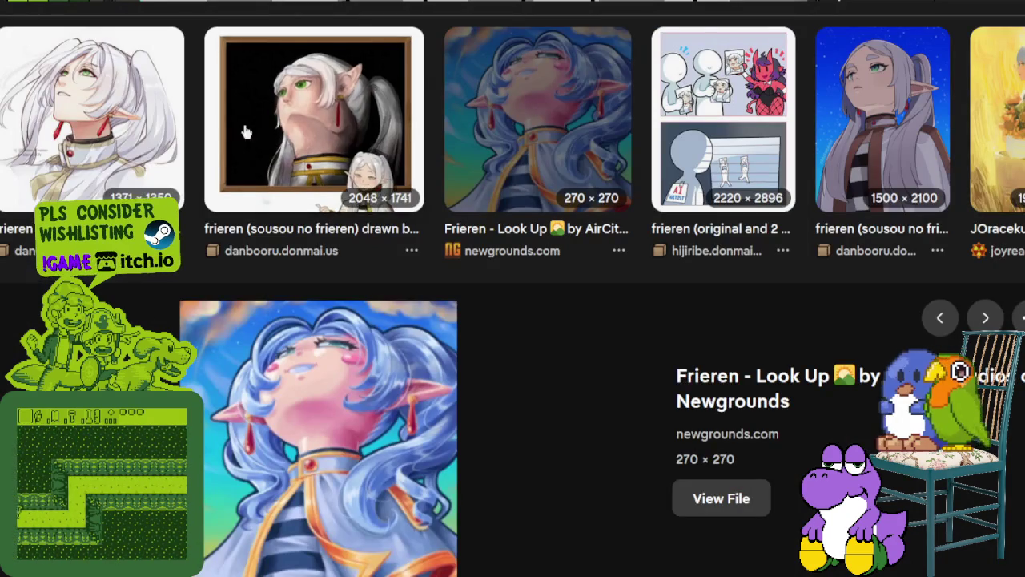
- Open the 1500 × 2100 Frieren drawing and zoom into its face and neck
{"action": "left_click", "coordinate": [881, 120]}
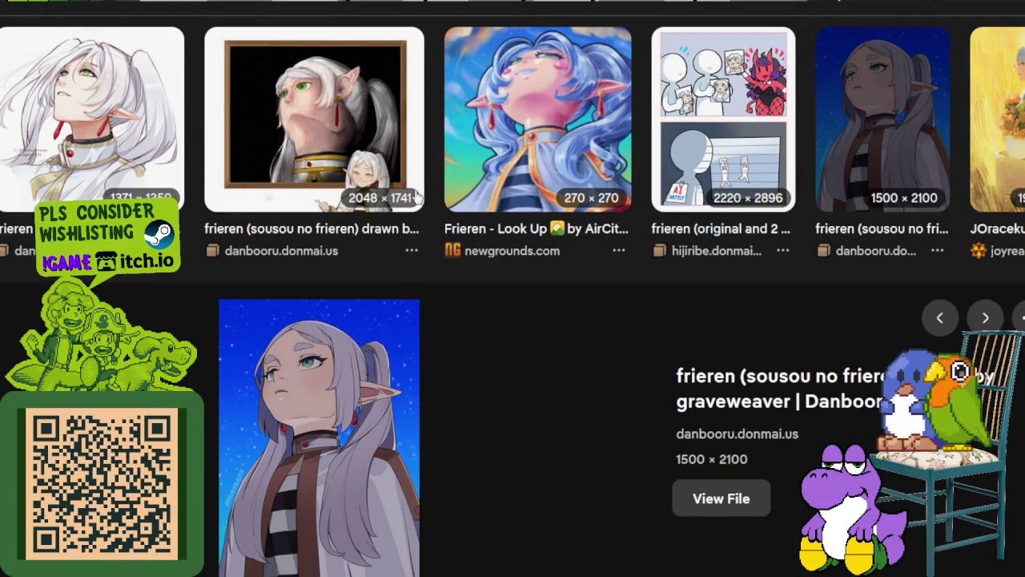
{"action": "left_click", "coordinate": [721, 498]}
{"action": "left_click", "coordinate": [535, 271]}
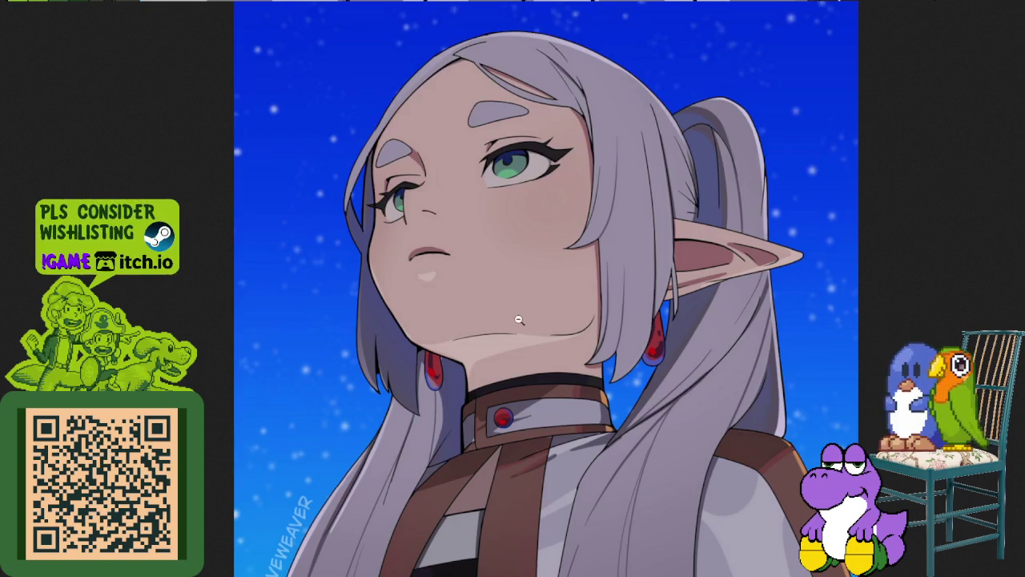
{"action": "scroll", "coordinate": [518, 319], "scroll_direction": "down", "scroll_amount": 2}
{"action": "scroll", "coordinate": [470, 258], "scroll_direction": "up", "scroll_amount": 1}
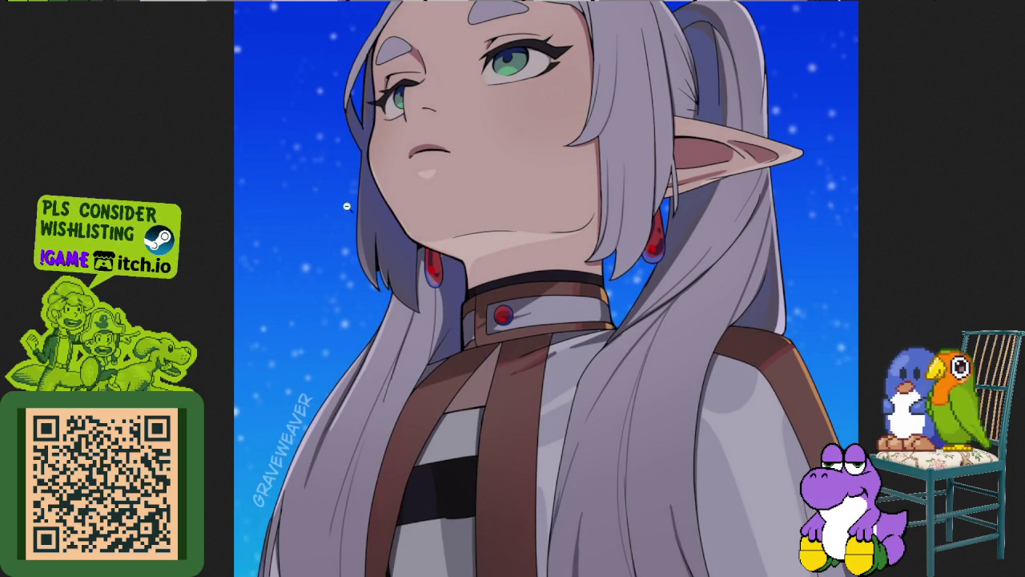
{"action": "key", "text": "alt+Left"}
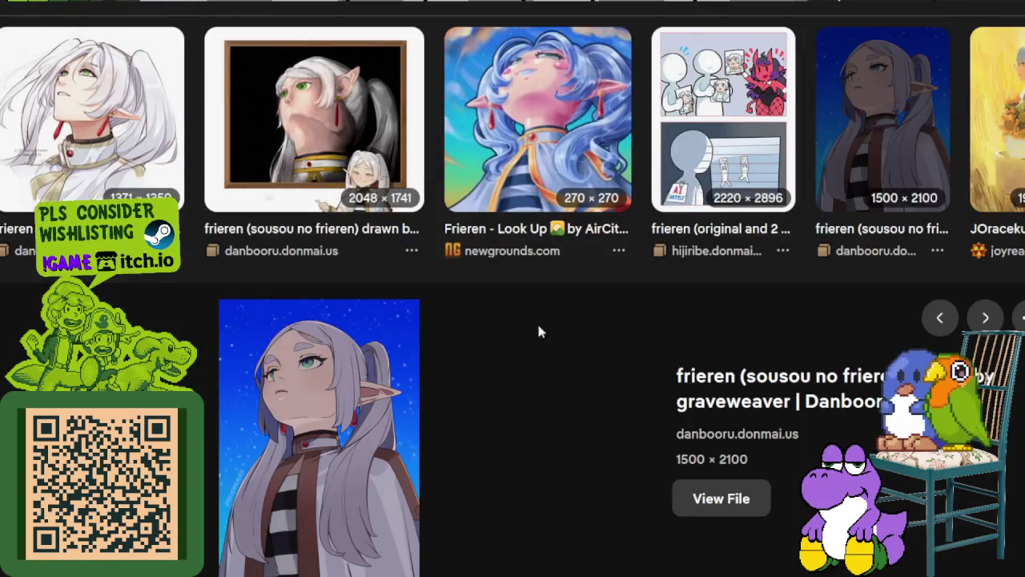
- Open the 2400 × 2200 Frieren drawing at full size
{"action": "scroll", "coordinate": [538, 332], "scroll_direction": "down", "scroll_amount": 5}
{"action": "scroll", "coordinate": [553, 334], "scroll_direction": "up", "scroll_amount": 3}
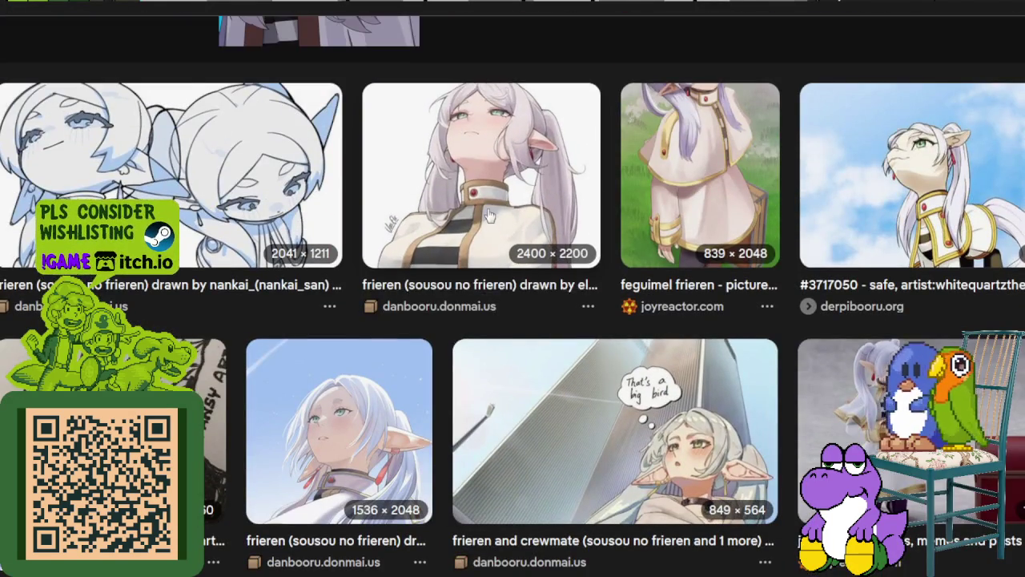
{"action": "left_click", "coordinate": [481, 218]}
{"action": "scroll", "coordinate": [348, 403], "scroll_direction": "up", "scroll_amount": 2}
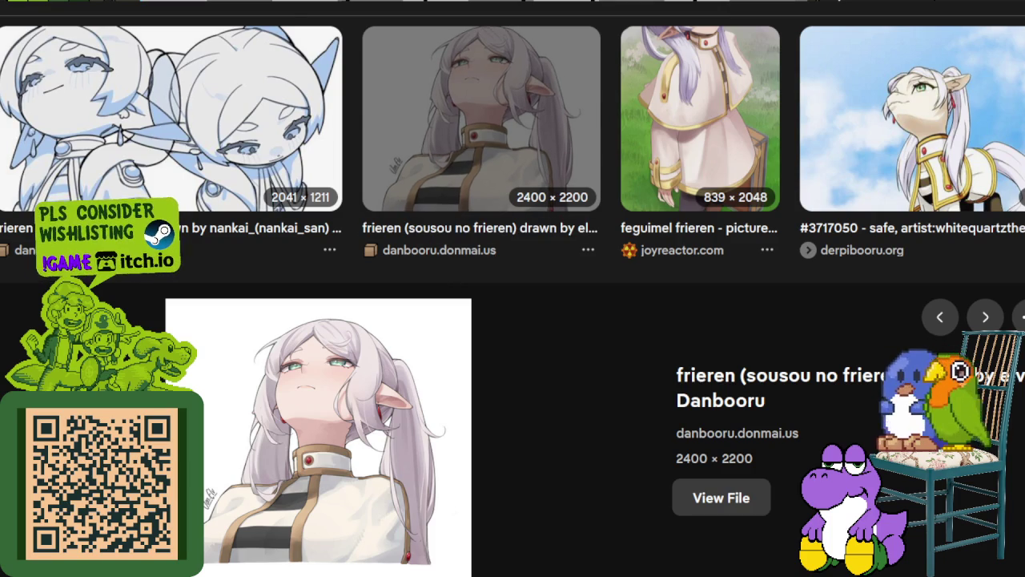
{"action": "key", "text": "alt+Right"}
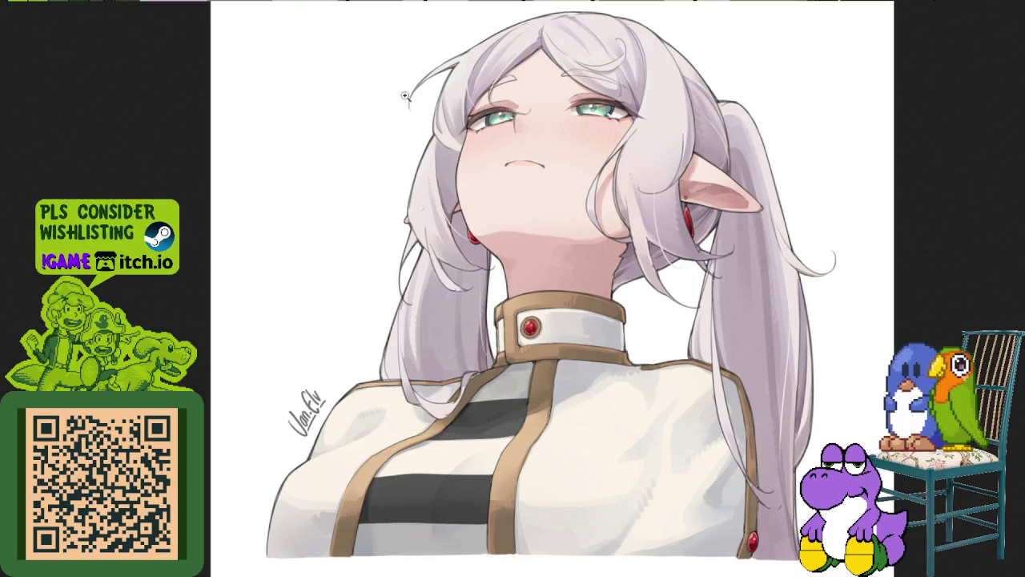